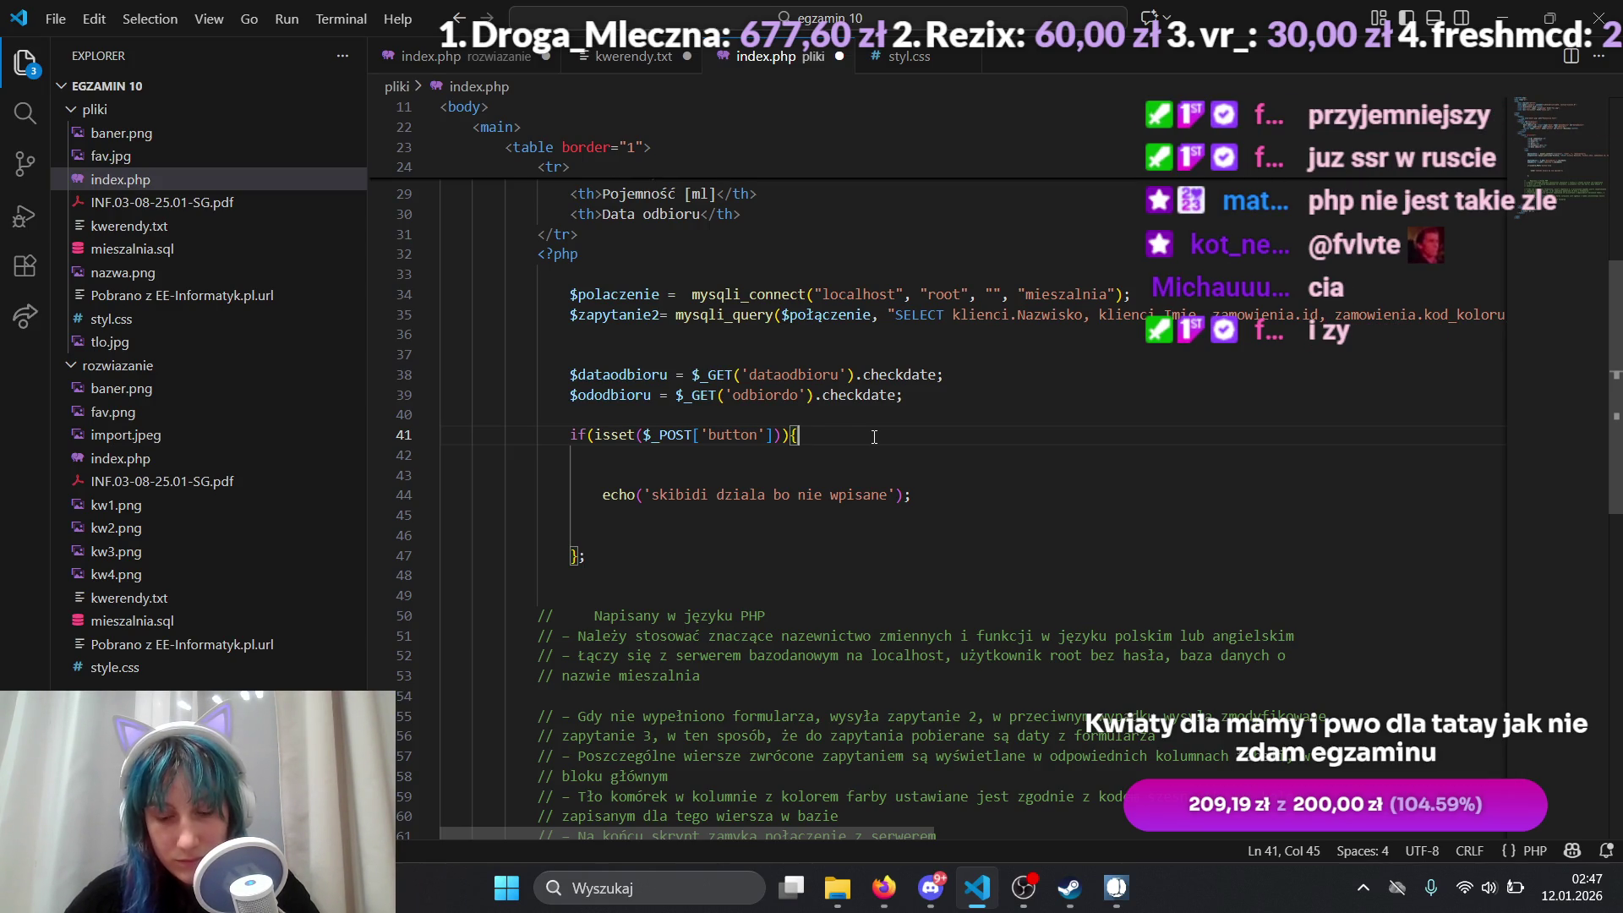
Step: Move the $zapytanie2 query line into the if(isset($_POST['button'])) block and delete the original
{"action": "key", "text": "Return"}
{"action": "key", "text": "Return"}
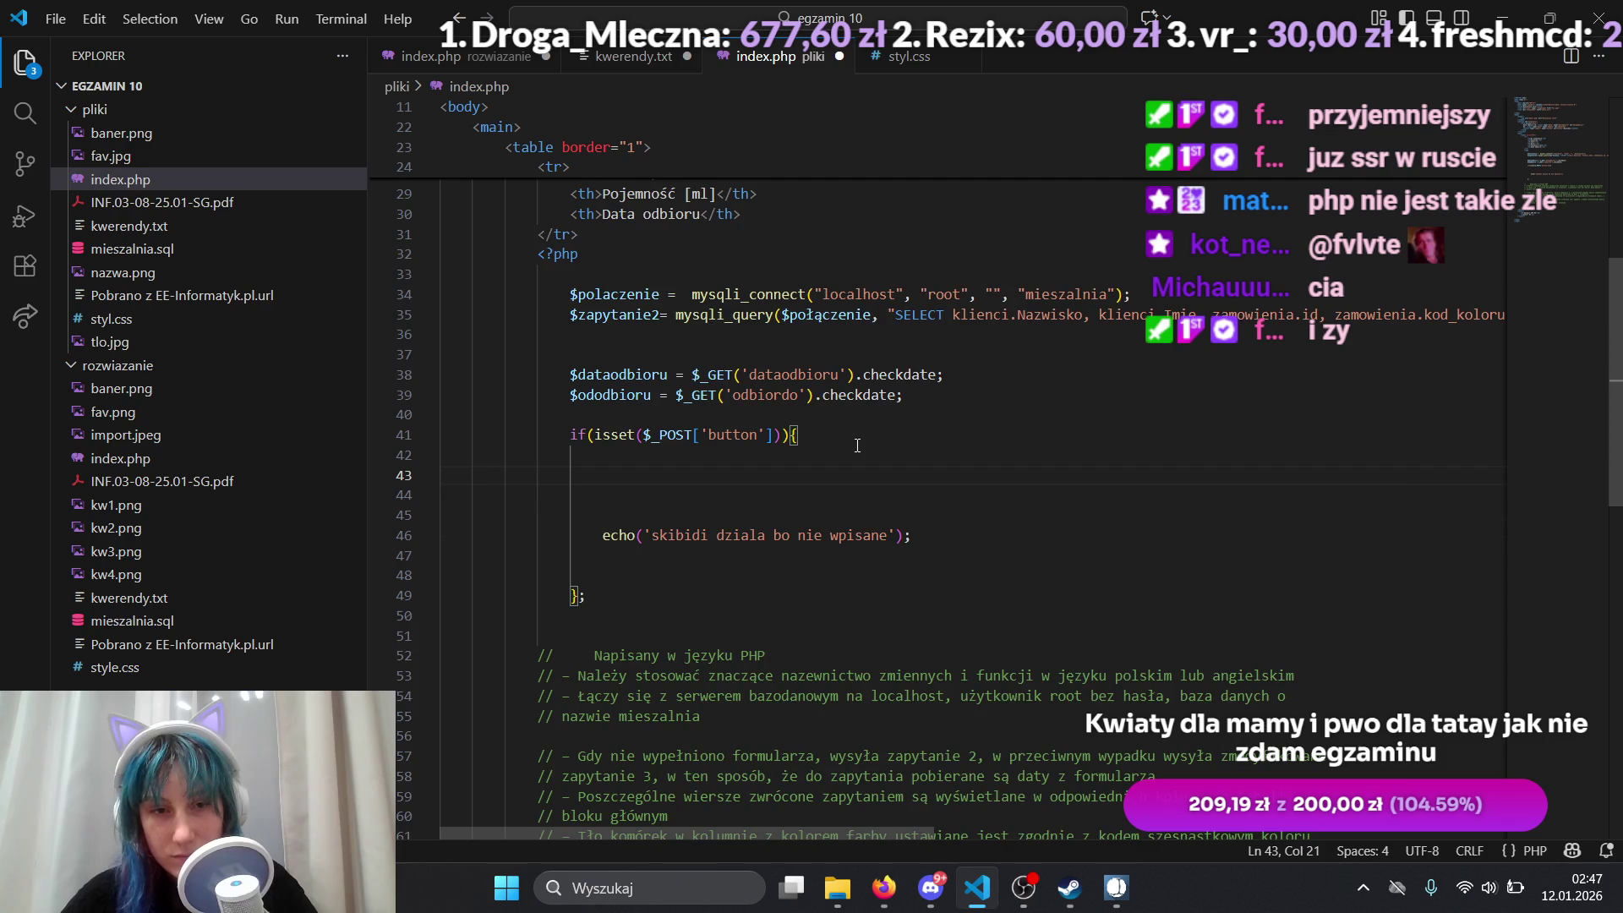
{"action": "scroll", "coordinate": [857, 445], "scroll_direction": "up", "scroll_amount": 1}
{"action": "mouse_move", "coordinate": [903, 450]}
{"action": "left_mouse_down"}
{"action": "mouse_move", "coordinate": [560, 428]}
{"action": "mouse_move", "coordinate": [617, 431]}
{"action": "left_mouse_up"}
{"action": "left_click_drag", "start_coordinate": [562, 367], "coordinate": [1527, 375]}
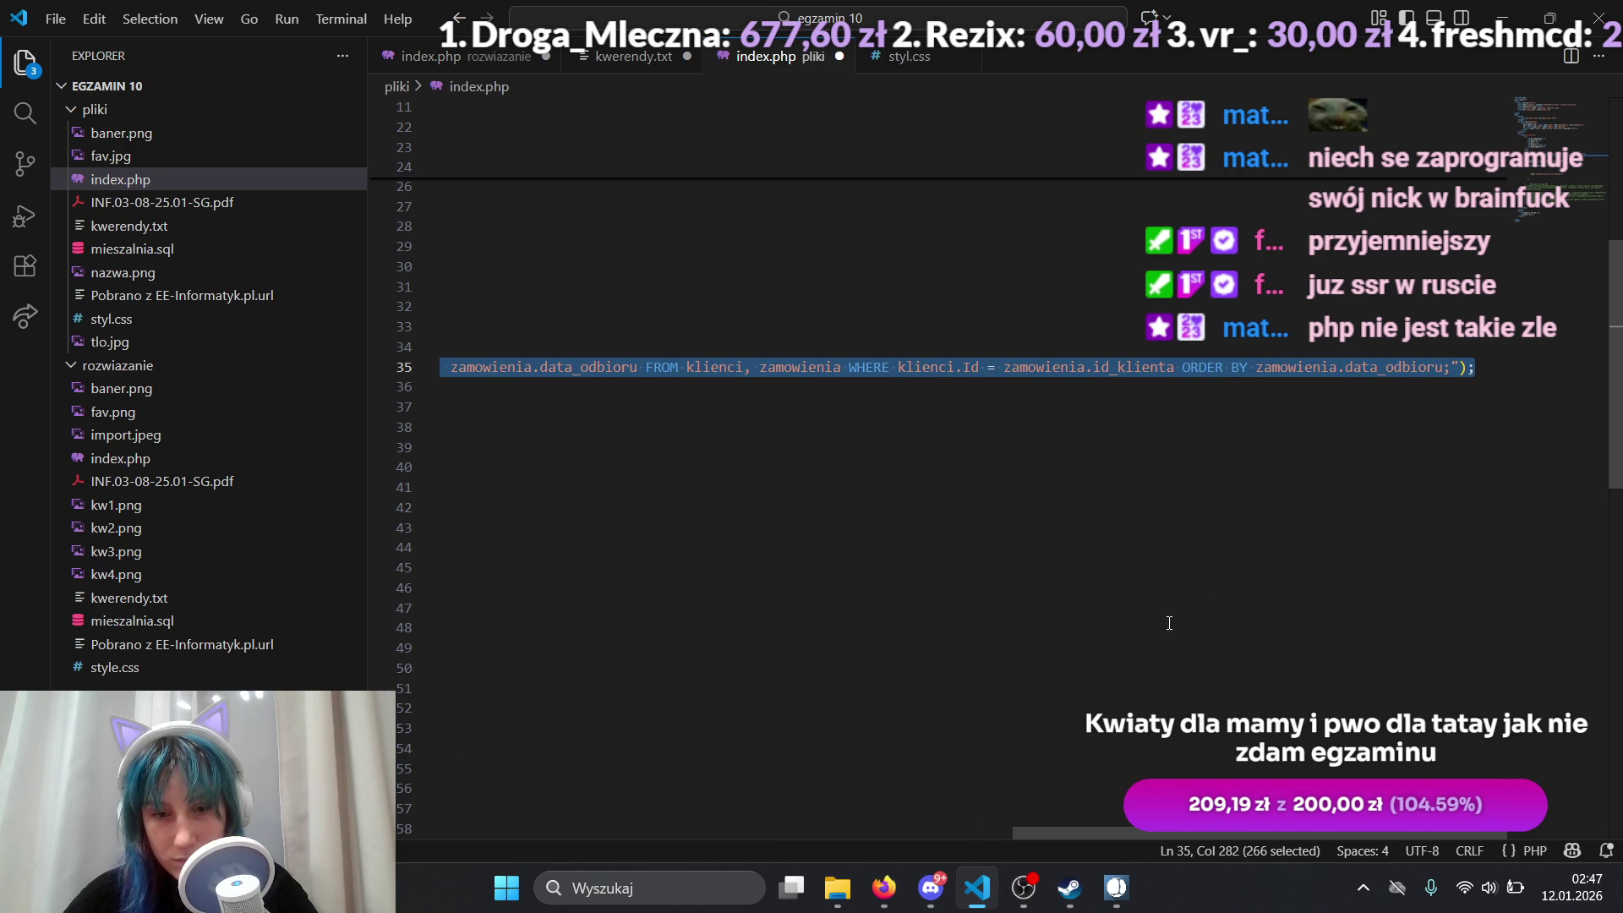
{"action": "mouse_move", "coordinate": [1178, 834]}
{"action": "left_mouse_down"}
{"action": "mouse_move", "coordinate": [970, 835]}
{"action": "mouse_move", "coordinate": [487, 778]}
{"action": "left_mouse_up"}
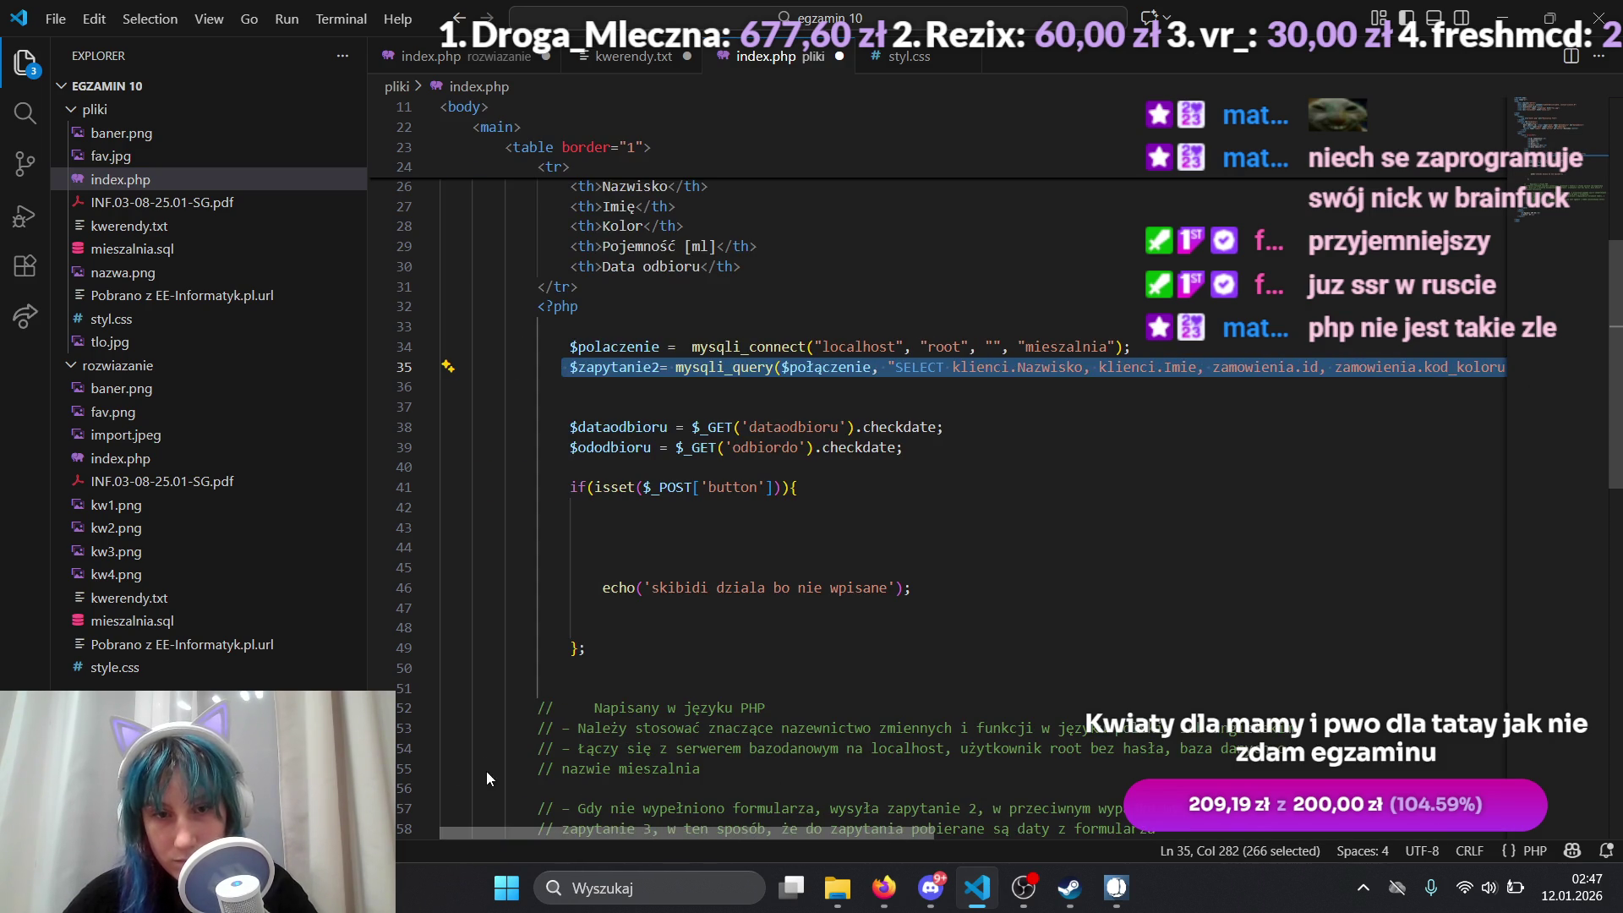
{"action": "left_click", "coordinate": [723, 508]}
{"action": "key", "text": "Tab"}
{"action": "key", "text": "Tab"}
{"action": "key", "text": "Tab"}
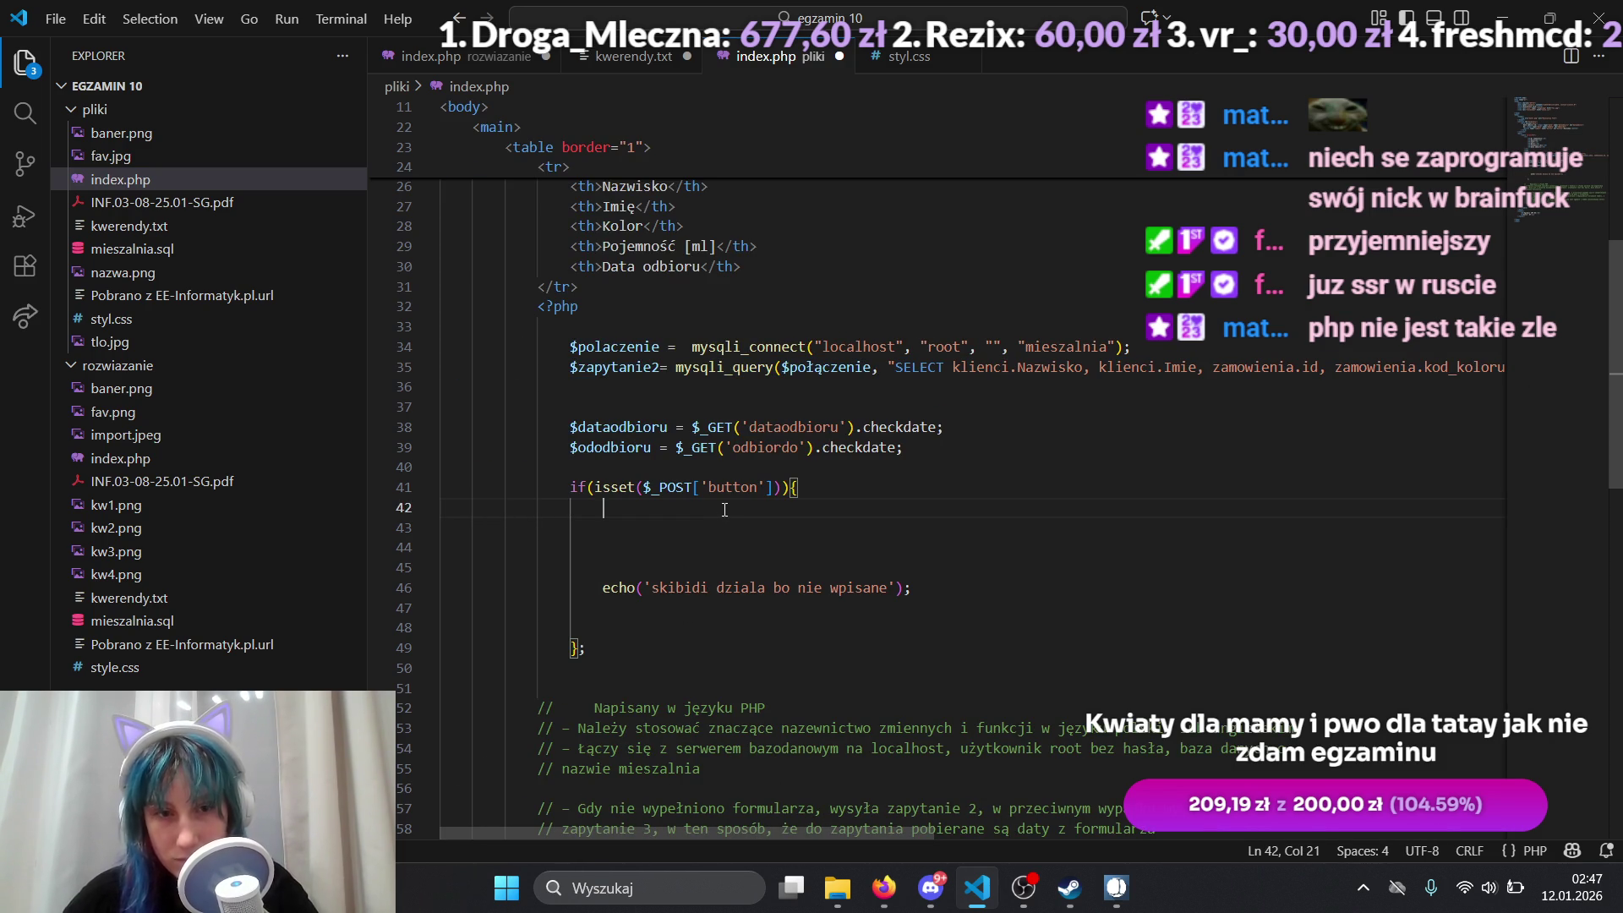
{"action": "key", "text": "Return"}
{"action": "key", "text": "ctrl+v"}
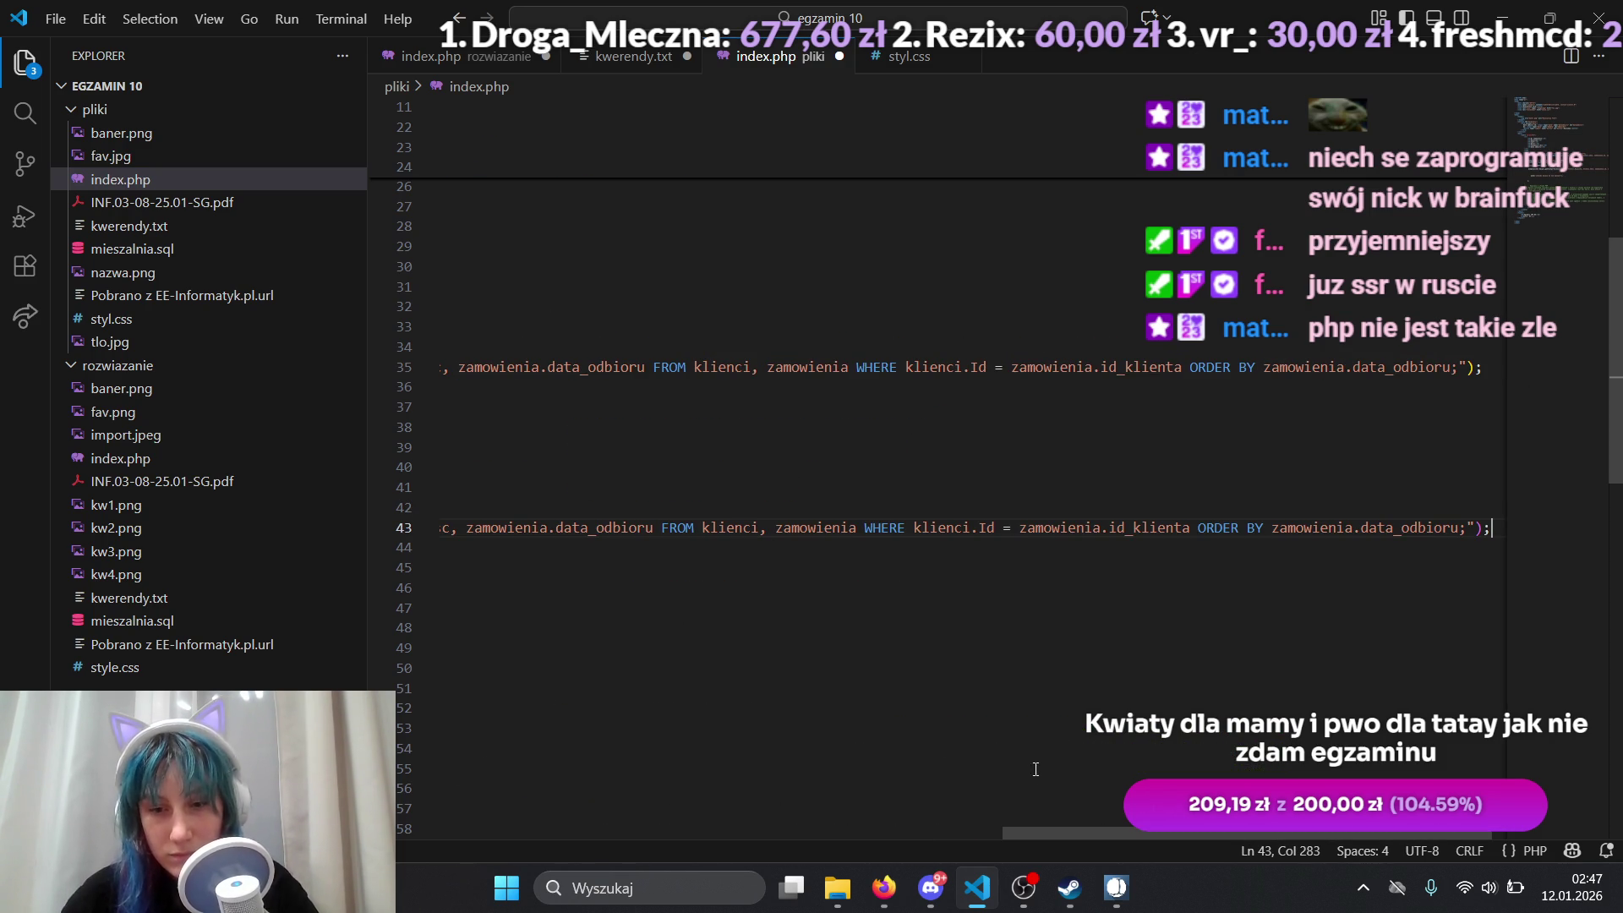
{"action": "mouse_move", "coordinate": [1062, 832]}
{"action": "left_mouse_down"}
{"action": "mouse_move", "coordinate": [652, 819]}
{"action": "mouse_move", "coordinate": [432, 758]}
{"action": "left_mouse_up"}
{"action": "left_click_drag", "start_coordinate": [572, 364], "coordinate": [1619, 415]}
{"action": "key", "text": "BackSpace"}
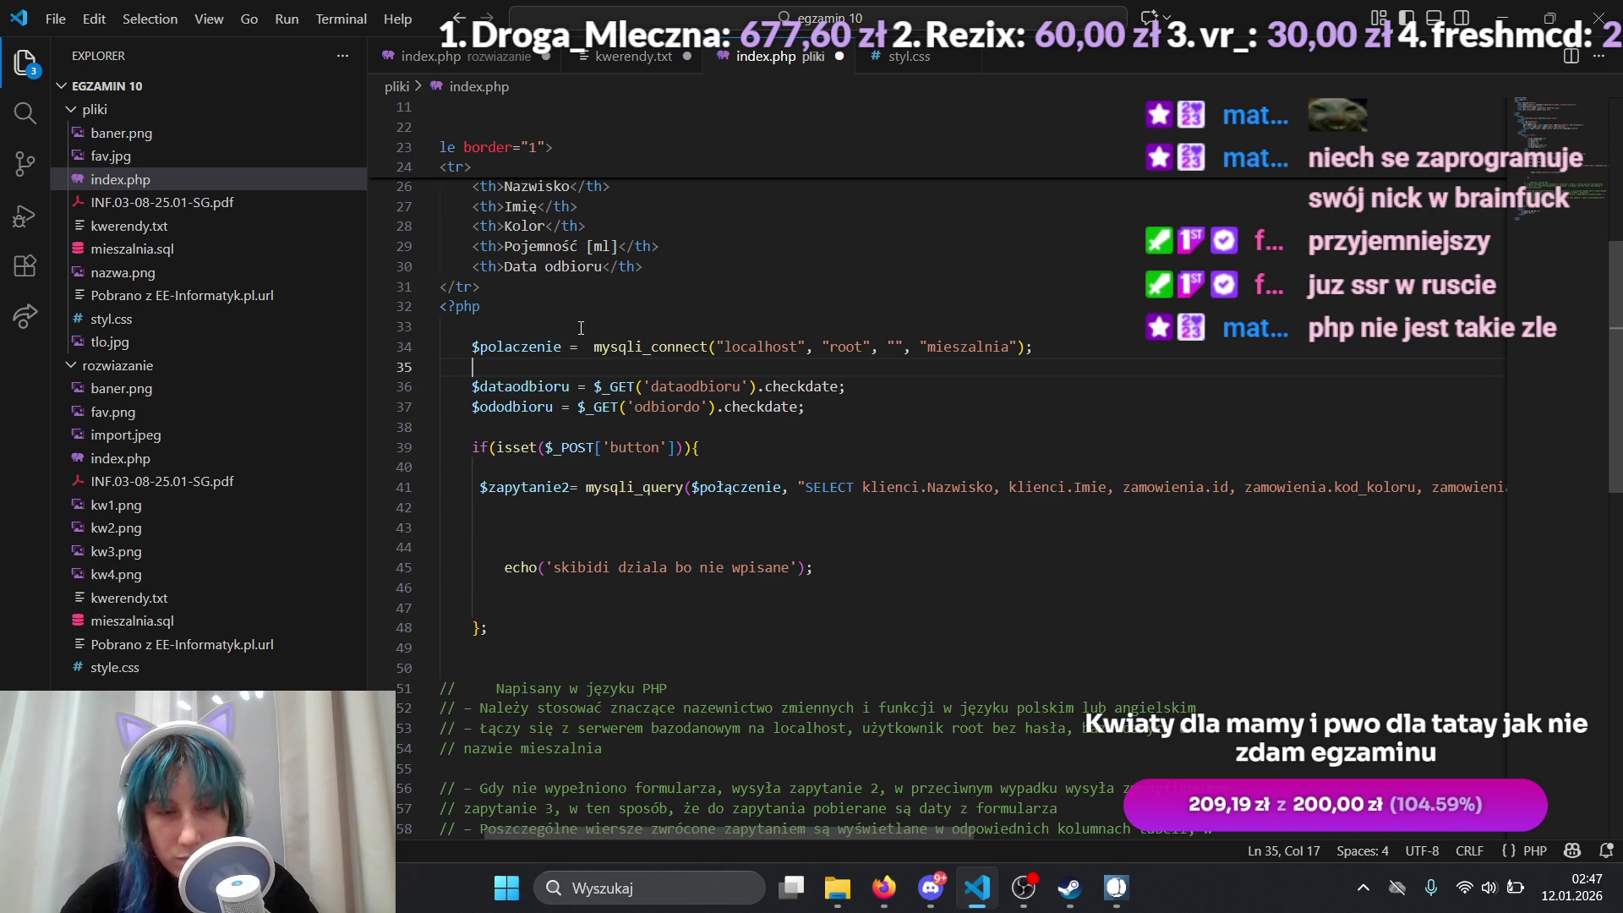
Step: Move the $dataodbioru and $ododbioru lines below the pasted query, fix indentation, delete originals
{"action": "mouse_move", "coordinate": [472, 386]}
{"action": "left_mouse_down"}
{"action": "mouse_move", "coordinate": [827, 387]}
{"action": "mouse_move", "coordinate": [812, 407]}
{"action": "mouse_move", "coordinate": [522, 407]}
{"action": "mouse_move", "coordinate": [473, 389]}
{"action": "left_mouse_up"}
{"action": "key", "text": "ctrl+c"}
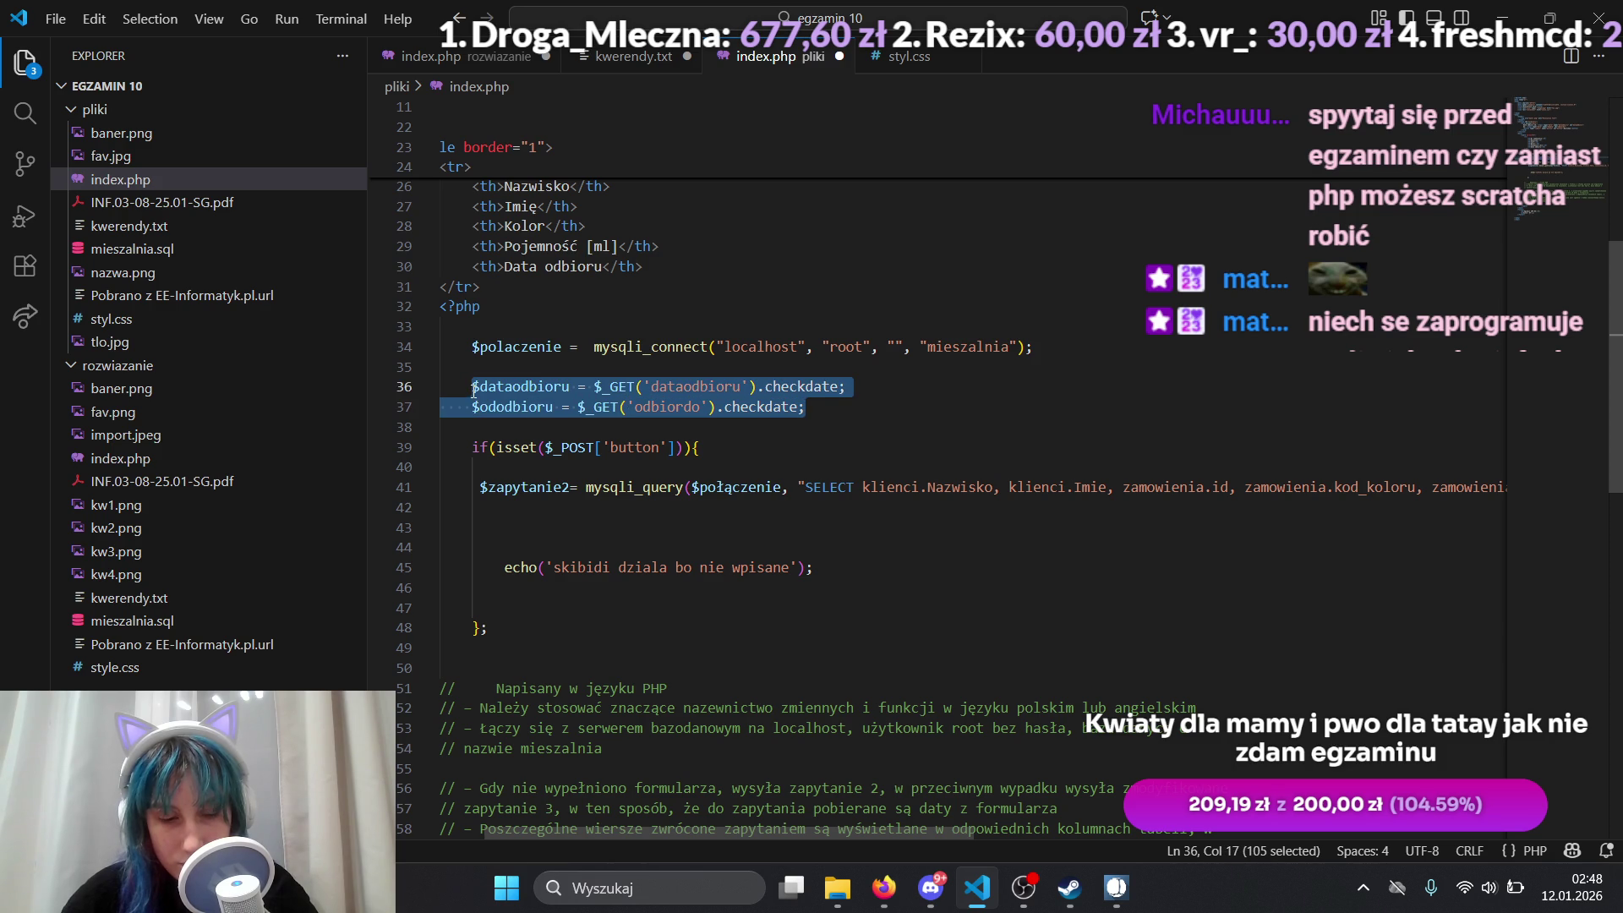
{"action": "left_click_drag", "start_coordinate": [908, 830], "coordinate": [1449, 830]}
{"action": "left_click", "coordinate": [1469, 499]}
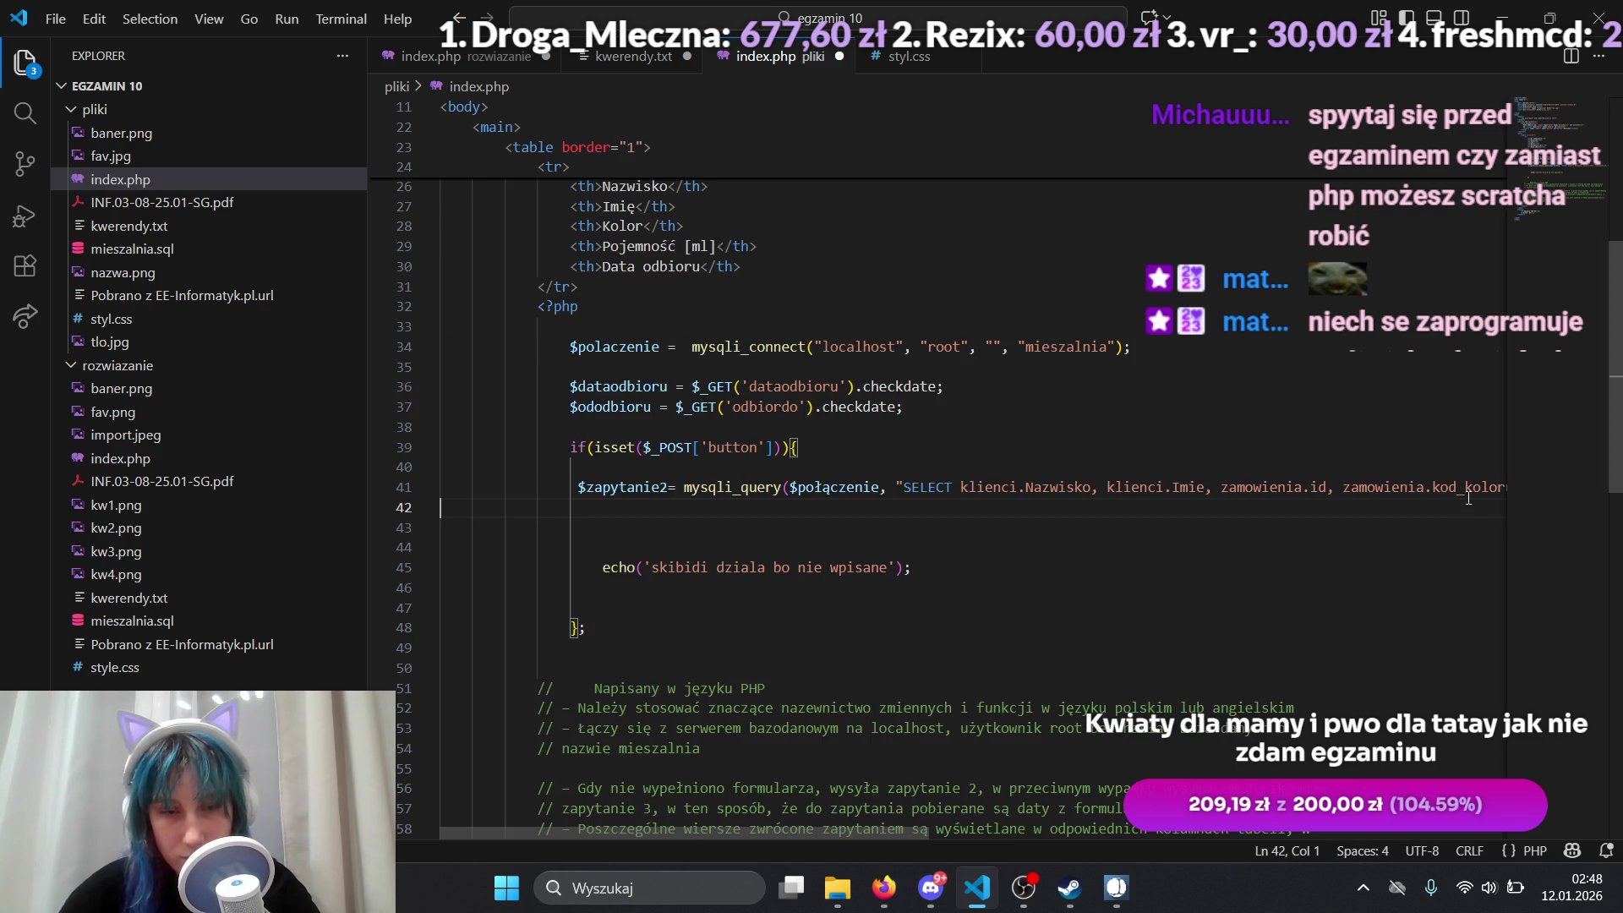
{"action": "key", "text": "Tab"}
{"action": "key", "text": "Tab"}
{"action": "key", "text": "Tab"}
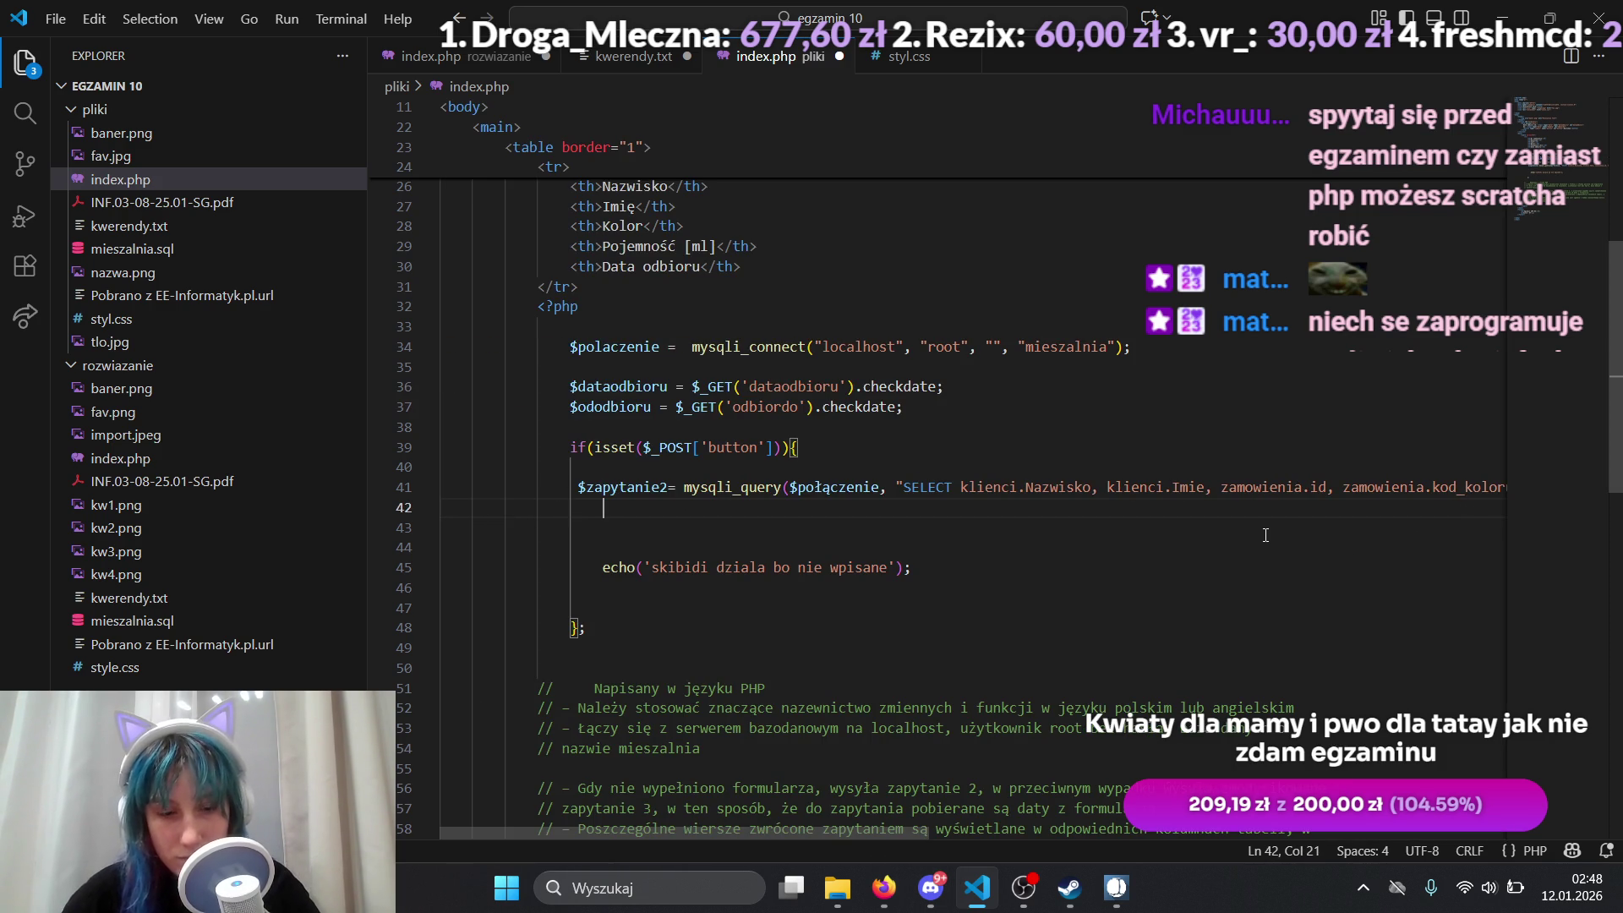
{"action": "key", "text": "ctrl+v"}
{"action": "key", "text": "Up"}
{"action": "key", "text": "Home"}
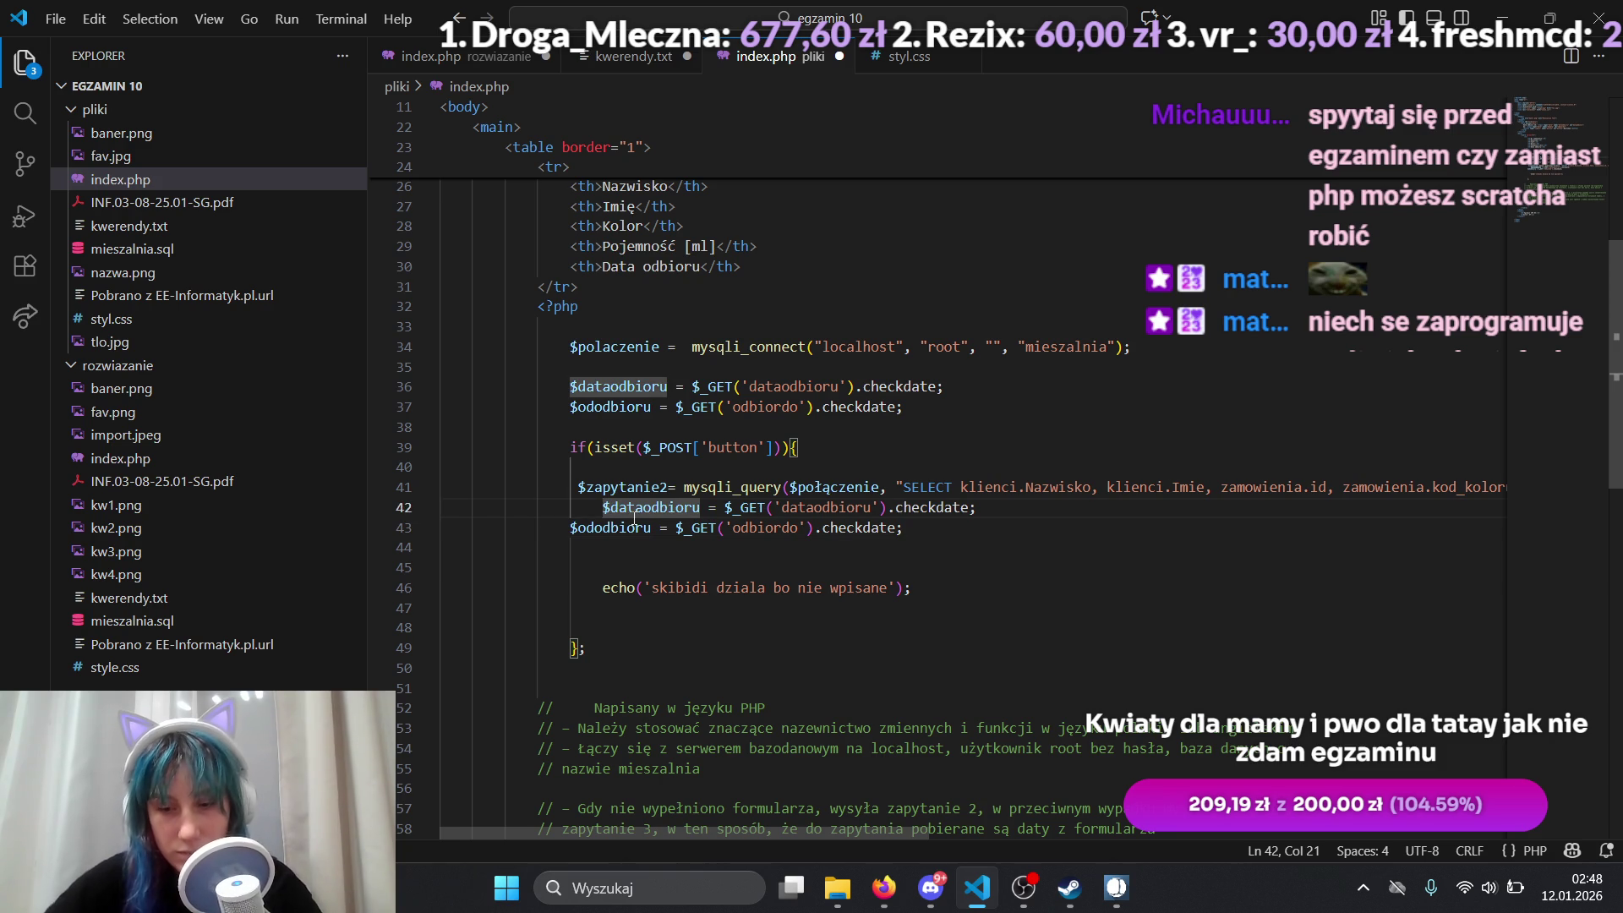
{"action": "key", "text": "shift+Tab"}
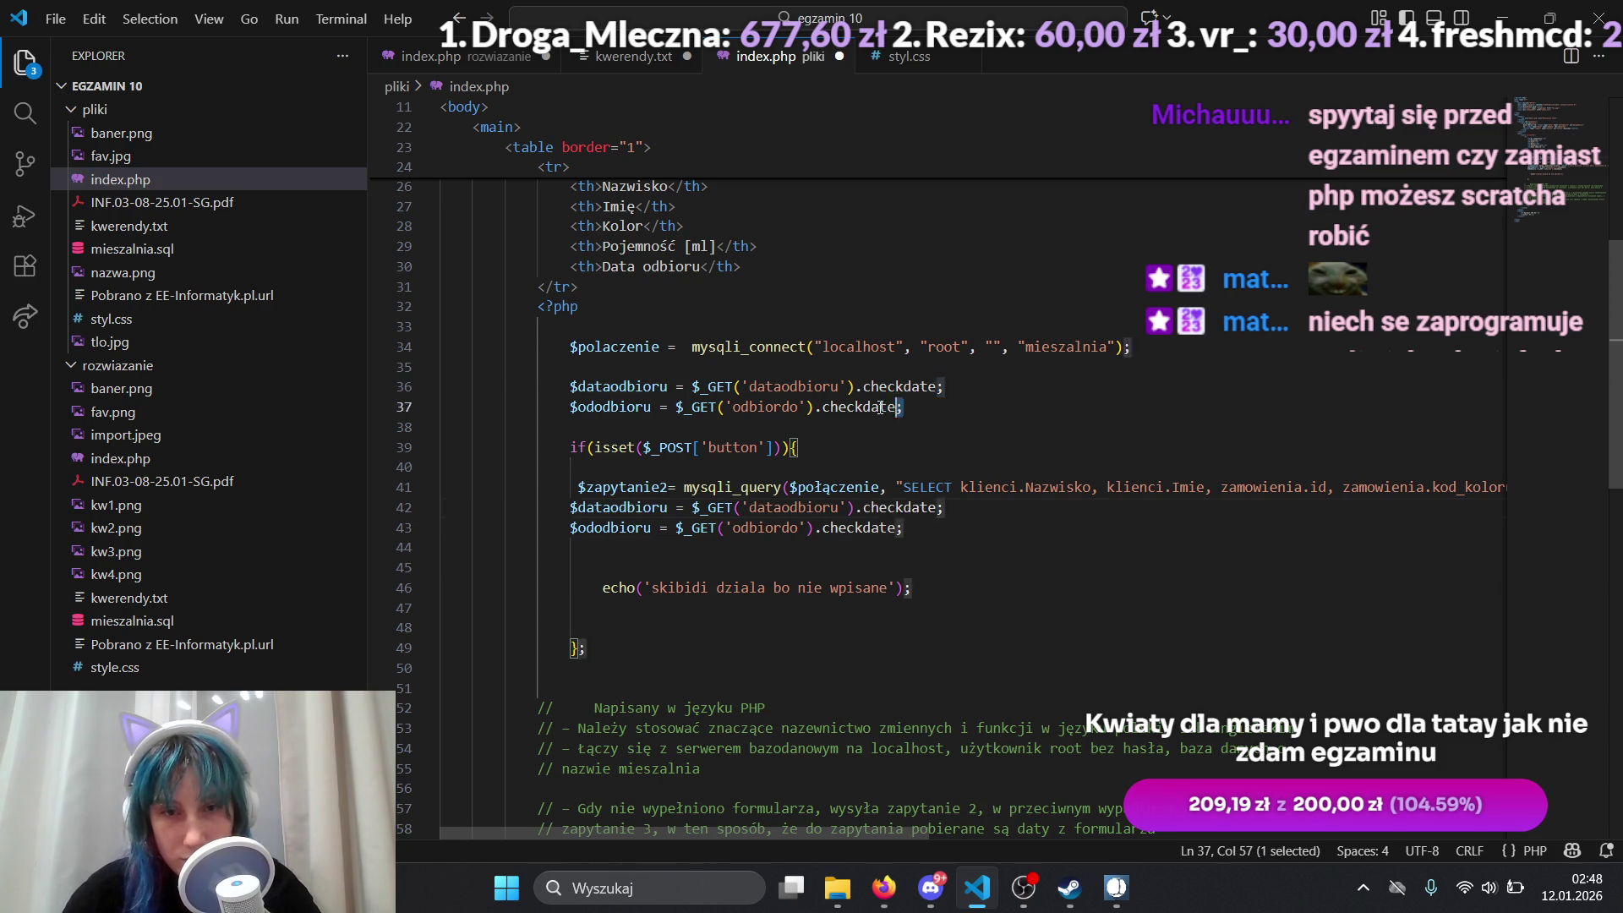
{"action": "left_click_drag", "start_coordinate": [895, 407], "coordinate": [392, 377]}
{"action": "key", "text": "BackSpace"}
{"action": "key", "text": "BackSpace"}
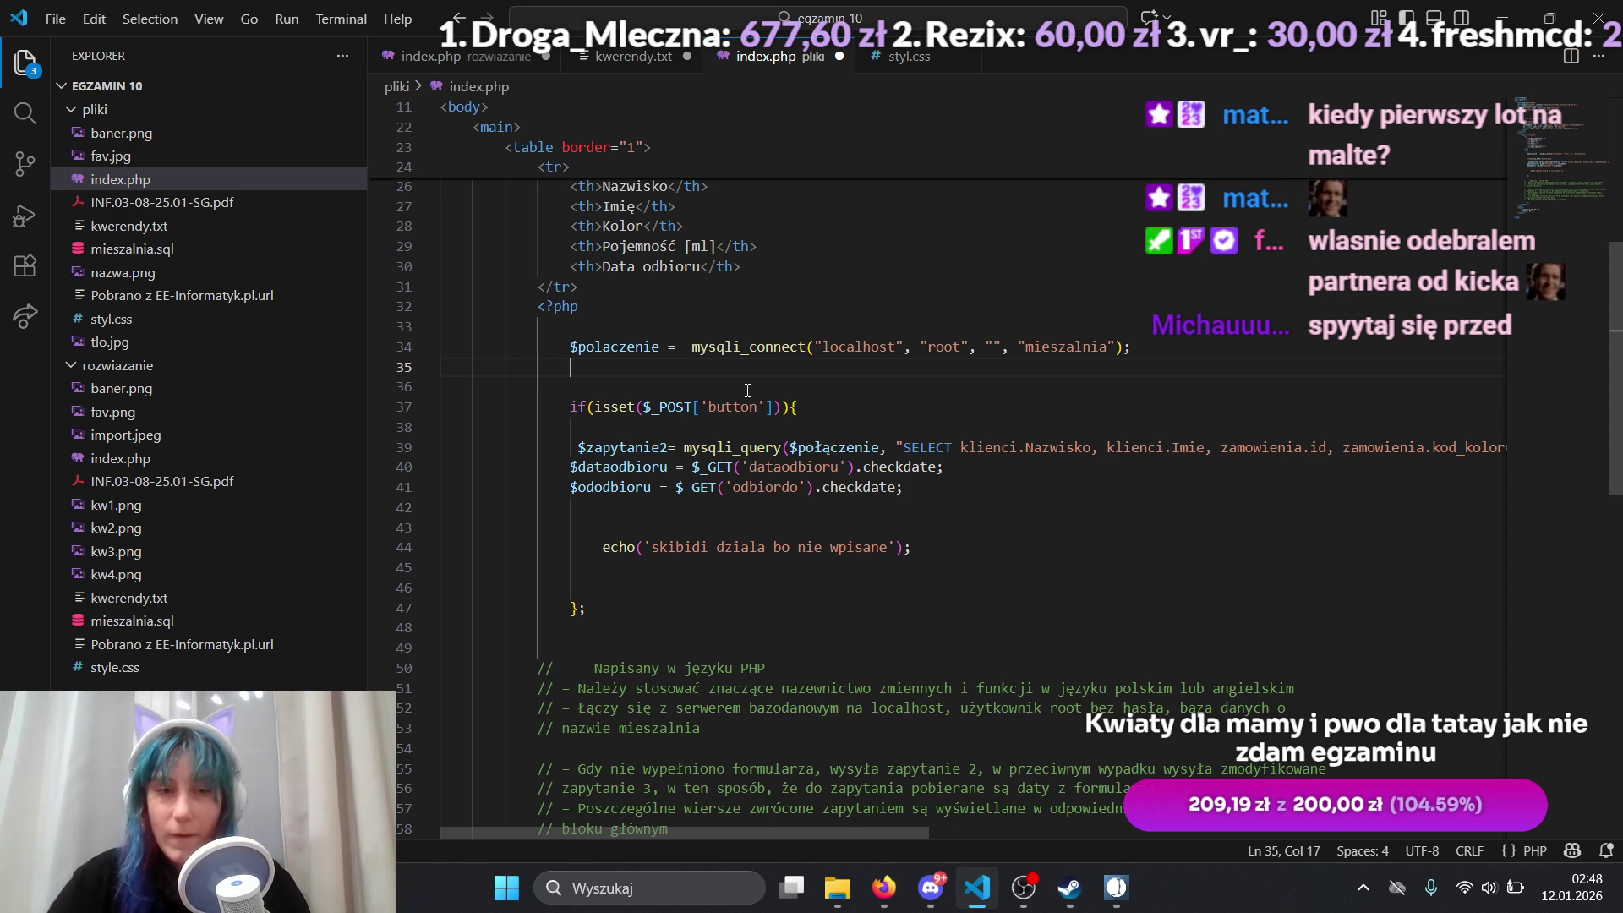
{"action": "mouse_move", "coordinate": [913, 547]}
{"action": "left_mouse_down"}
{"action": "mouse_move", "coordinate": [444, 528]}
{"action": "mouse_move", "coordinate": [602, 547]}
{"action": "left_mouse_up"}
Step: Replace the skibidi echo with an 'echo<<< koniec' heredoc closed by 'koniec;'
{"action": "key", "text": "BackSpace"}
{"action": "key", "text": "BackSpace"}
{"action": "key", "text": "BackSpace"}
{"action": "key", "text": "BackSpace"}
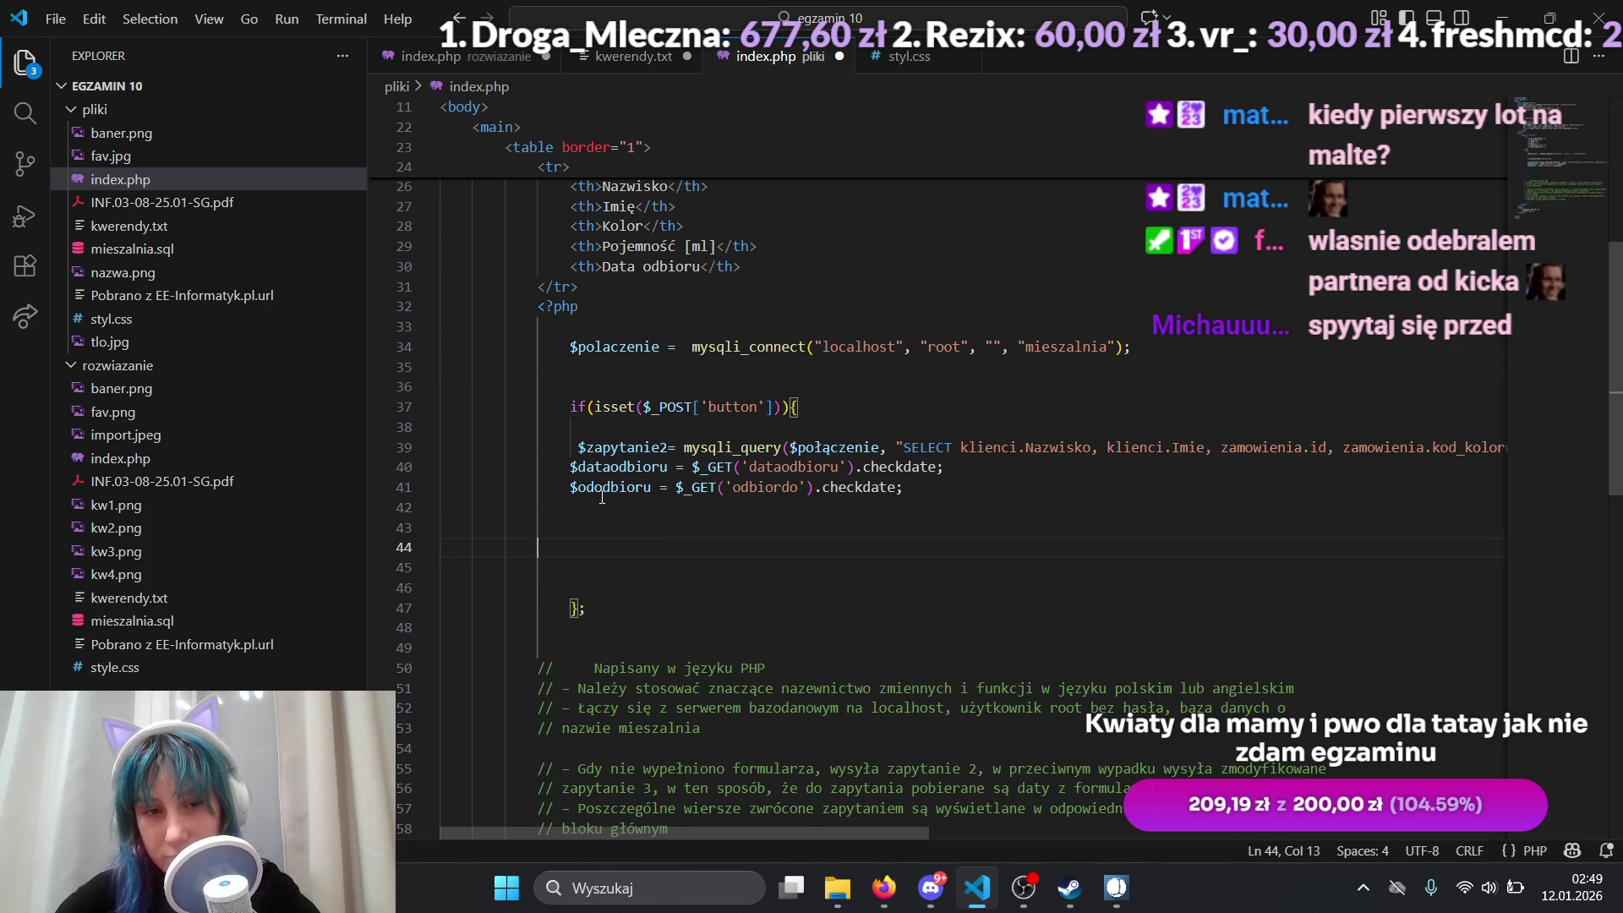
{"action": "key", "text": "BackSpace"}
{"action": "key", "text": "Tab"}
{"action": "type", "text": "ech"}
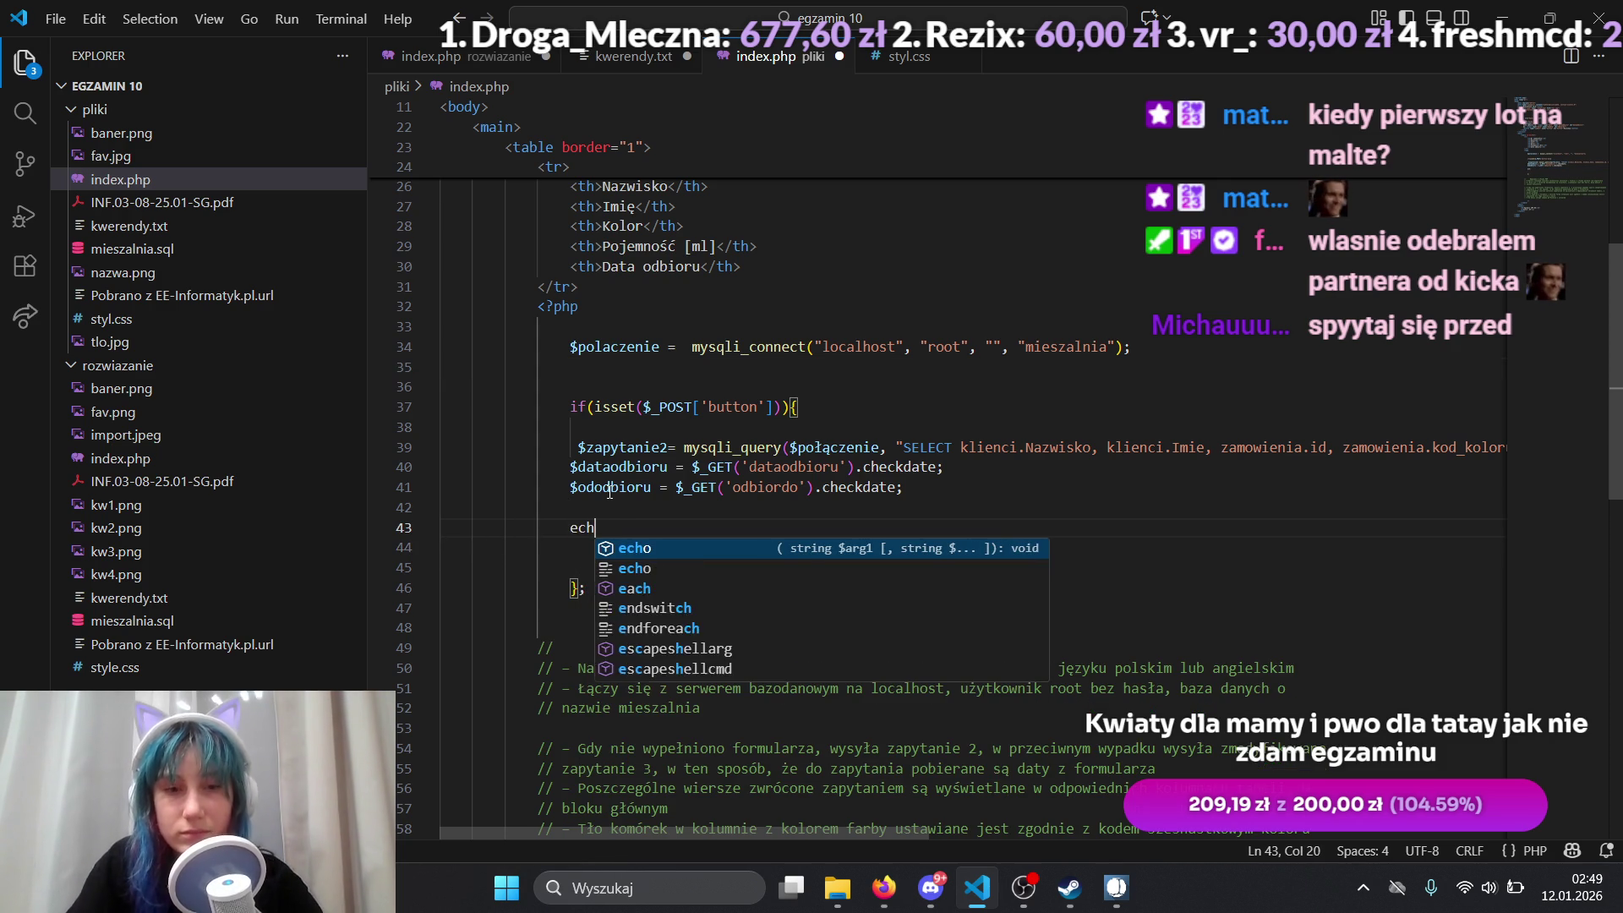
{"action": "type", "text": "o<<<"}
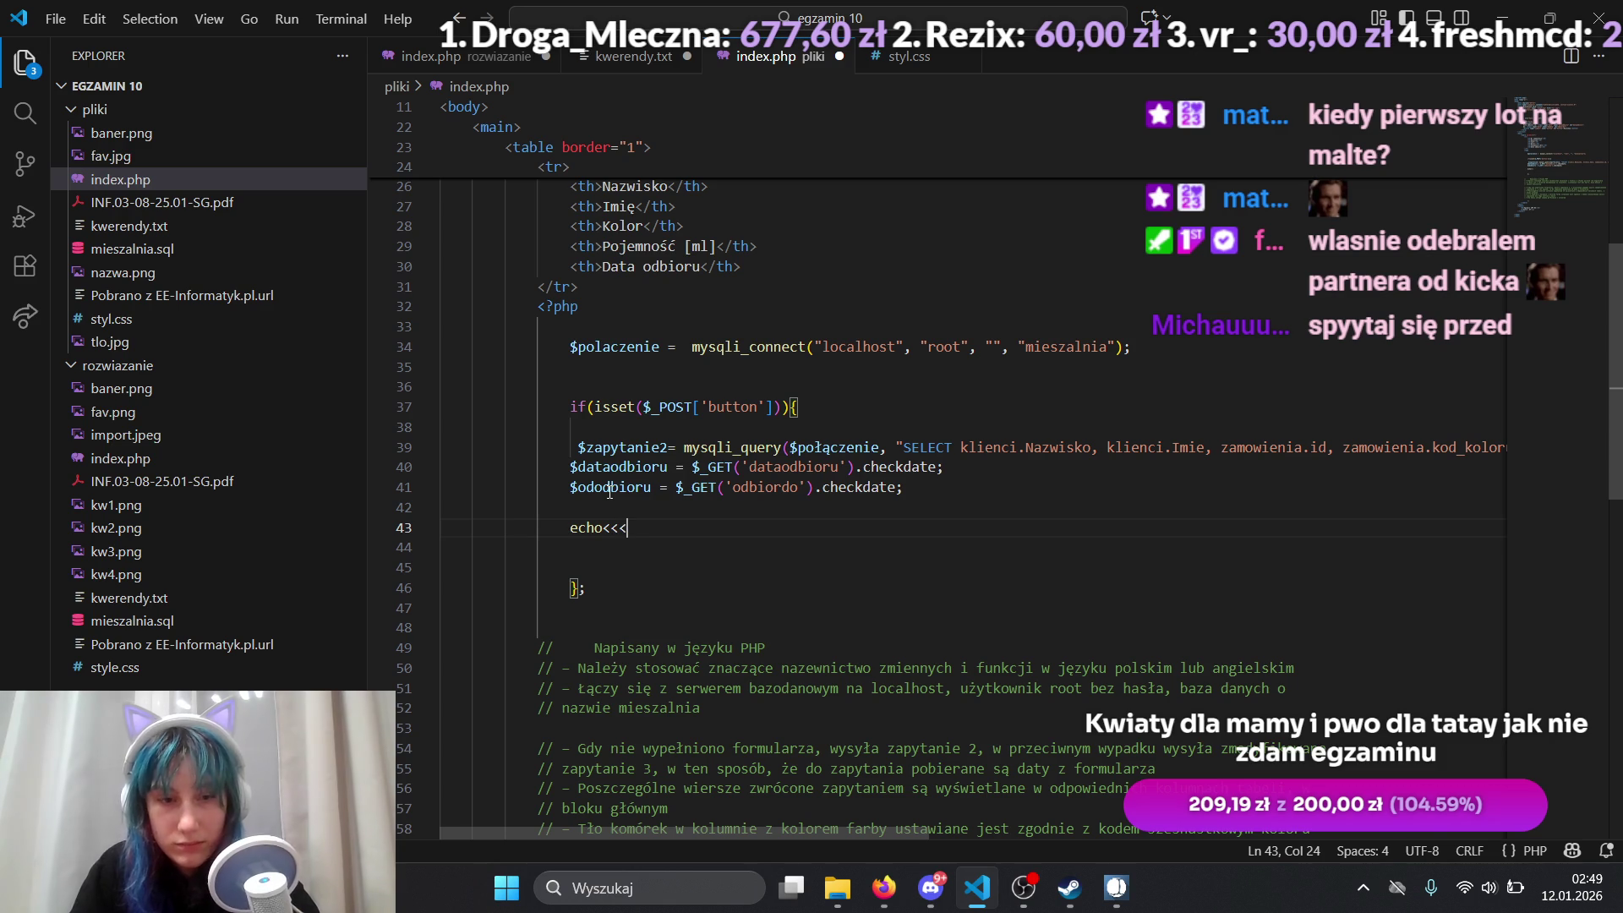
{"action": "type", "text": " koniec"}
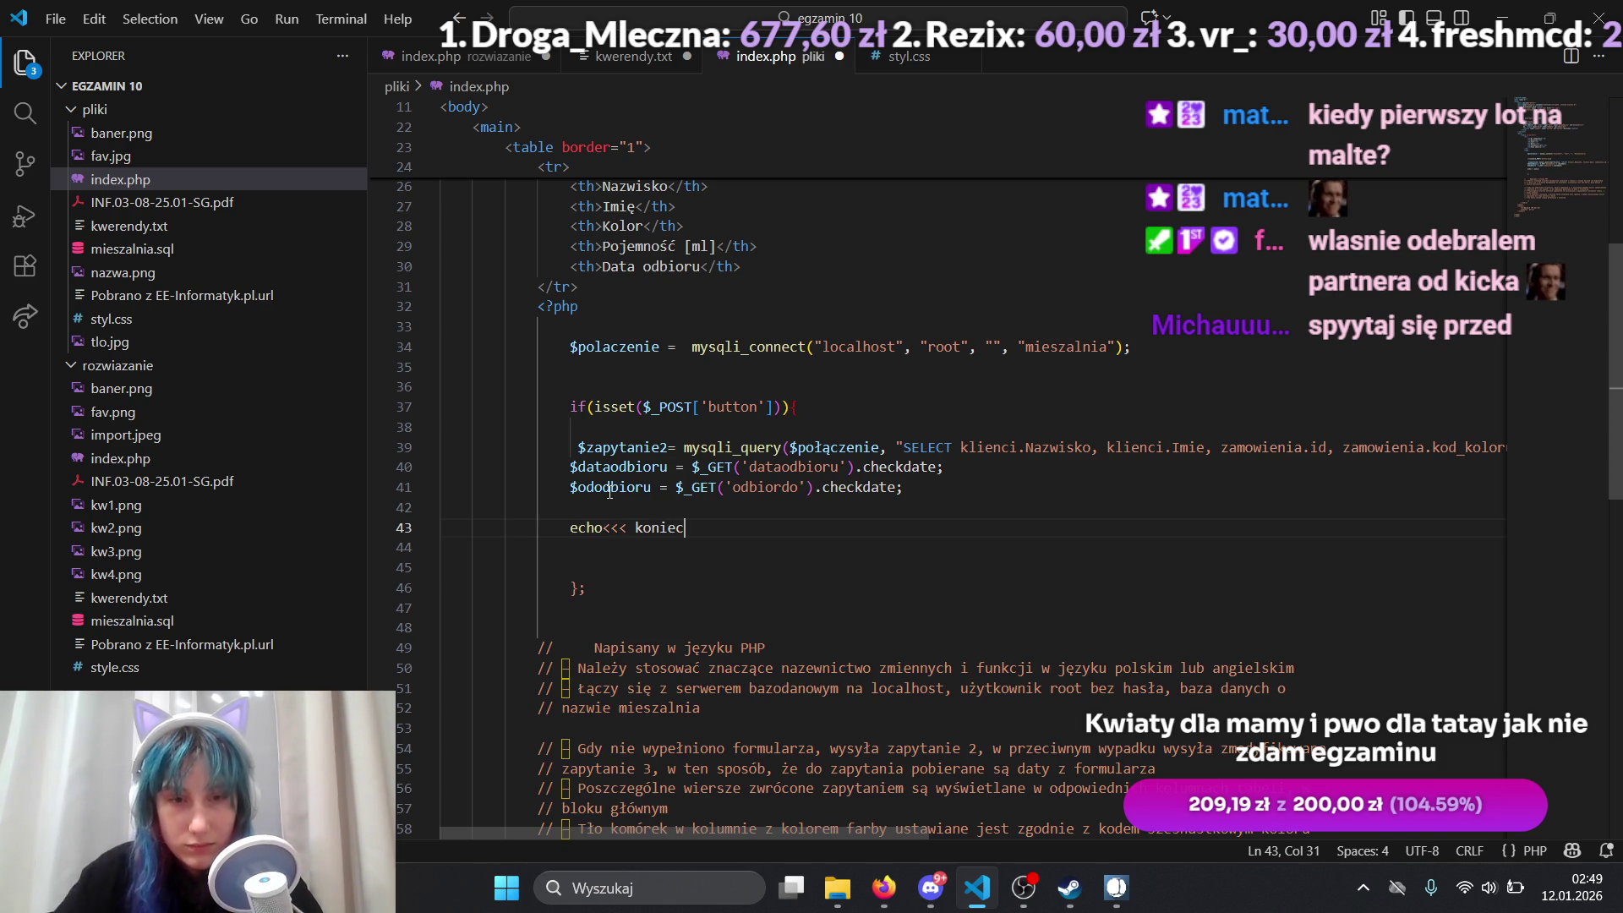
{"action": "key", "text": "Return"}
{"action": "key", "text": "Return"}
{"action": "key", "text": "Return"}
{"action": "type", "text": "koniec;"}
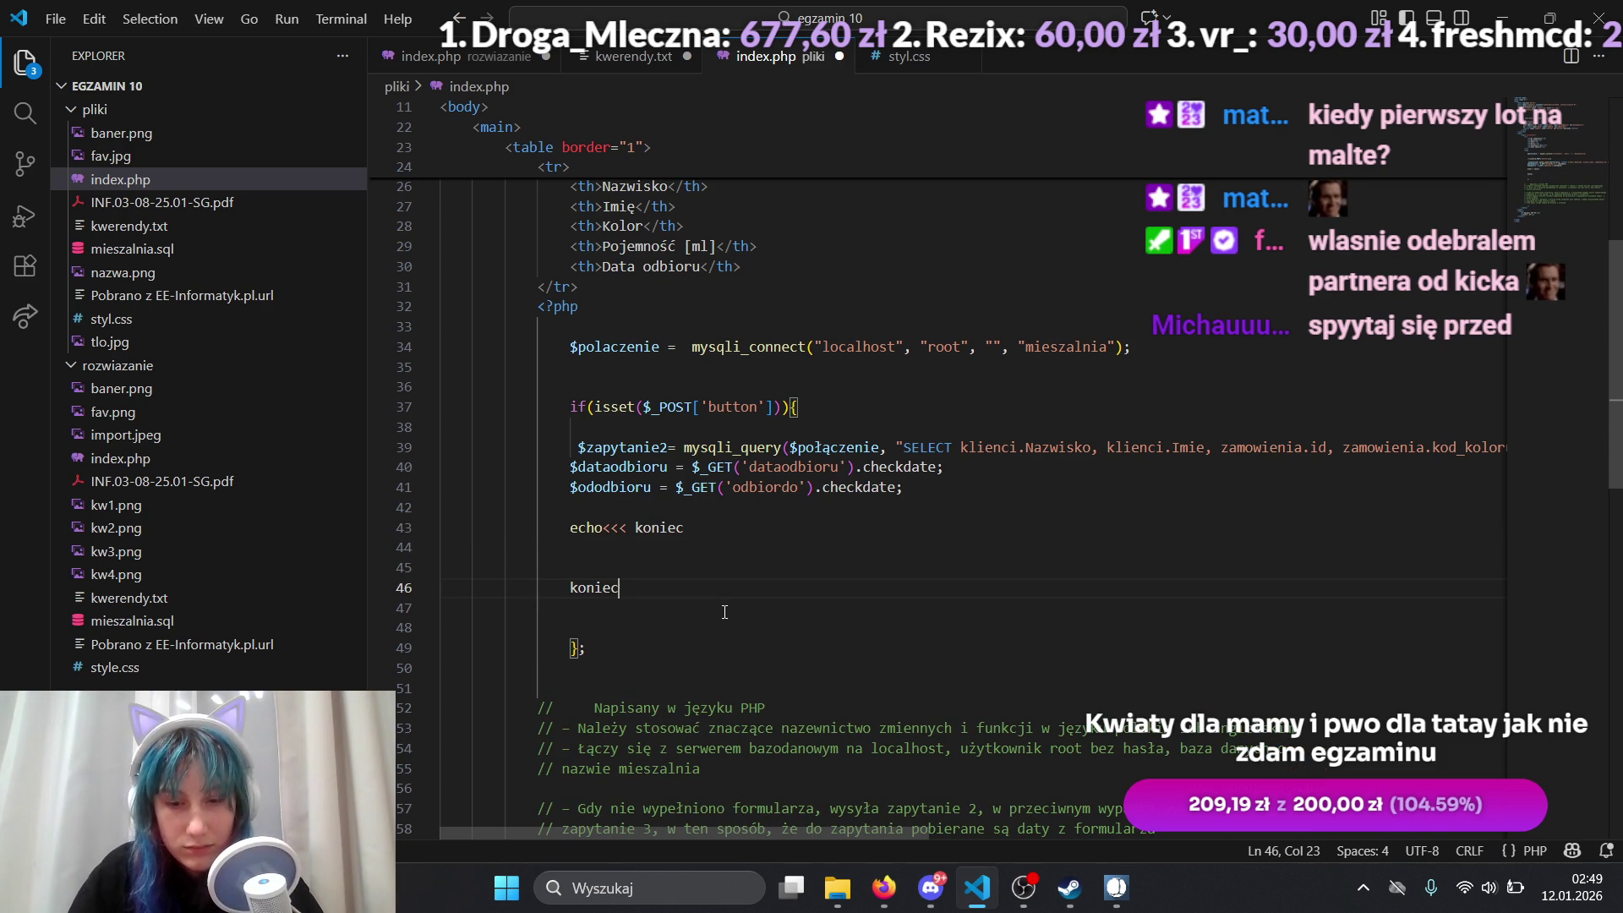
Step: Add a blank line inside the heredoc and remove the stray space before $zapytanie2
{"action": "left_click", "coordinate": [693, 541]}
{"action": "key", "text": "Return"}
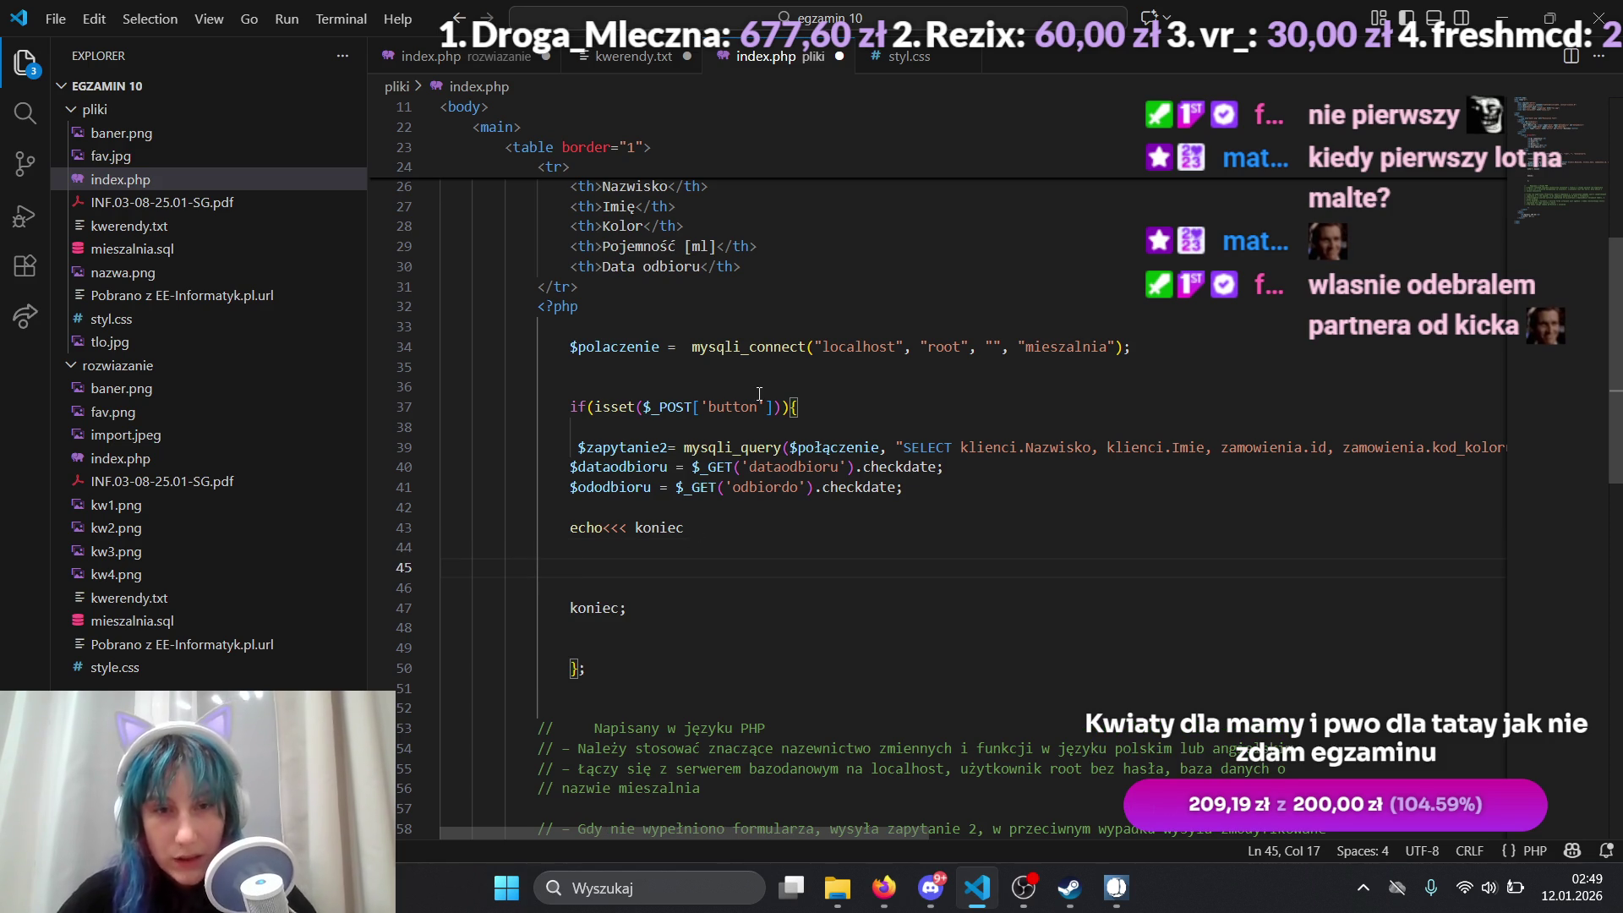
{"action": "left_click", "coordinate": [744, 406]}
{"action": "key", "text": "Down"}
{"action": "key", "text": "Down"}
{"action": "key", "text": "Home"}
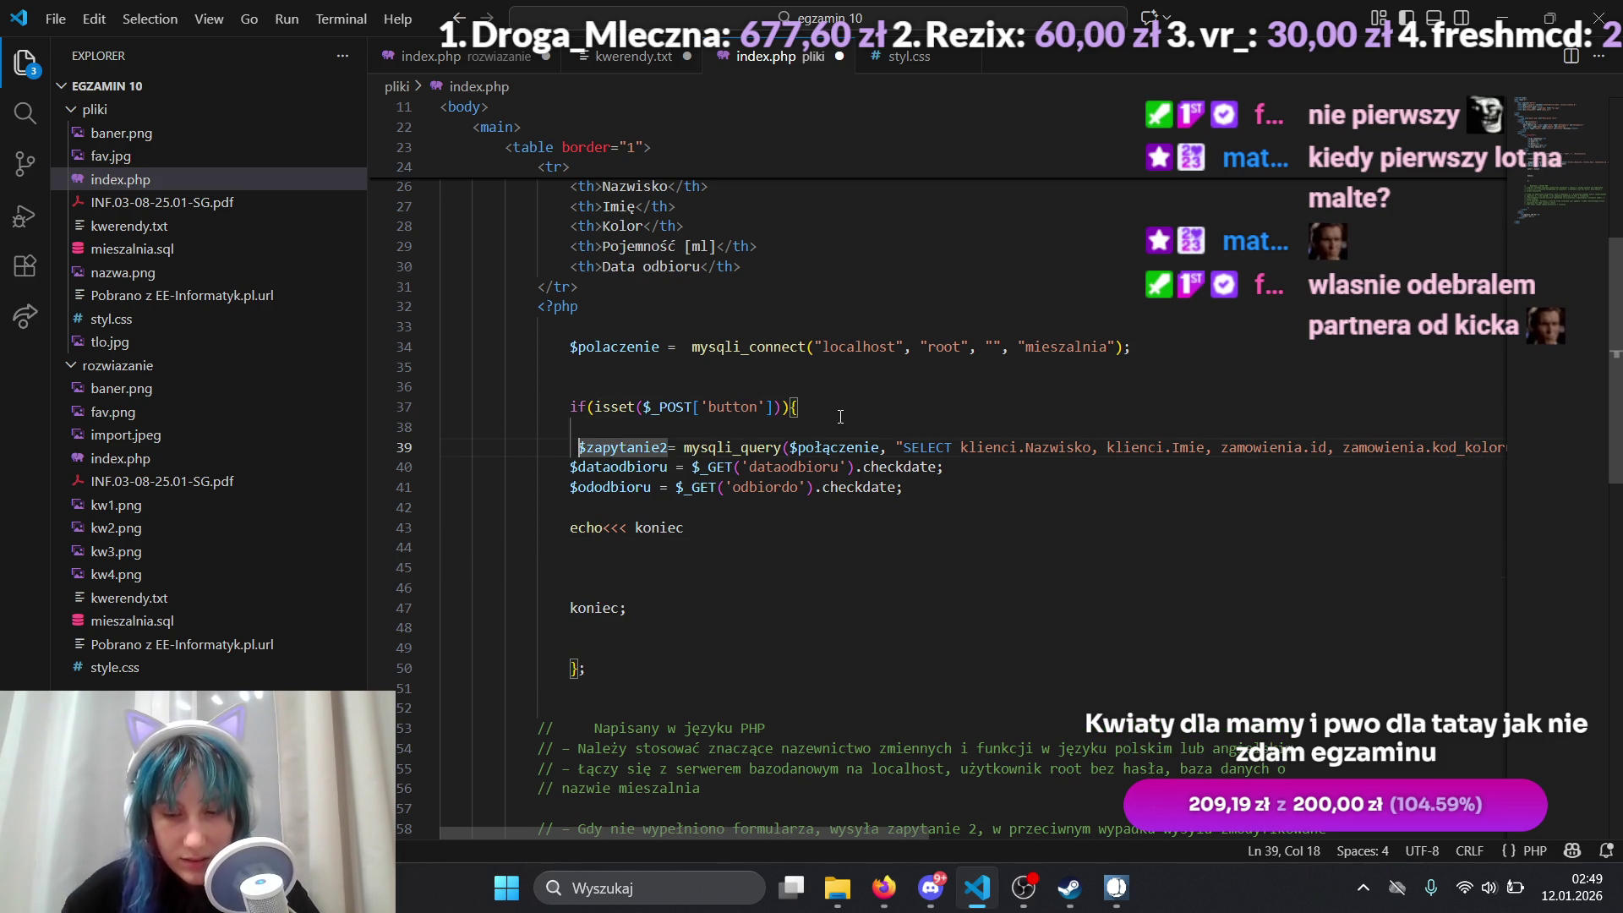
{"action": "key", "text": "BackSpace"}
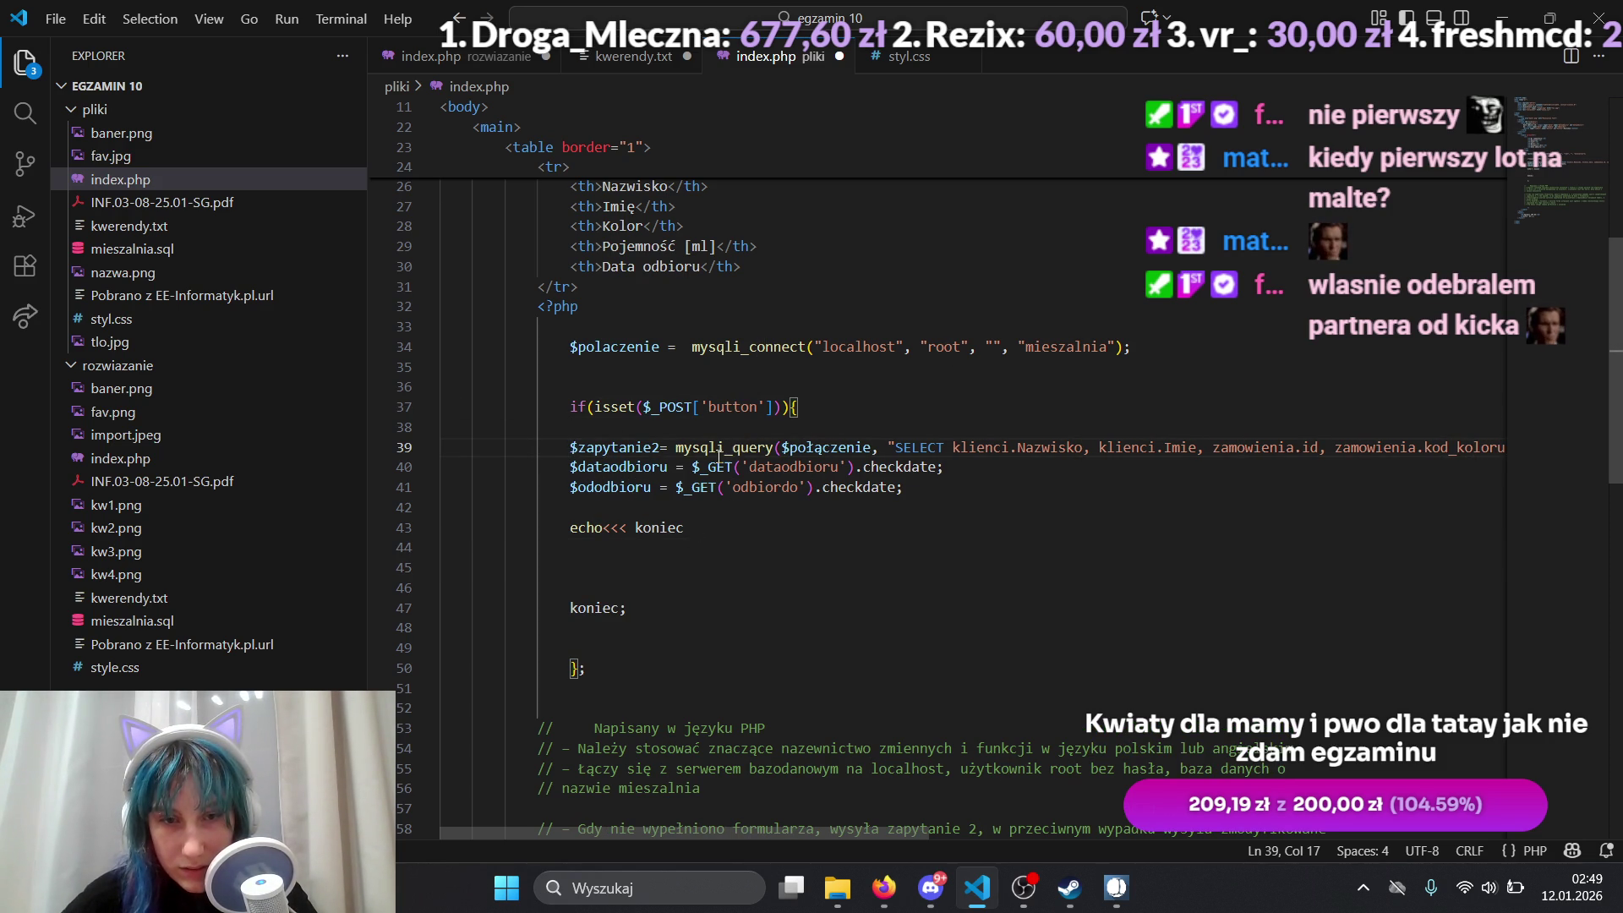
{"action": "left_click_drag", "start_coordinate": [799, 831], "coordinate": [800, 831]}
{"action": "scroll", "coordinate": [770, 701], "scroll_direction": "down", "scroll_amount": 4}
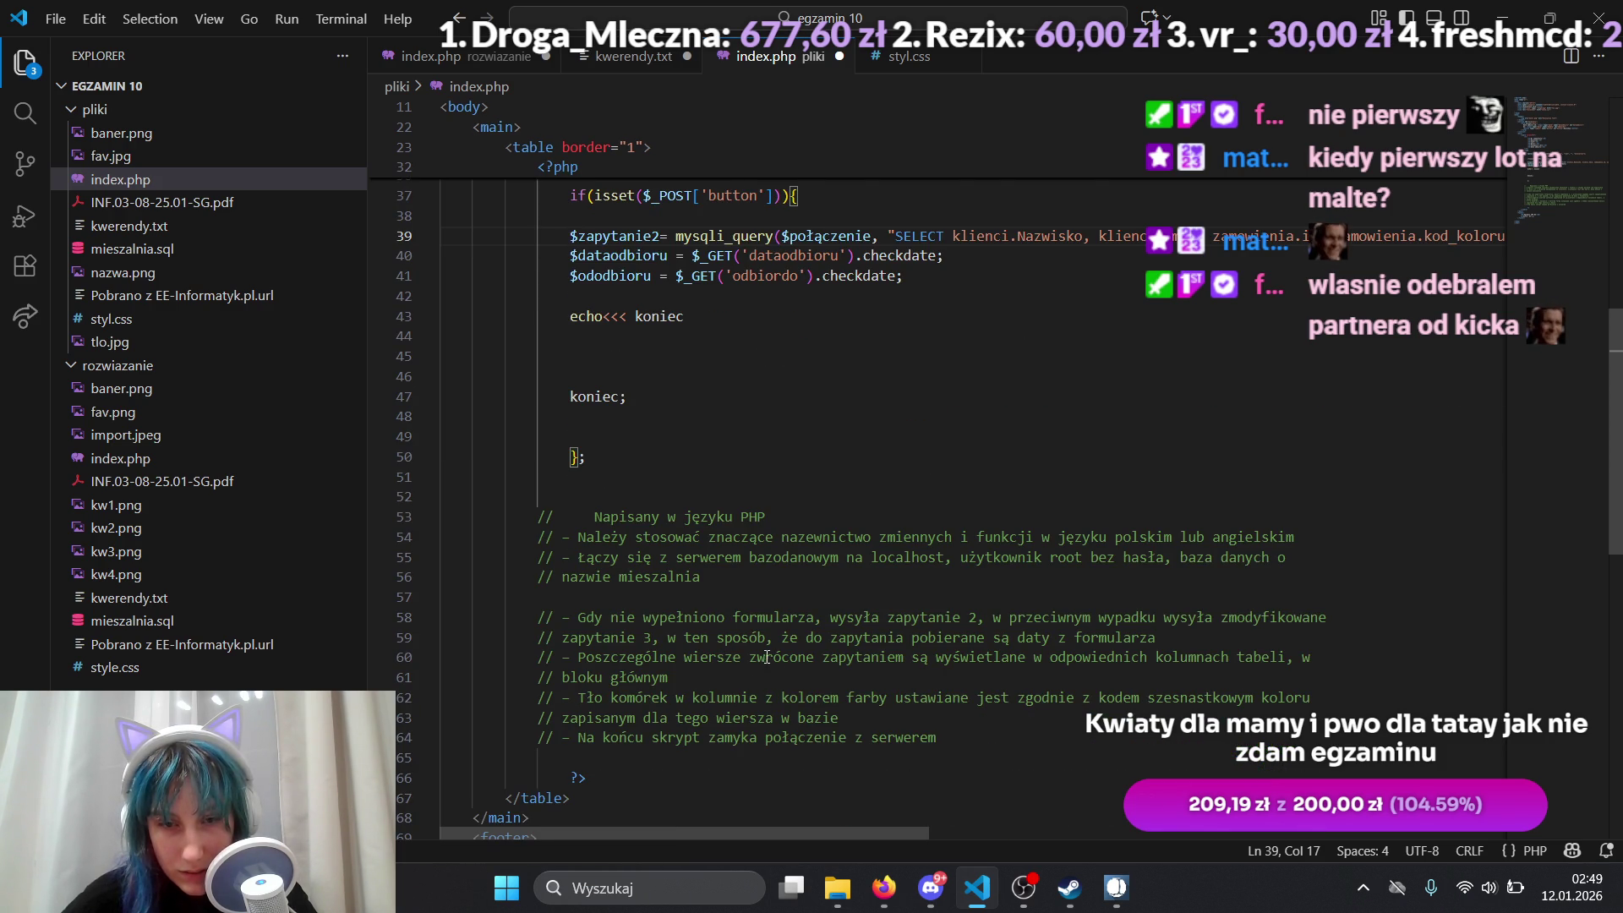
{"action": "left_click_drag", "start_coordinate": [614, 621], "coordinate": [980, 618]}
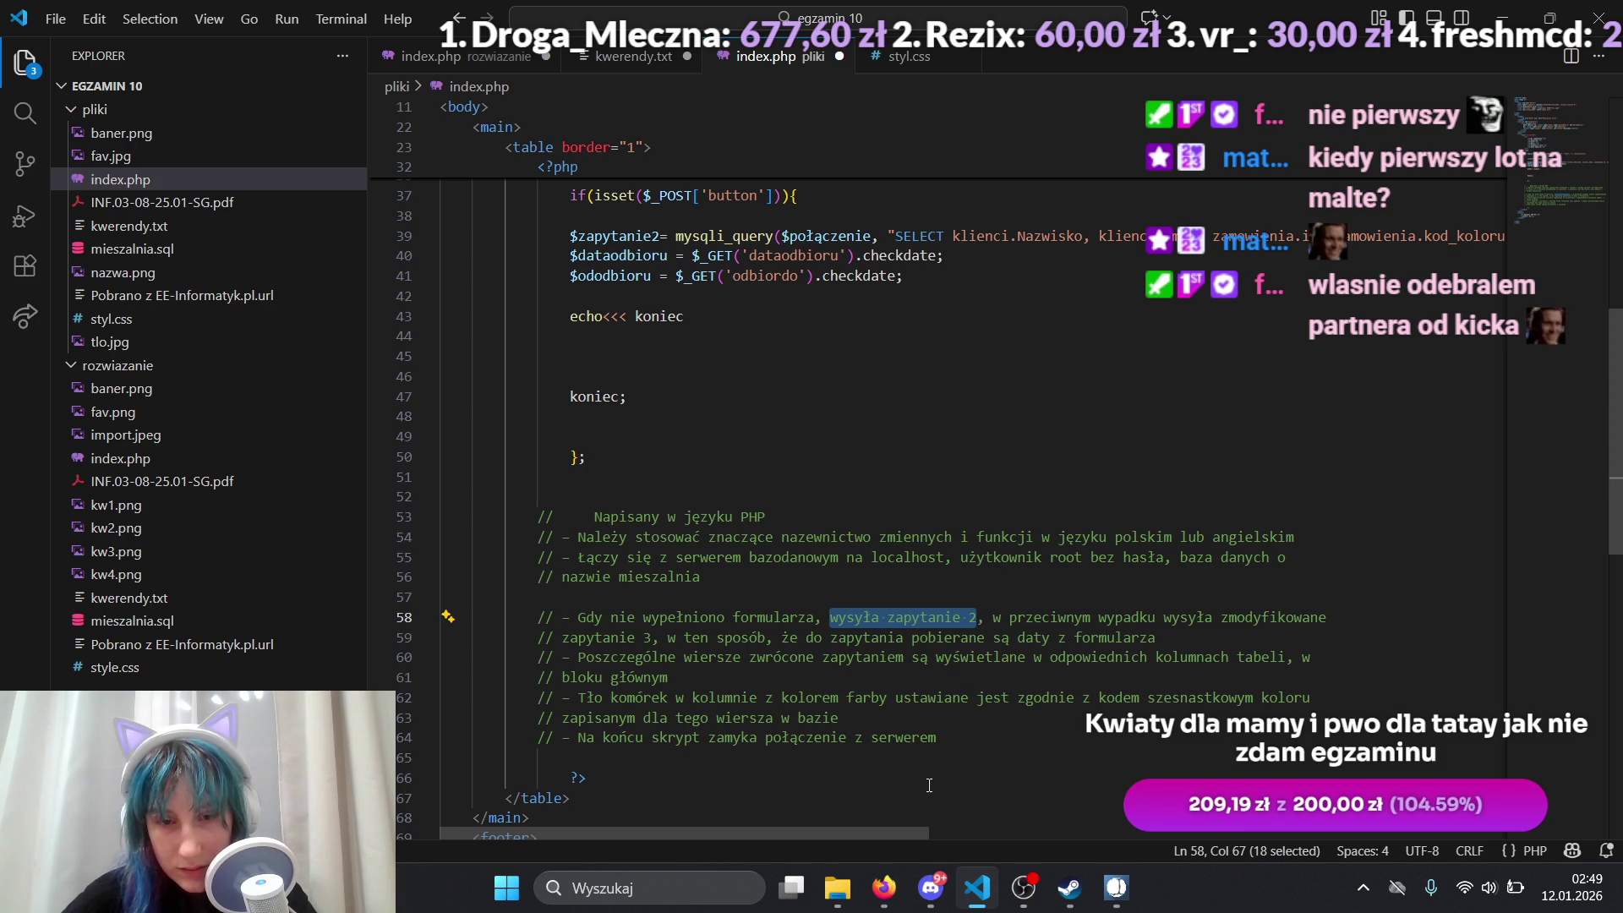
{"action": "mouse_move", "coordinate": [847, 830]}
{"action": "left_mouse_down"}
{"action": "mouse_move", "coordinate": [1214, 757]}
{"action": "mouse_move", "coordinate": [1444, 749]}
{"action": "mouse_move", "coordinate": [1194, 723]}
{"action": "mouse_move", "coordinate": [804, 591]}
{"action": "left_mouse_up"}
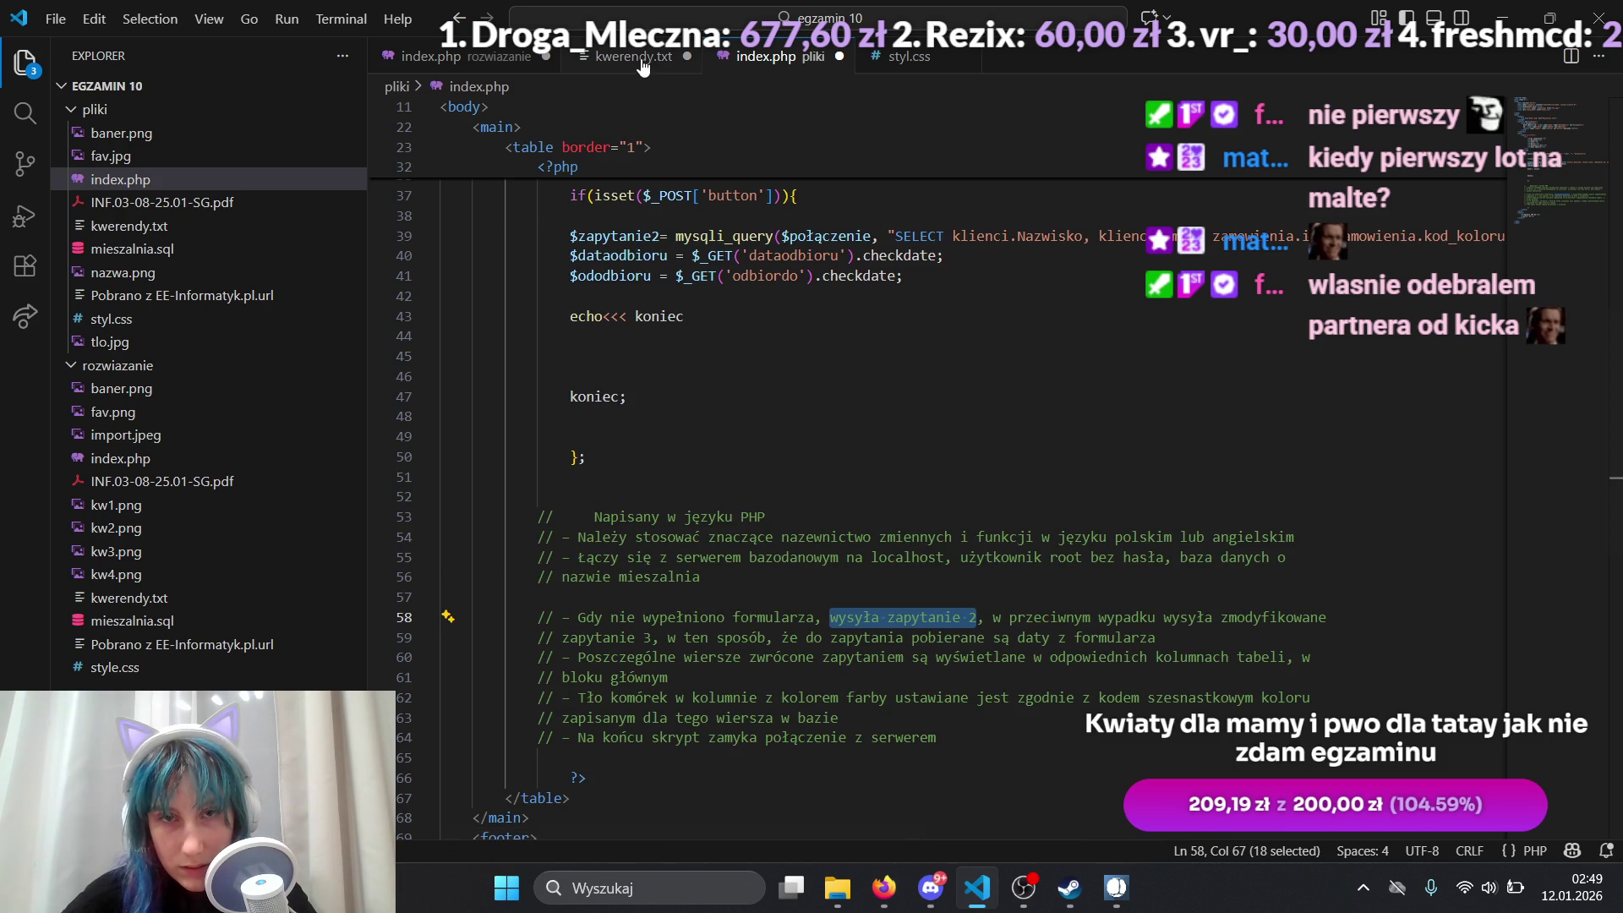
{"action": "left_click", "coordinate": [485, 64]}
{"action": "scroll", "coordinate": [895, 614], "scroll_direction": "up", "scroll_amount": 1}
{"action": "scroll", "coordinate": [895, 614], "scroll_direction": "down", "scroll_amount": 5}
{"action": "scroll", "coordinate": [895, 614], "scroll_direction": "up", "scroll_amount": 5}
{"action": "scroll", "coordinate": [894, 614], "scroll_direction": "down", "scroll_amount": 6}
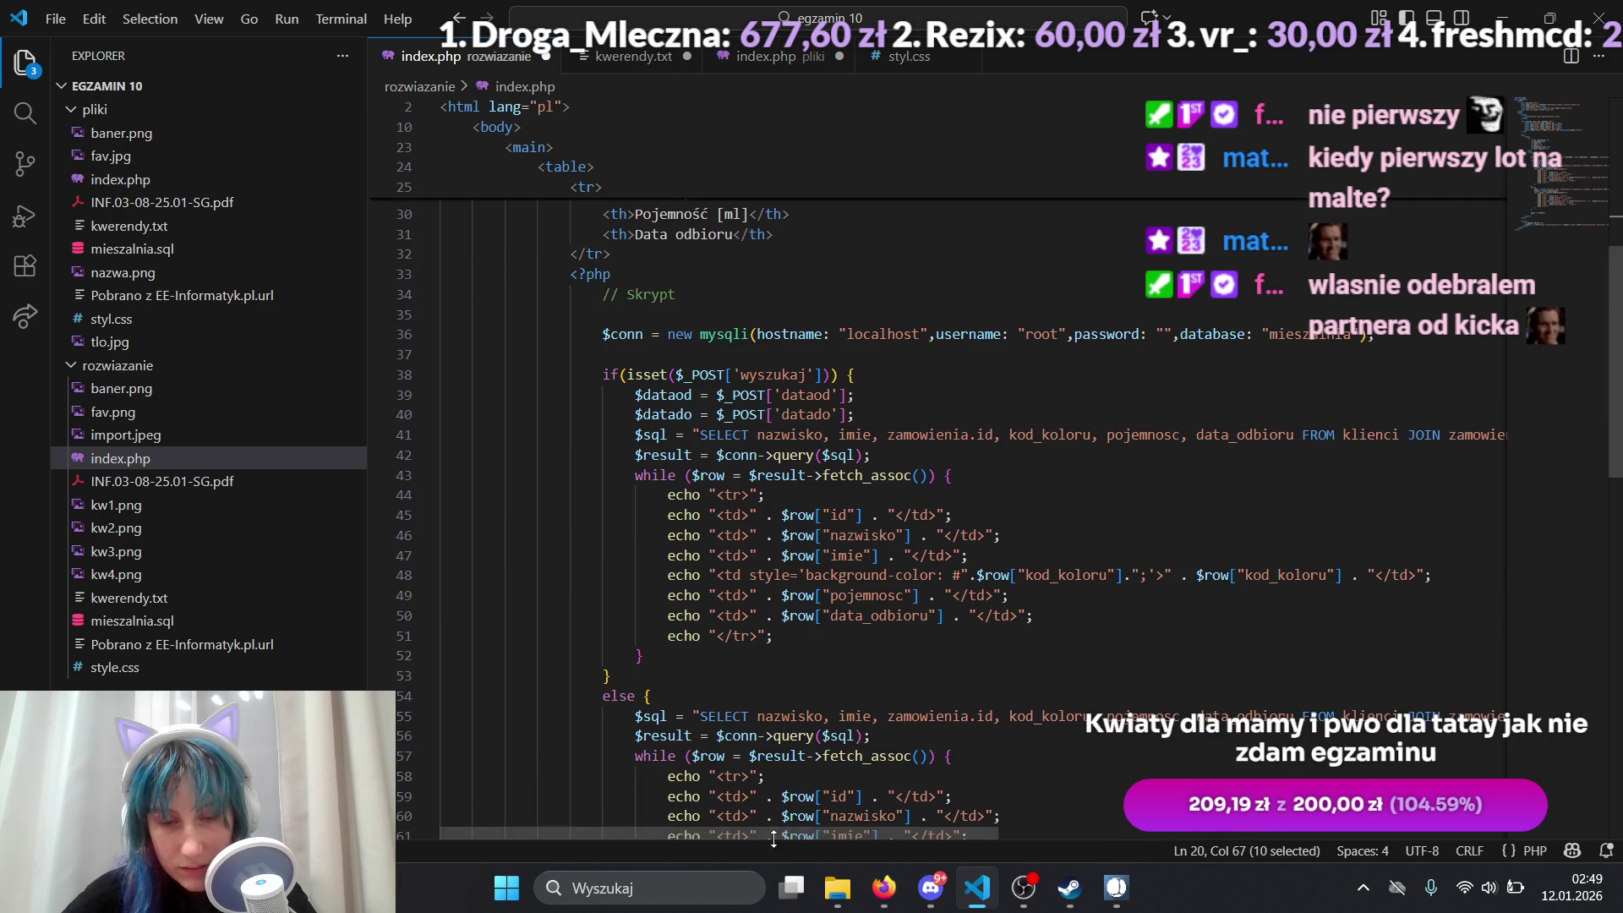
{"action": "mouse_move", "coordinate": [760, 829]}
{"action": "left_mouse_down"}
{"action": "mouse_move", "coordinate": [1330, 769]}
{"action": "mouse_move", "coordinate": [763, 698]}
{"action": "mouse_move", "coordinate": [1144, 625]}
{"action": "mouse_move", "coordinate": [1321, 634]}
{"action": "mouse_move", "coordinate": [1268, 729]}
{"action": "mouse_move", "coordinate": [1136, 741]}
{"action": "mouse_move", "coordinate": [1262, 744]}
{"action": "mouse_move", "coordinate": [585, 710]}
{"action": "left_mouse_up"}
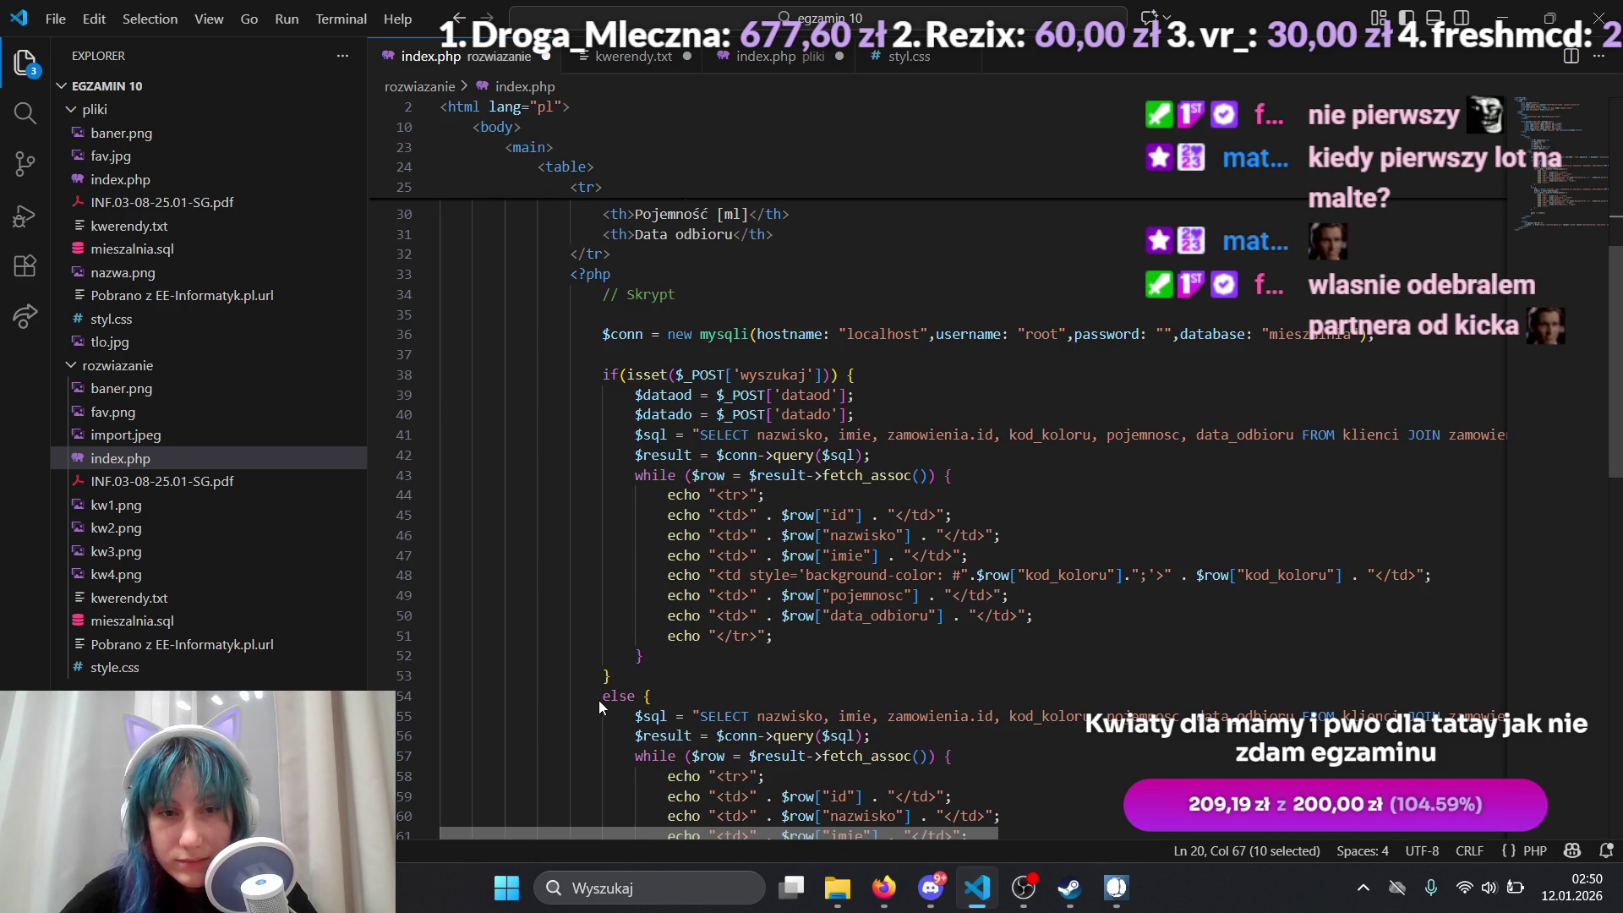
{"action": "left_click", "coordinate": [765, 55]}
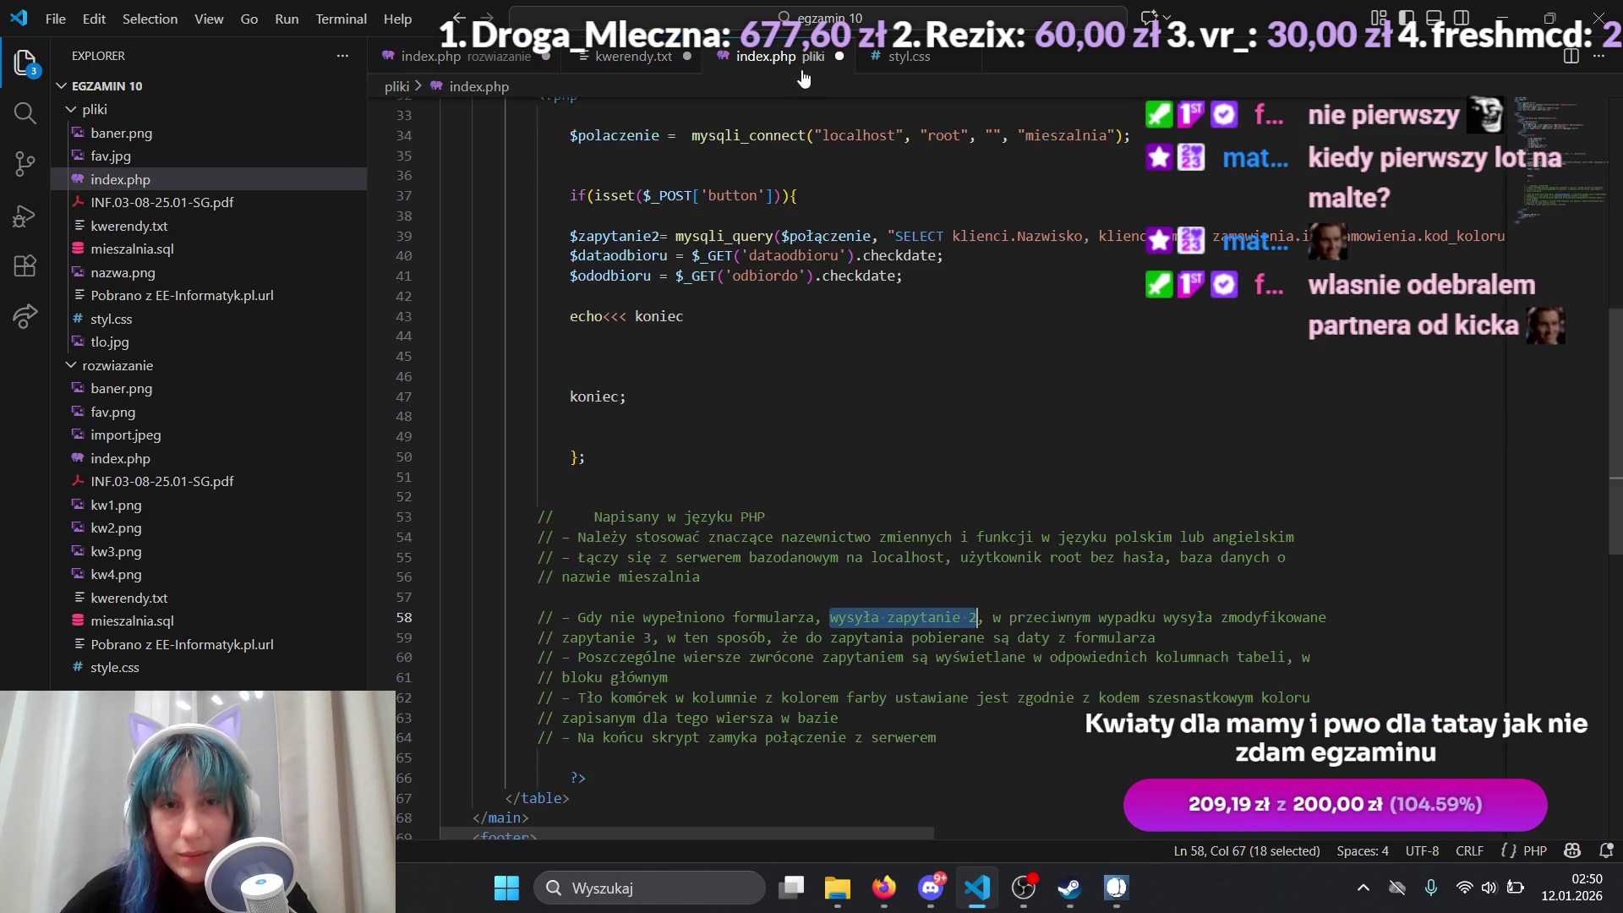
{"action": "scroll", "coordinate": [890, 542], "scroll_direction": "up", "scroll_amount": 3}
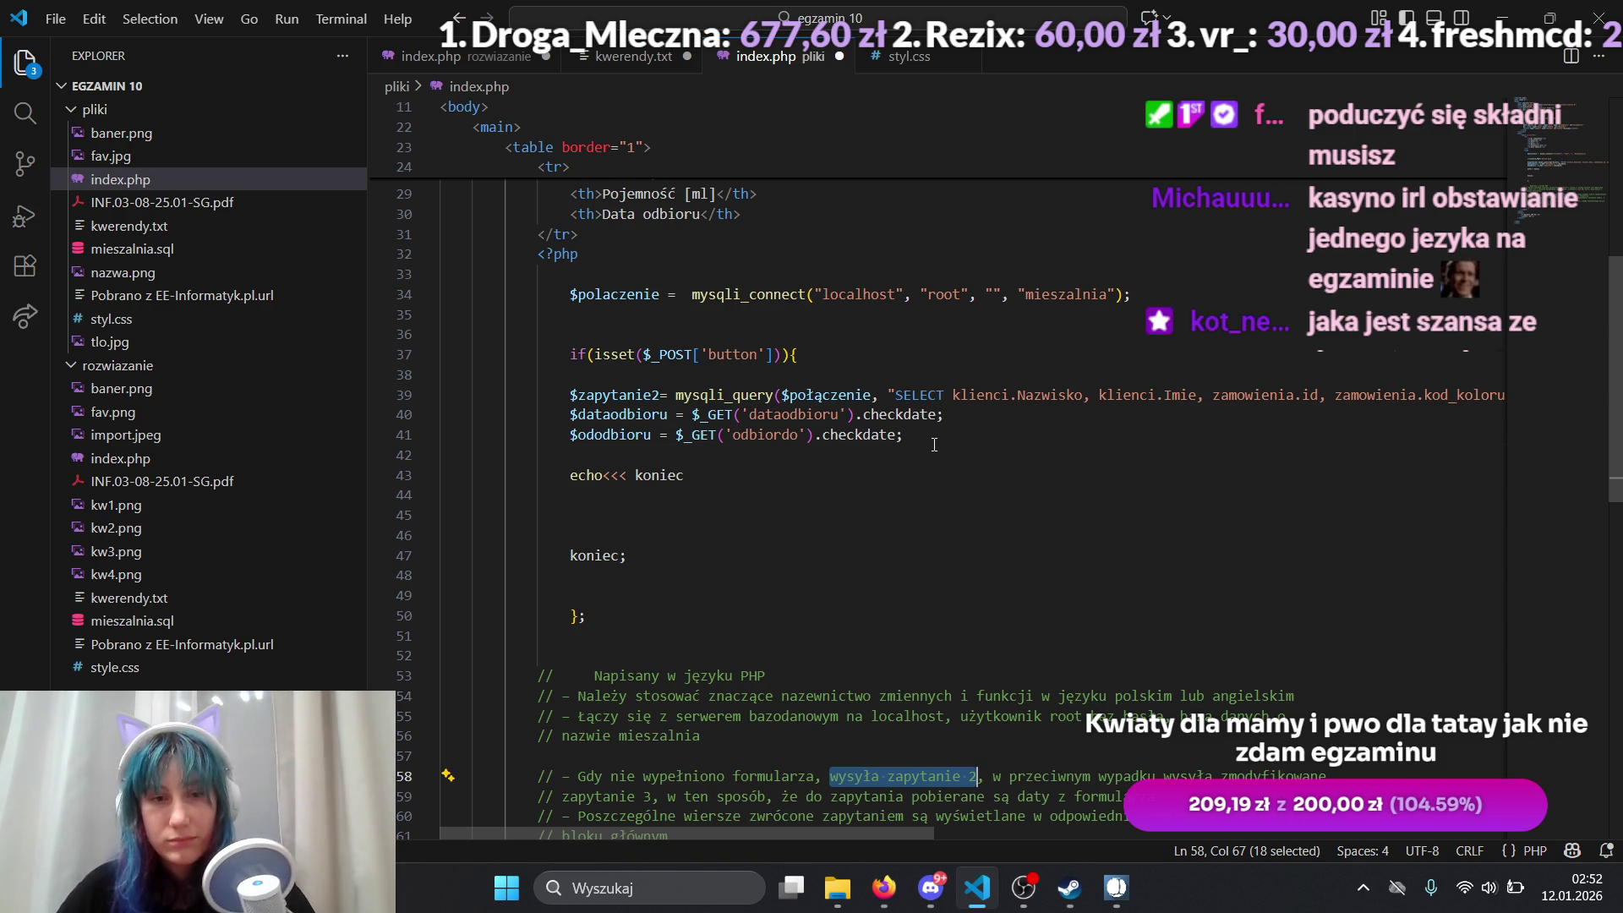
Step: Delete the query and date lines from the if block
{"action": "left_click_drag", "start_coordinate": [934, 444], "coordinate": [436, 372]}
{"action": "key", "text": "BackSpace"}
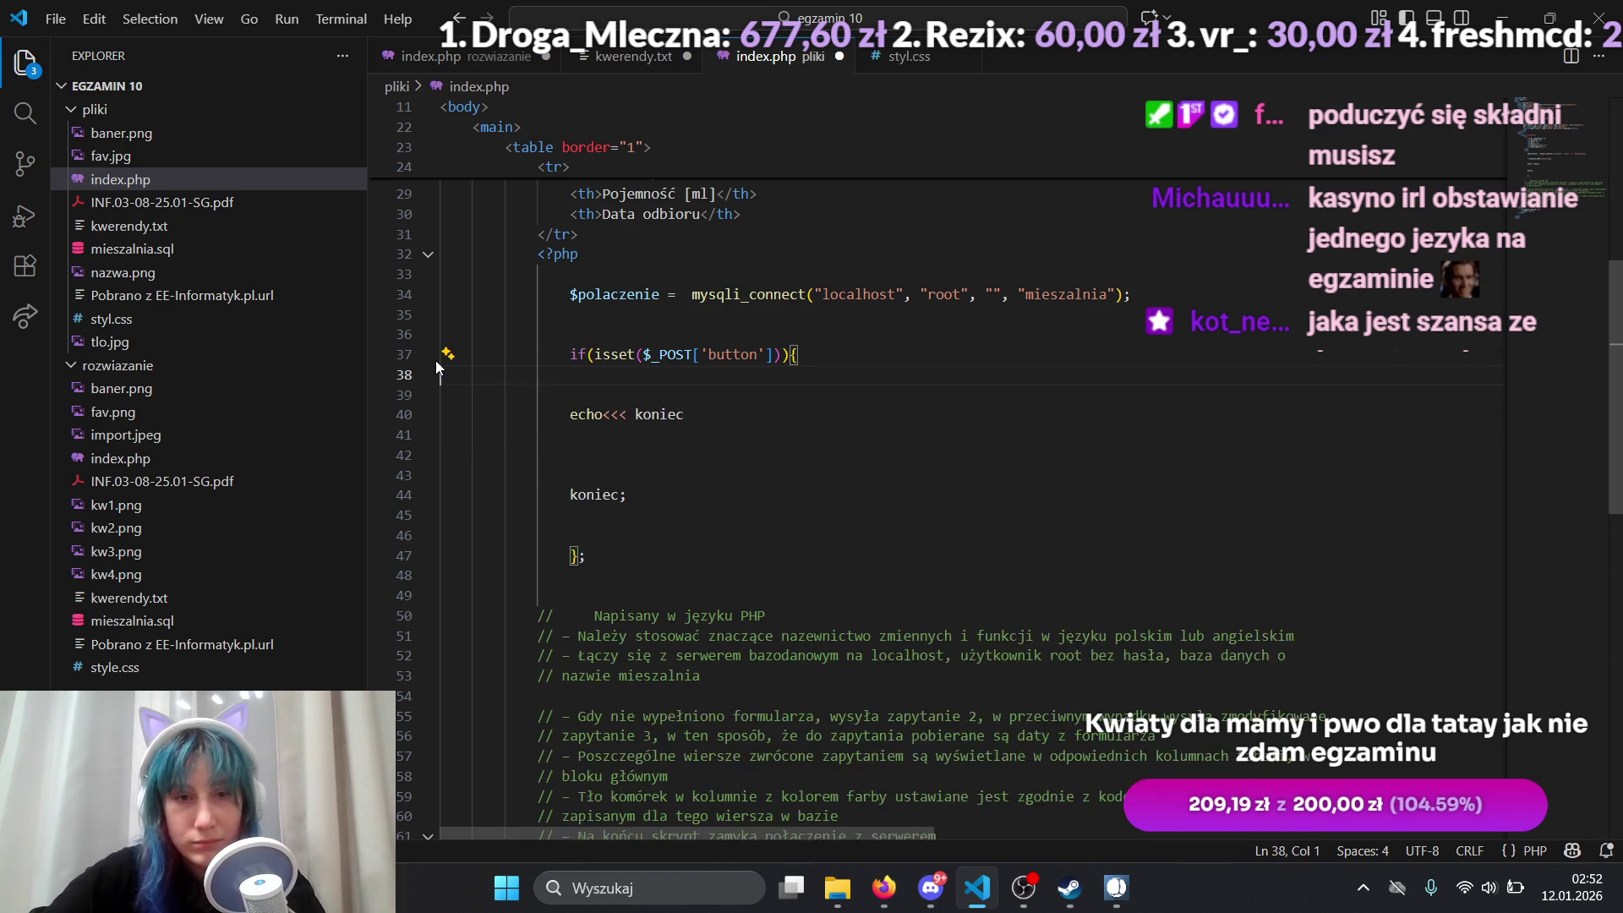
{"action": "key", "text": "BackSpace"}
Step: Type indented placeholder text 'cipa' inside the heredoc, then switch to the browser
{"action": "left_click", "coordinate": [678, 434]}
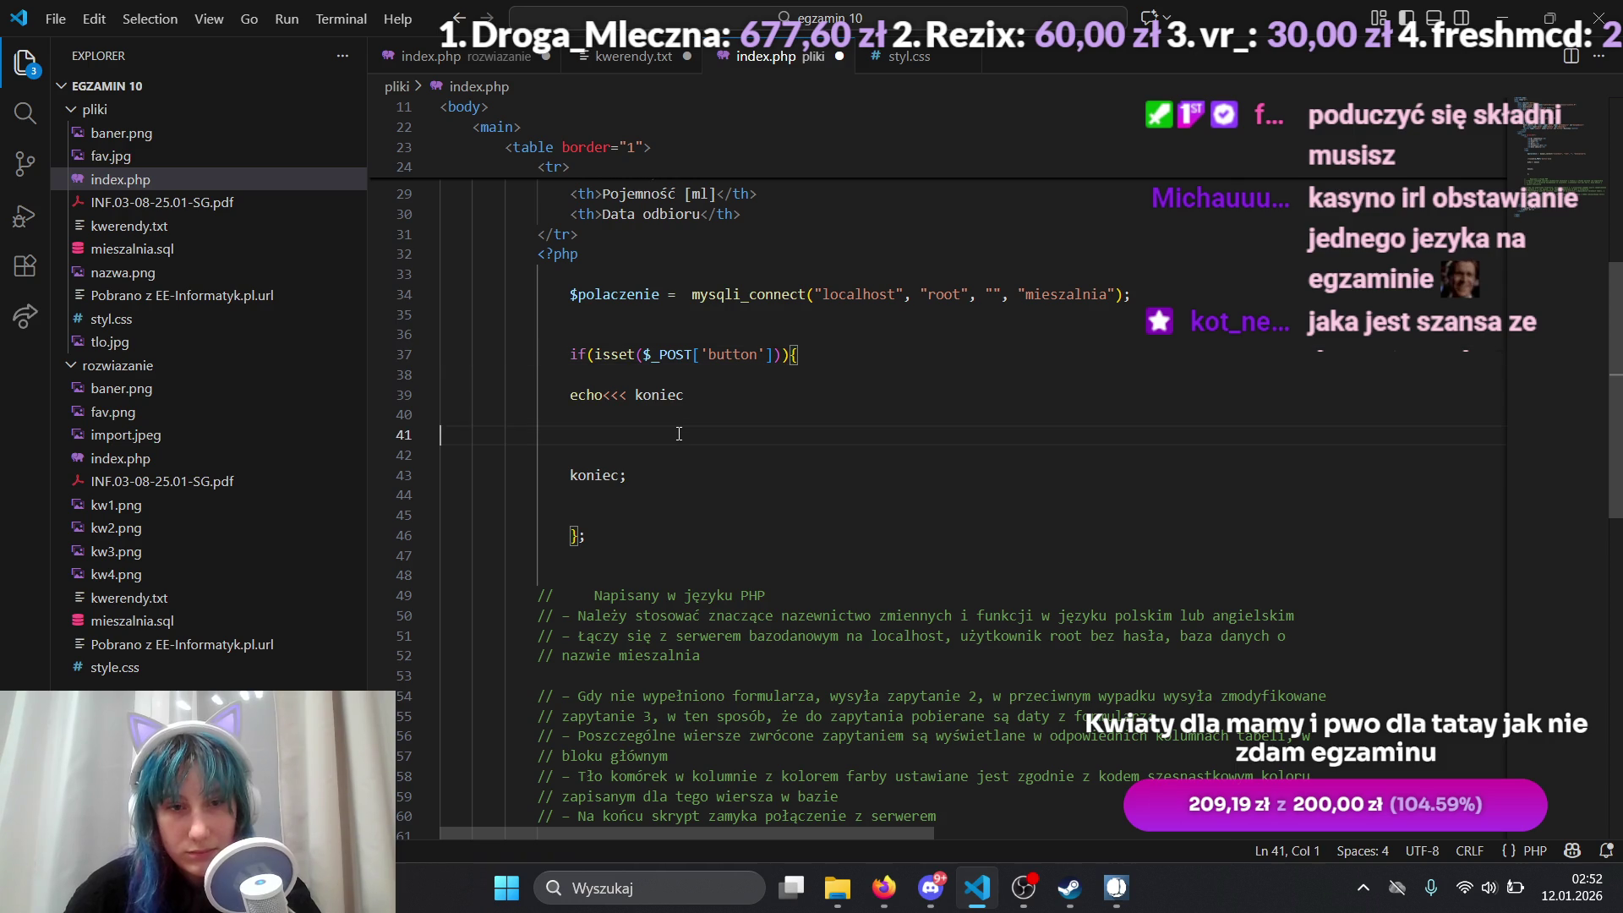
{"action": "key", "text": "Tab"}
{"action": "key", "text": "Tab"}
{"action": "key", "text": "Tab"}
{"action": "key", "text": "Tab"}
{"action": "type", "text": "cipa"}
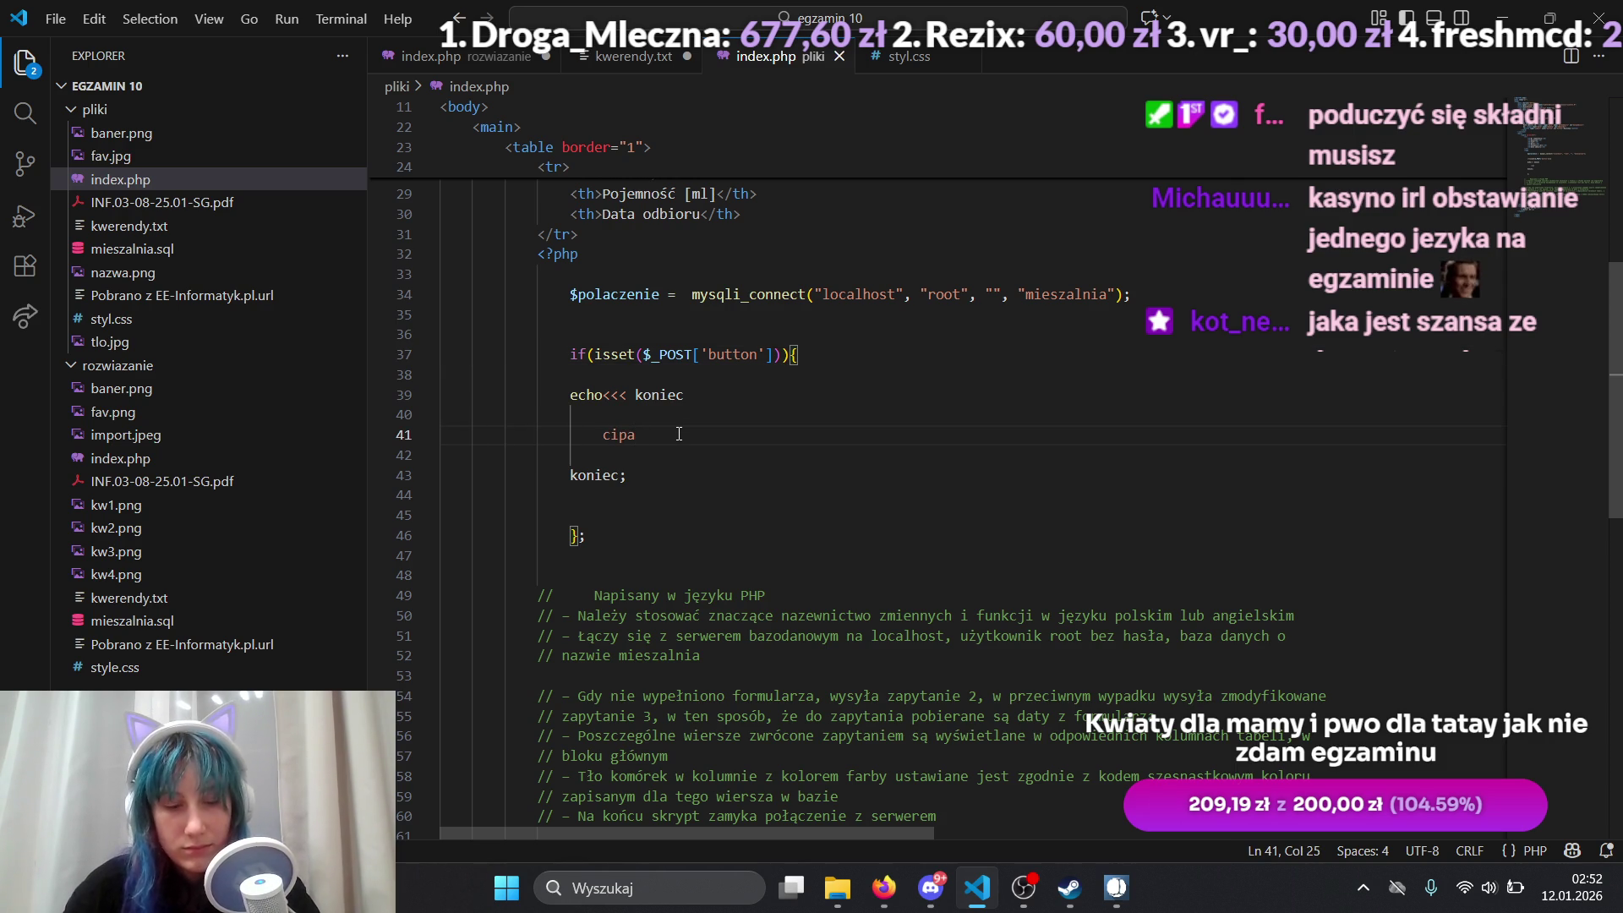
{"action": "key", "text": "alt+Tab"}
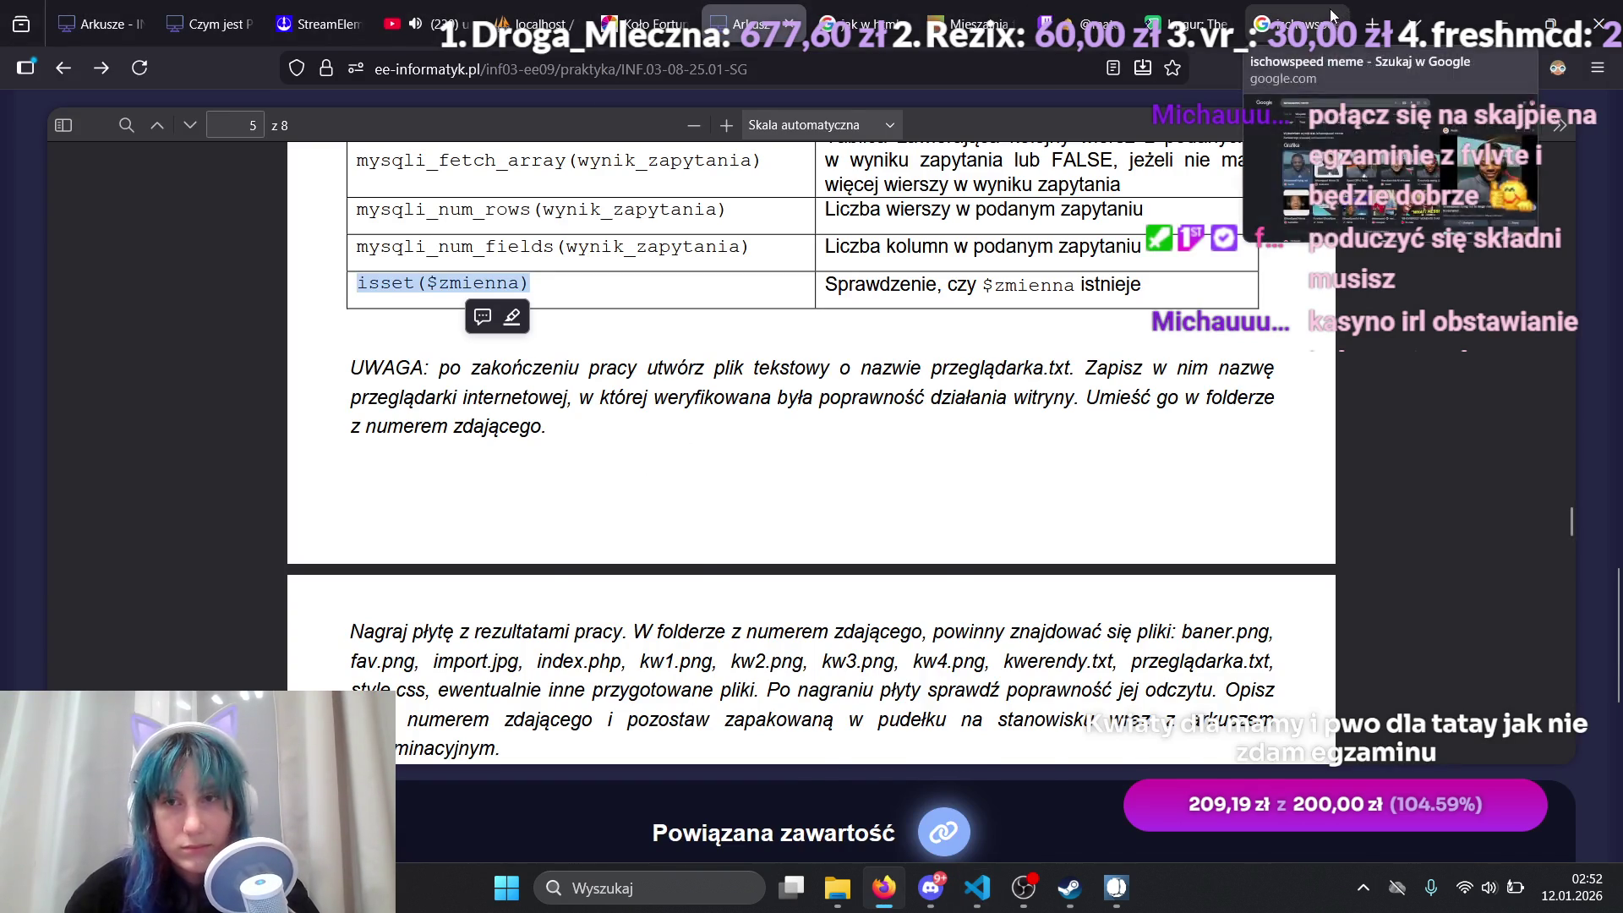
Step: Reload the Mieszalnia farb test page, submit the search form, and navigate back to egzamin 10
{"action": "left_click", "coordinate": [1293, 24]}
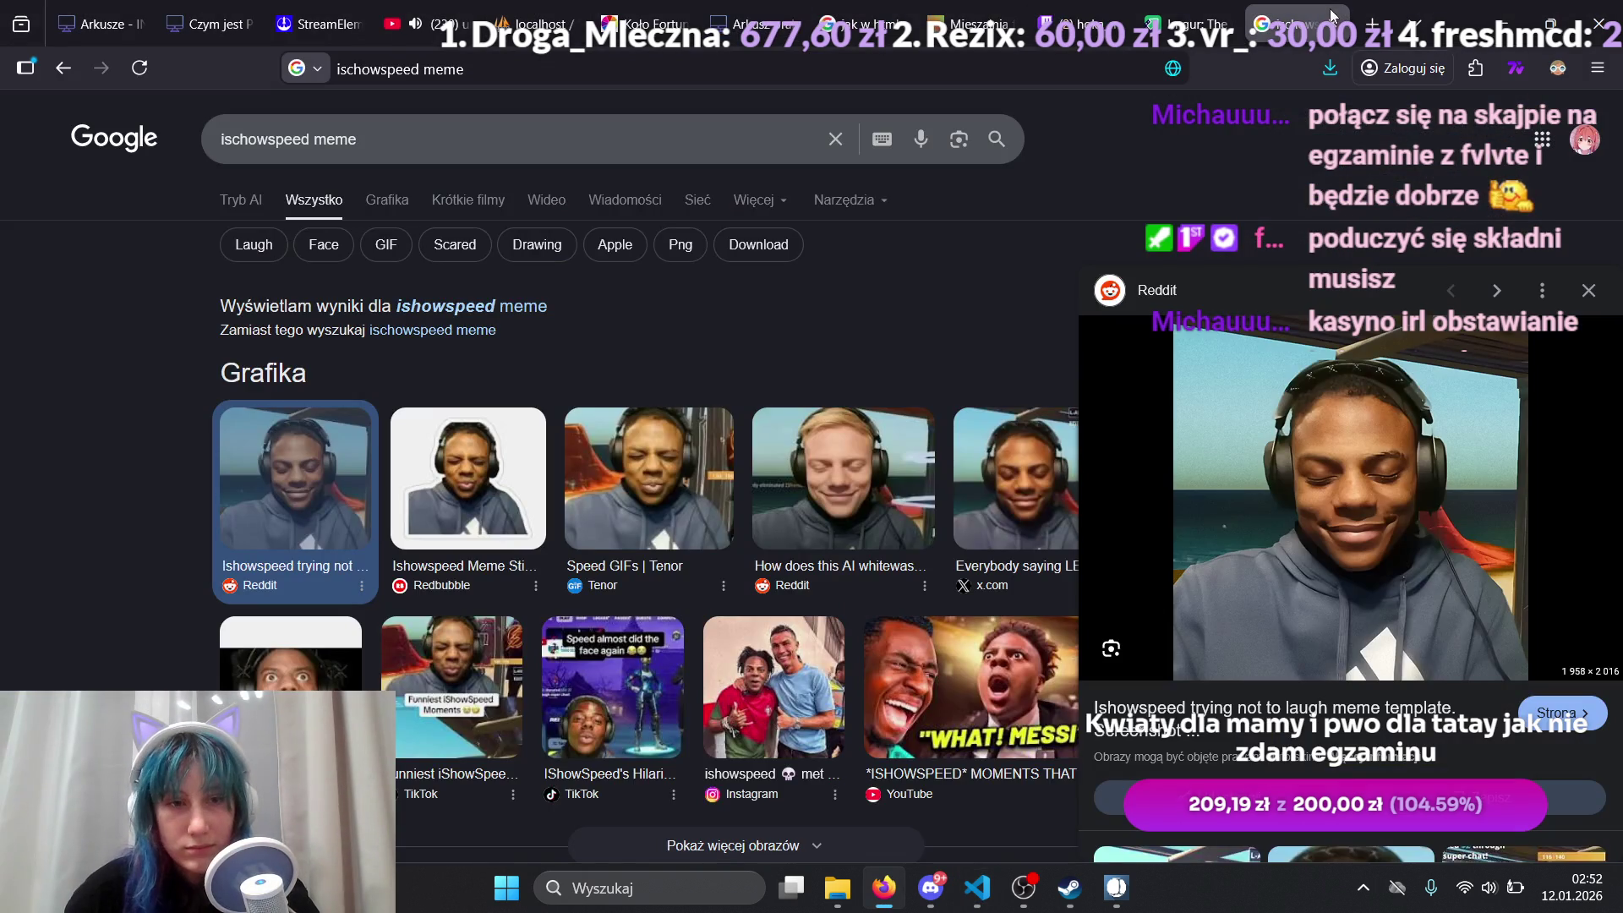
{"action": "left_click", "coordinate": [971, 23]}
{"action": "left_click", "coordinate": [140, 74]}
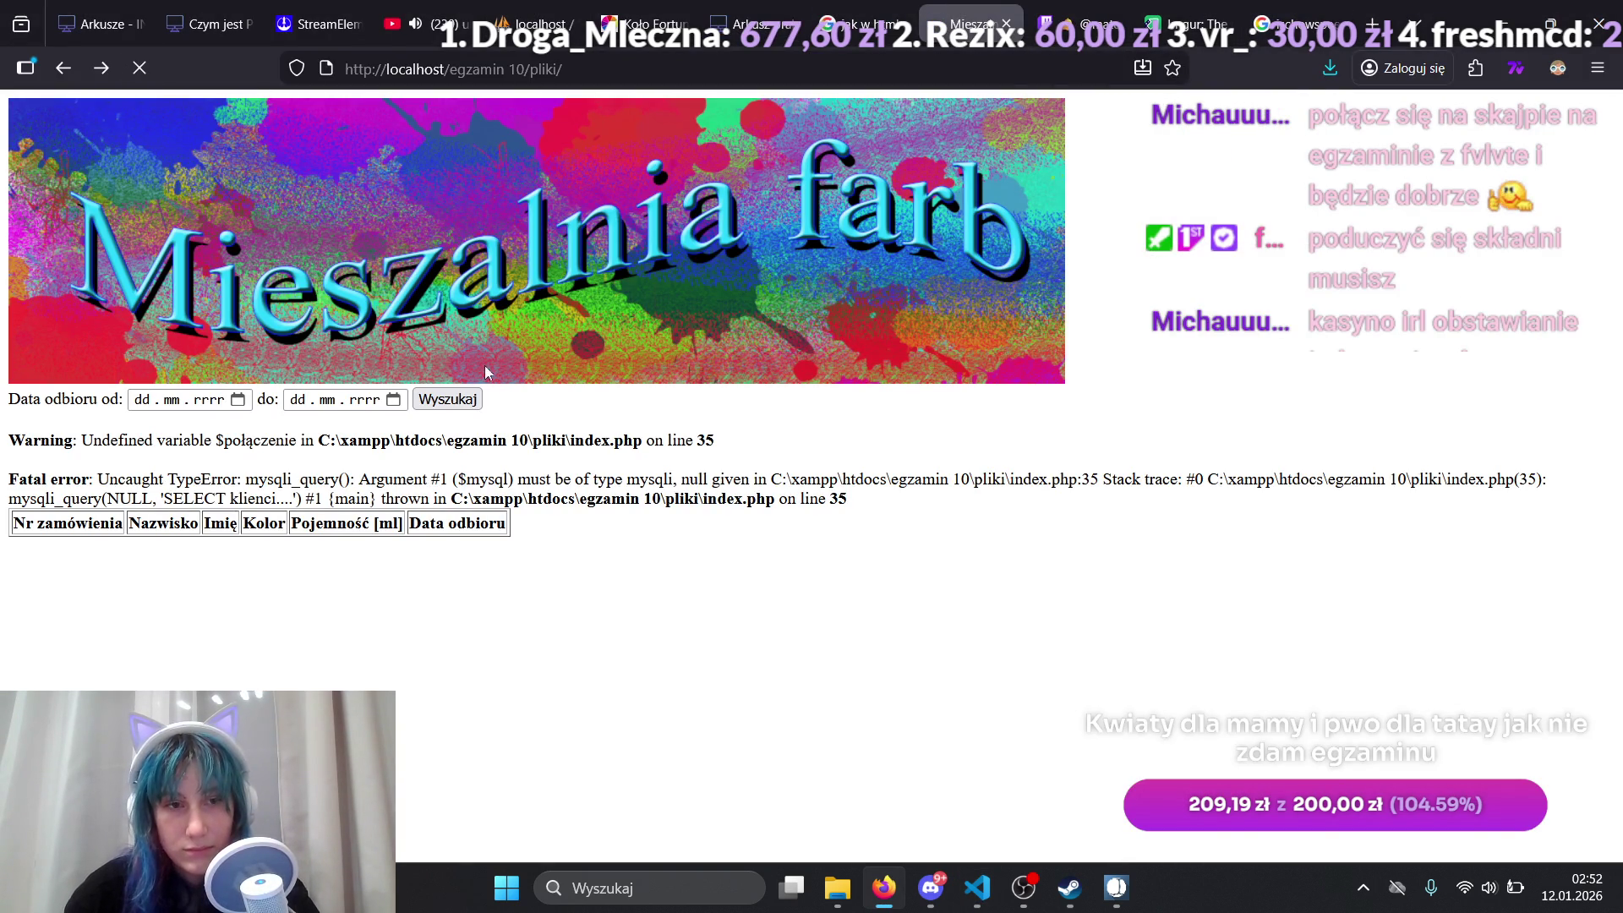
{"action": "left_click", "coordinate": [447, 399]}
{"action": "left_click", "coordinate": [63, 68]}
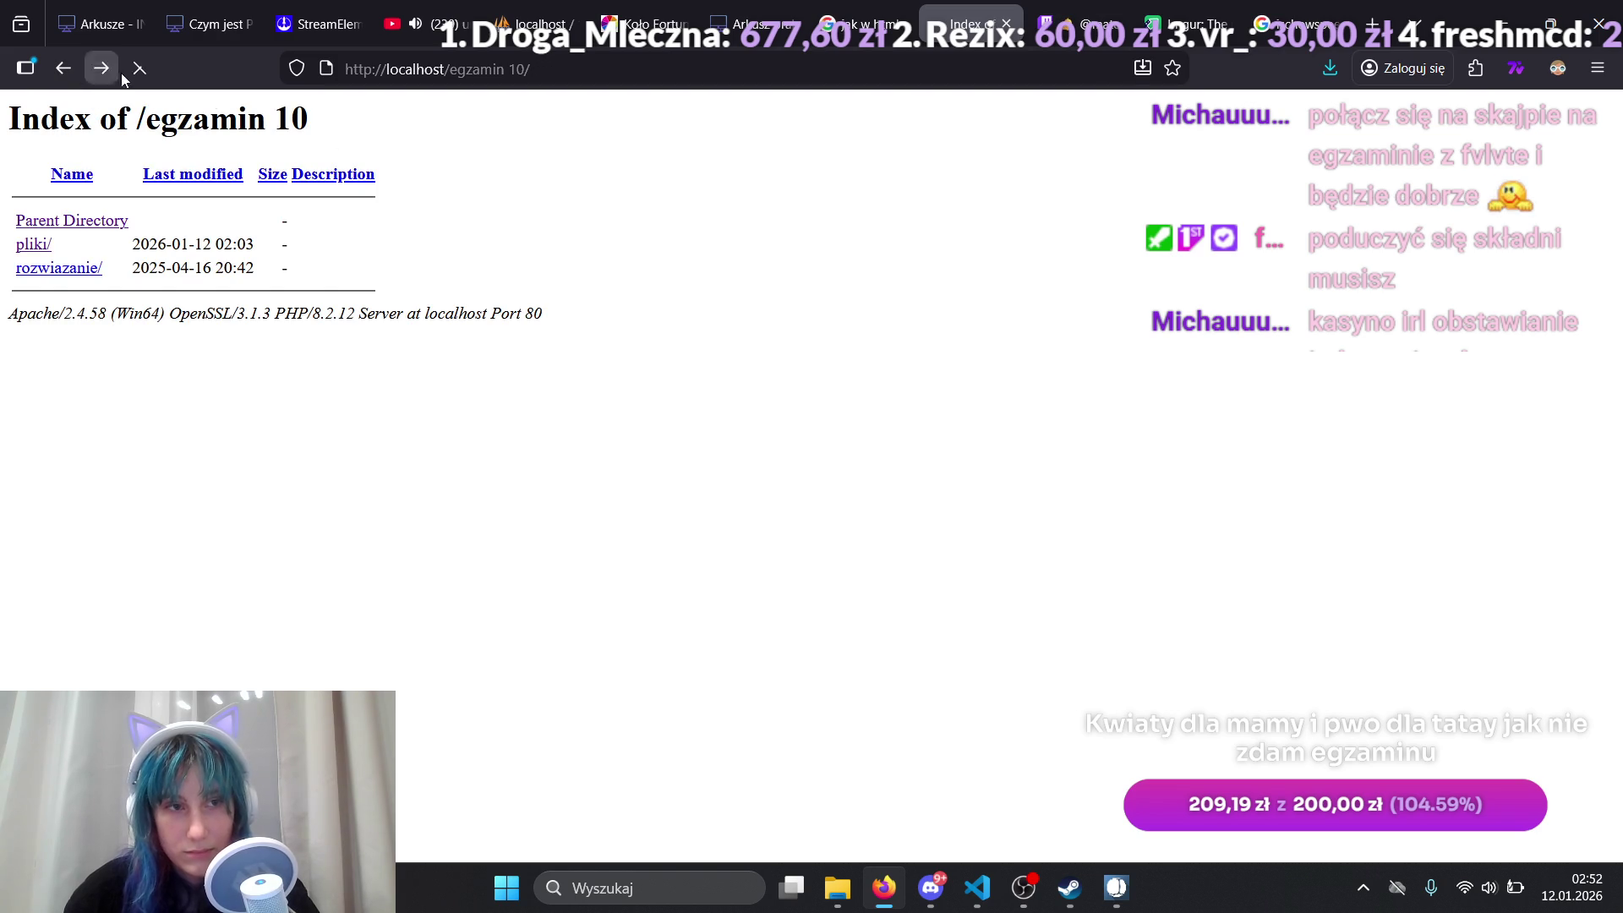
{"action": "left_click", "coordinate": [63, 68]}
{"action": "left_click", "coordinate": [95, 73]}
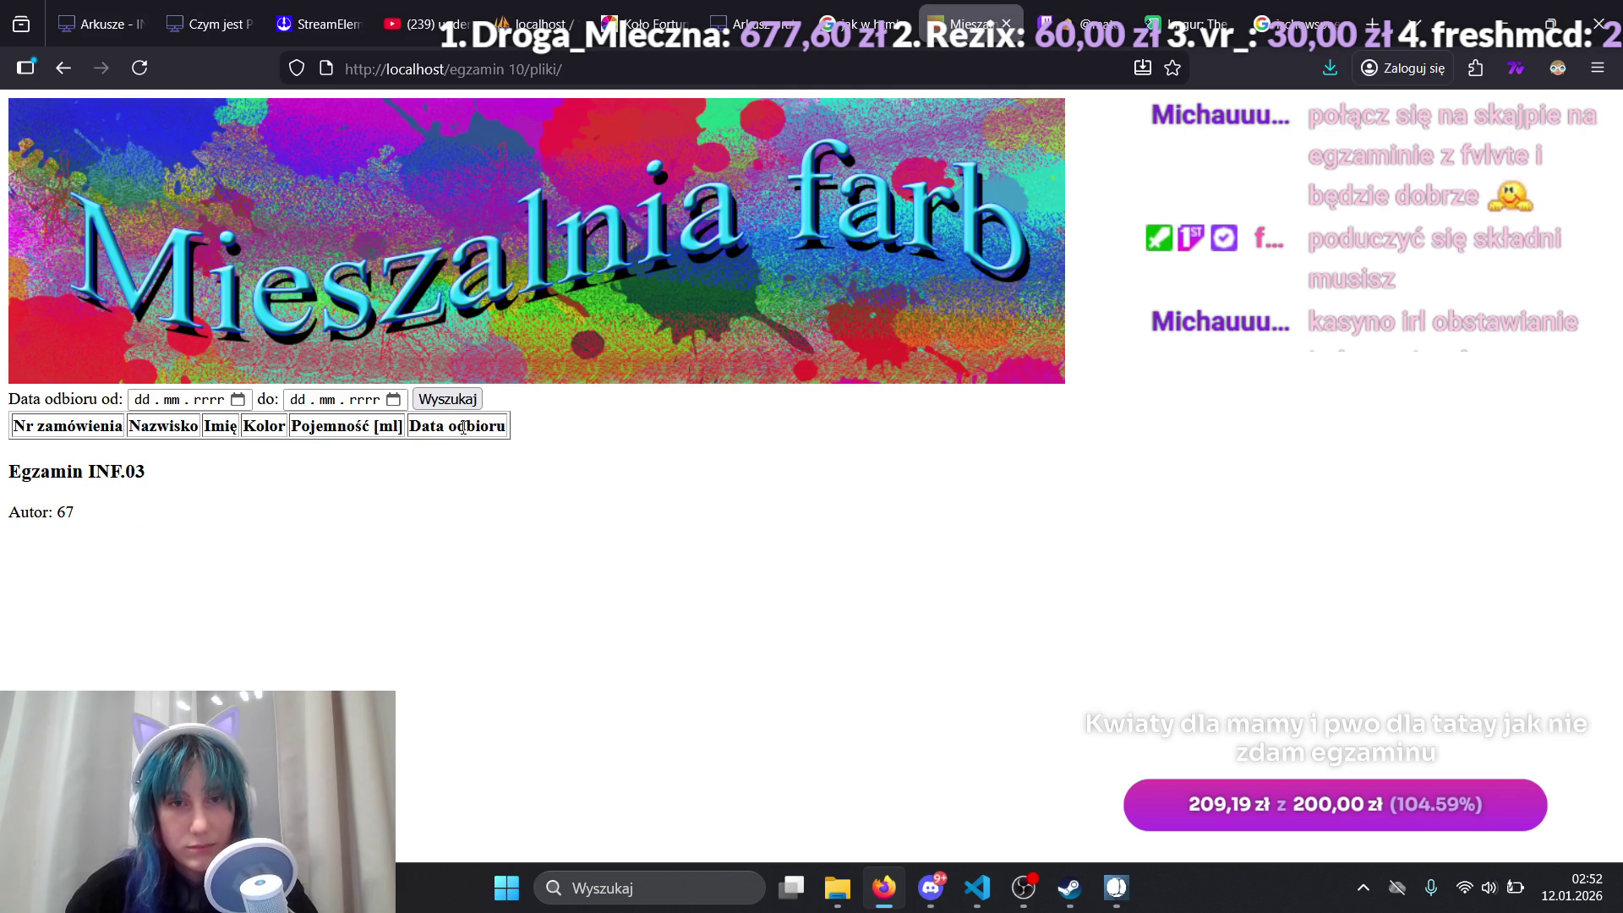
{"action": "left_click", "coordinate": [1344, 14]}
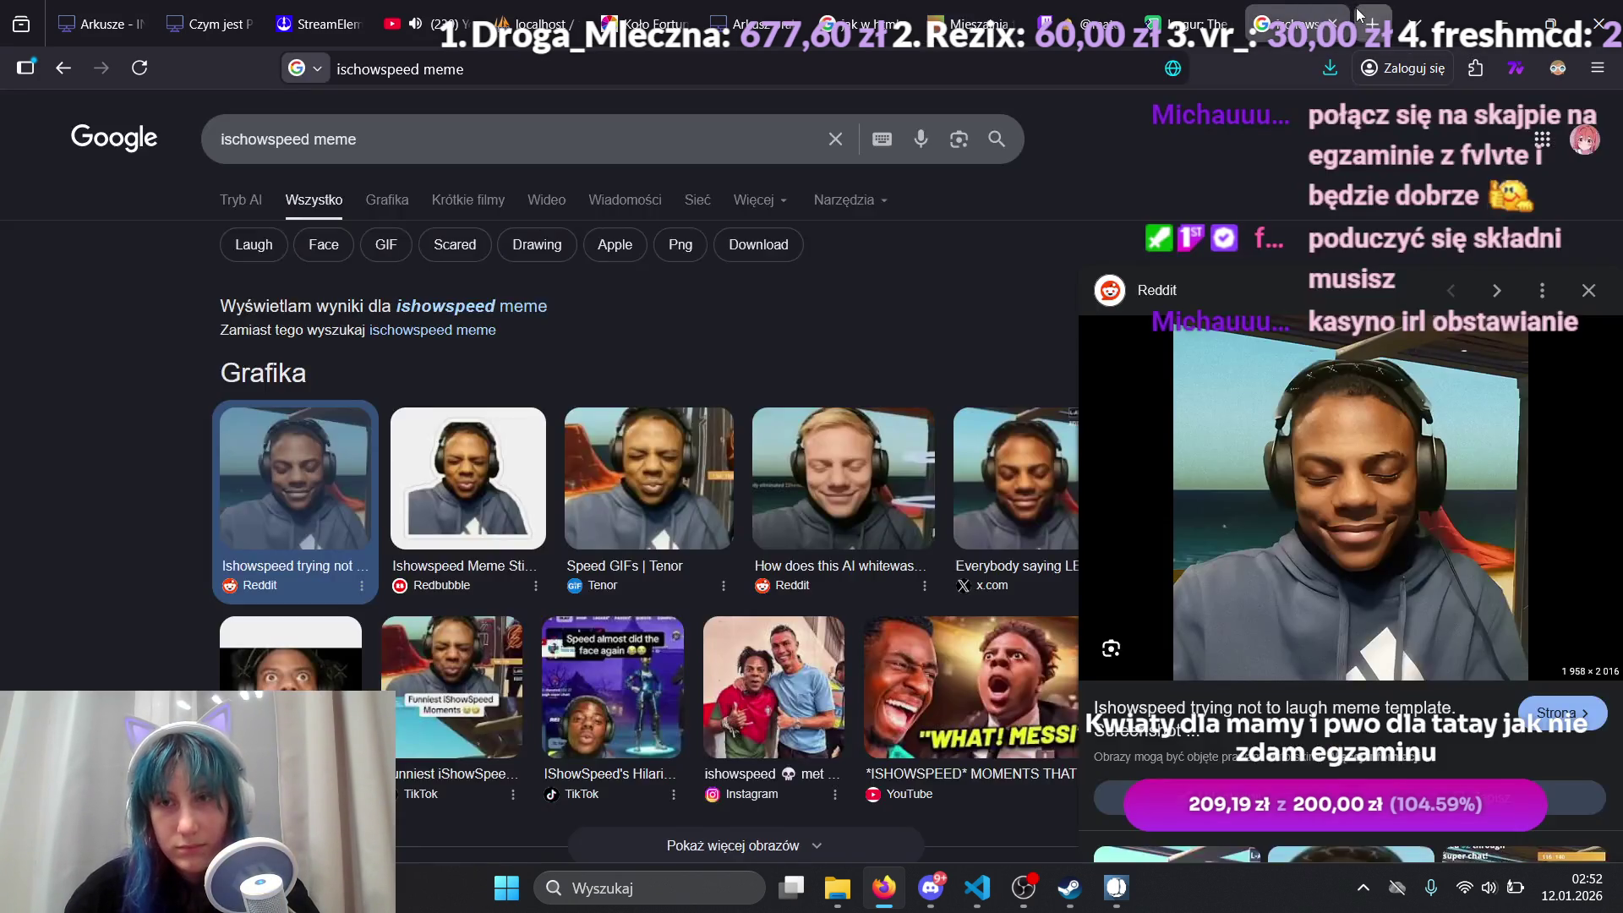
Step: Search INF.03 exam points for HTML, SQL and CSS without PHP; open 'Zasady oceniania INF.03-01-21.06-SG'
{"action": "left_click", "coordinate": [1372, 24]}
{"action": "type", "text": "ile na egzami"}
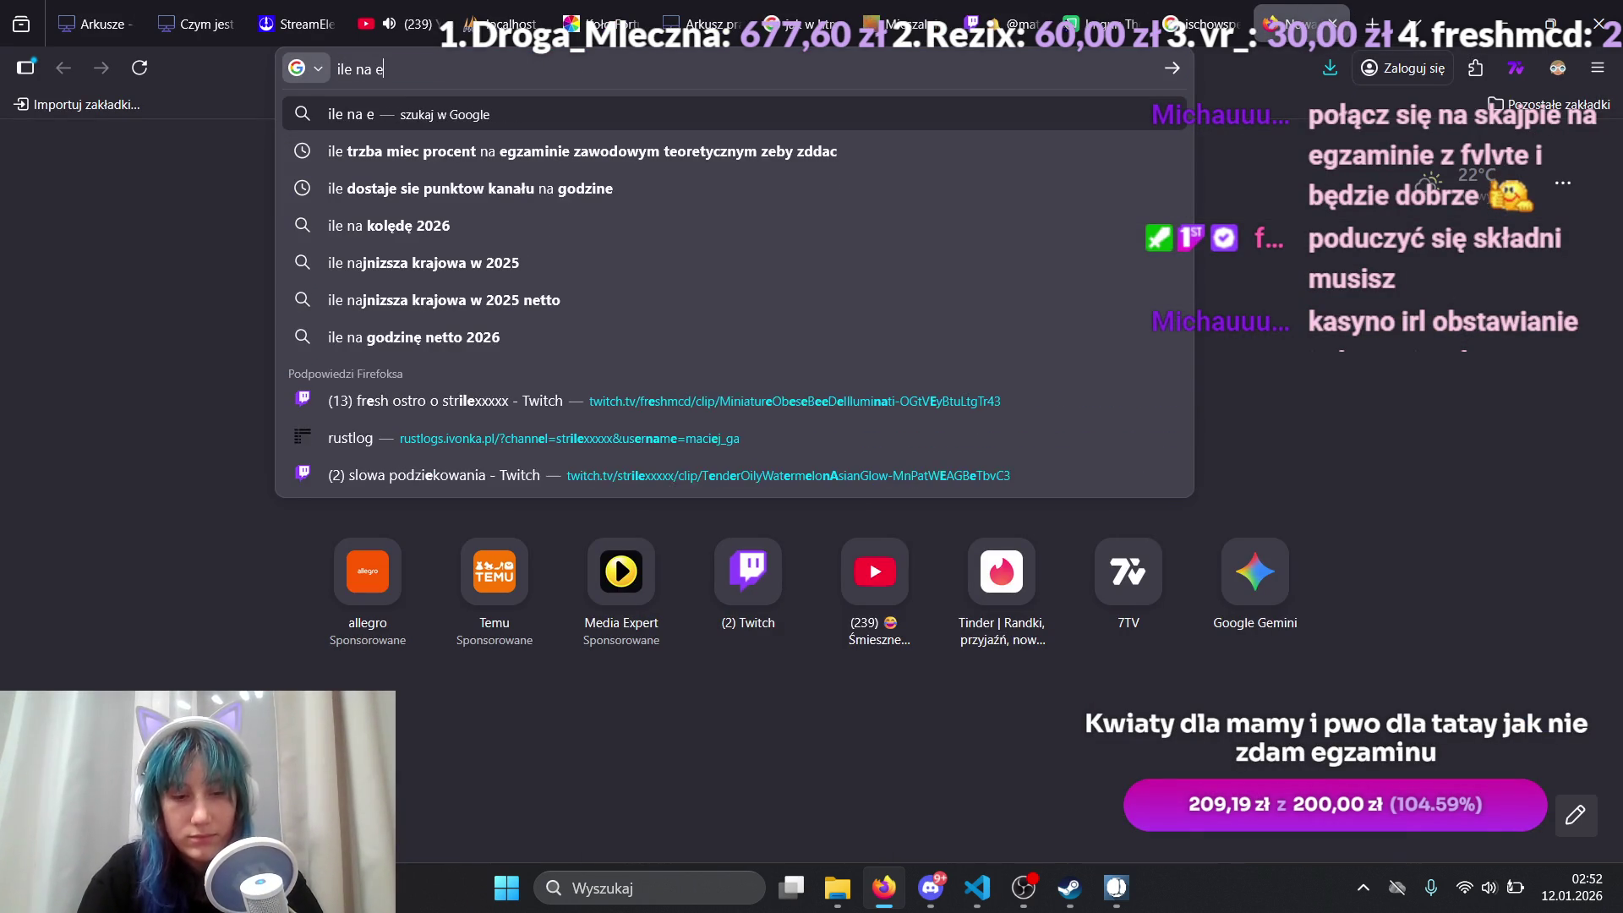
{"action": "type", "text": "ni "}
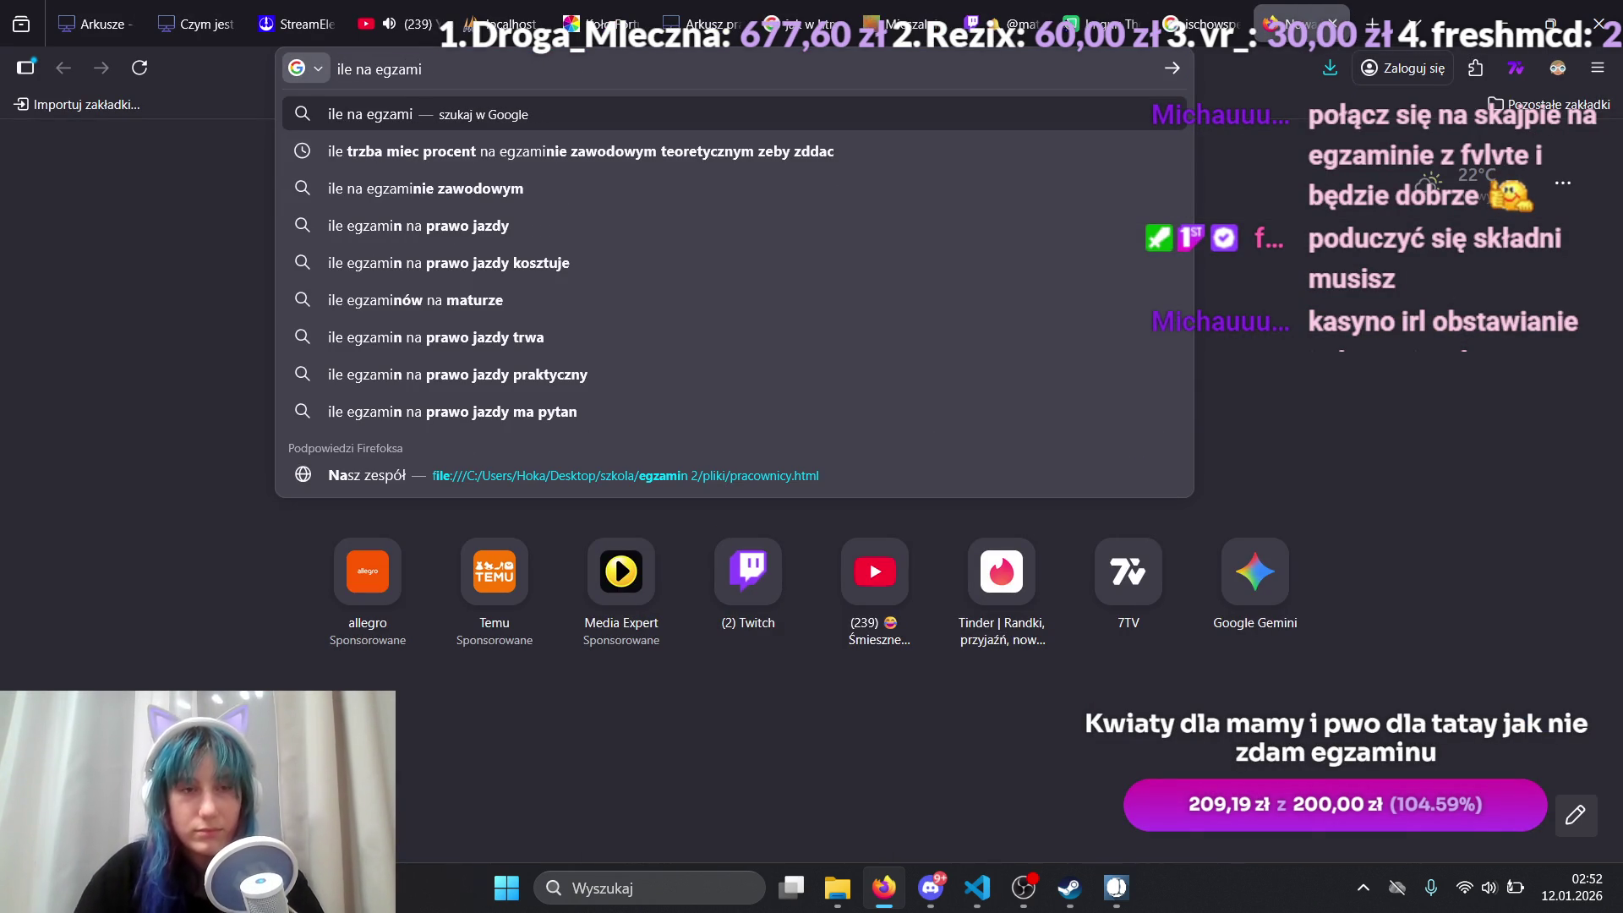
{"action": "type", "text": "e"}
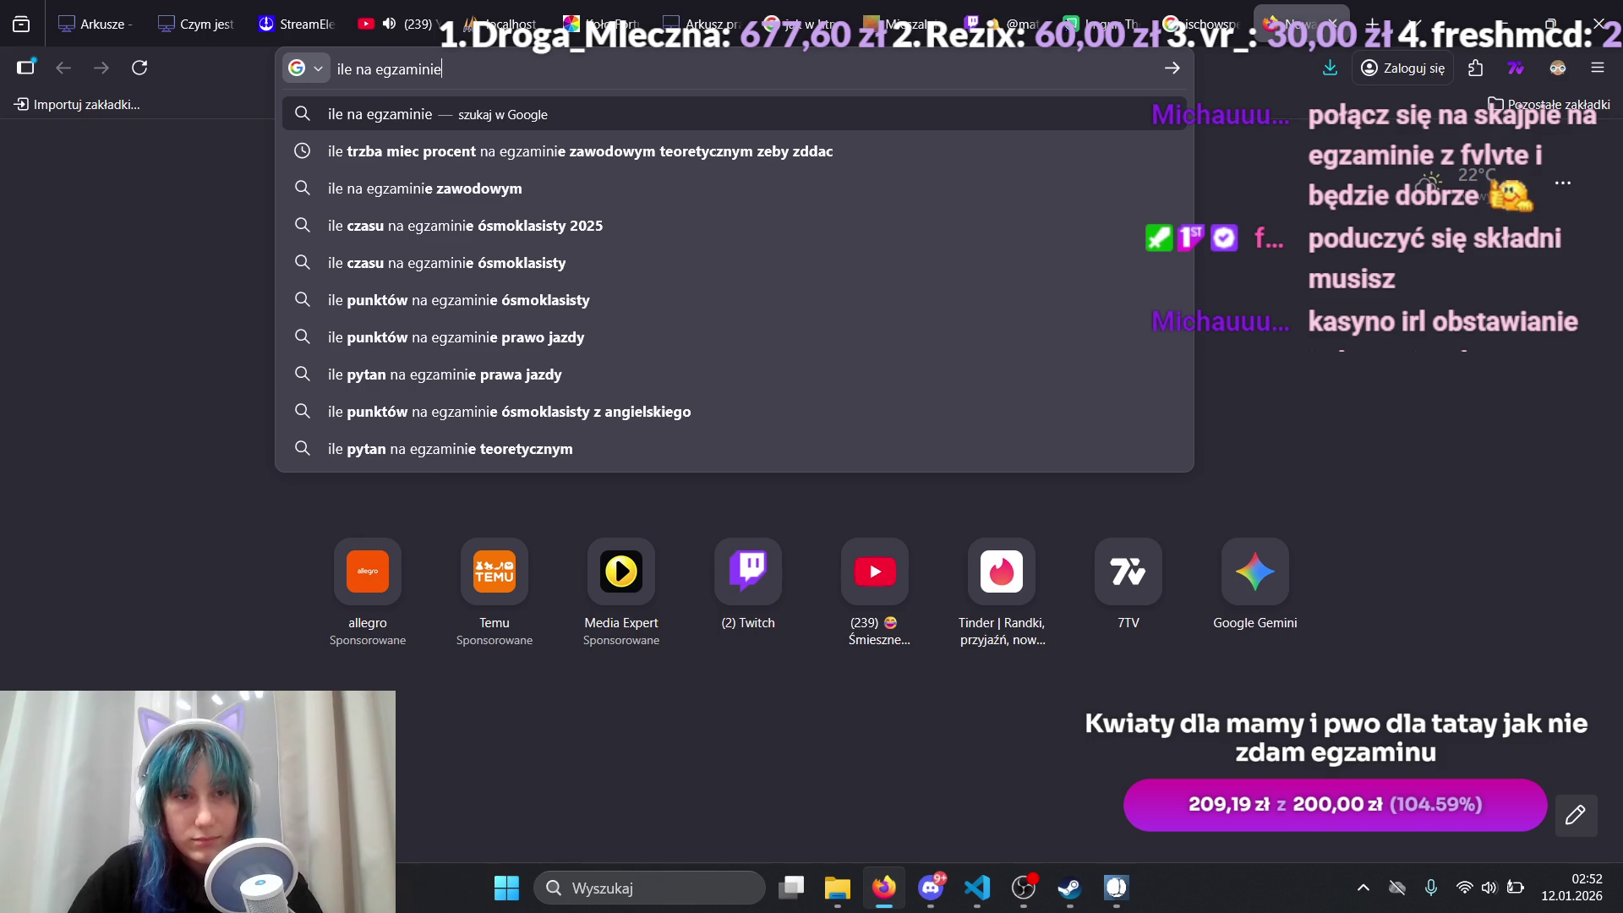
{"action": "type", "text": " z inf -"}
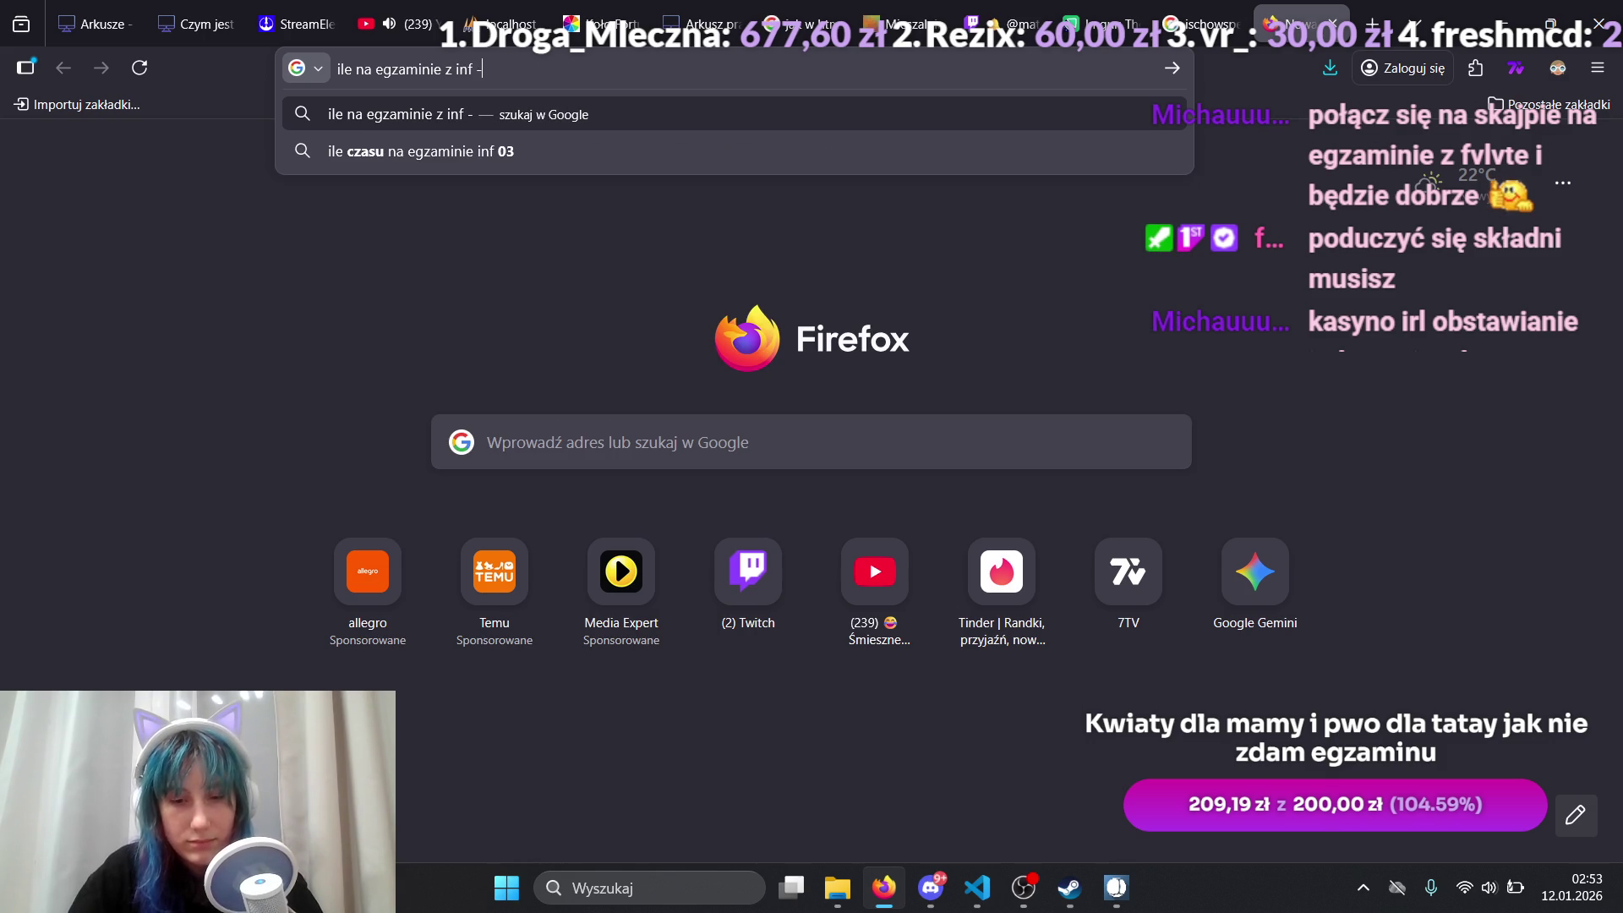
{"action": "key", "text": "BackSpace"}
{"action": "type", "text": "03 mozna do"}
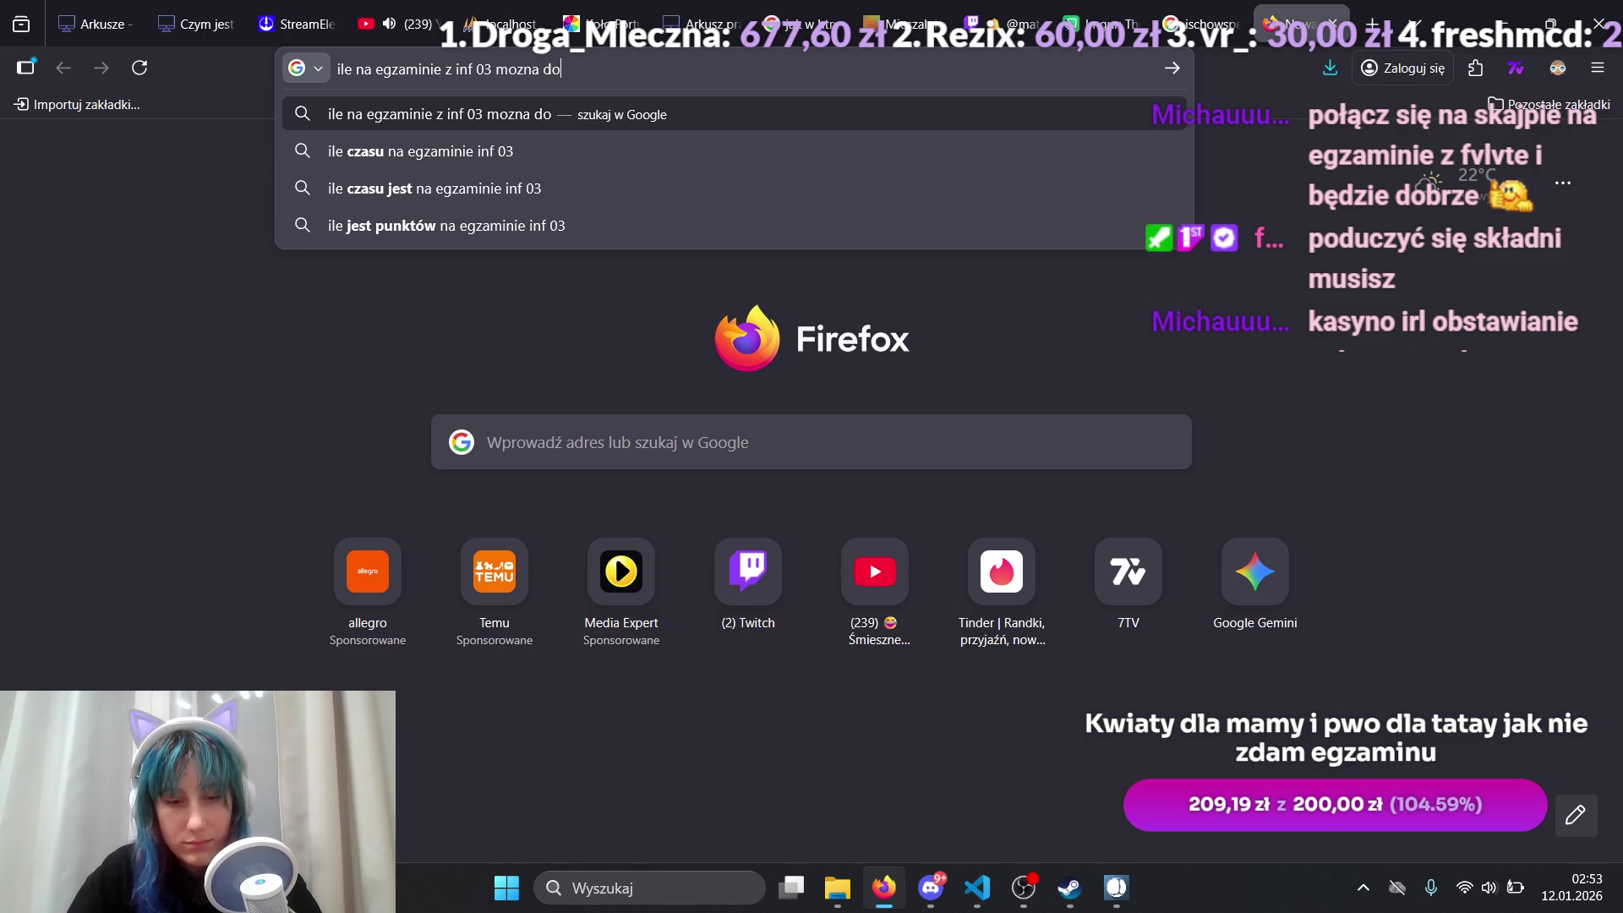
{"action": "type", "text": "stac punktow"}
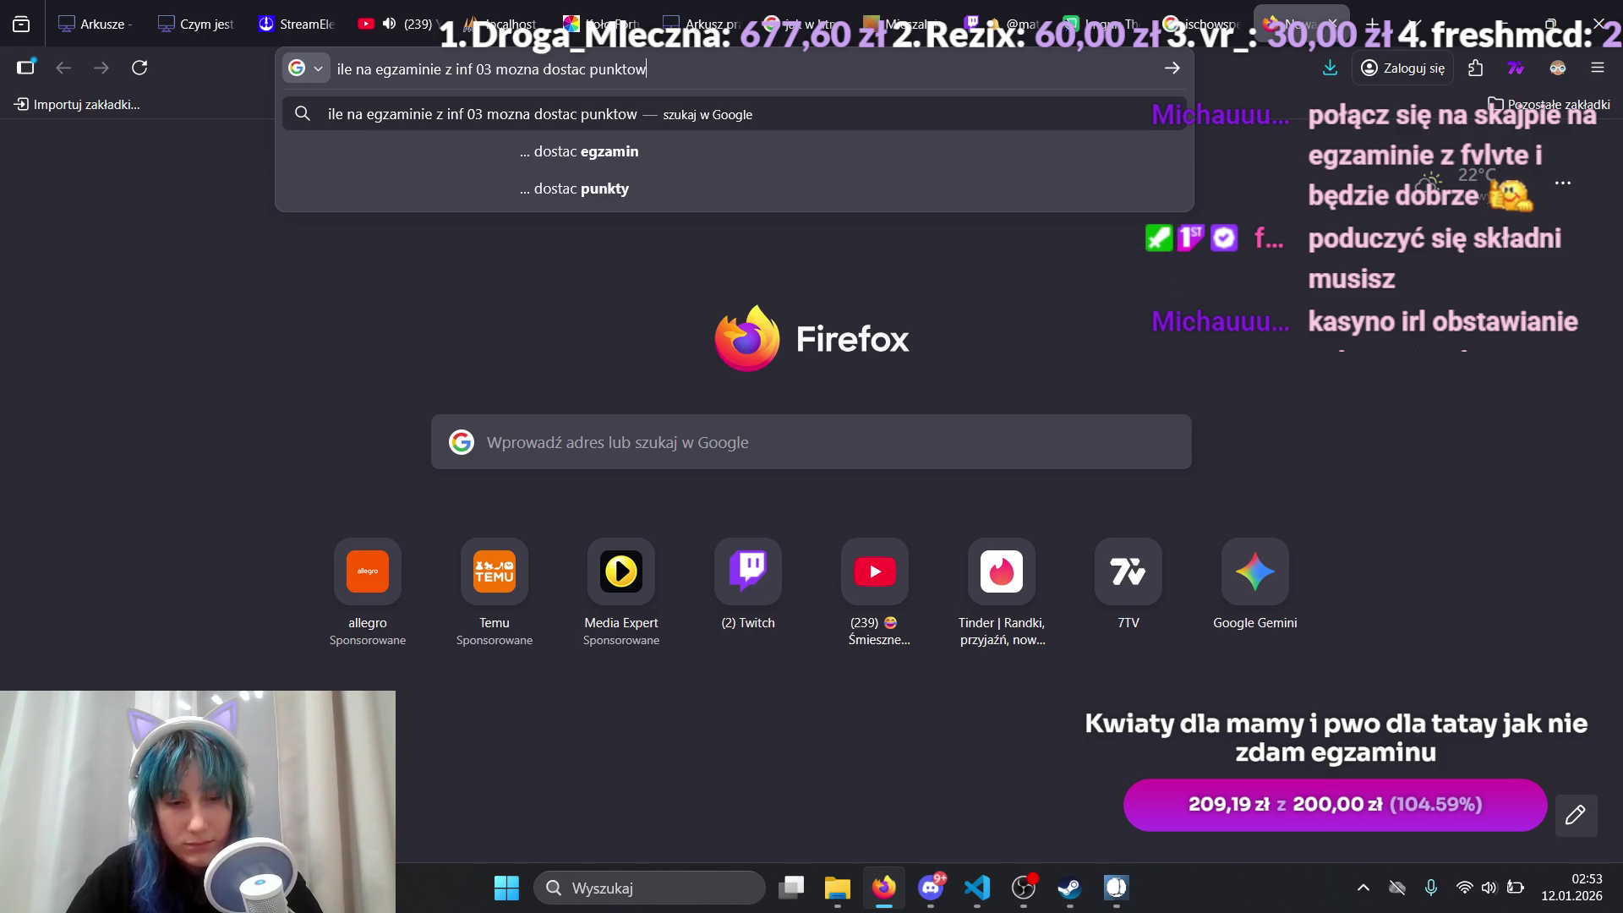
{"action": "type", "text": " za samego "}
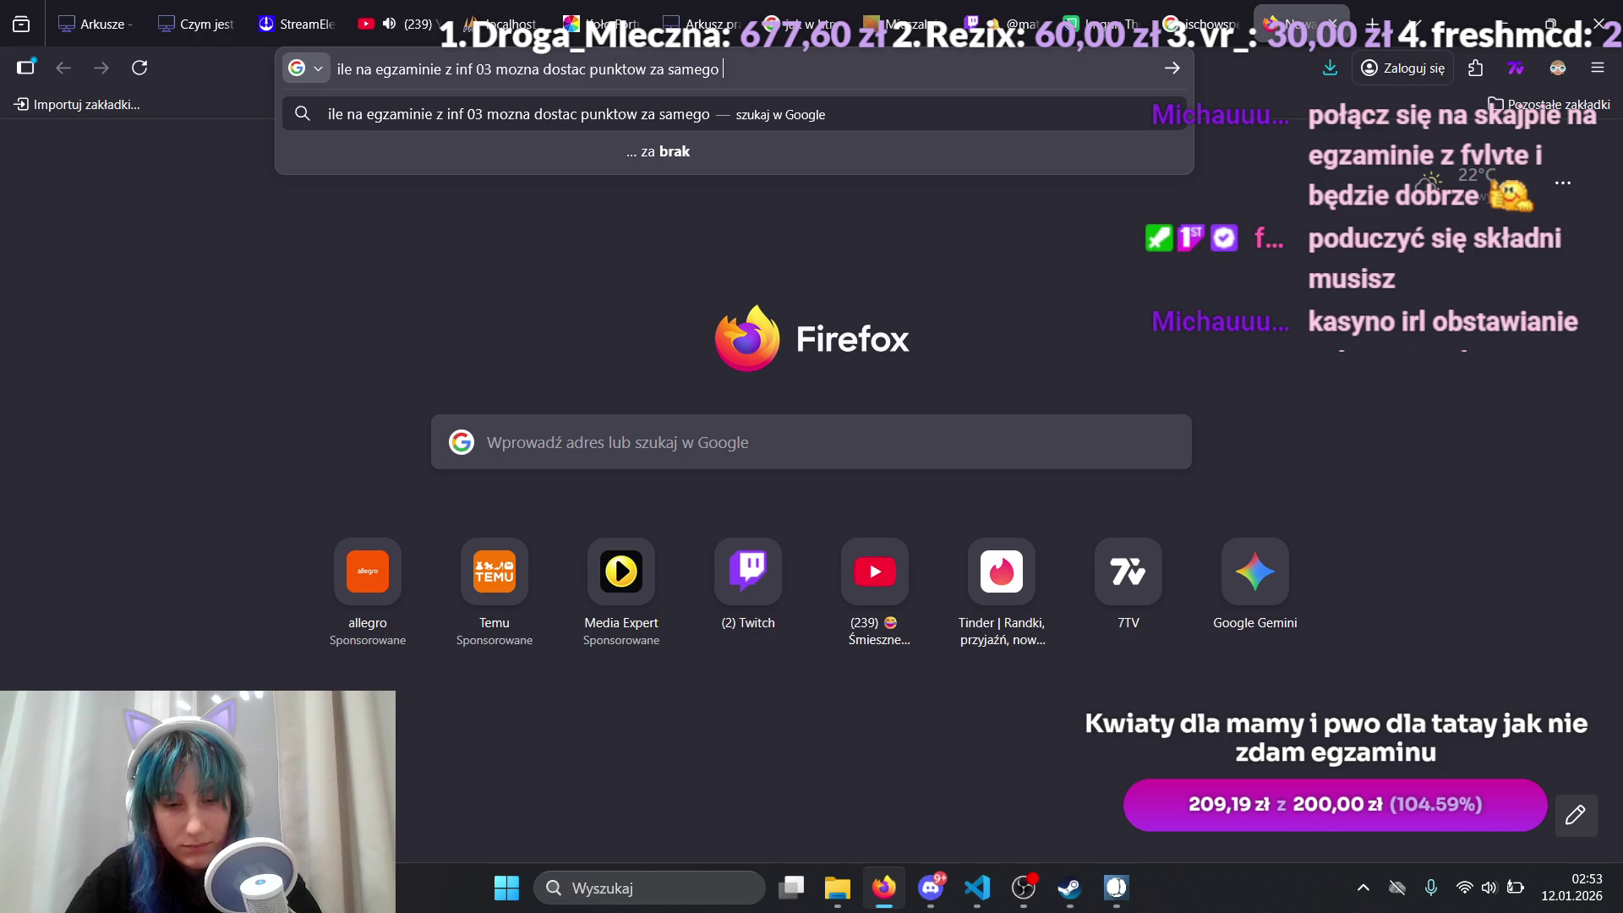
{"action": "type", "text": "html sql i"}
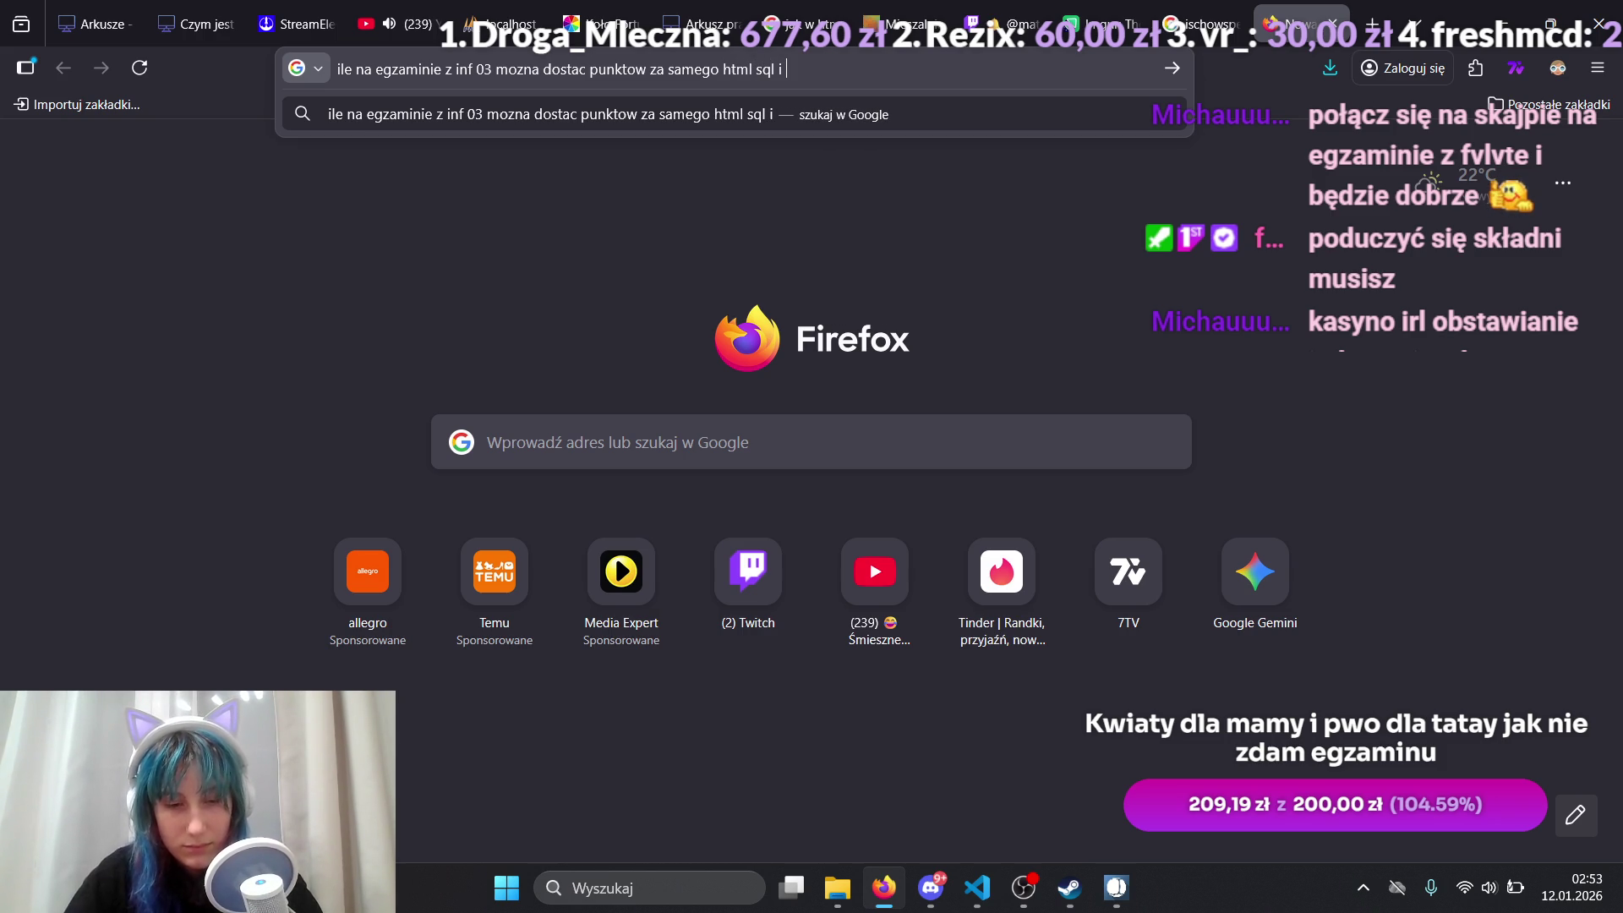
{"action": "type", "text": " css be"}
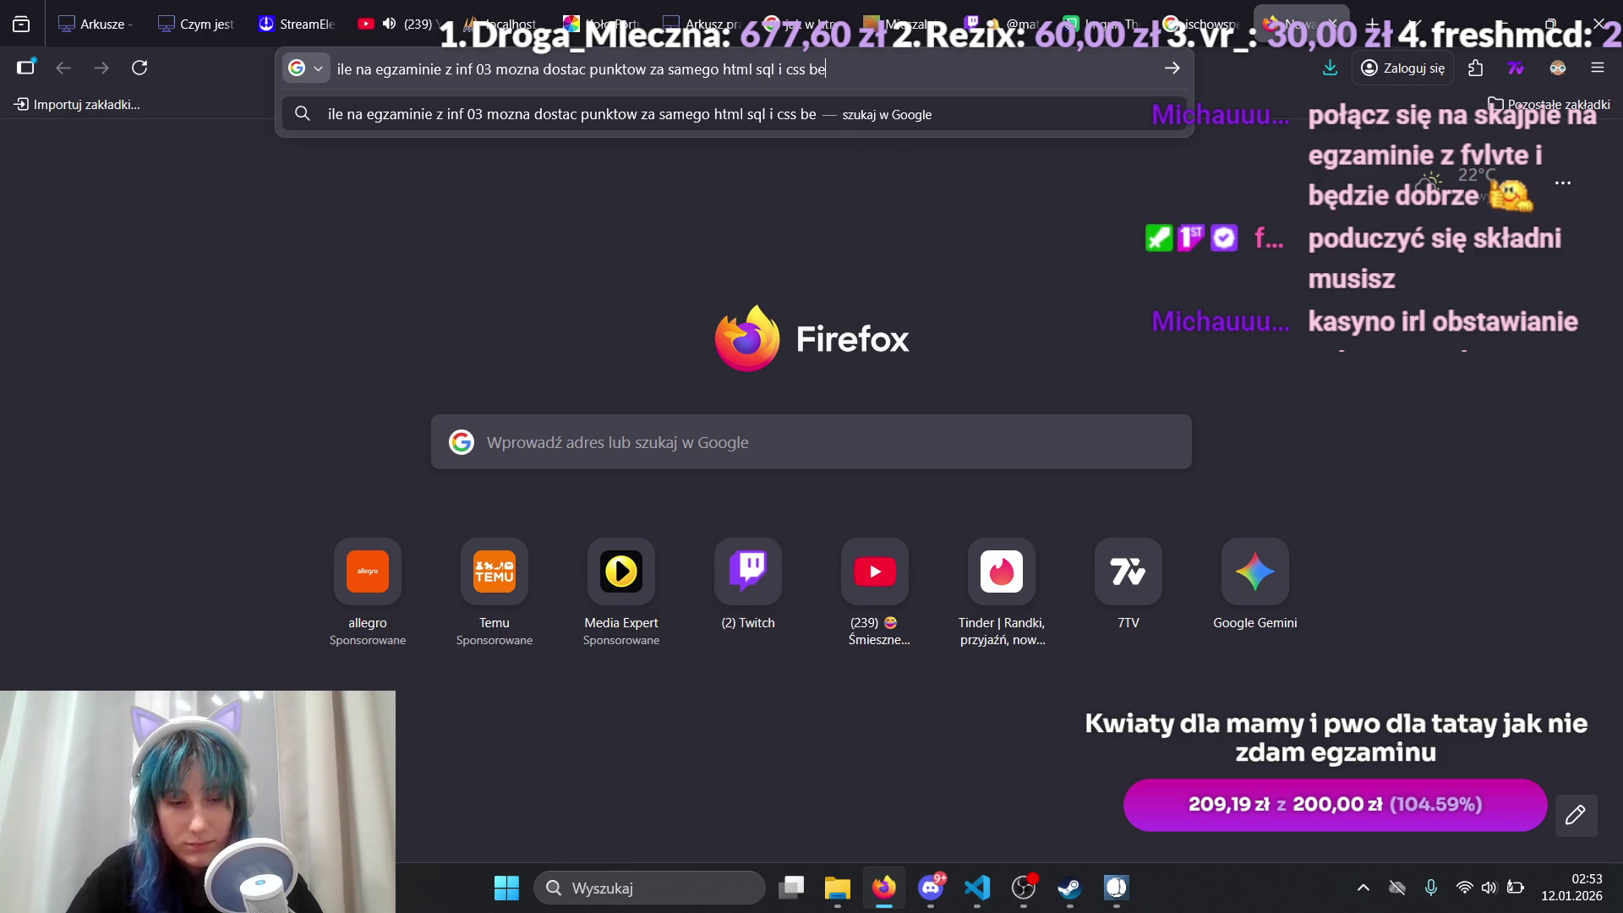
{"action": "type", "text": "z ph"}
{"action": "key", "text": "Return"}
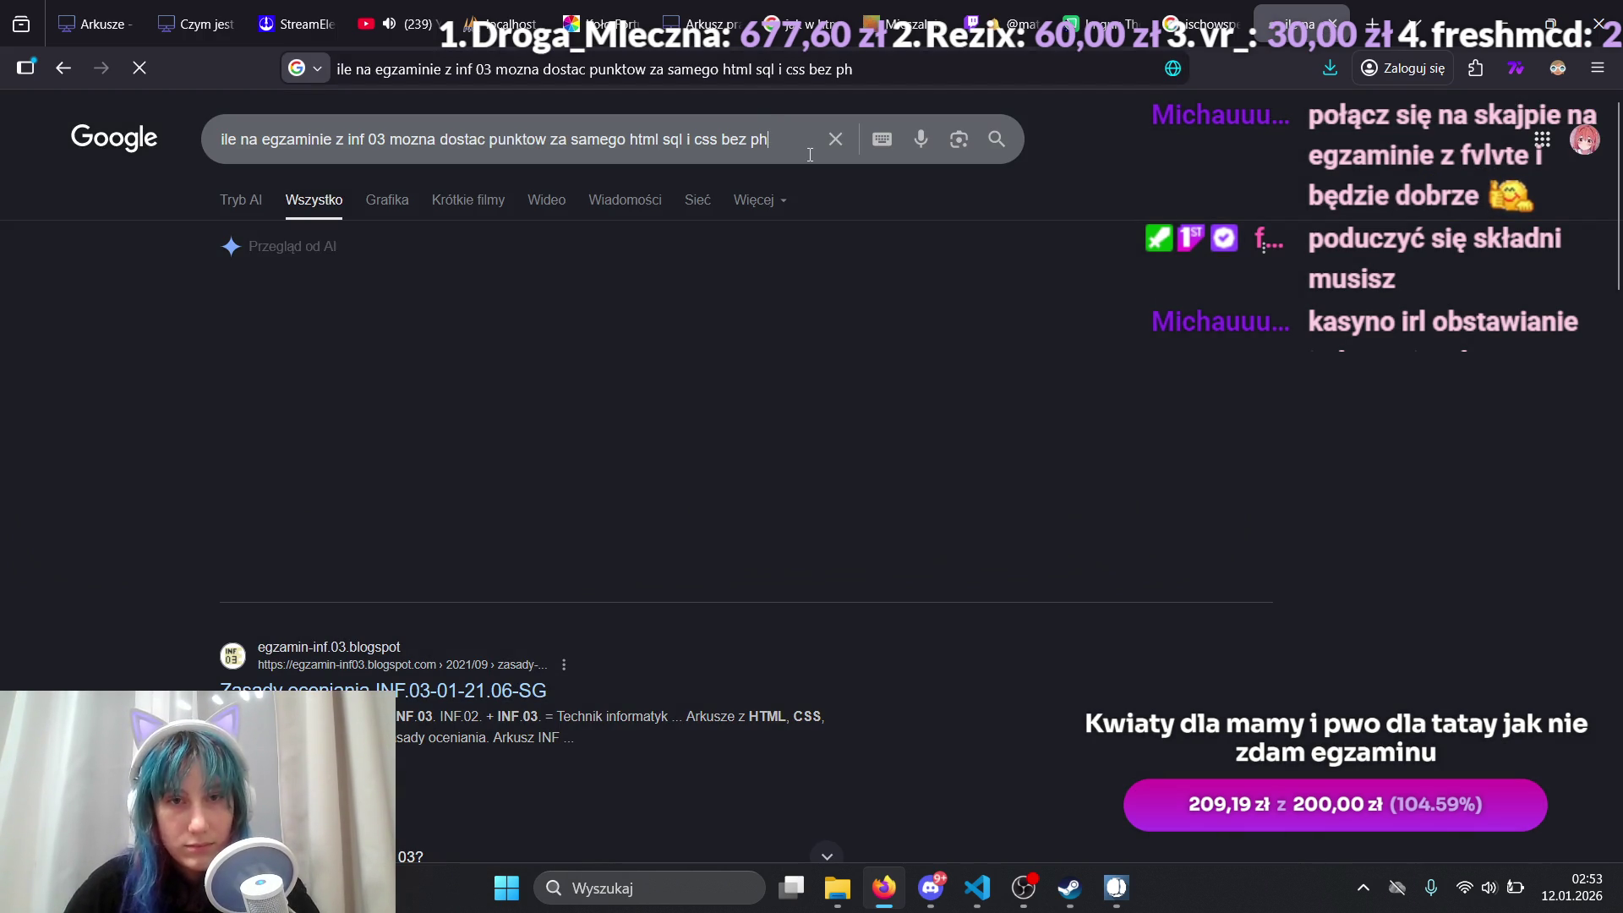
{"action": "type", "text": "p"}
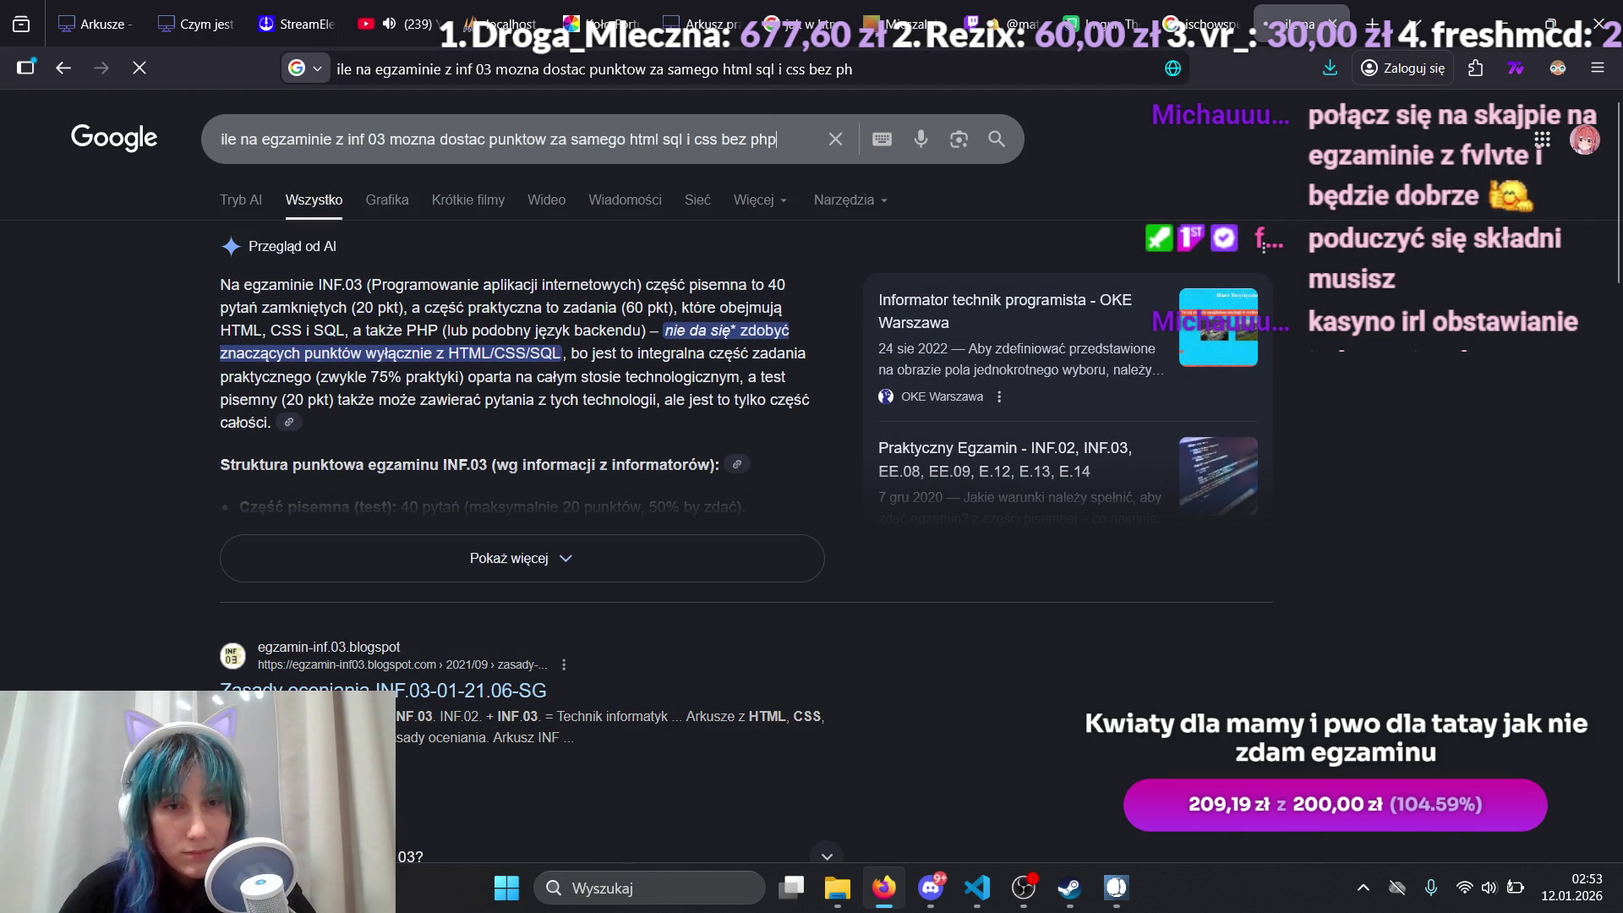
{"action": "key", "text": "Return"}
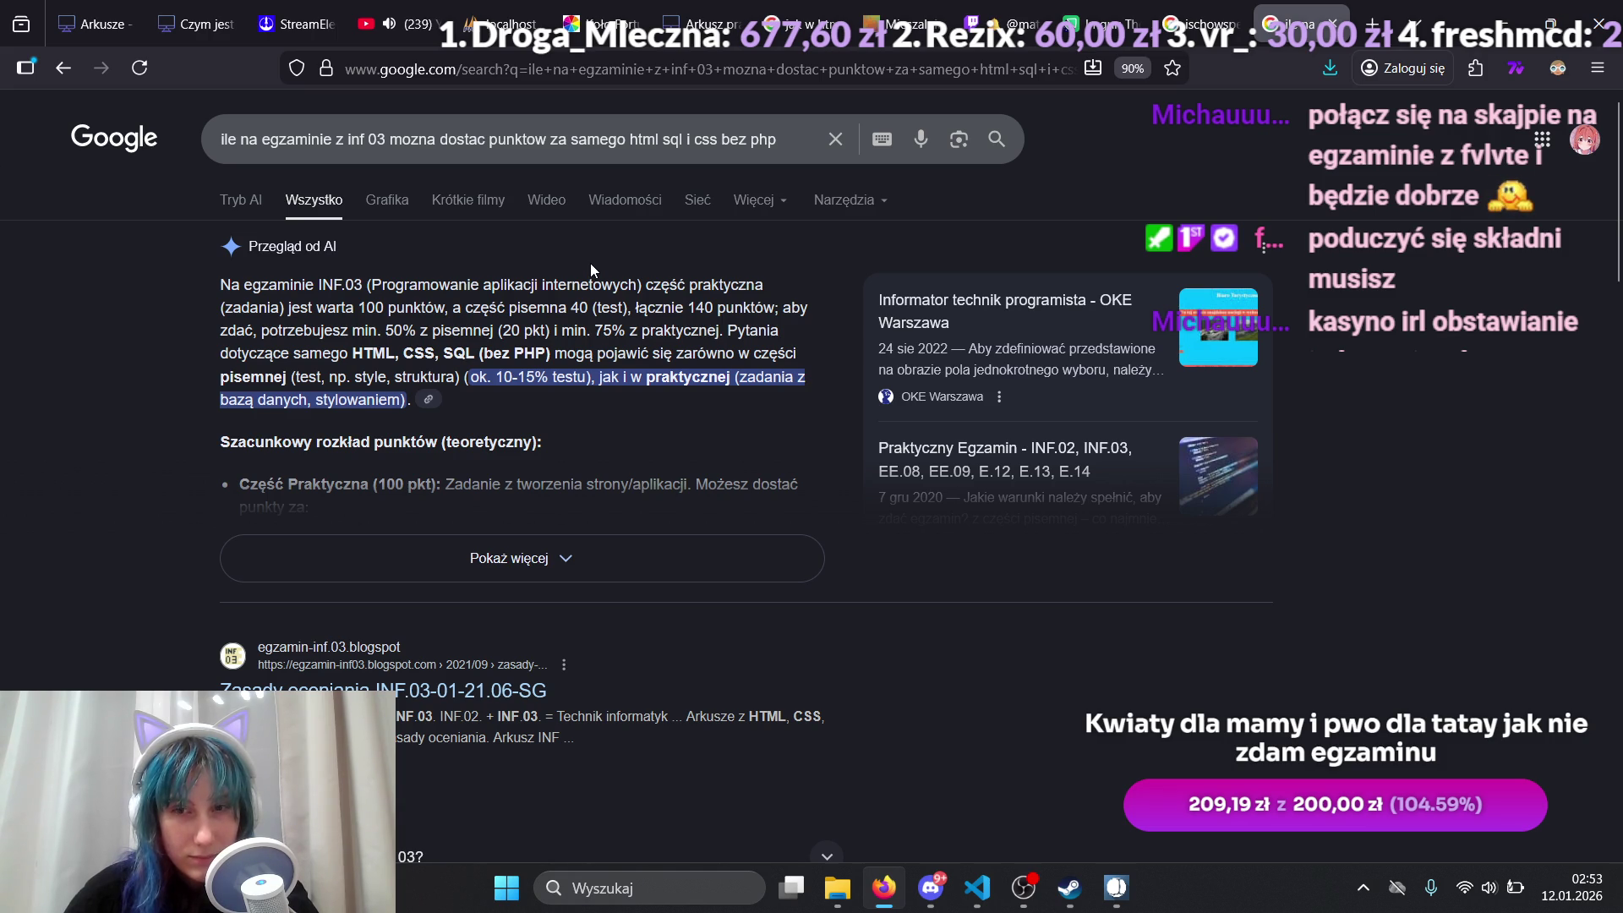
{"action": "scroll", "coordinate": [590, 262], "scroll_direction": "down", "scroll_amount": 5}
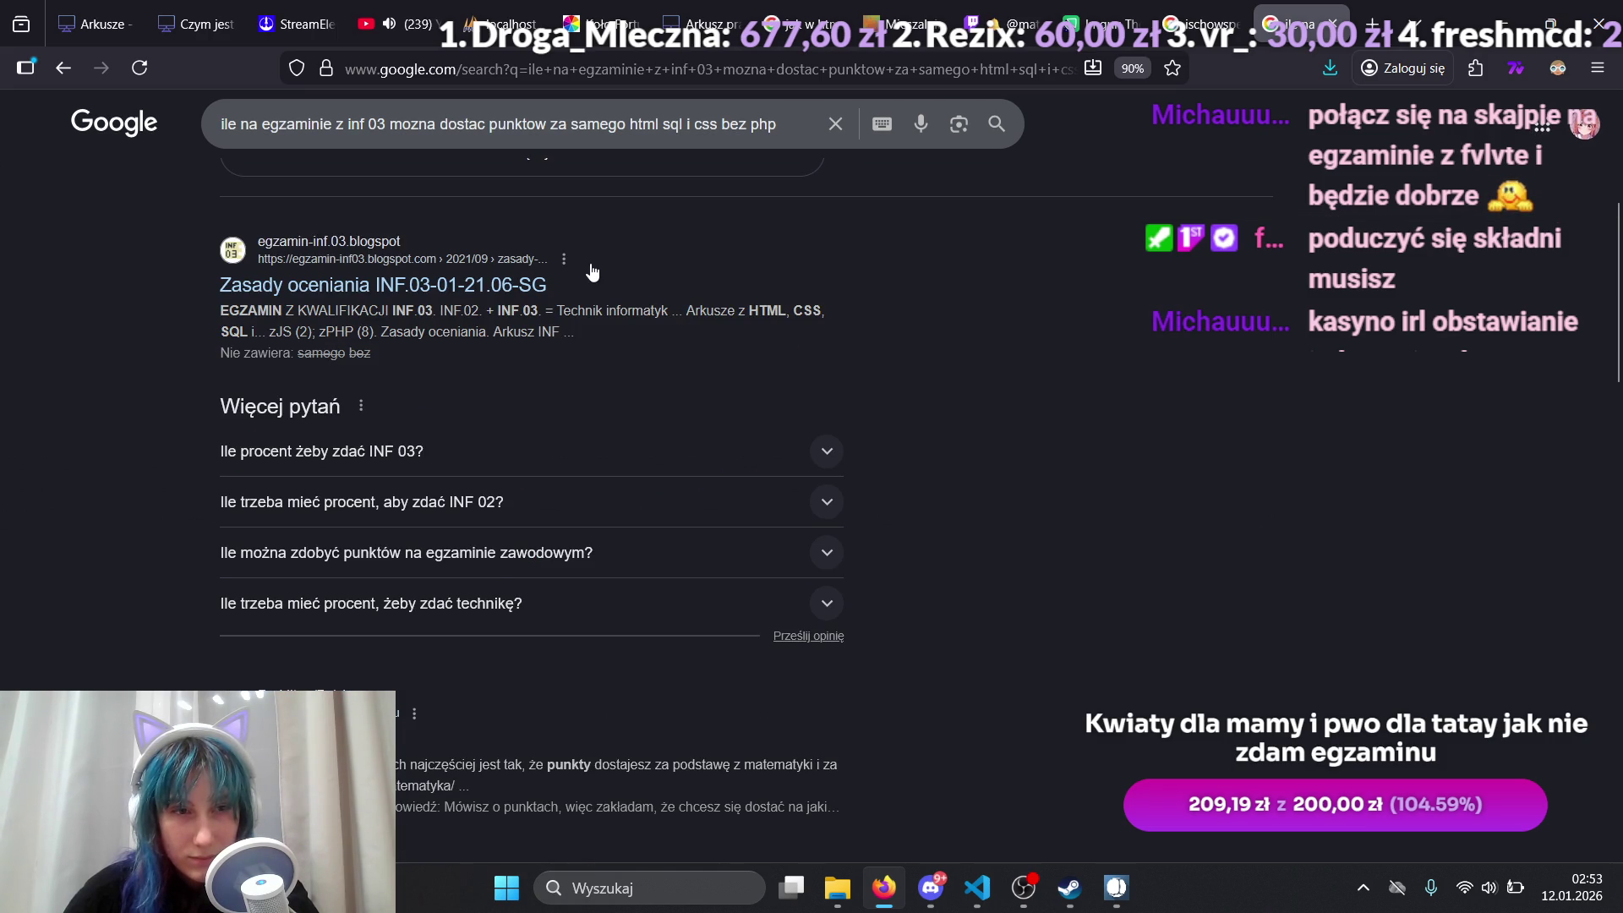
{"action": "left_click", "coordinate": [484, 288]}
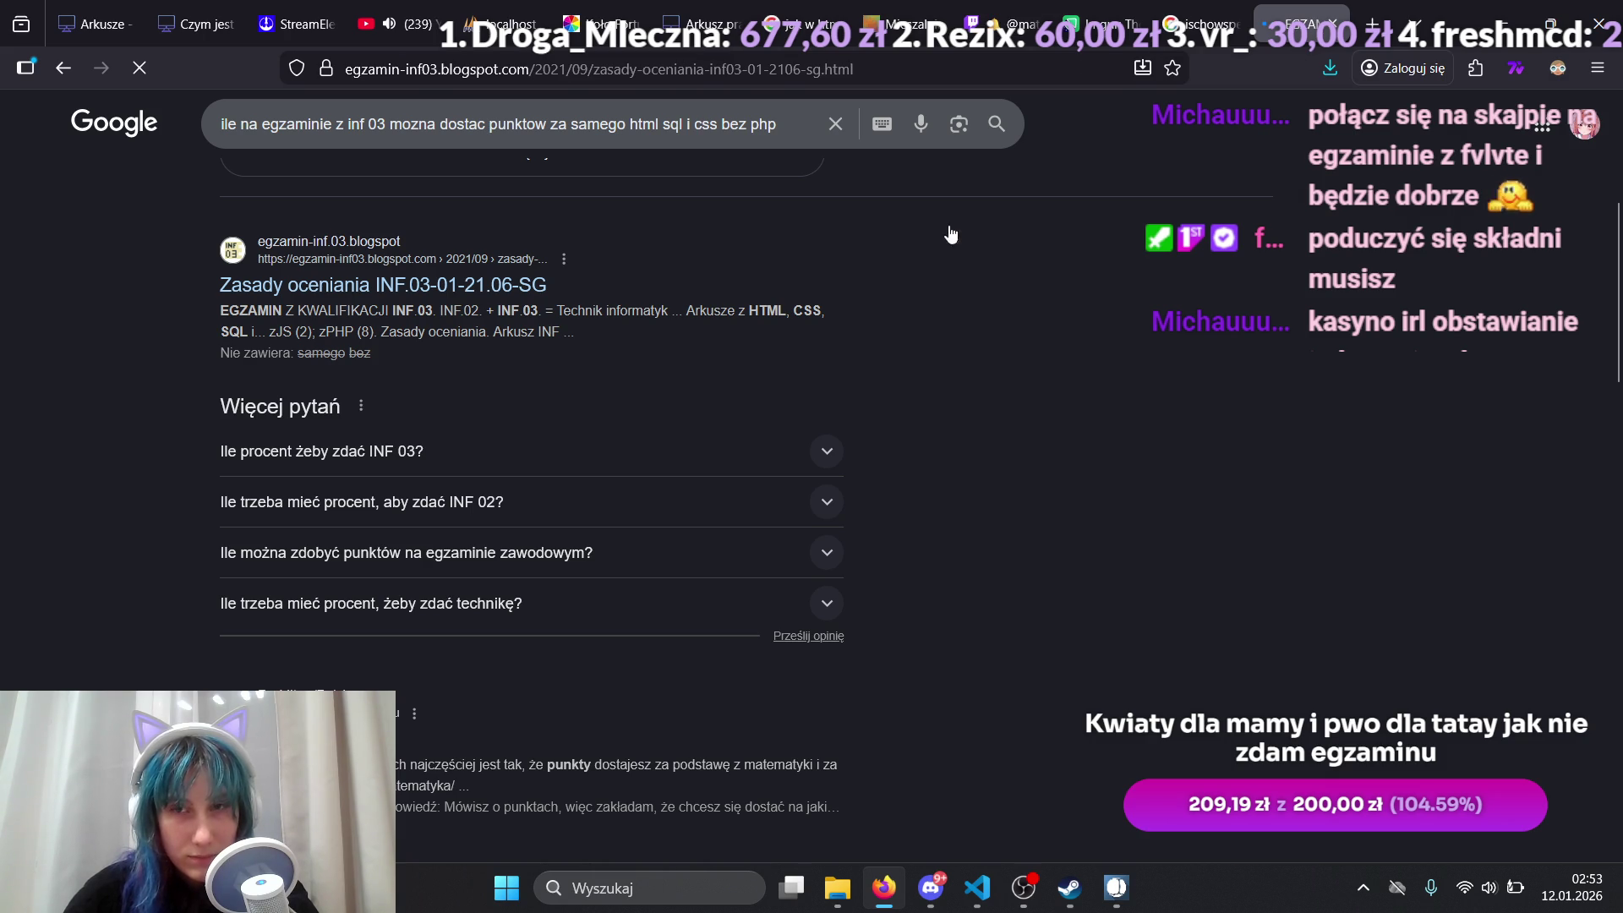
Step: Scroll through the INF.03 grading criteria table, then close the blogspot page
{"action": "scroll", "coordinate": [995, 303], "scroll_direction": "down", "scroll_amount": 4}
{"action": "scroll", "coordinate": [980, 334], "scroll_direction": "down", "scroll_amount": 5}
{"action": "scroll", "coordinate": [981, 330], "scroll_direction": "up", "scroll_amount": 6}
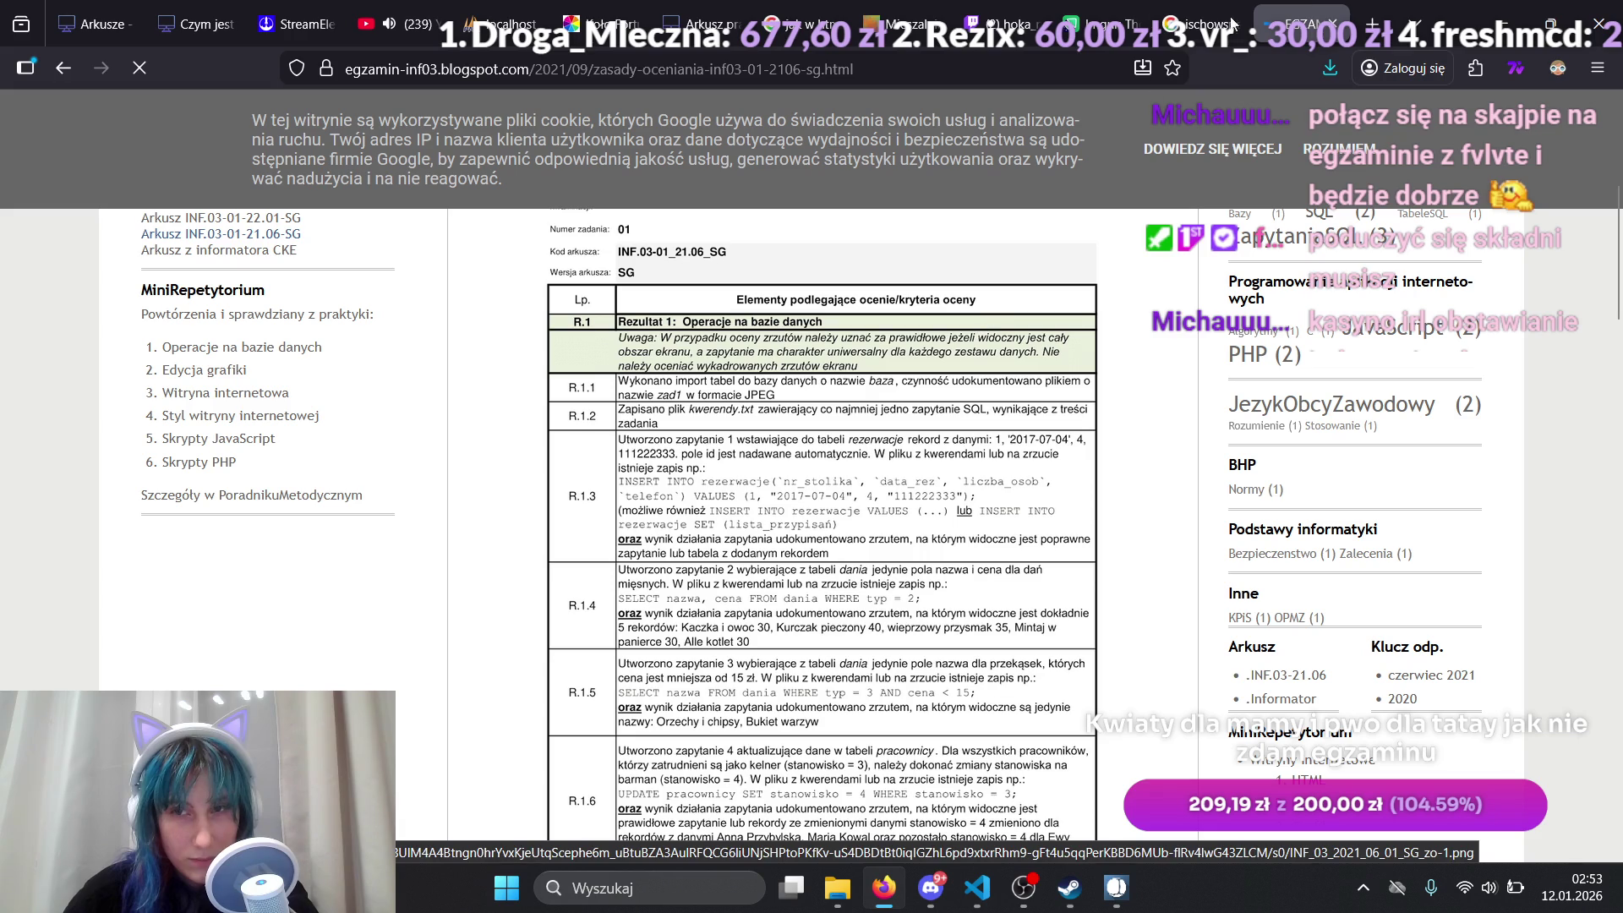
{"action": "left_click", "coordinate": [1333, 23]}
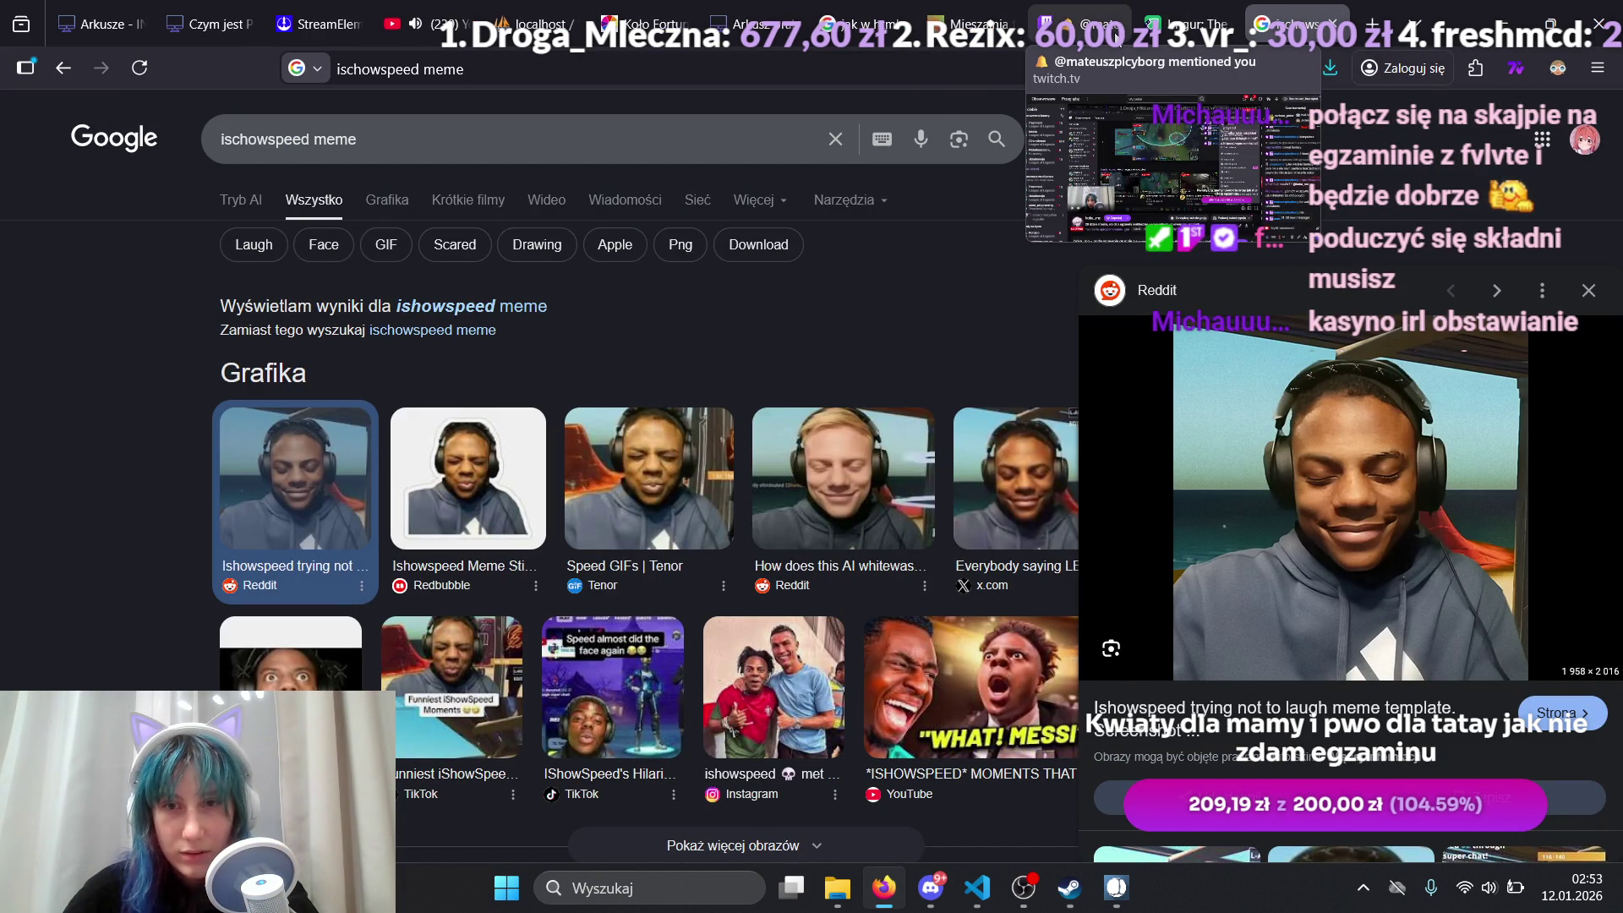
Step: Compare the solution's index.php and kwerendy.txt with the working pliki index.php, then return to Firefox
{"action": "left_click", "coordinate": [966, 23]}
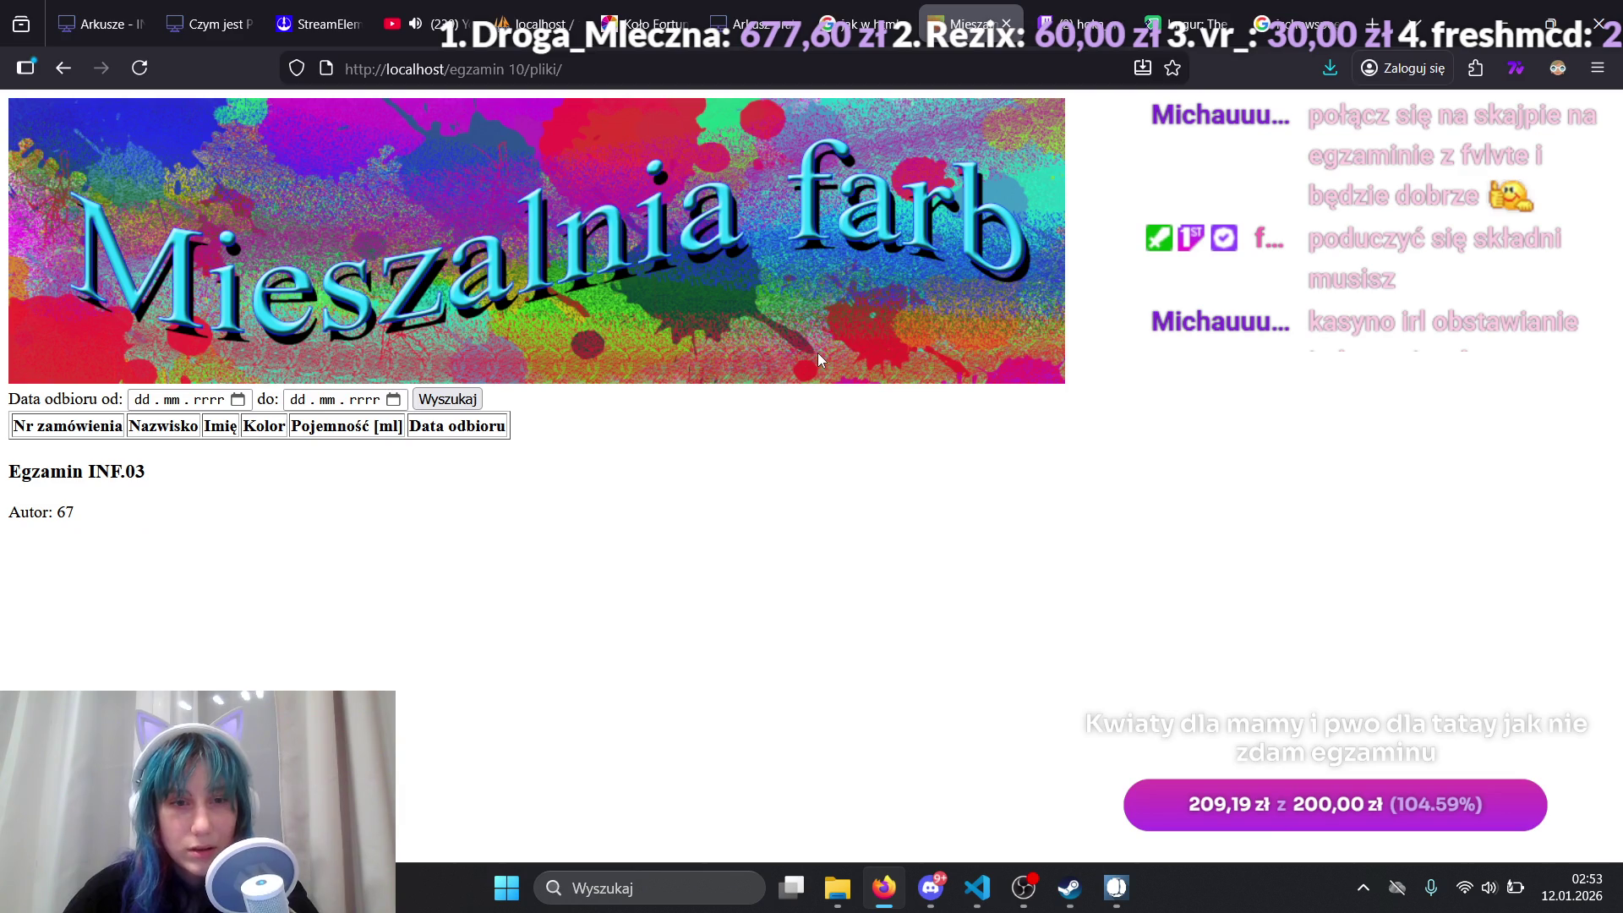
{"action": "key", "text": "alt+Tab"}
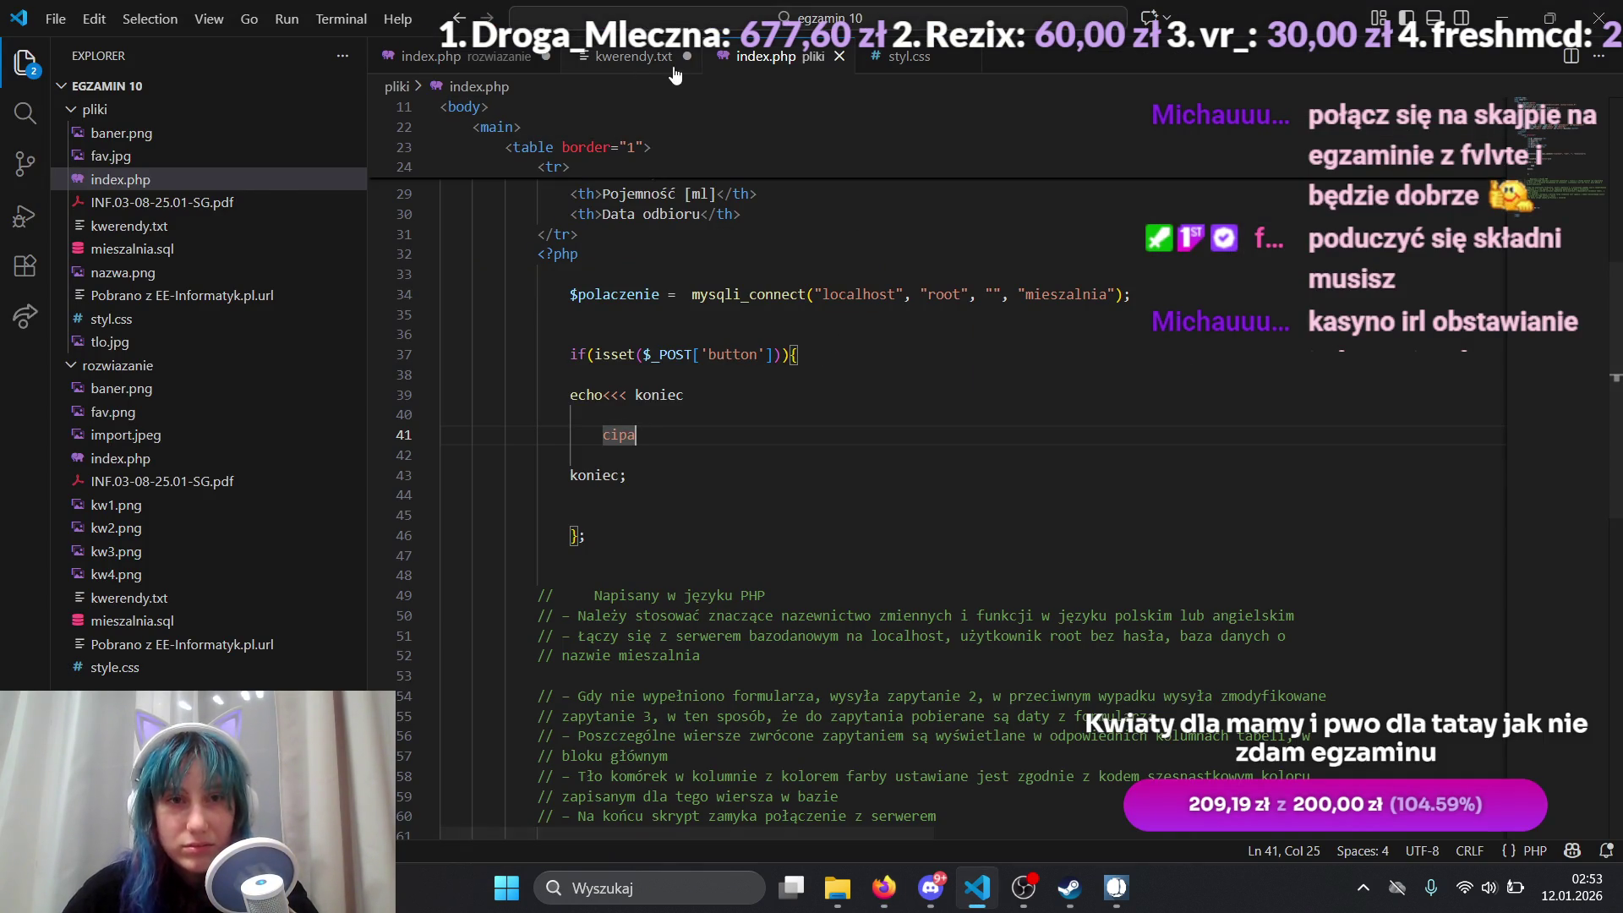
{"action": "left_click", "coordinate": [483, 59]}
{"action": "left_click", "coordinate": [634, 56]}
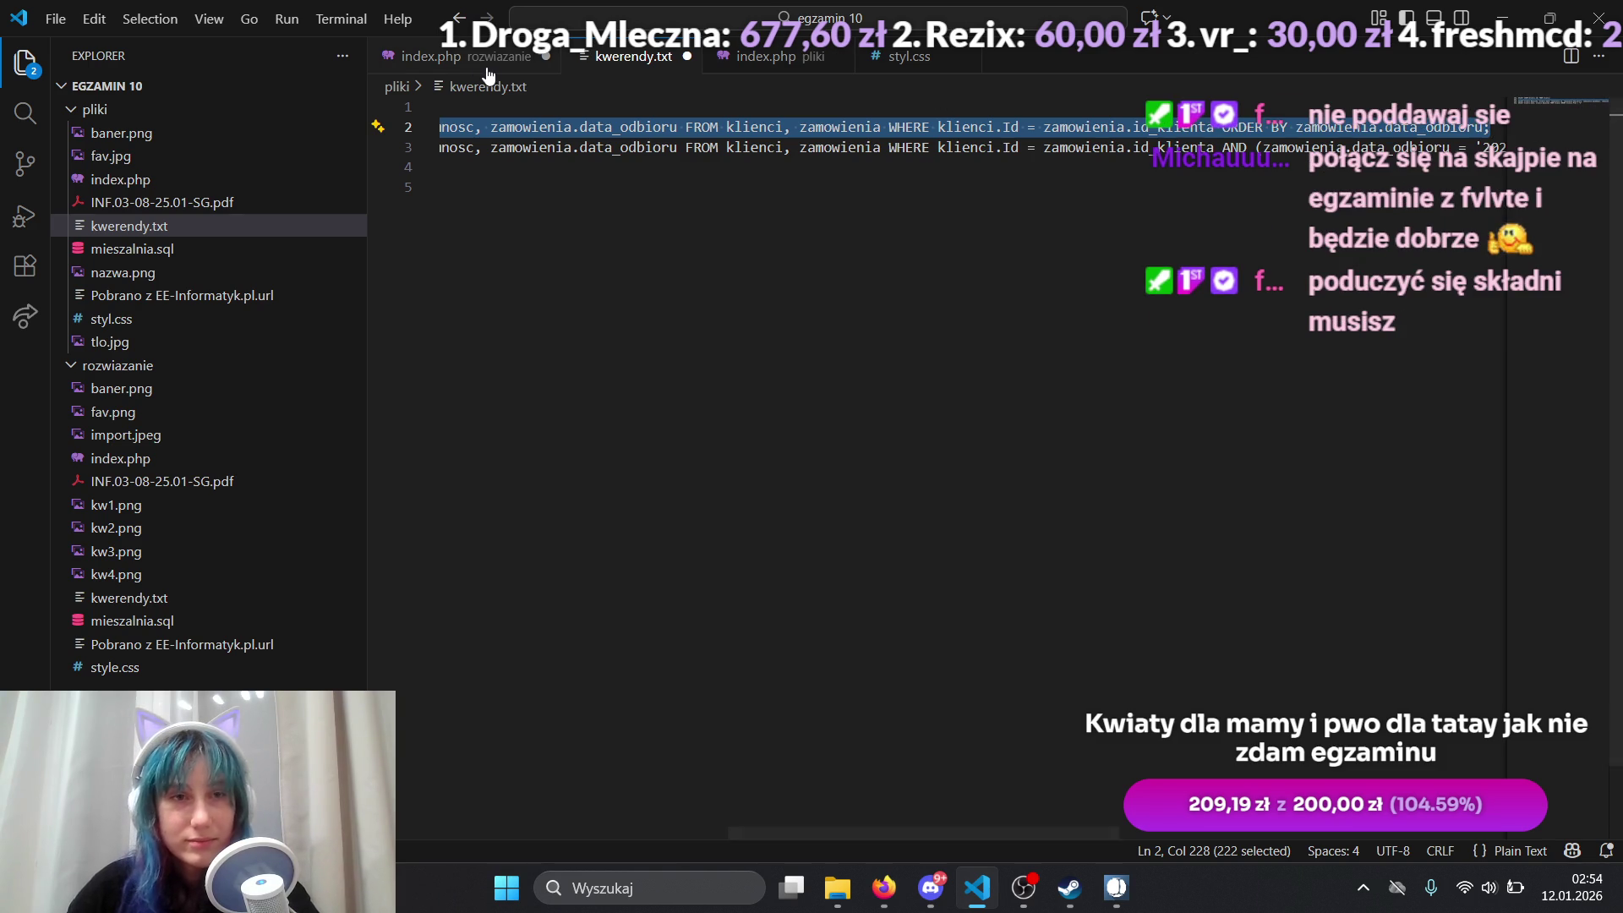
{"action": "key", "text": "ctrl+Tab"}
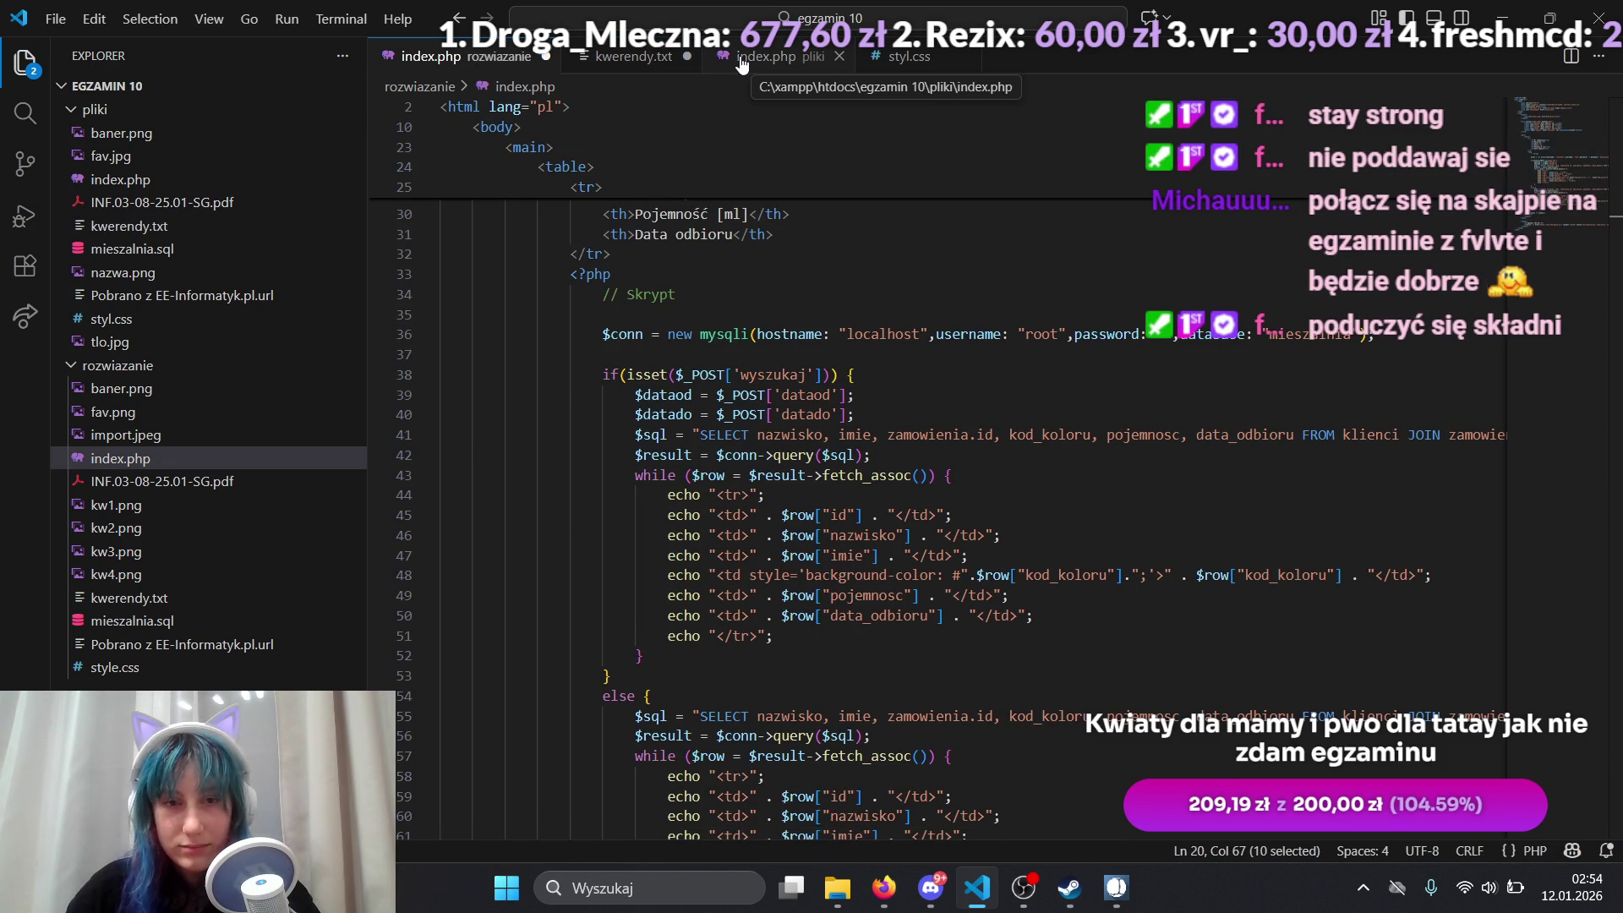
{"action": "left_click", "coordinate": [715, 60]}
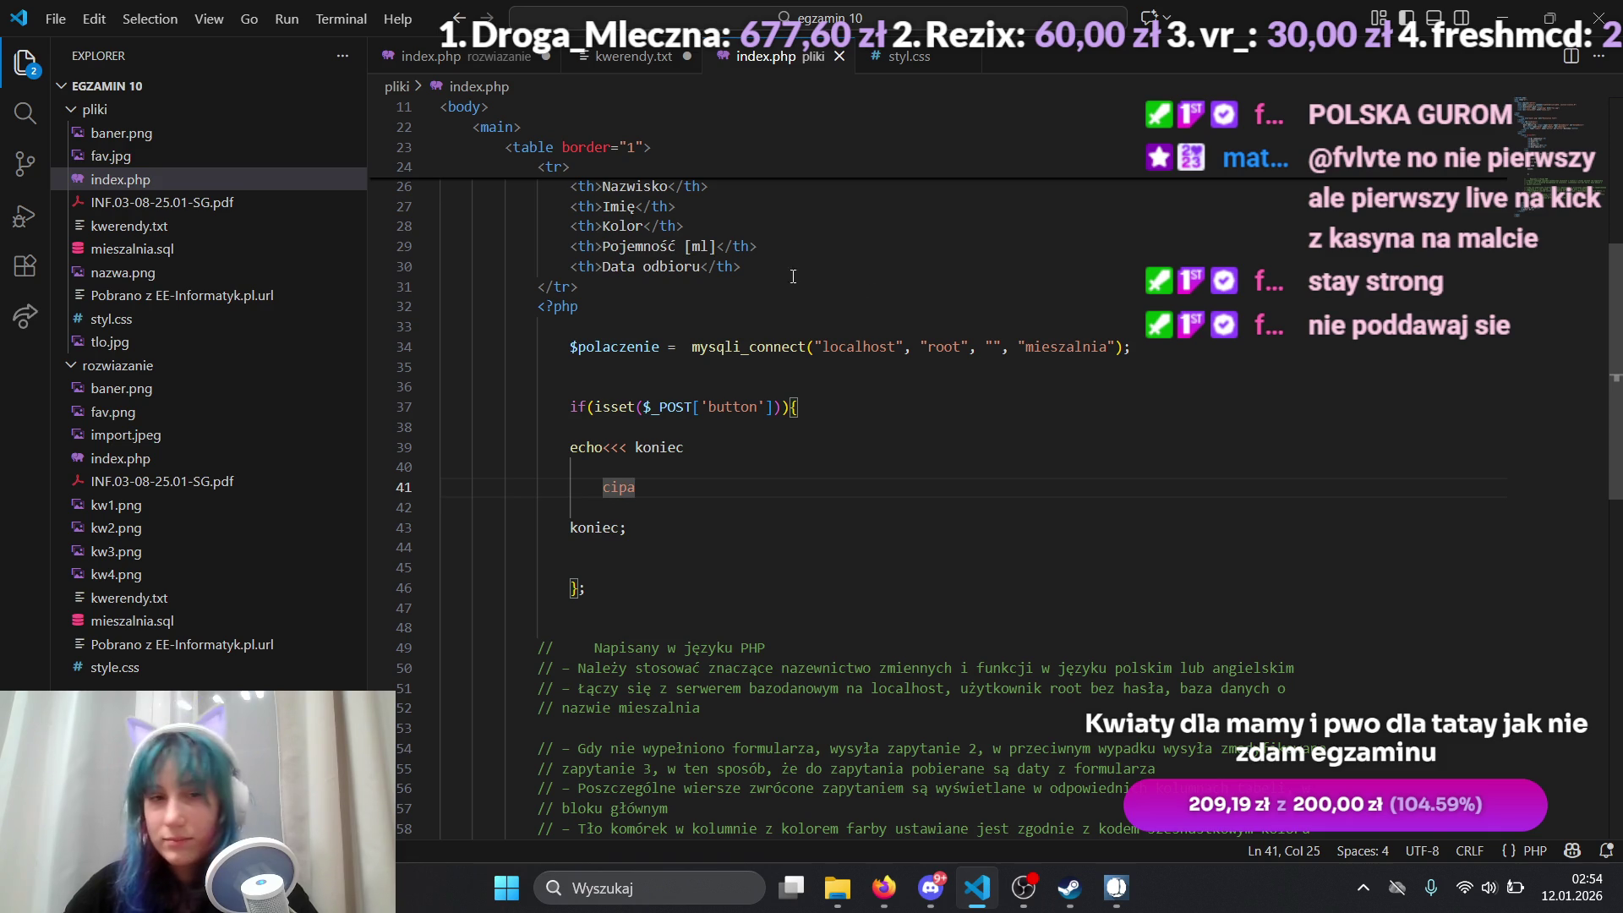
{"action": "key", "text": "alt+Tab"}
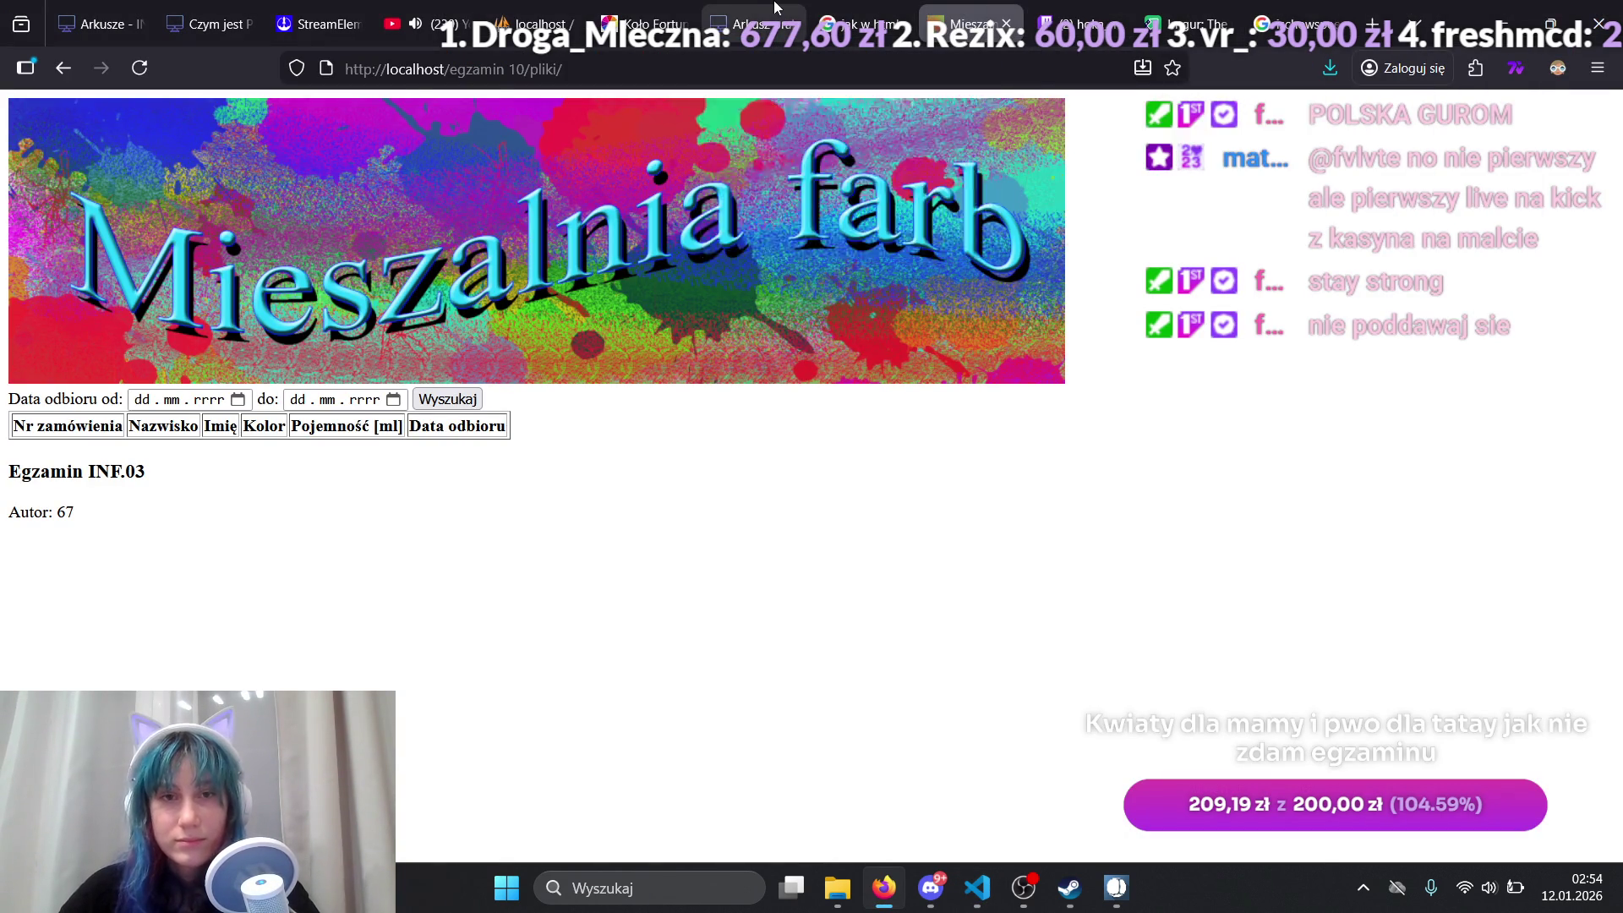
Step: Look over the INF.03 exam sheet PDF
{"action": "left_click", "coordinate": [752, 24]}
{"action": "scroll", "coordinate": [930, 277], "scroll_direction": "up", "scroll_amount": 20}
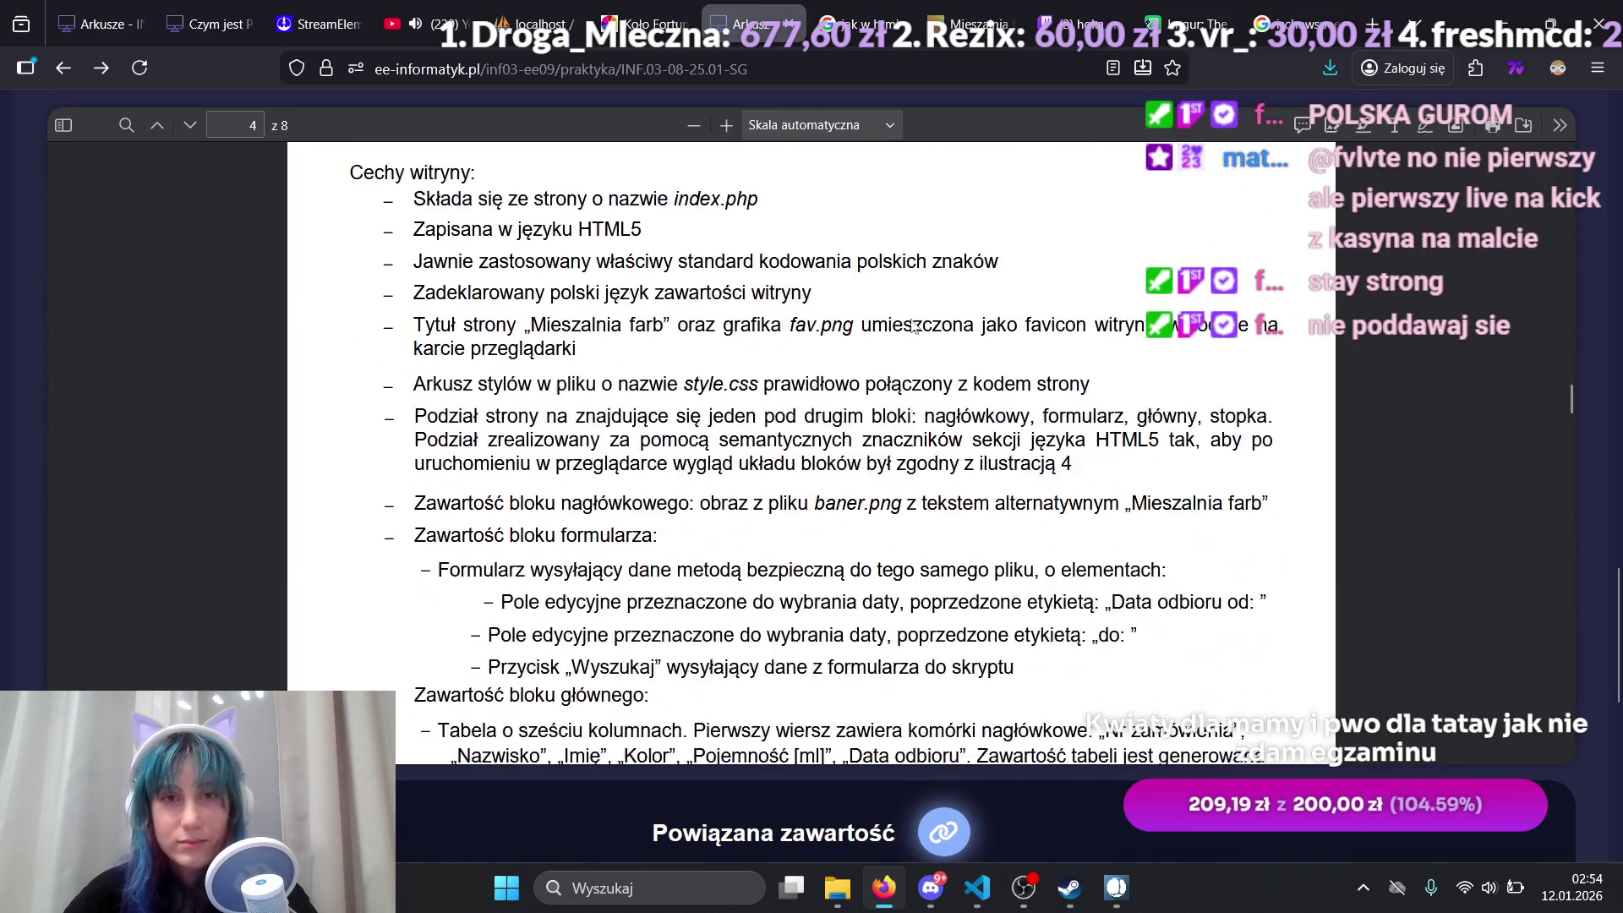
{"action": "scroll", "coordinate": [982, 379], "scroll_direction": "up", "scroll_amount": 10}
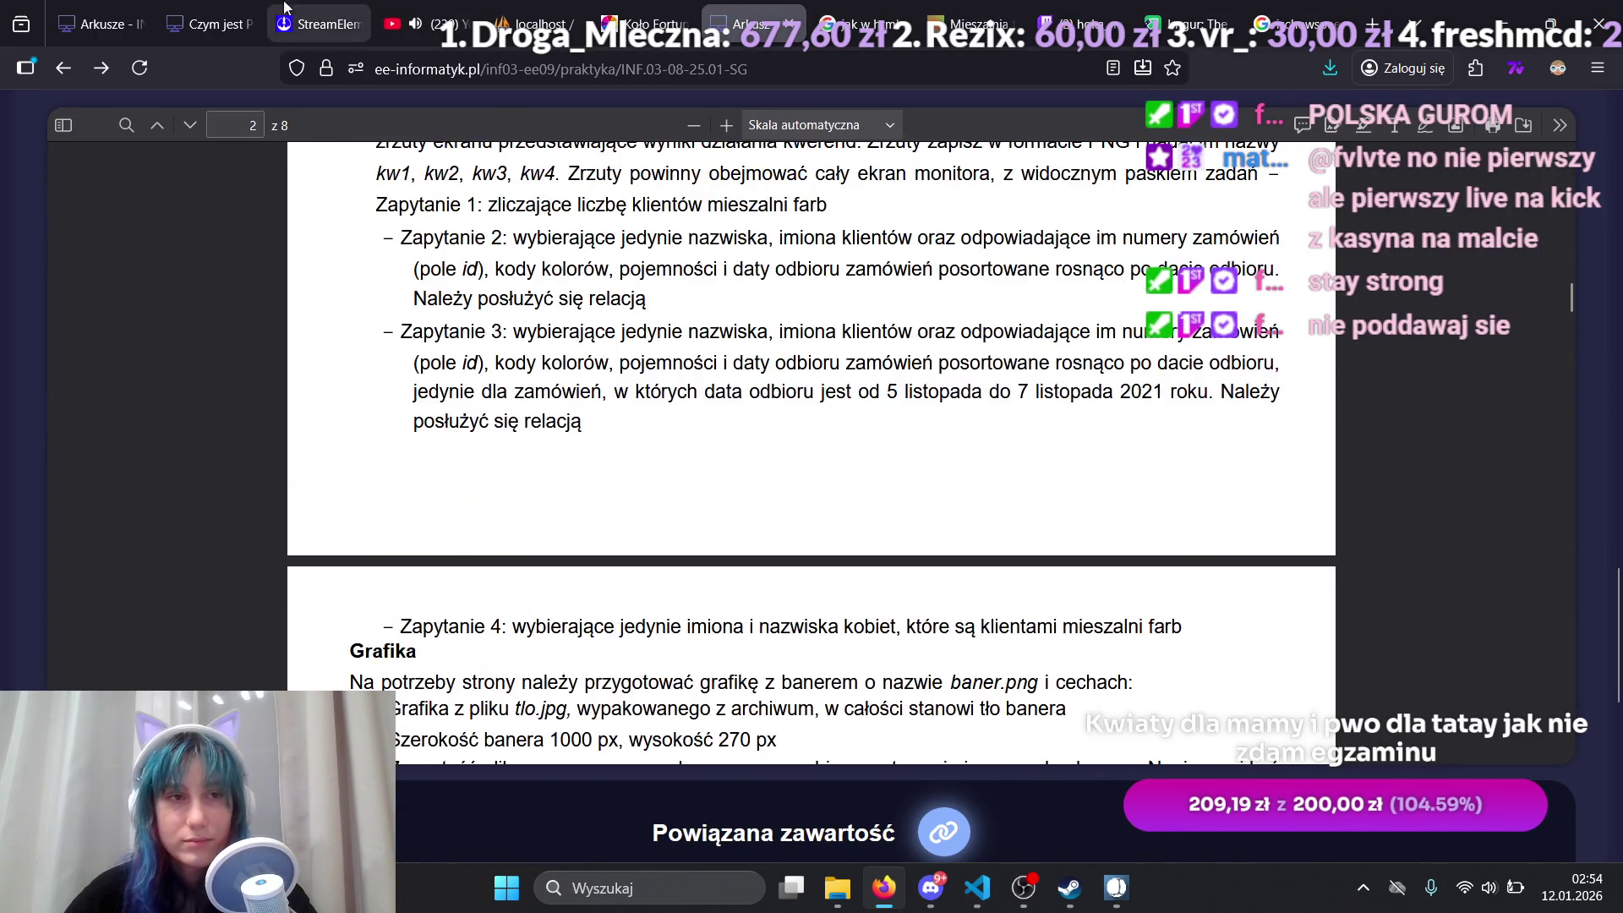
Step: Scroll through the 'Czym jest PHP?' tutorial, then open a new empty tab
{"action": "key", "text": "ctrl+2"}
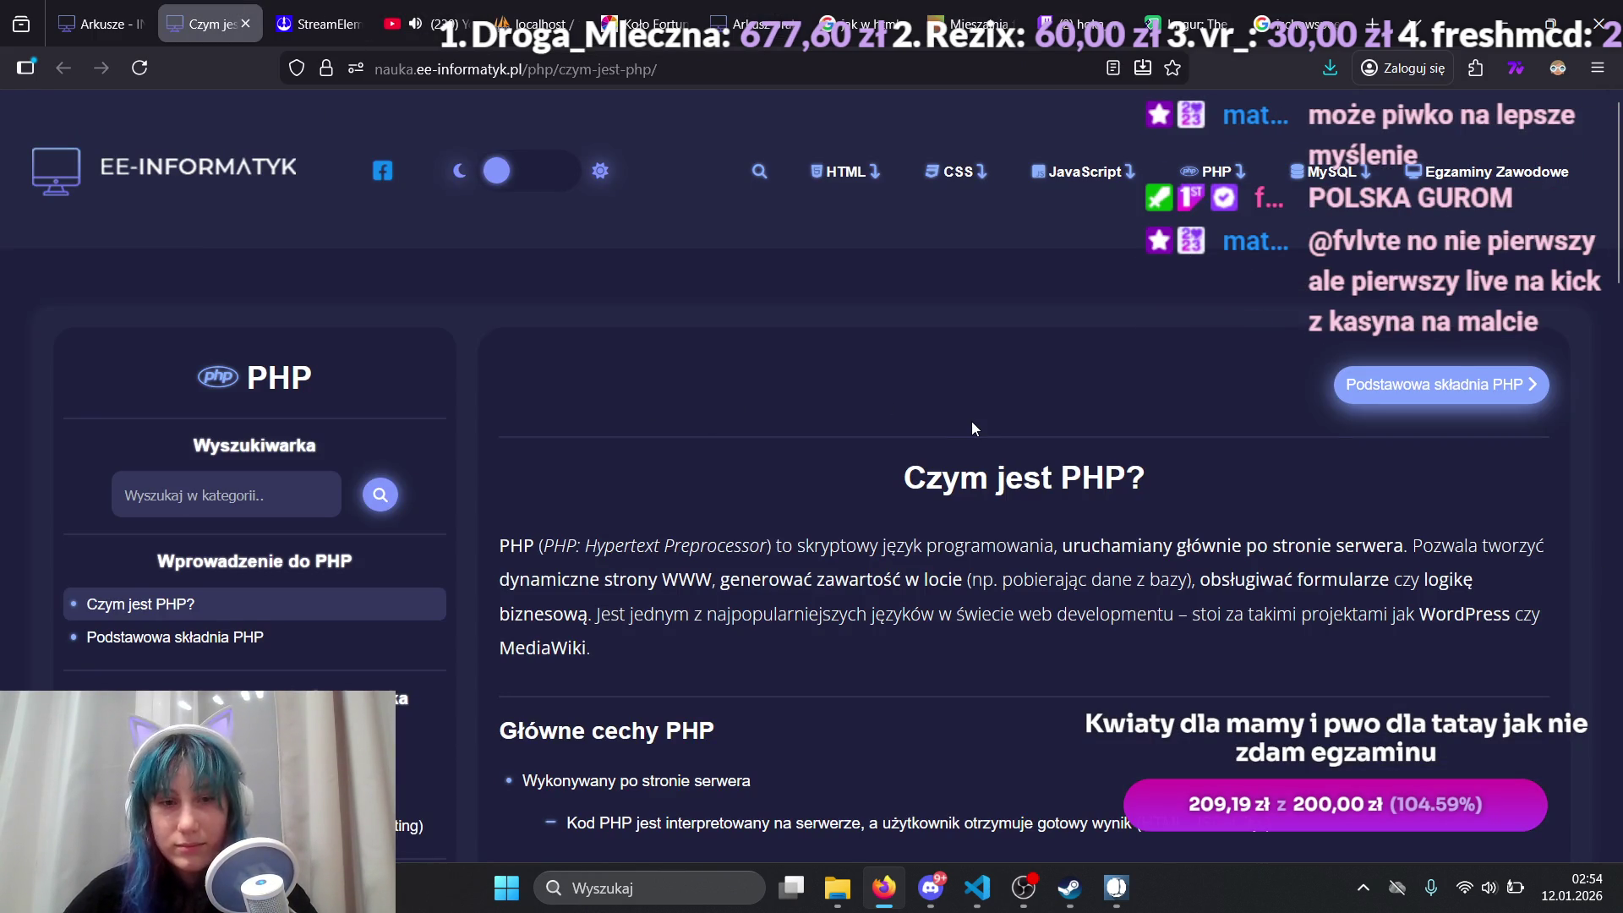
{"action": "scroll", "coordinate": [972, 421], "scroll_direction": "down", "scroll_amount": 6}
{"action": "scroll", "coordinate": [973, 423], "scroll_direction": "up", "scroll_amount": 4}
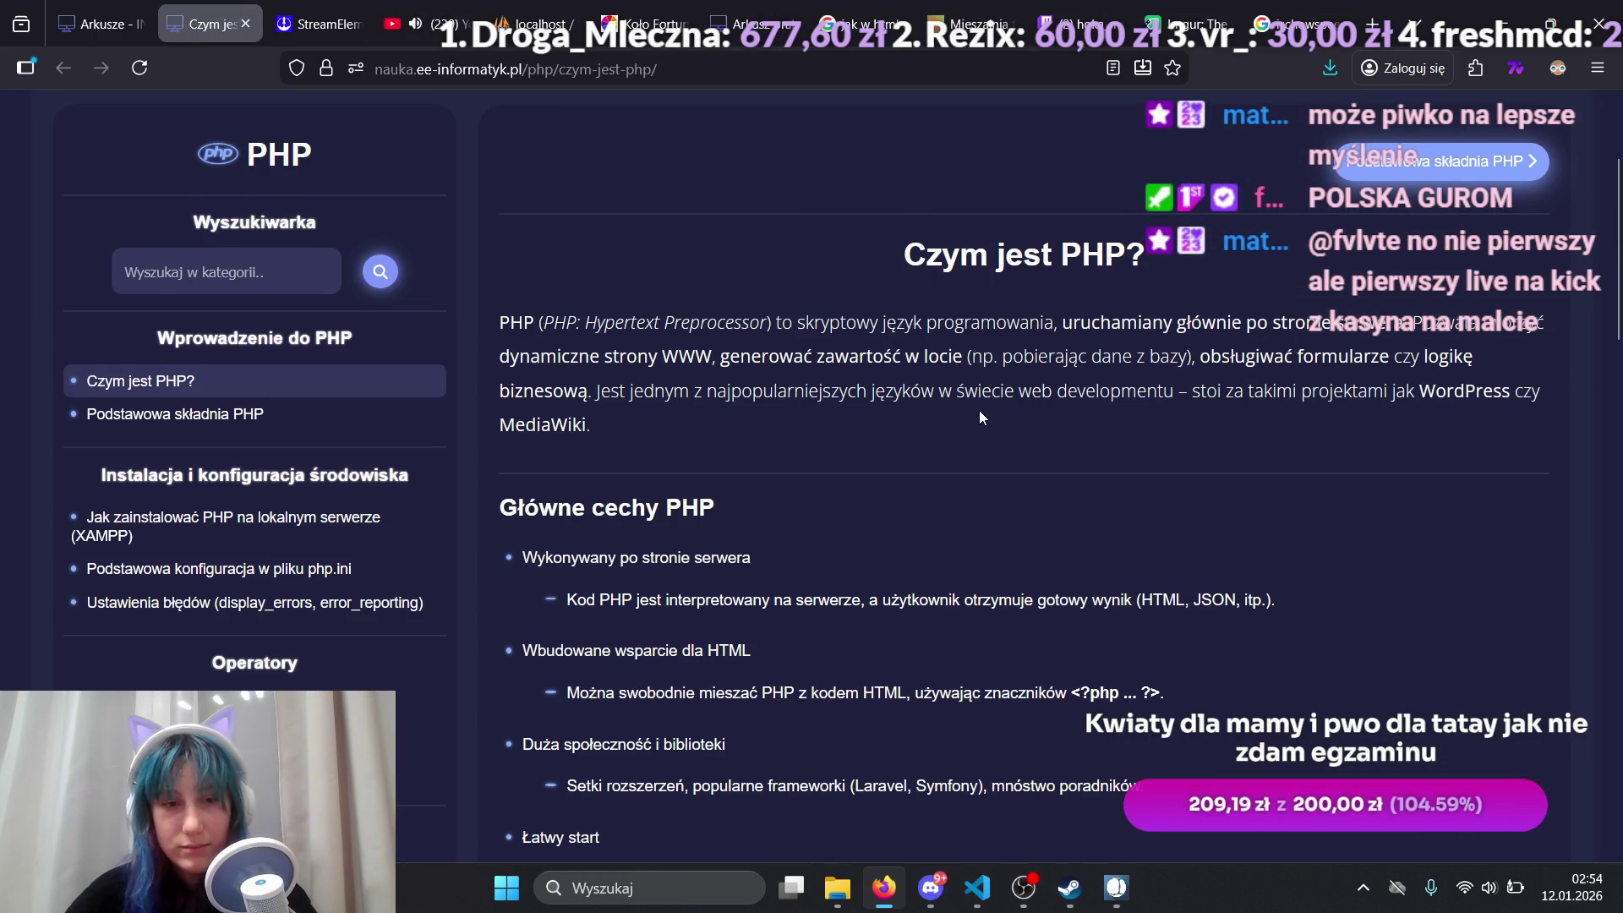
{"action": "scroll", "coordinate": [979, 408], "scroll_direction": "down", "scroll_amount": 10}
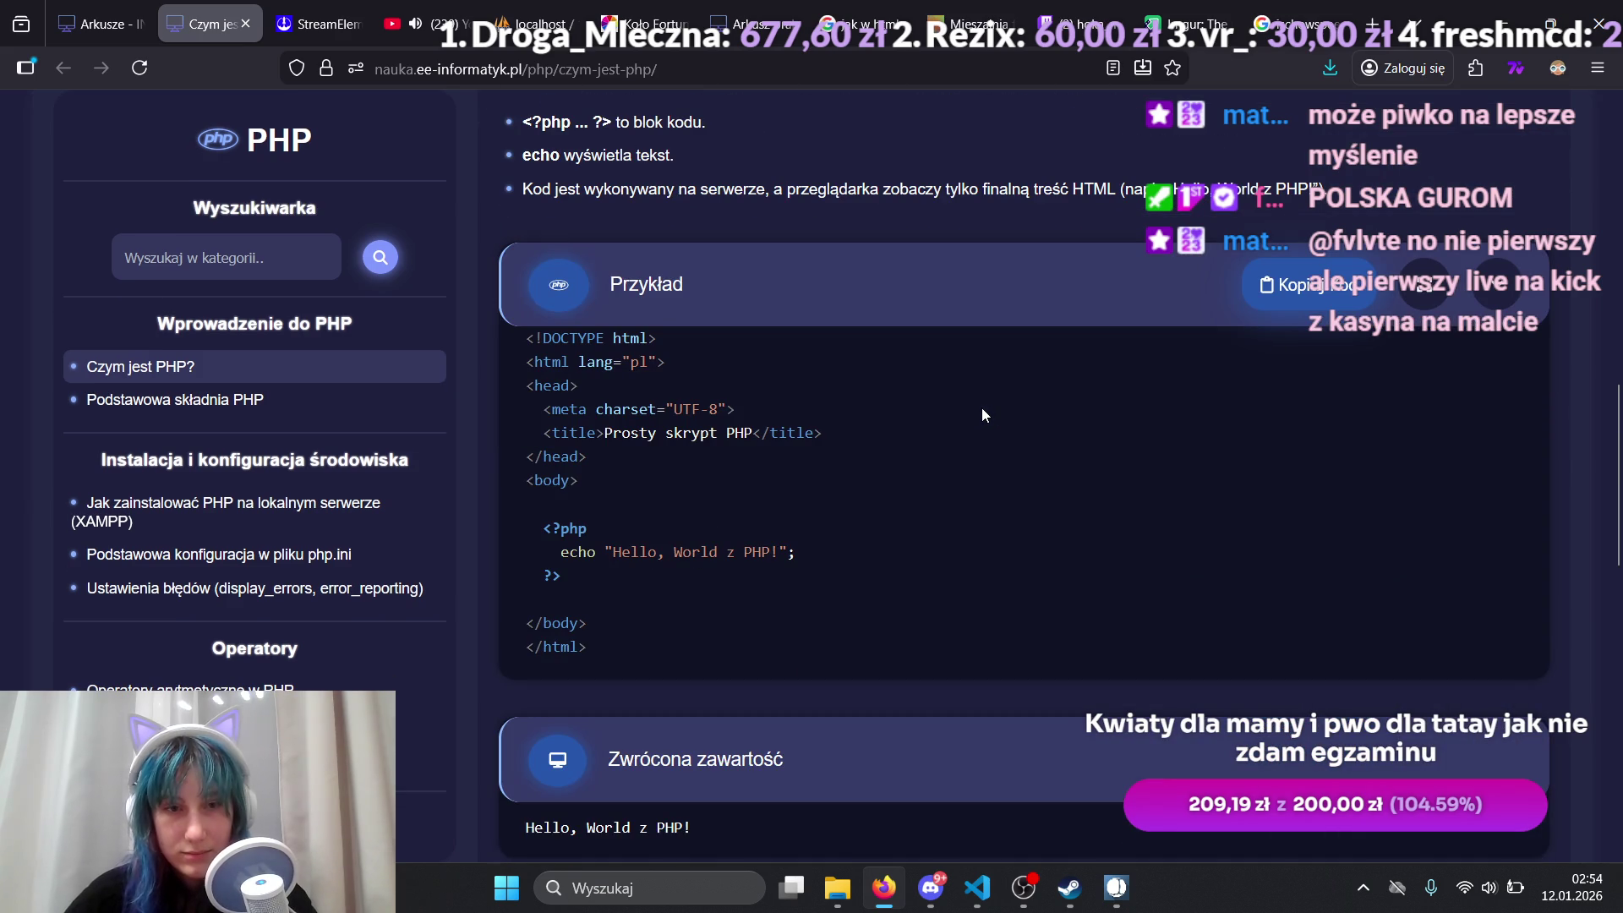
{"action": "scroll", "coordinate": [981, 407], "scroll_direction": "down", "scroll_amount": 10}
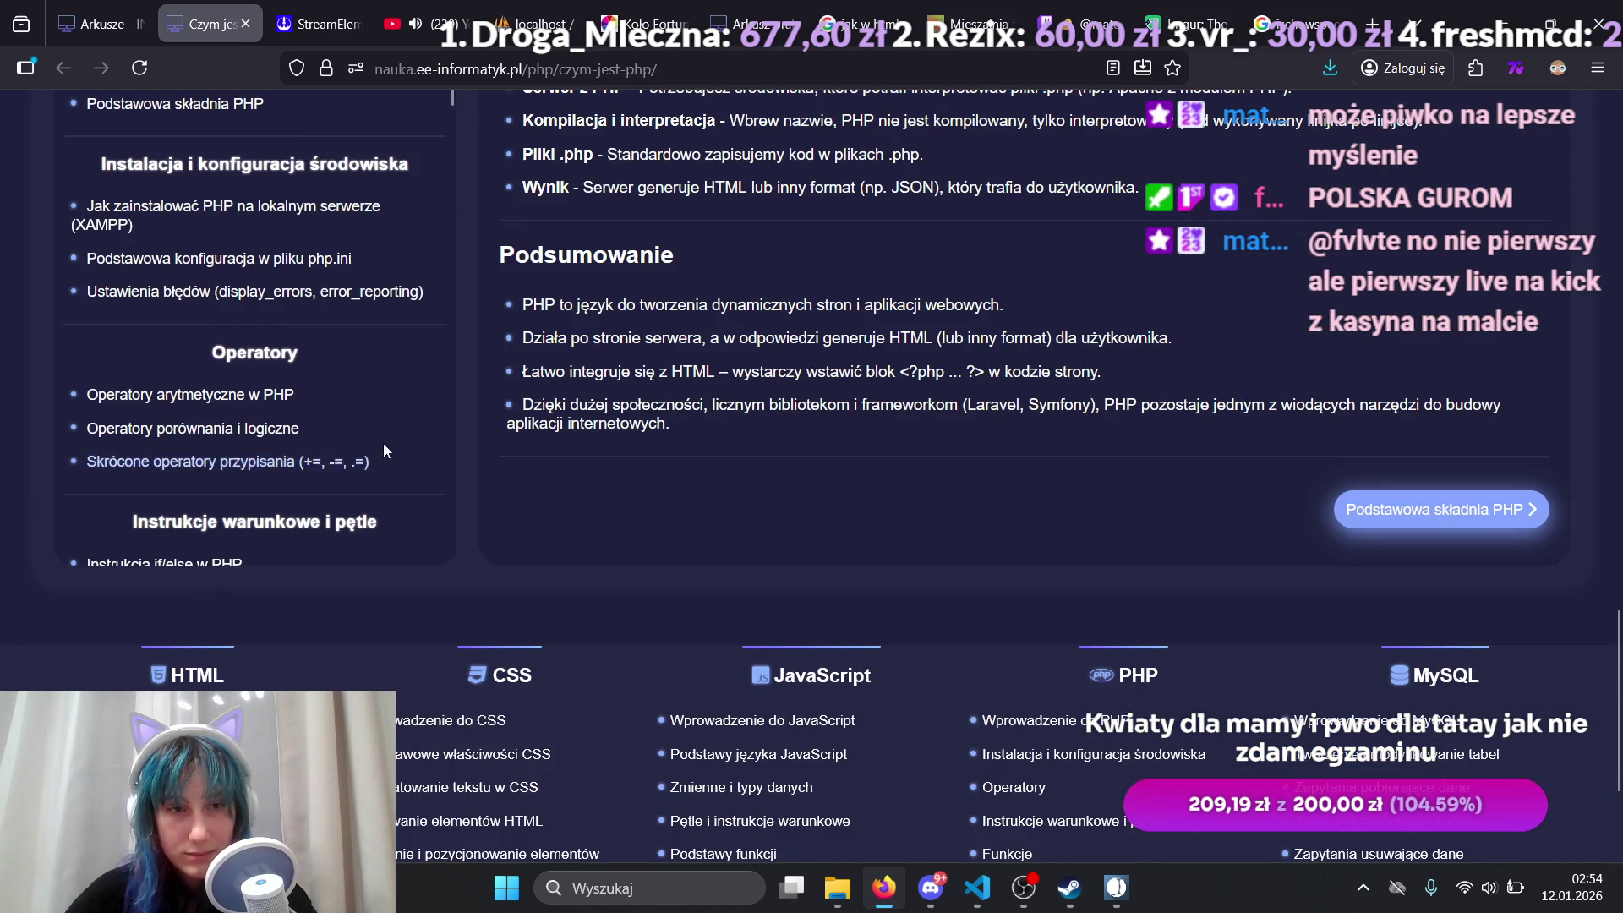
{"action": "scroll", "coordinate": [815, 348], "scroll_direction": "up", "scroll_amount": 8}
{"action": "scroll", "coordinate": [262, 457], "scroll_direction": "down", "scroll_amount": 15}
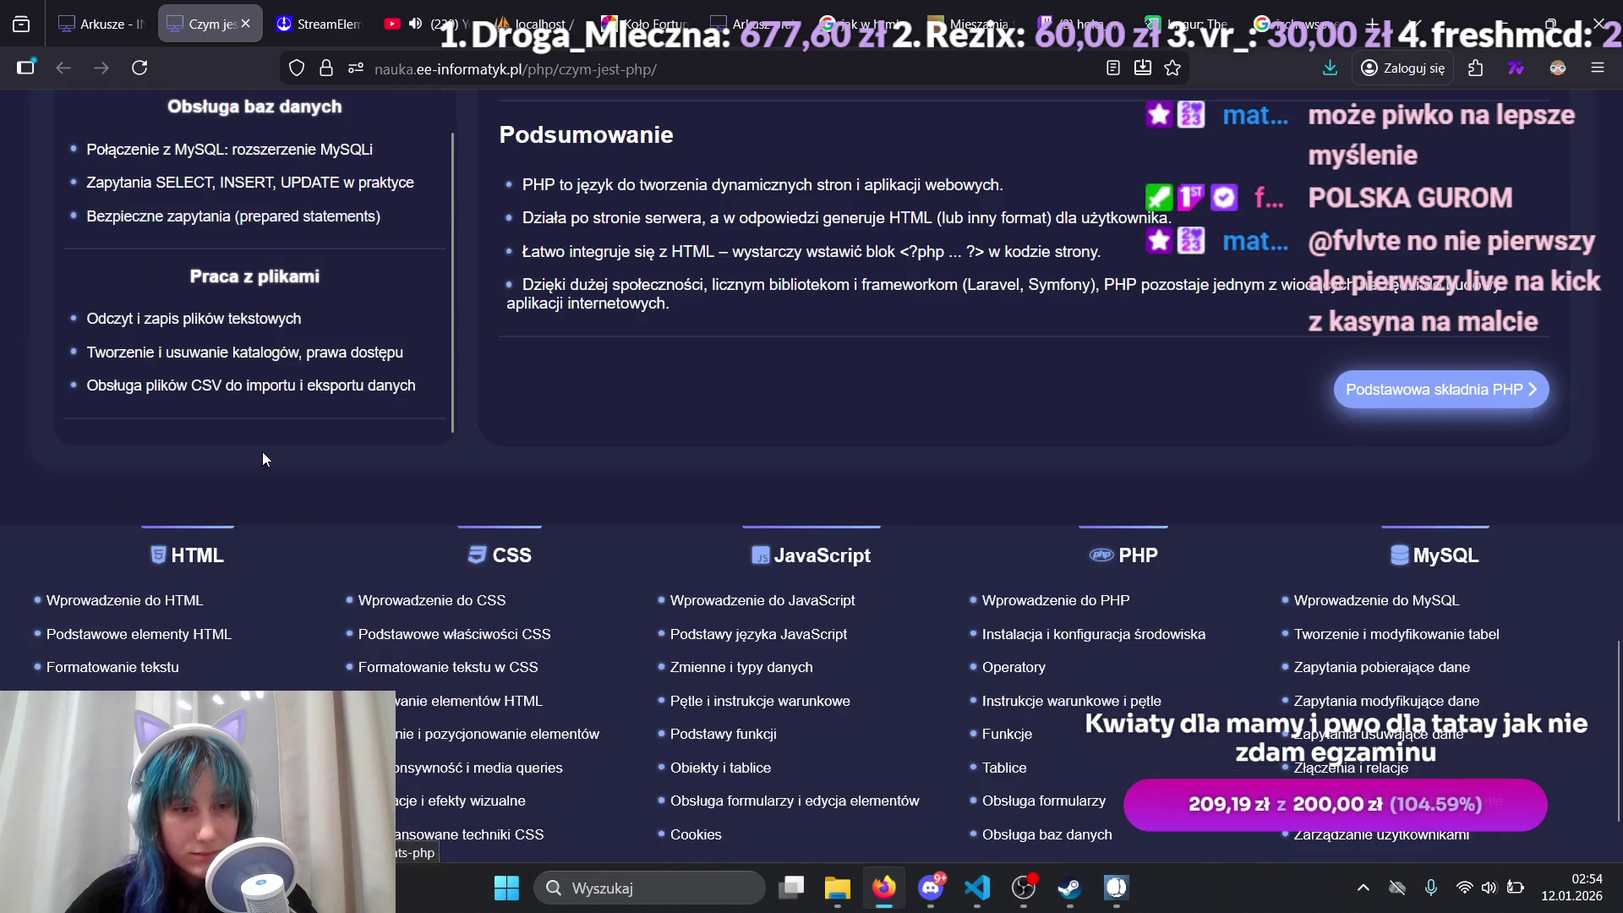
{"action": "scroll", "coordinate": [262, 459], "scroll_direction": "up", "scroll_amount": 10}
{"action": "left_click", "coordinate": [1371, 24]}
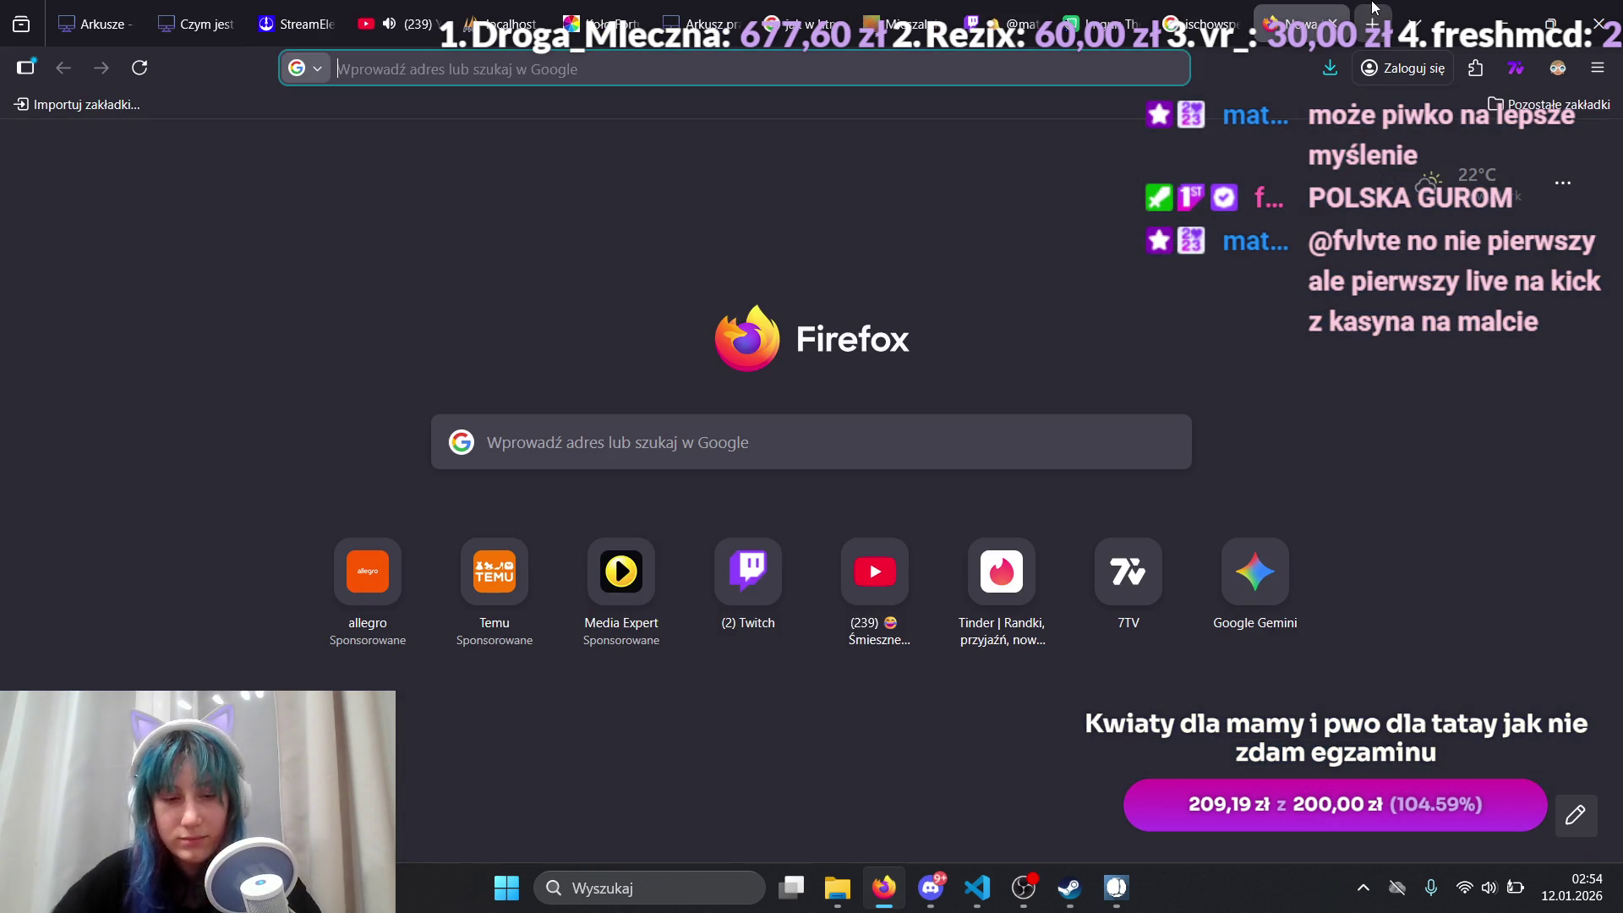
Step: Search Google for 'yt' and go to the YouTube home page
{"action": "type", "text": "yt"}
{"action": "key", "text": "Return"}
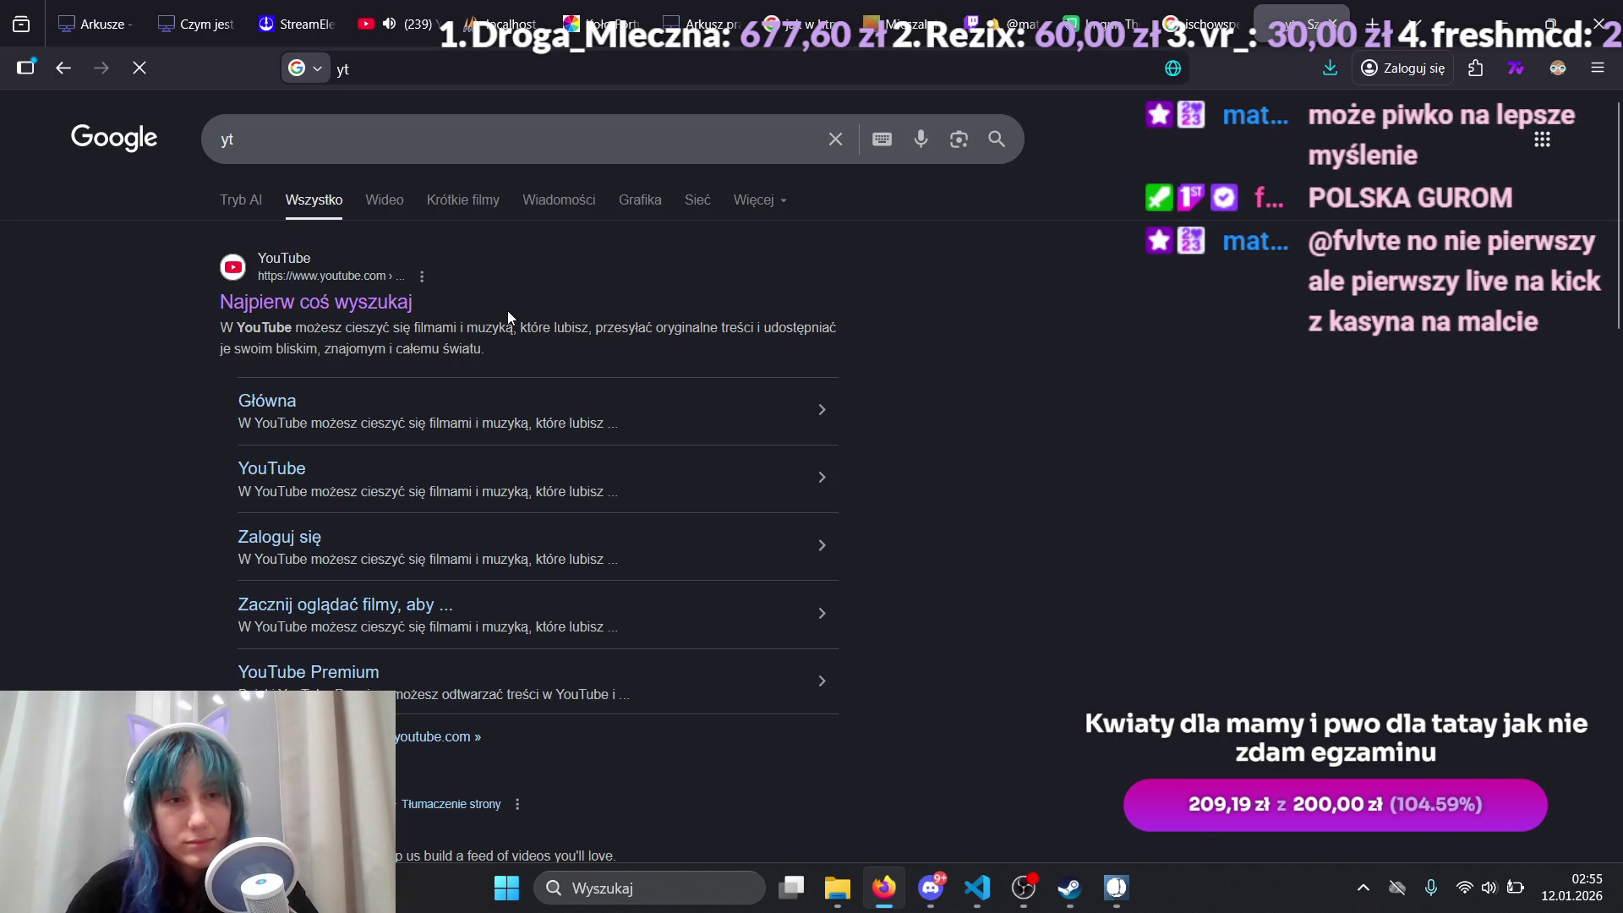
{"action": "left_click", "coordinate": [439, 262]}
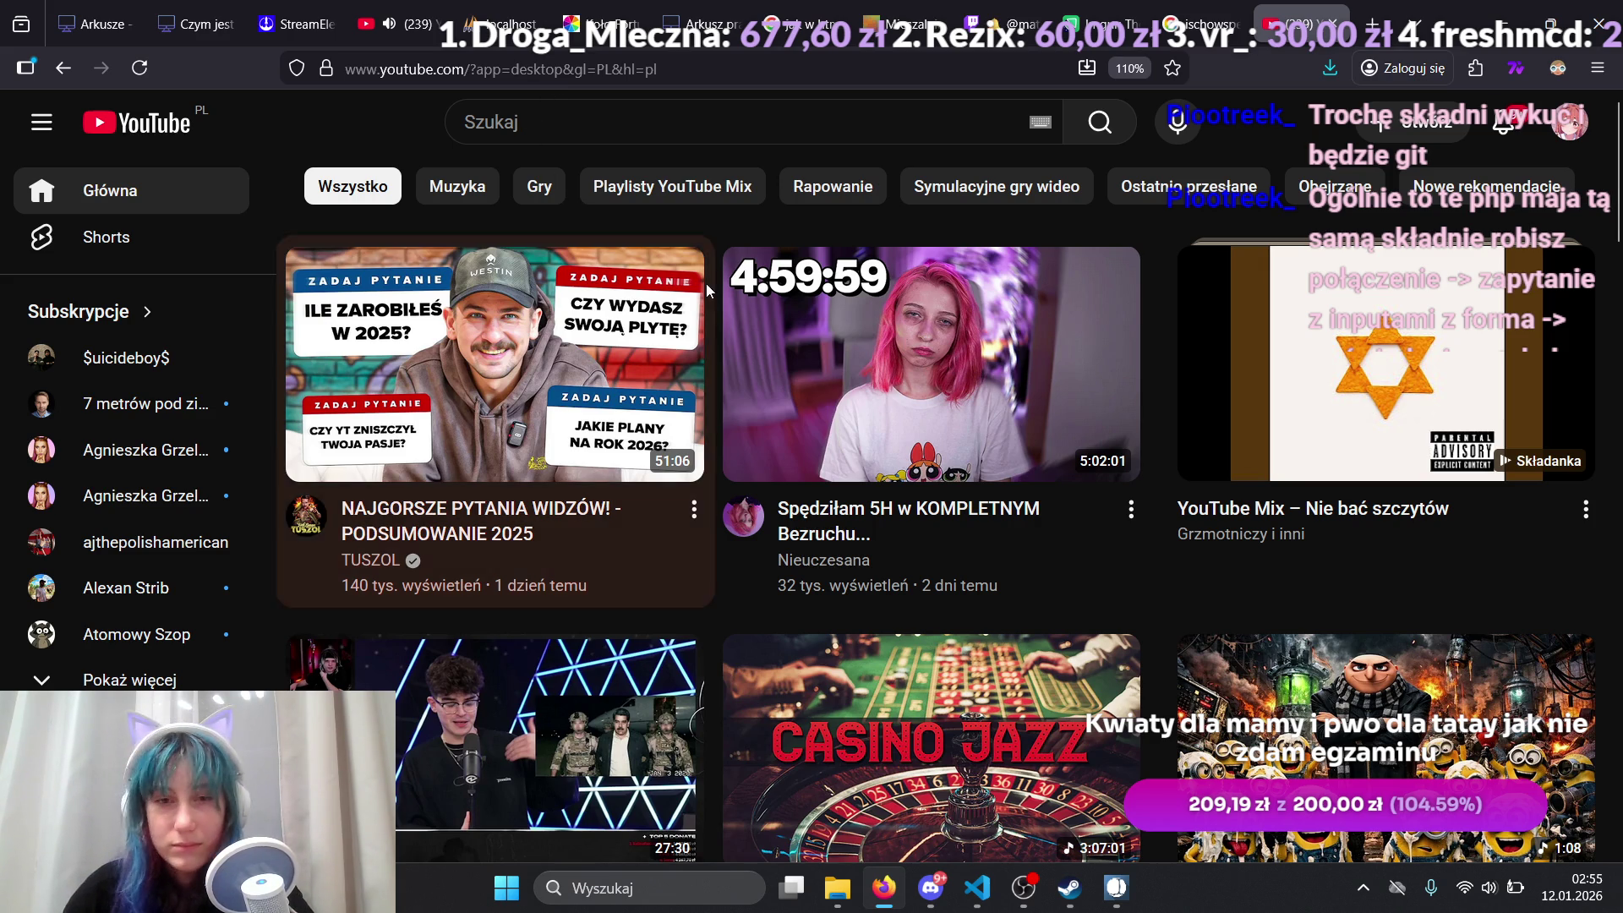
{"action": "left_click", "coordinate": [597, 132]}
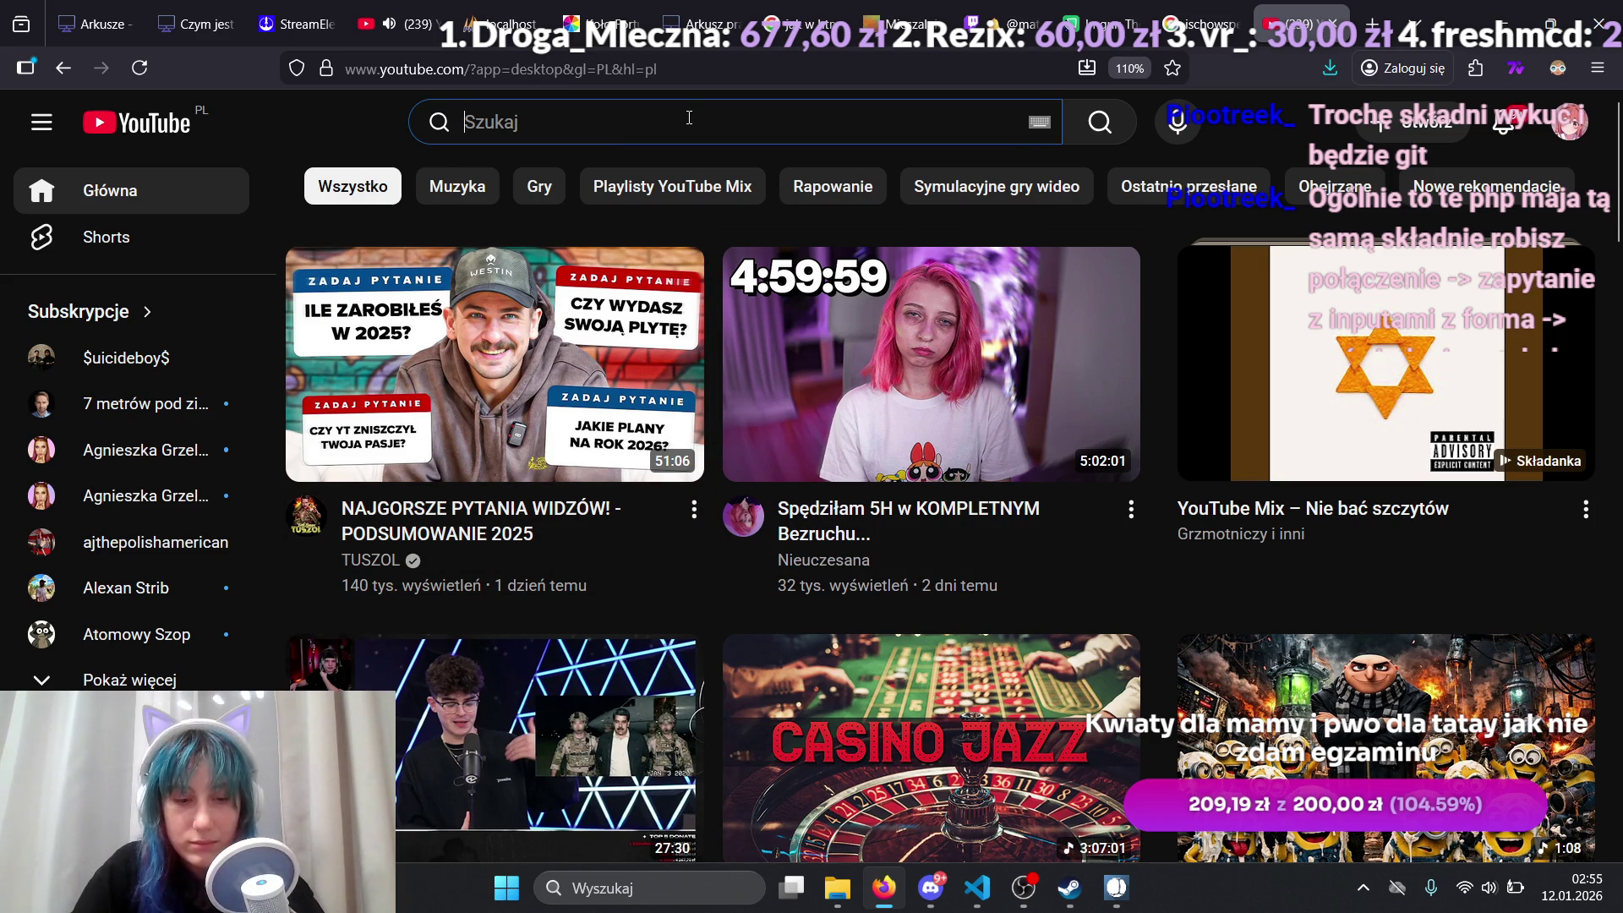
Step: Search YouTube for 'php inf 03' and scroll through the results
{"action": "type", "text": "php inf 03"}
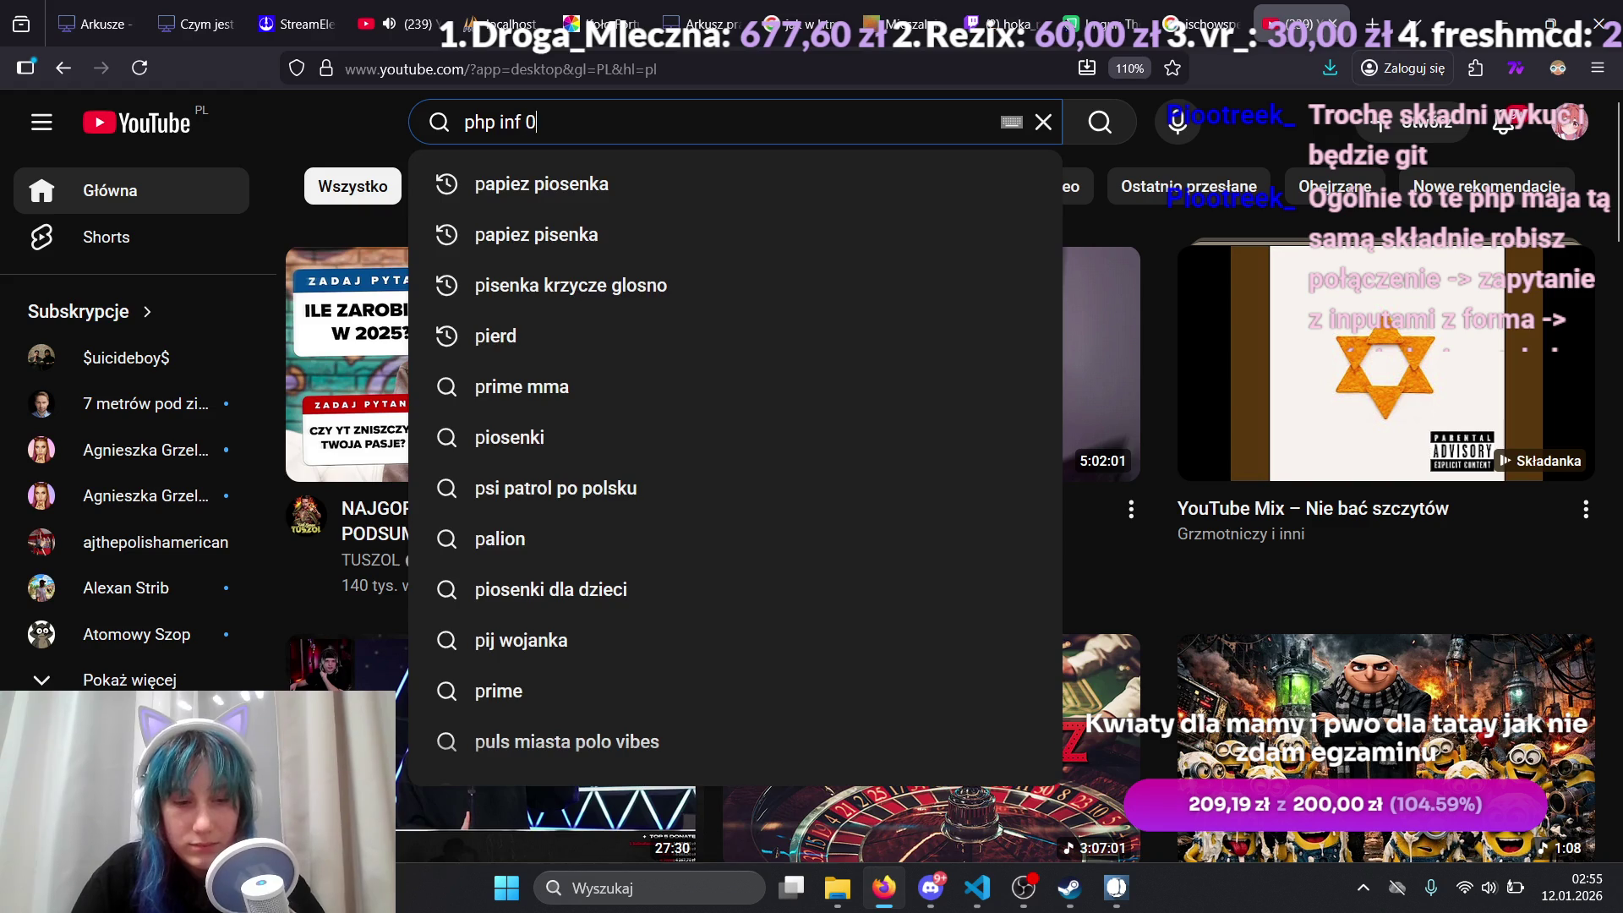
{"action": "key", "text": "Return"}
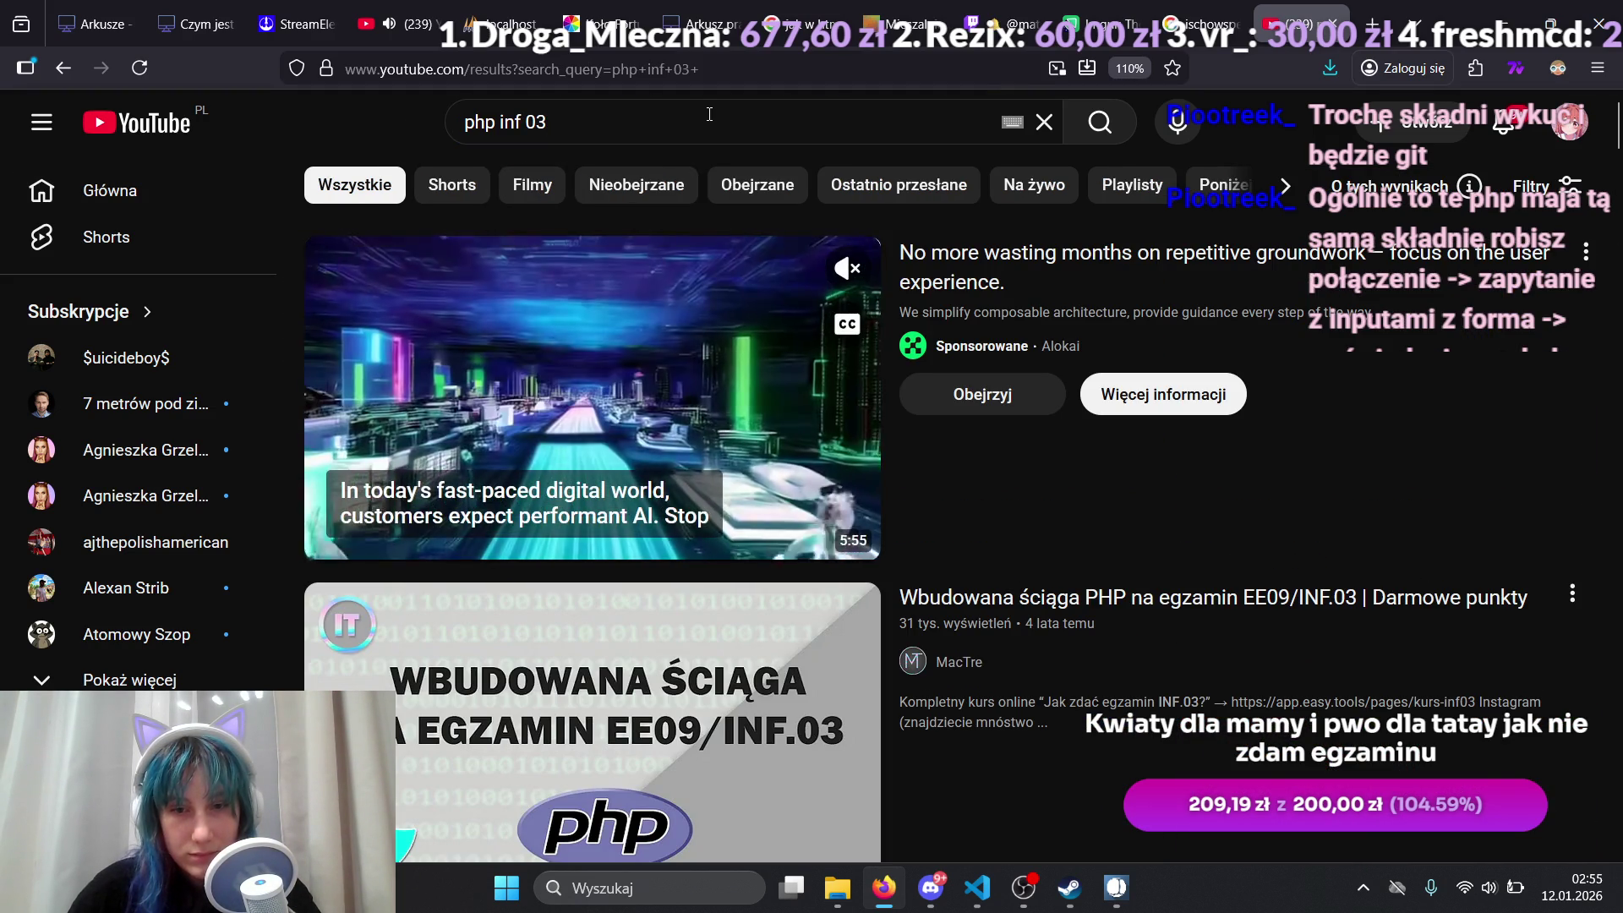
{"action": "scroll", "coordinate": [980, 448], "scroll_direction": "down", "scroll_amount": 1}
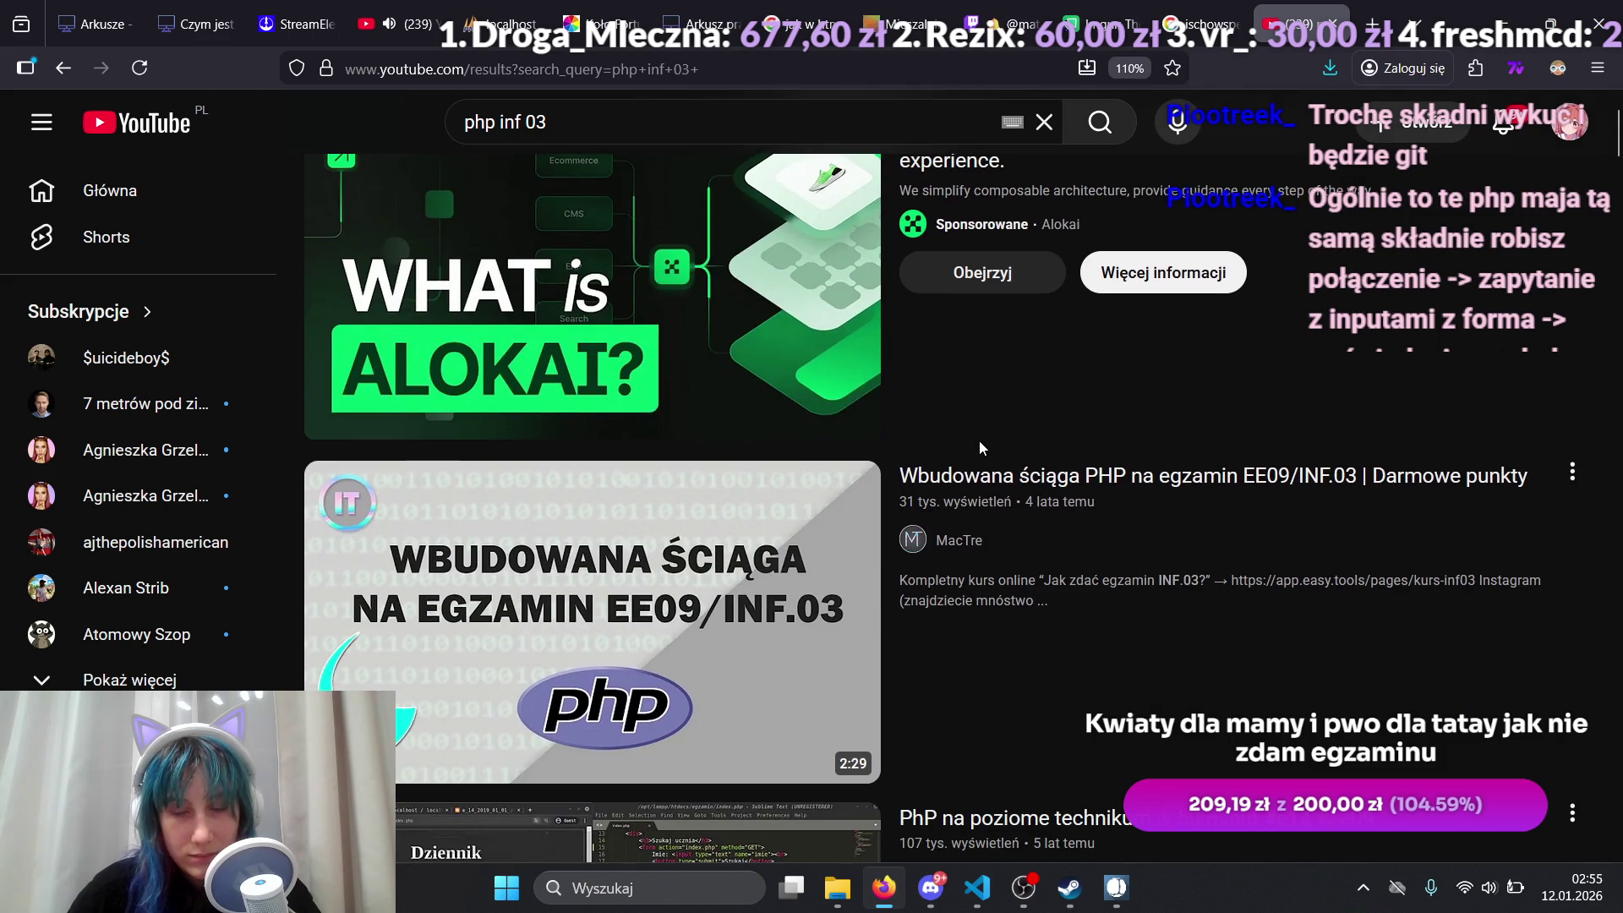
{"action": "scroll", "coordinate": [981, 442], "scroll_direction": "down", "scroll_amount": 3}
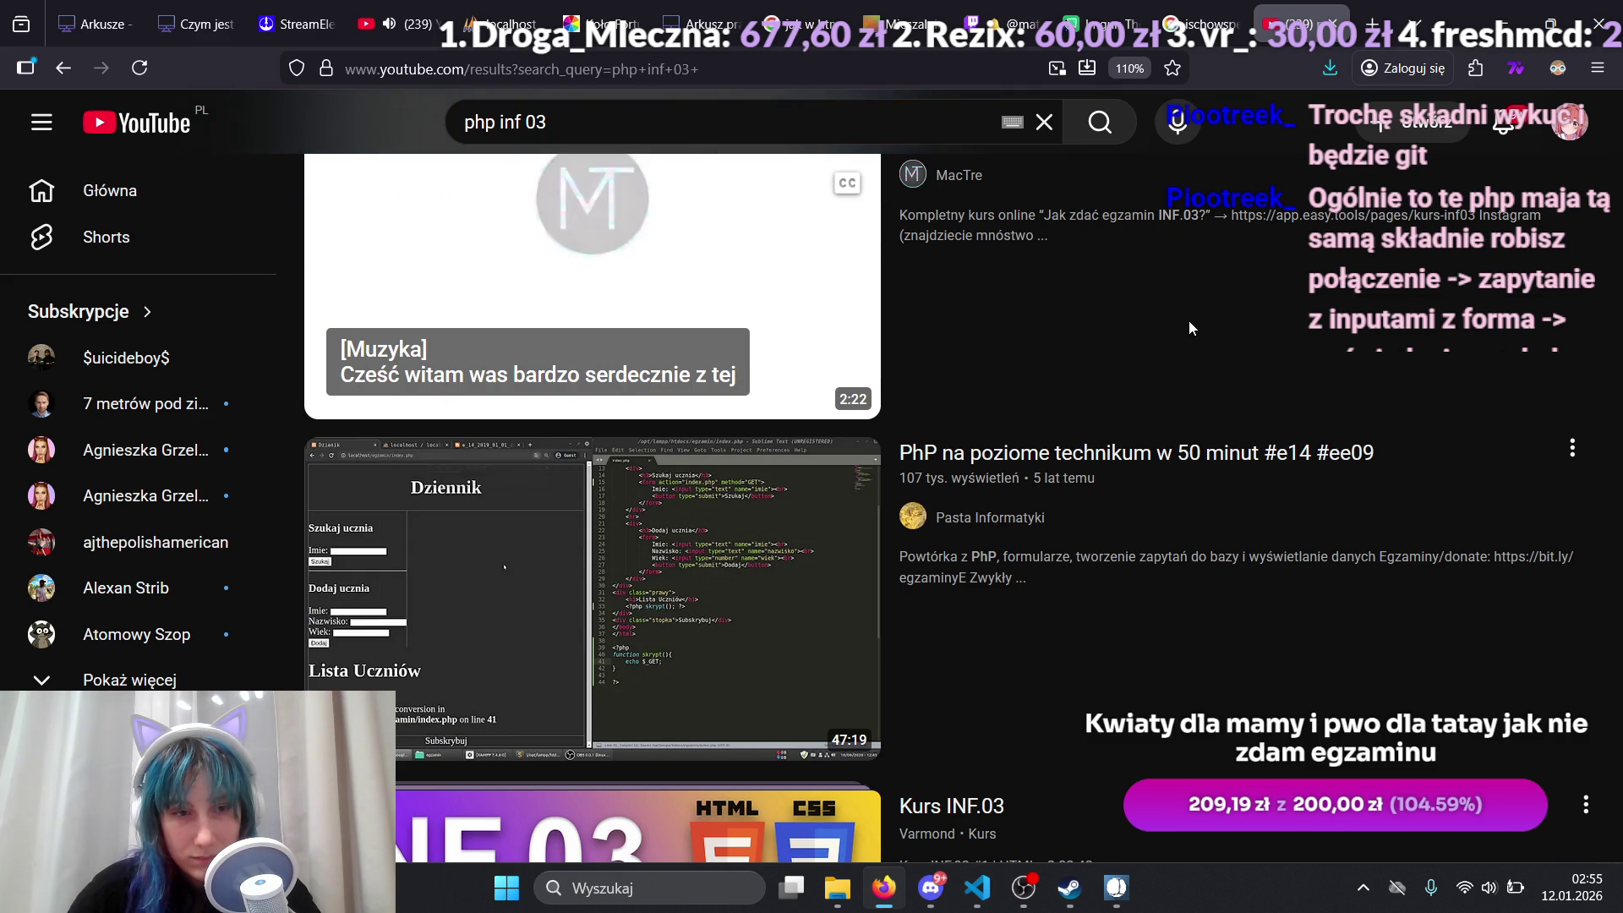
{"action": "scroll", "coordinate": [1189, 322], "scroll_direction": "down", "scroll_amount": 4}
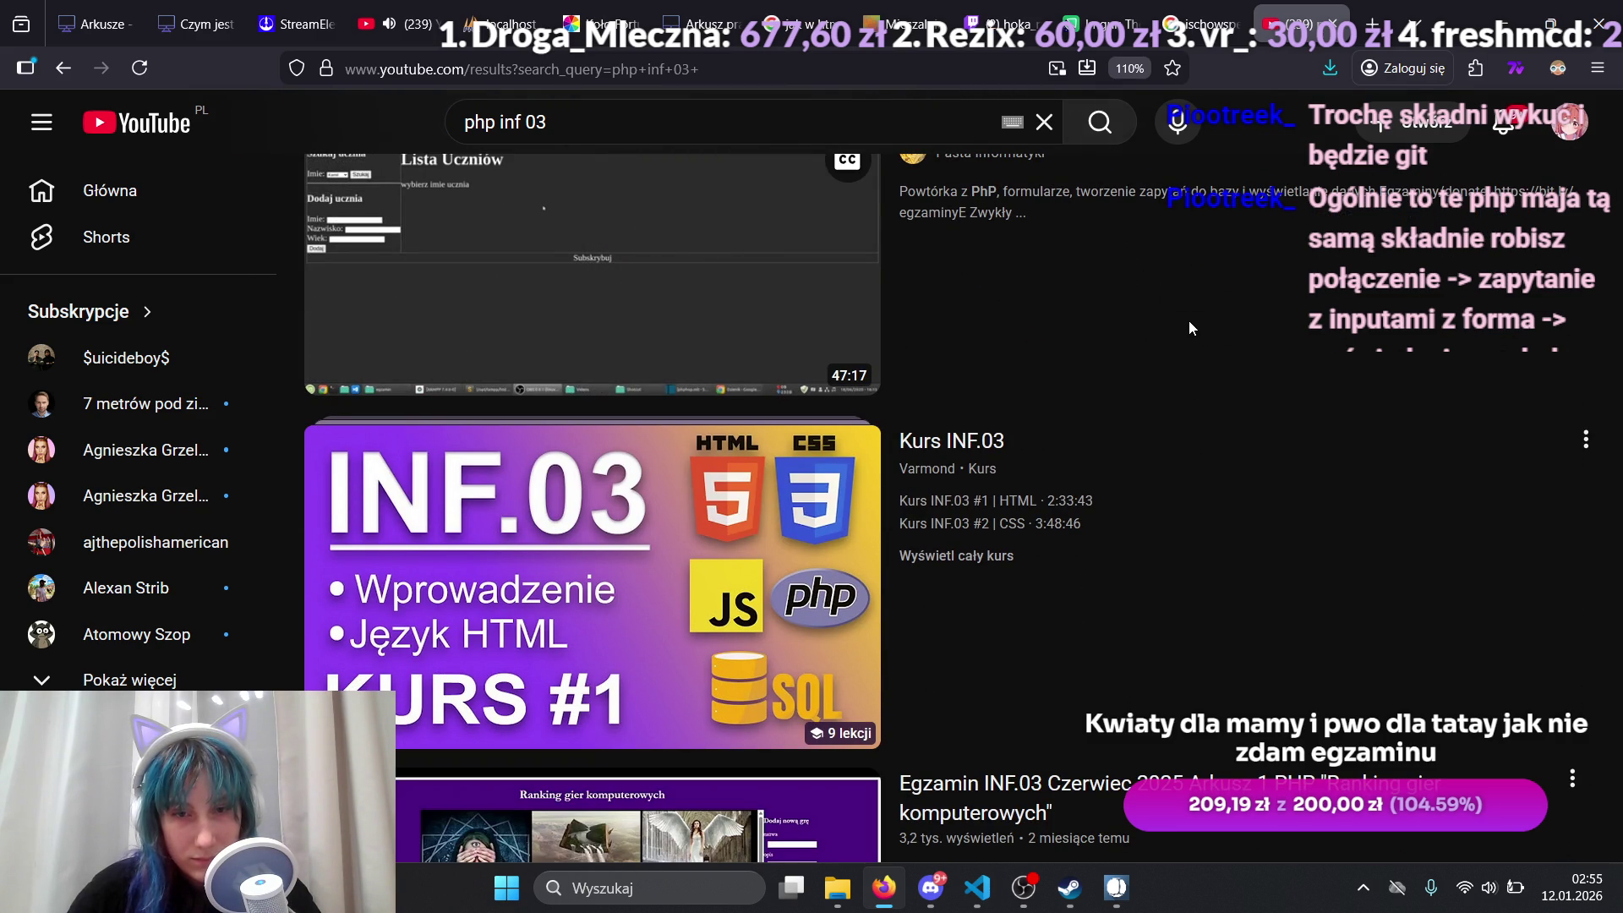
{"action": "scroll", "coordinate": [1190, 327], "scroll_direction": "down", "scroll_amount": 4}
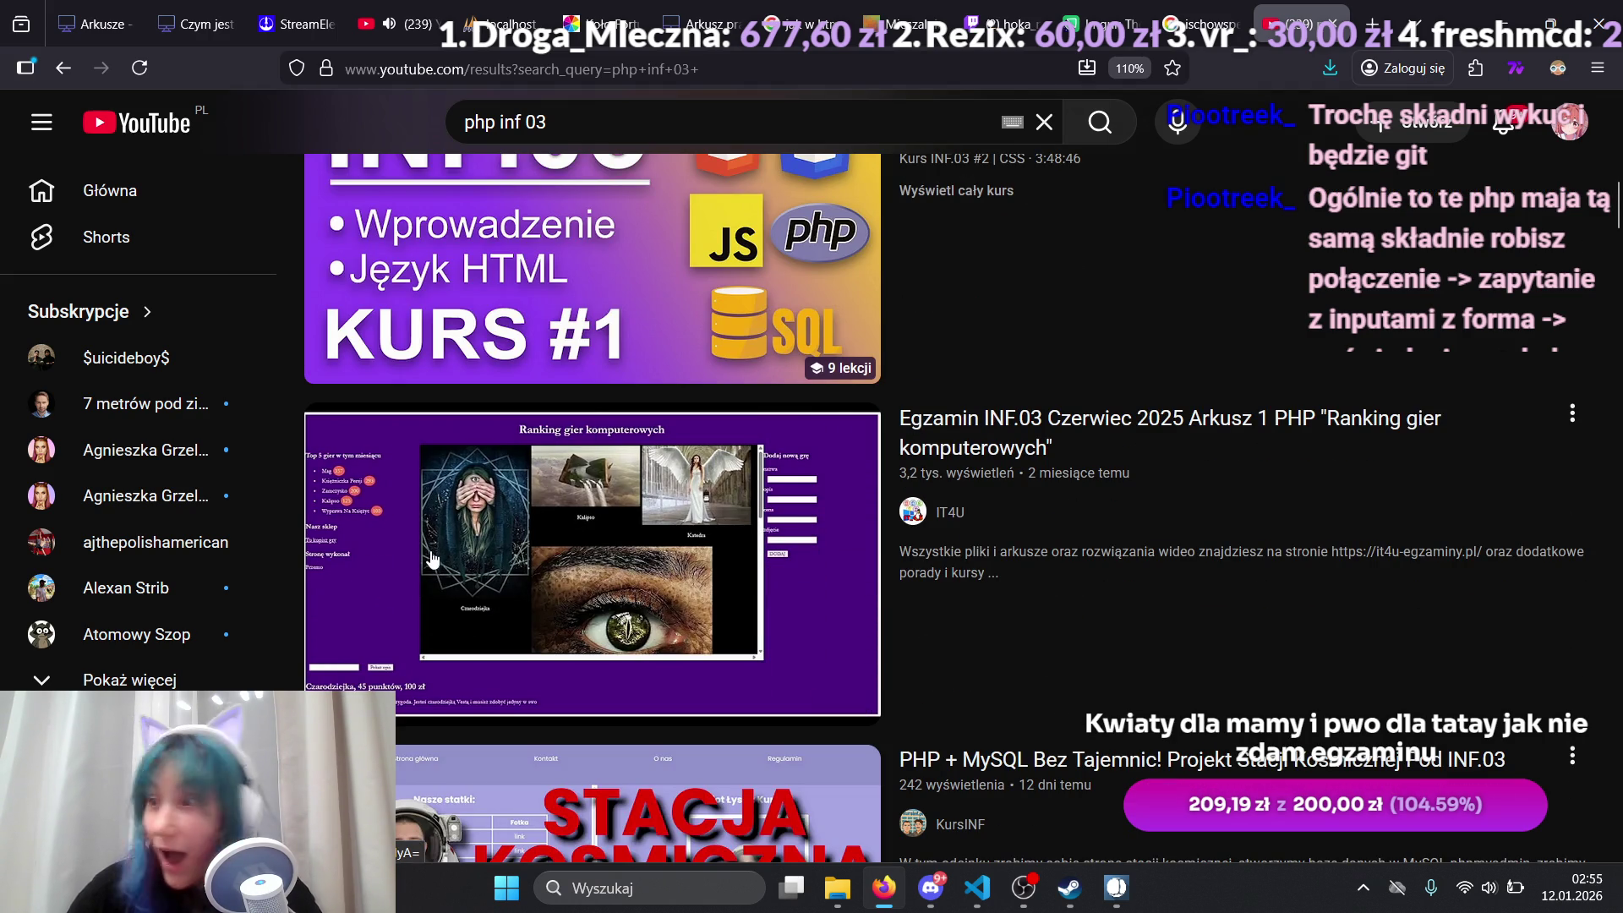
{"action": "mouse_move", "coordinate": [433, 553]}
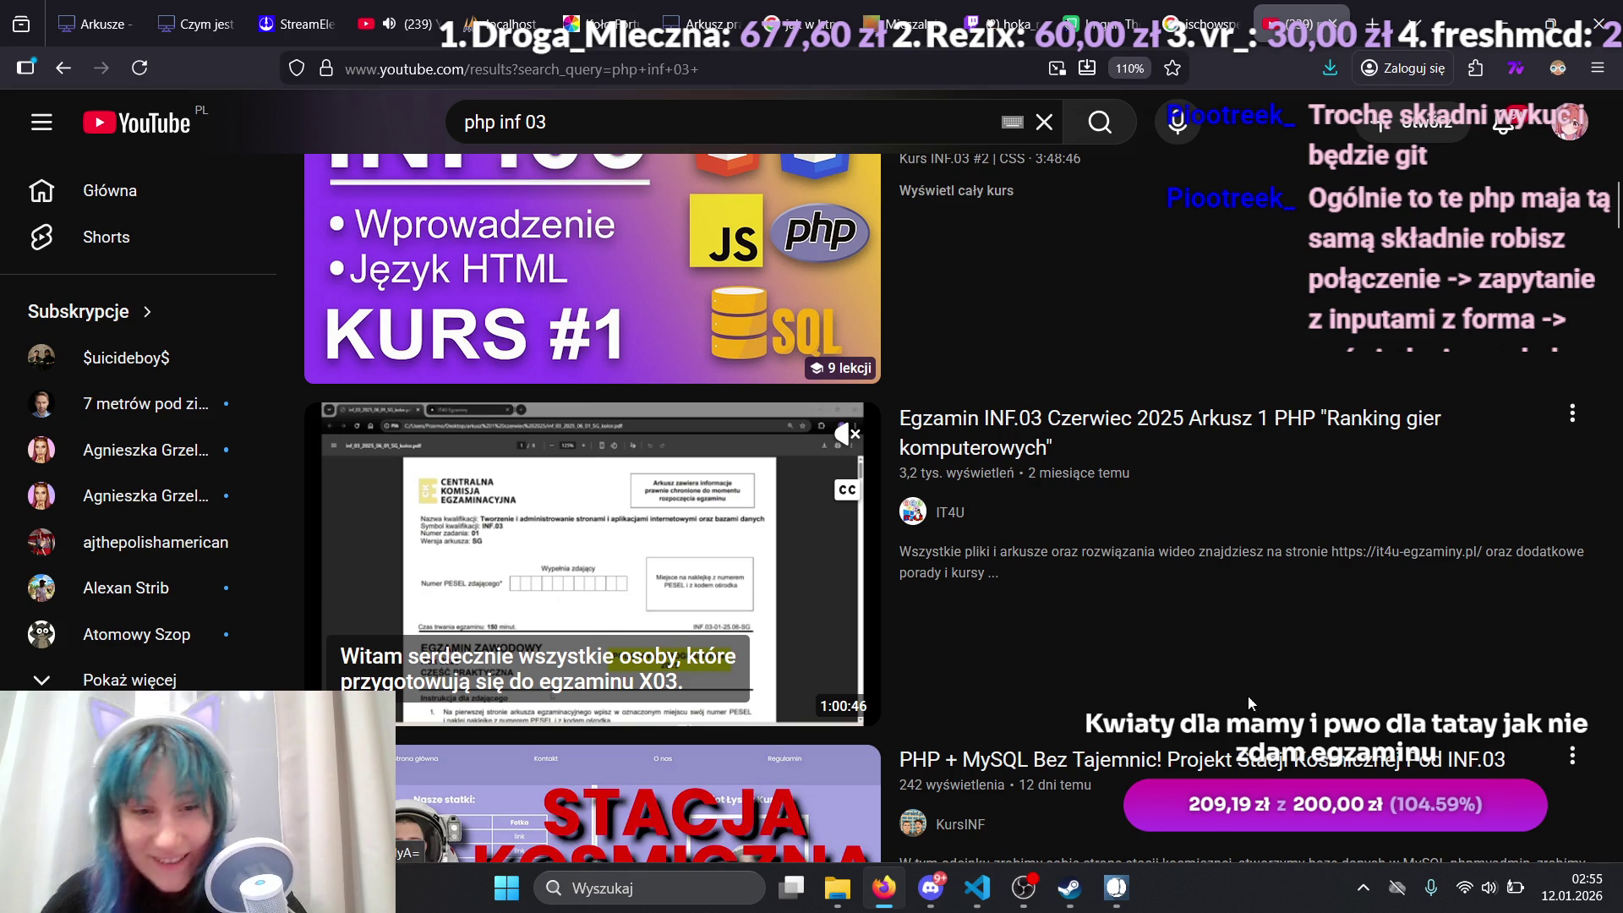
{"action": "scroll", "coordinate": [1156, 628], "scroll_direction": "down", "scroll_amount": 1}
{"action": "scroll", "coordinate": [722, 361], "scroll_direction": "down", "scroll_amount": 4}
{"action": "scroll", "coordinate": [722, 362], "scroll_direction": "up", "scroll_amount": 5}
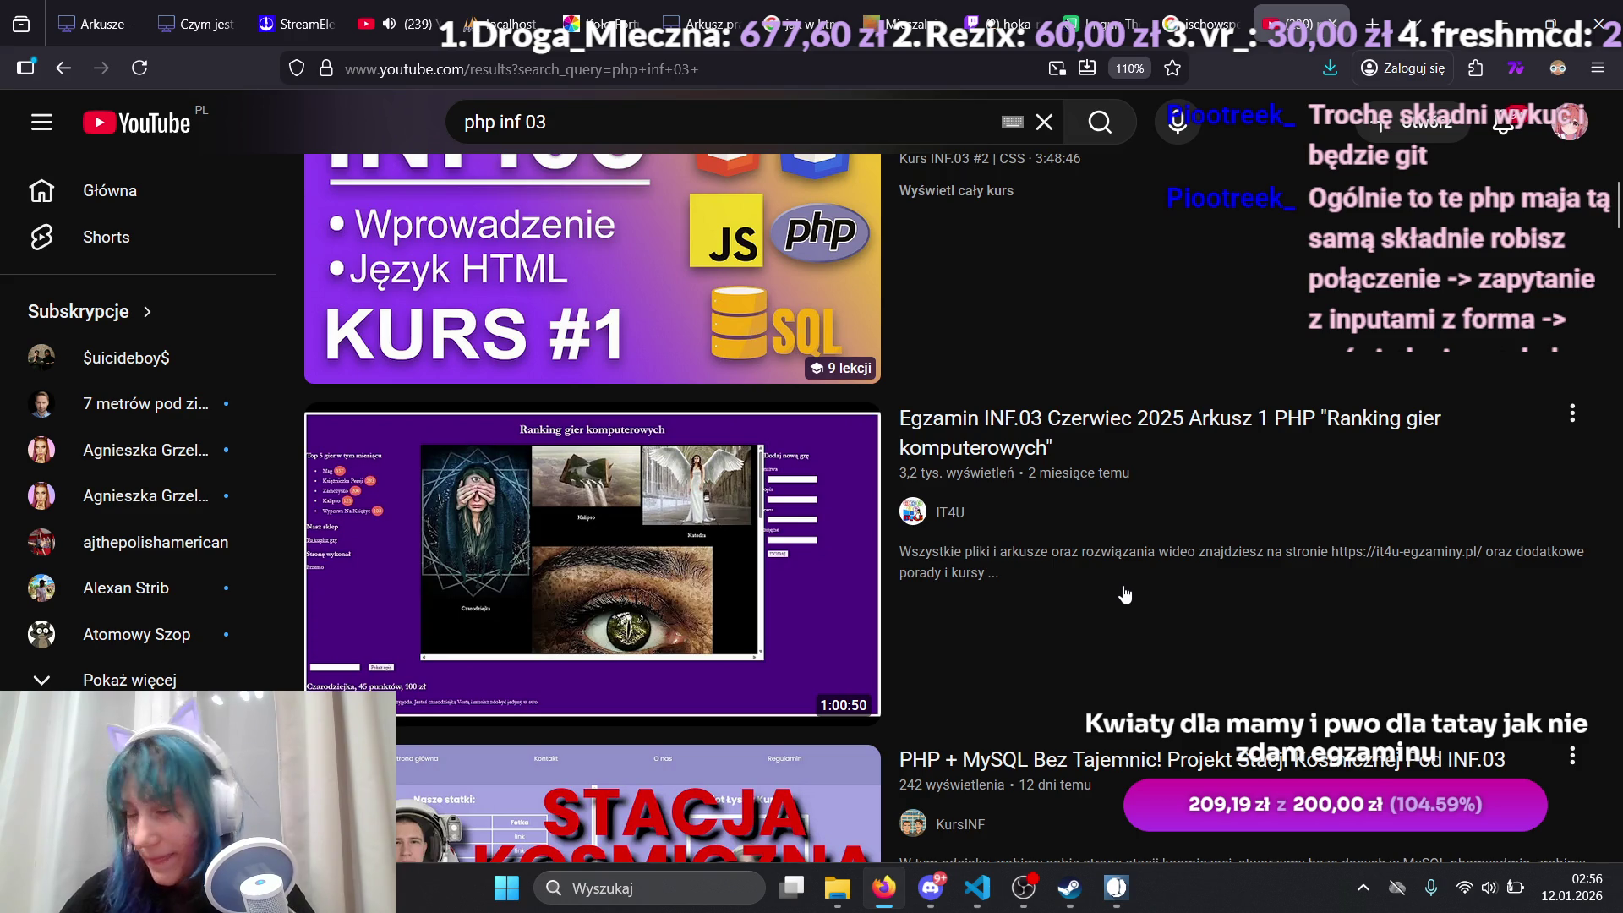
{"action": "scroll", "coordinate": [1126, 593], "scroll_direction": "up", "scroll_amount": 5}
{"action": "scroll", "coordinate": [1125, 592], "scroll_direction": "up", "scroll_amount": 6}
{"action": "scroll", "coordinate": [1125, 590], "scroll_direction": "down", "scroll_amount": 6}
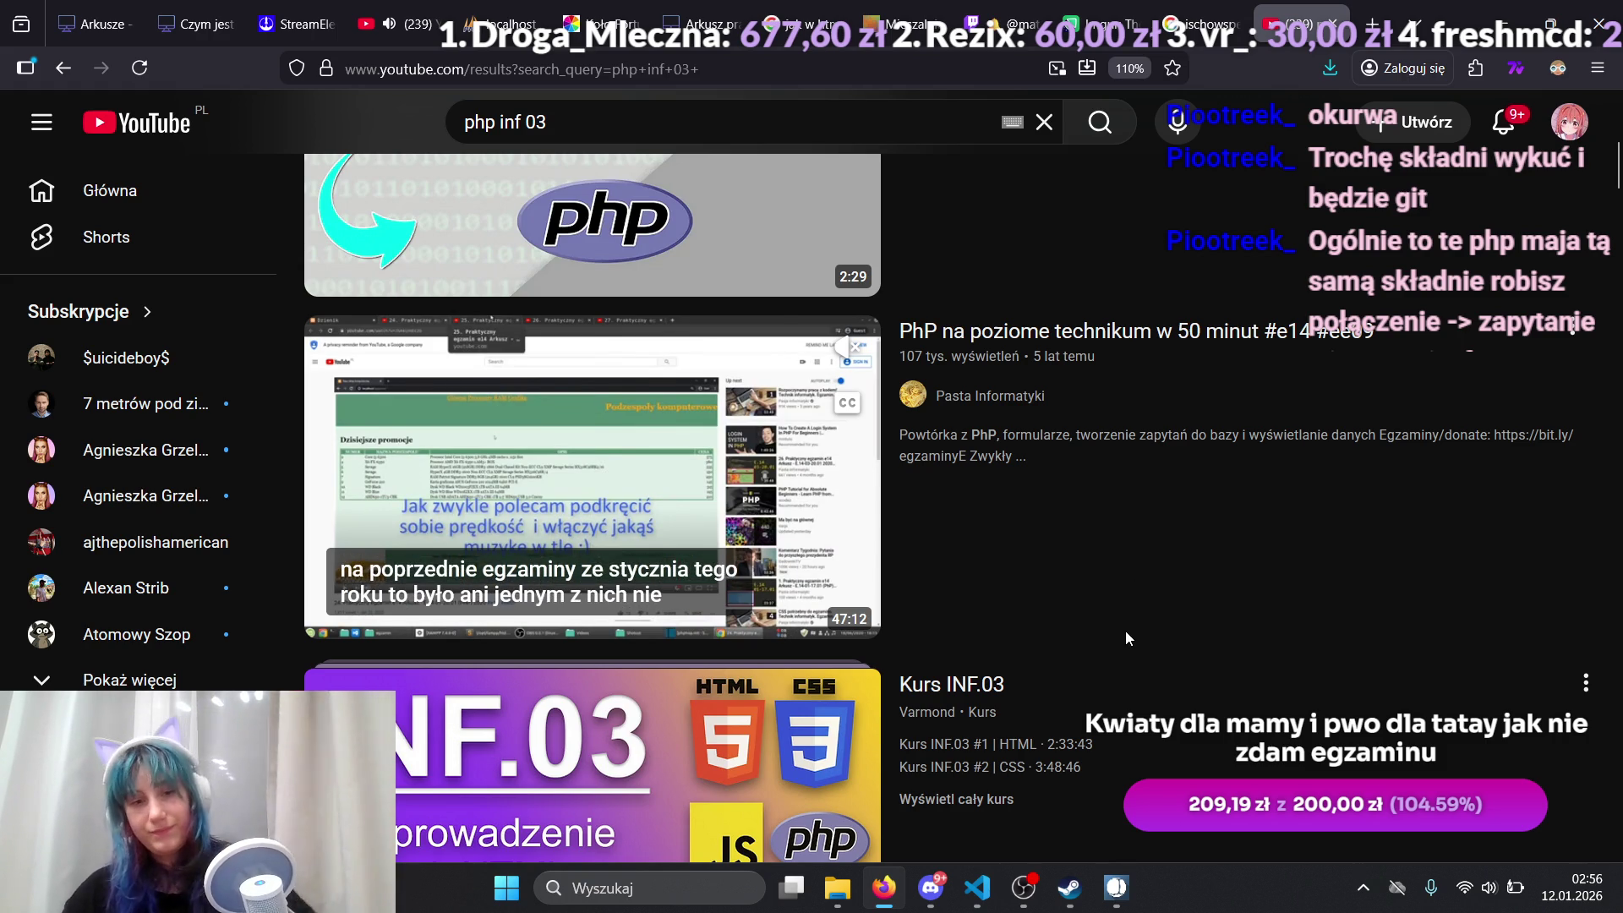
{"action": "scroll", "coordinate": [1102, 651], "scroll_direction": "down", "scroll_amount": 3}
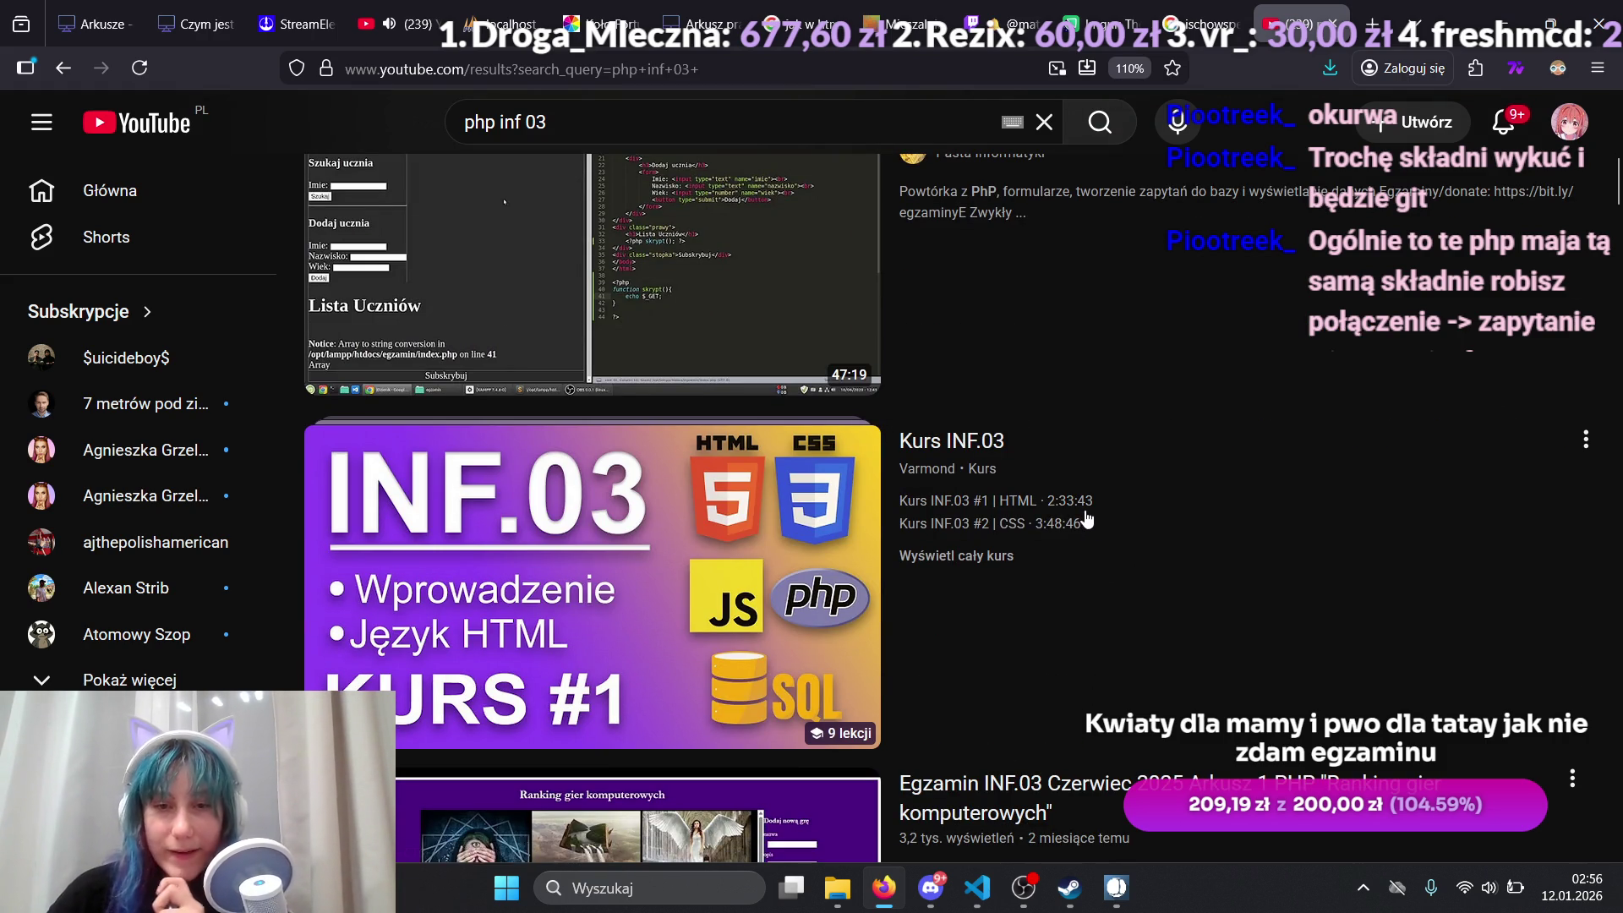
{"action": "scroll", "coordinate": [1090, 513], "scroll_direction": "down", "scroll_amount": 4}
{"action": "scroll", "coordinate": [698, 554], "scroll_direction": "up", "scroll_amount": 4}
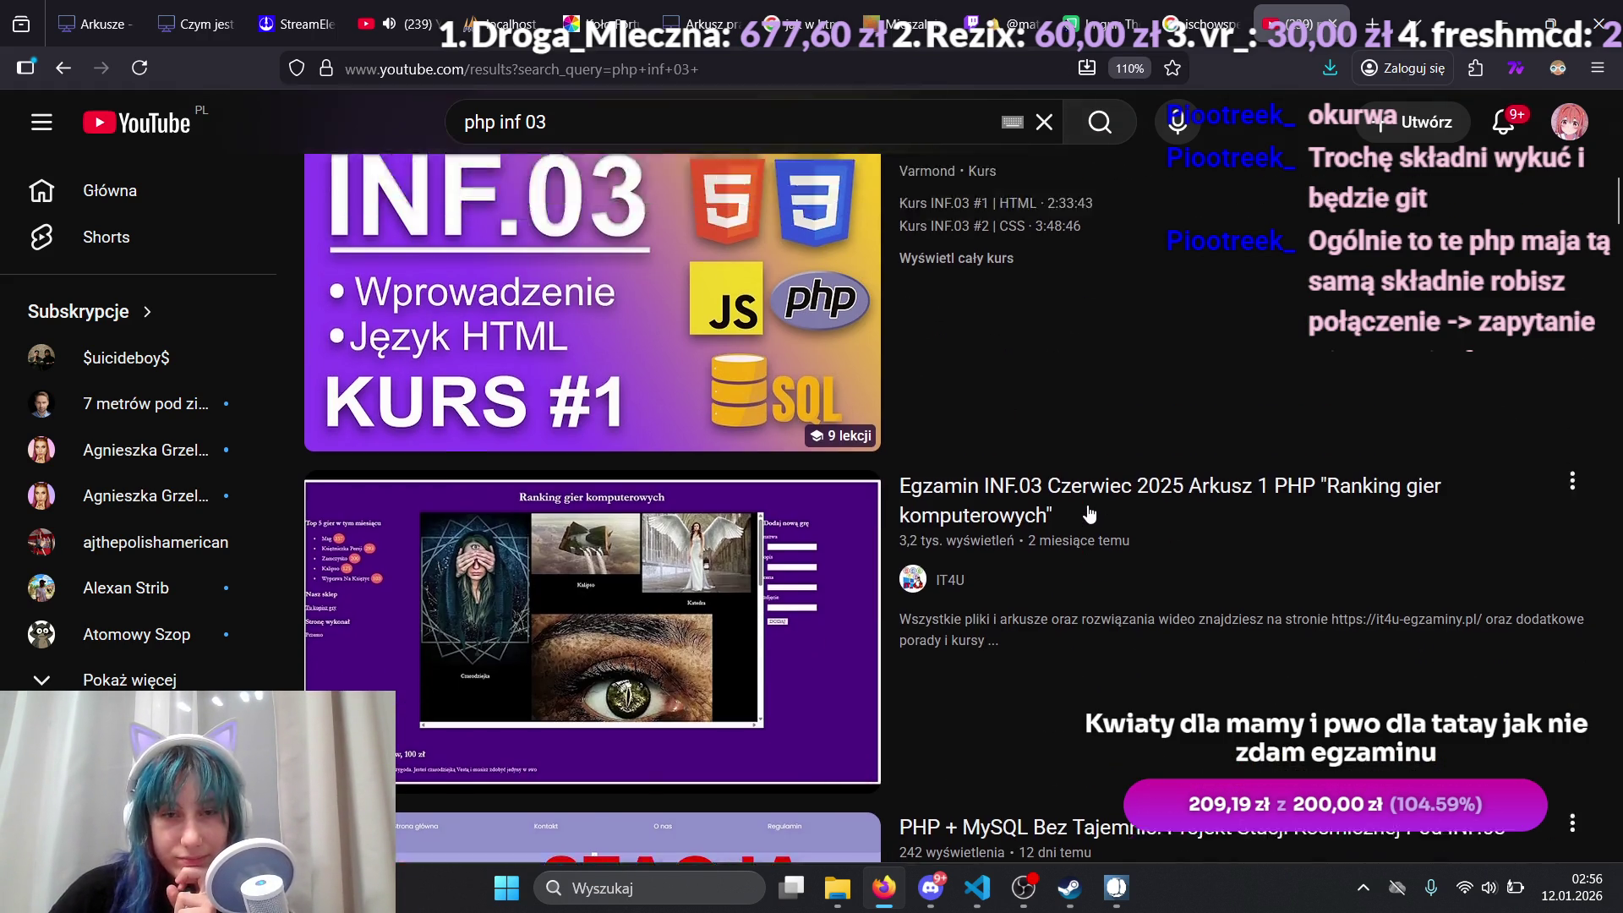
Step: Open the Kurs INF.03 course video, then return to the results and dismiss its mini-player
{"action": "left_click", "coordinate": [698, 554]}
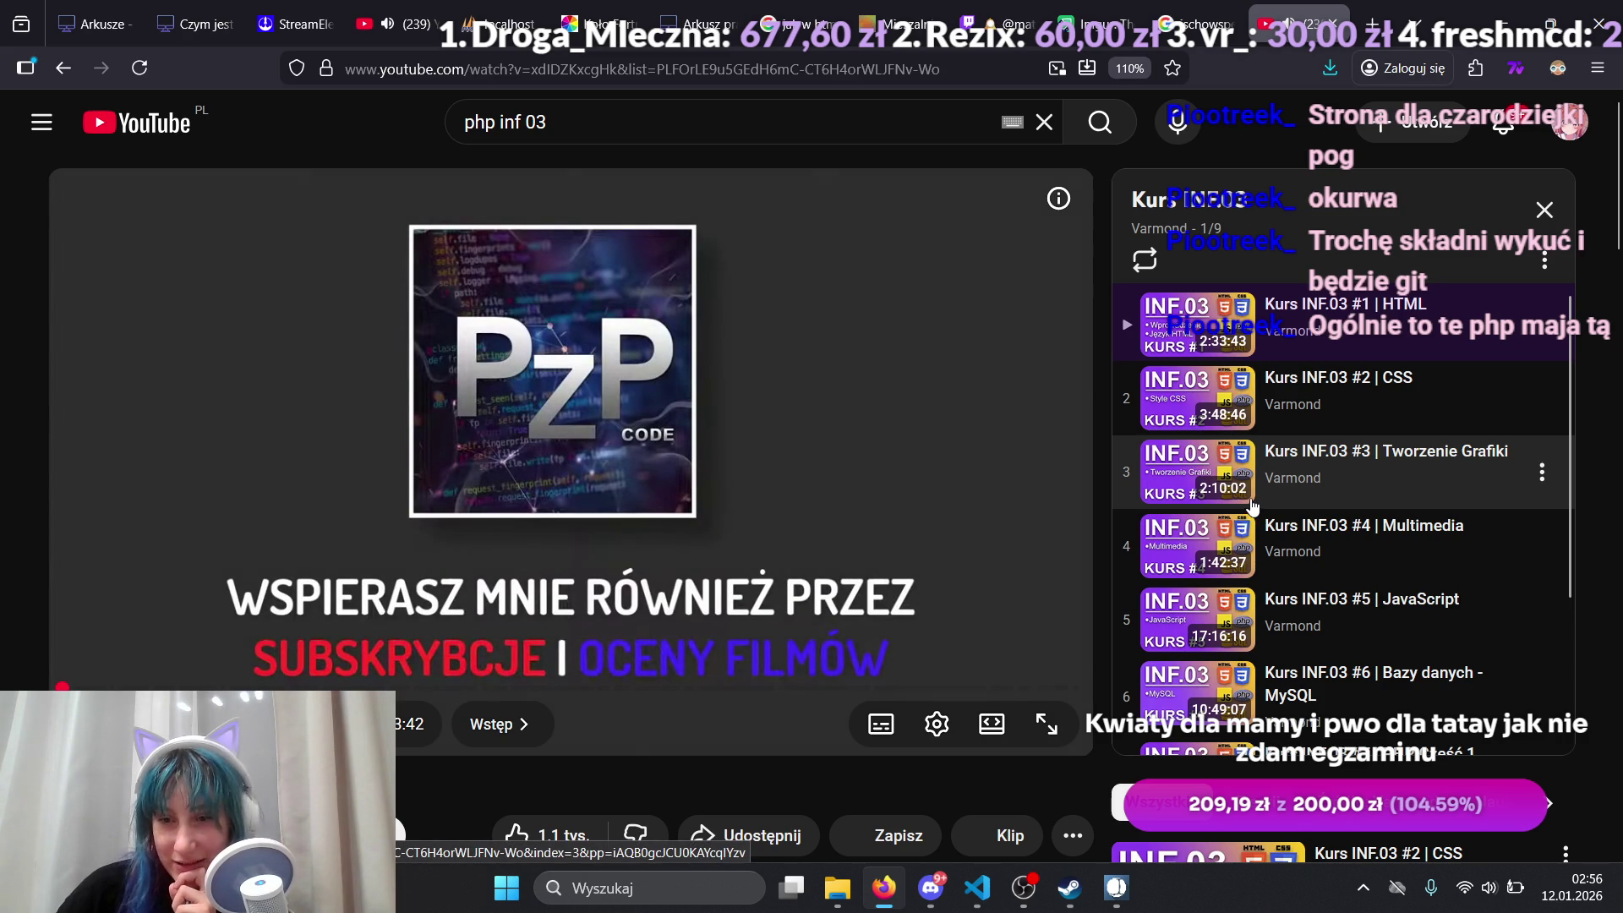
{"action": "scroll", "coordinate": [1253, 505], "scroll_direction": "down", "scroll_amount": 2}
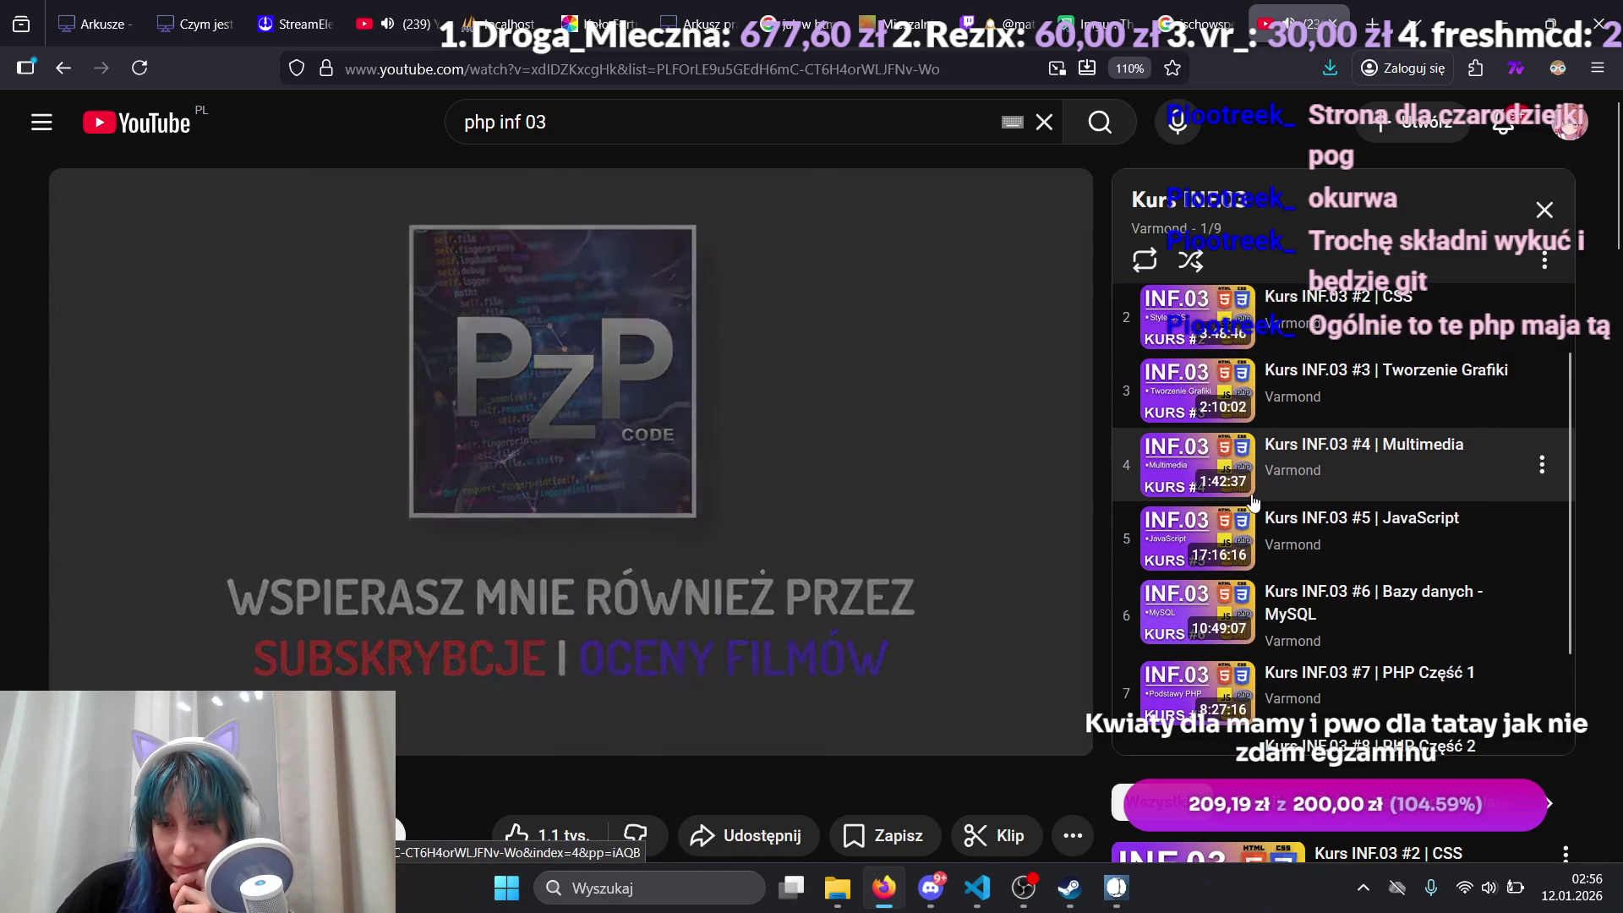
{"action": "scroll", "coordinate": [1254, 502], "scroll_direction": "down", "scroll_amount": 1}
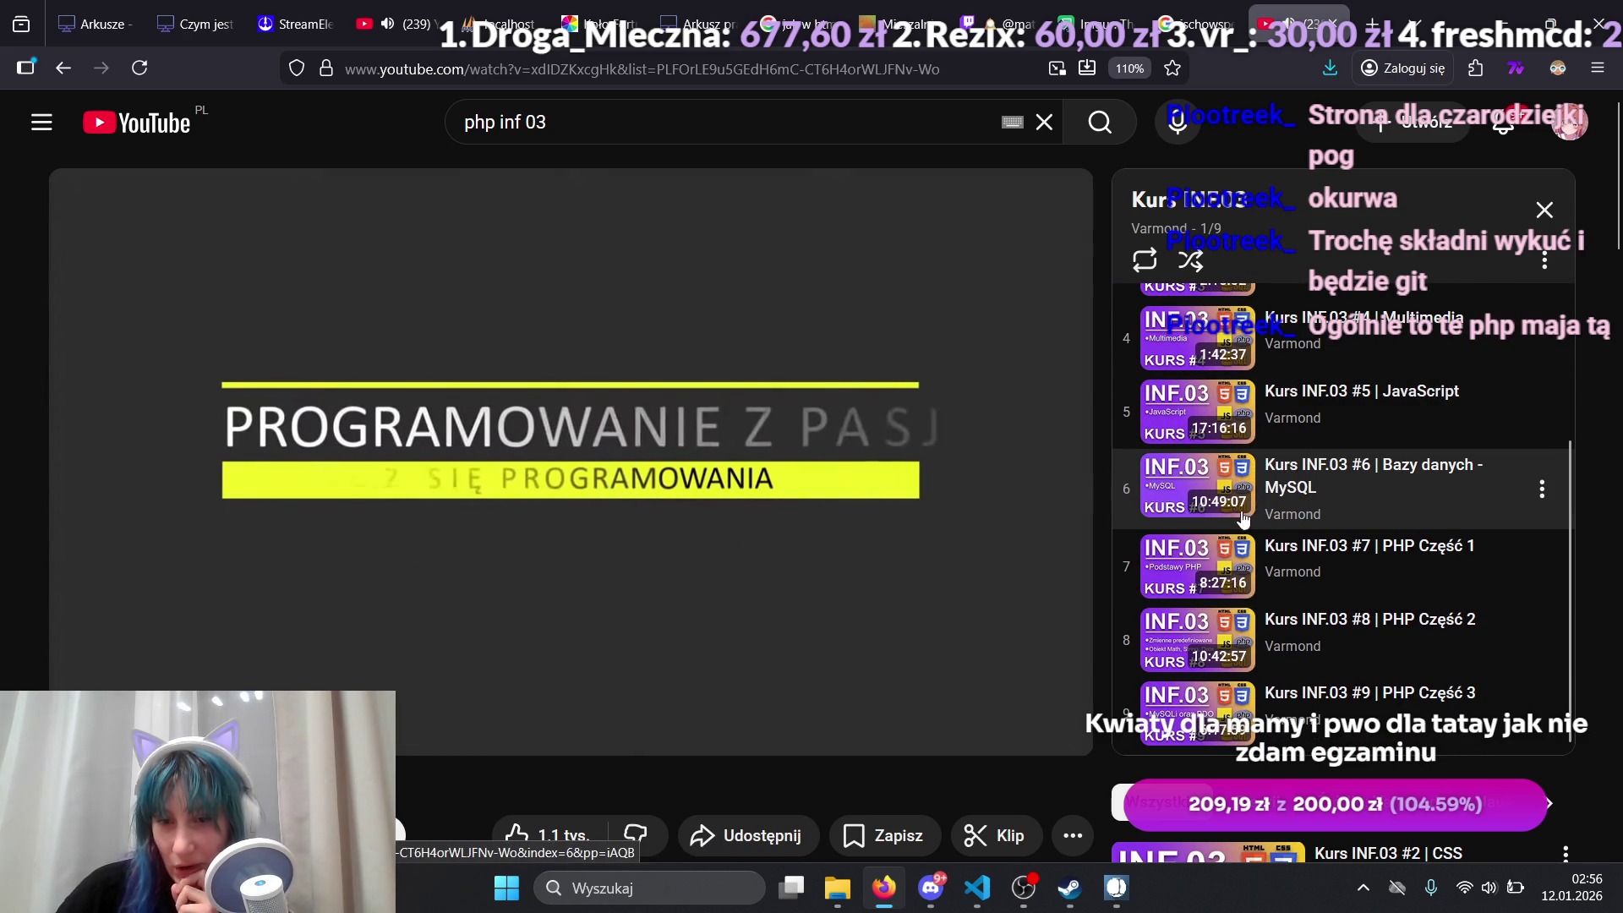
{"action": "left_click", "coordinate": [64, 71]}
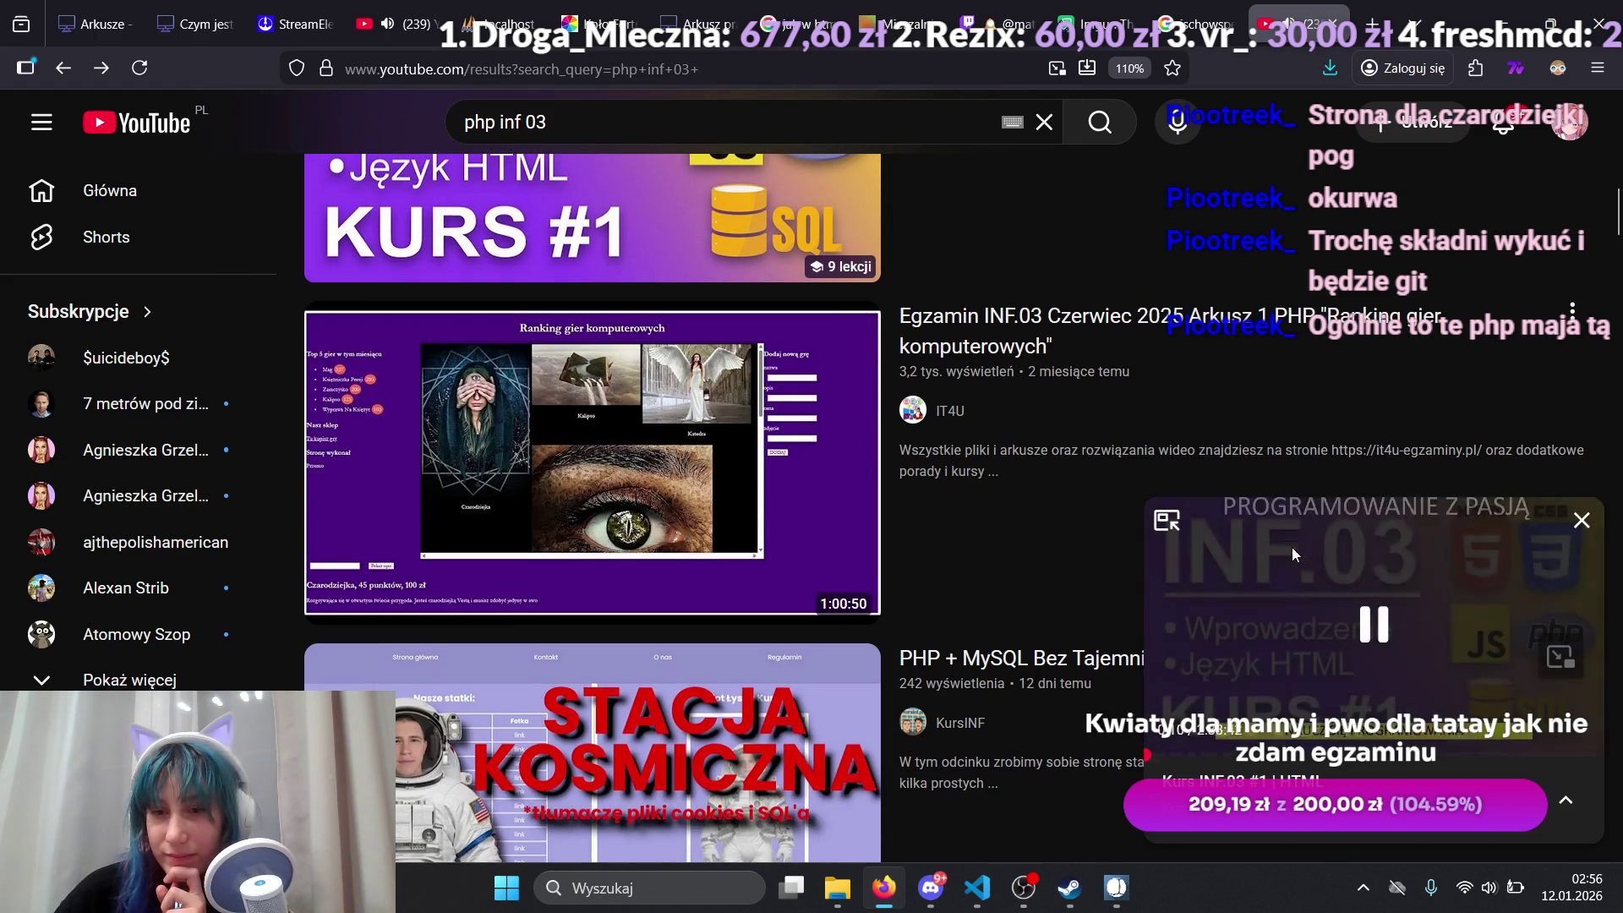
{"action": "left_click", "coordinate": [1582, 521]}
Step: Browse the results again and open the 'PhP na poziome technikum w 50 minut' video
{"action": "scroll", "coordinate": [988, 398], "scroll_direction": "down", "scroll_amount": 4}
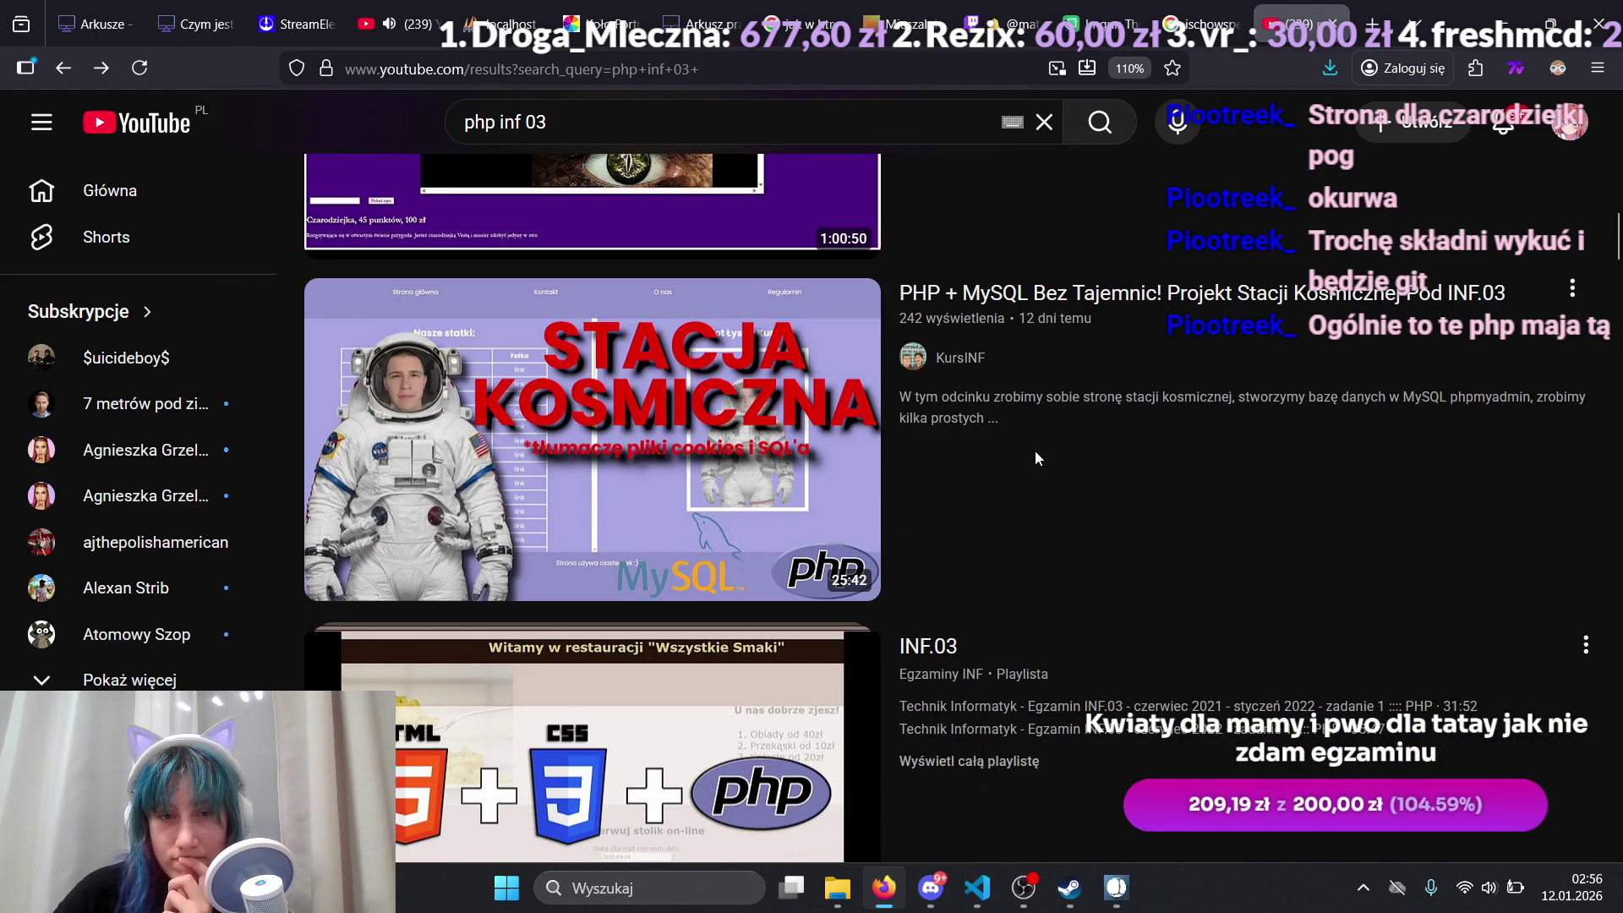
{"action": "scroll", "coordinate": [1038, 443], "scroll_direction": "down", "scroll_amount": 4}
{"action": "scroll", "coordinate": [1041, 448], "scroll_direction": "down", "scroll_amount": 5}
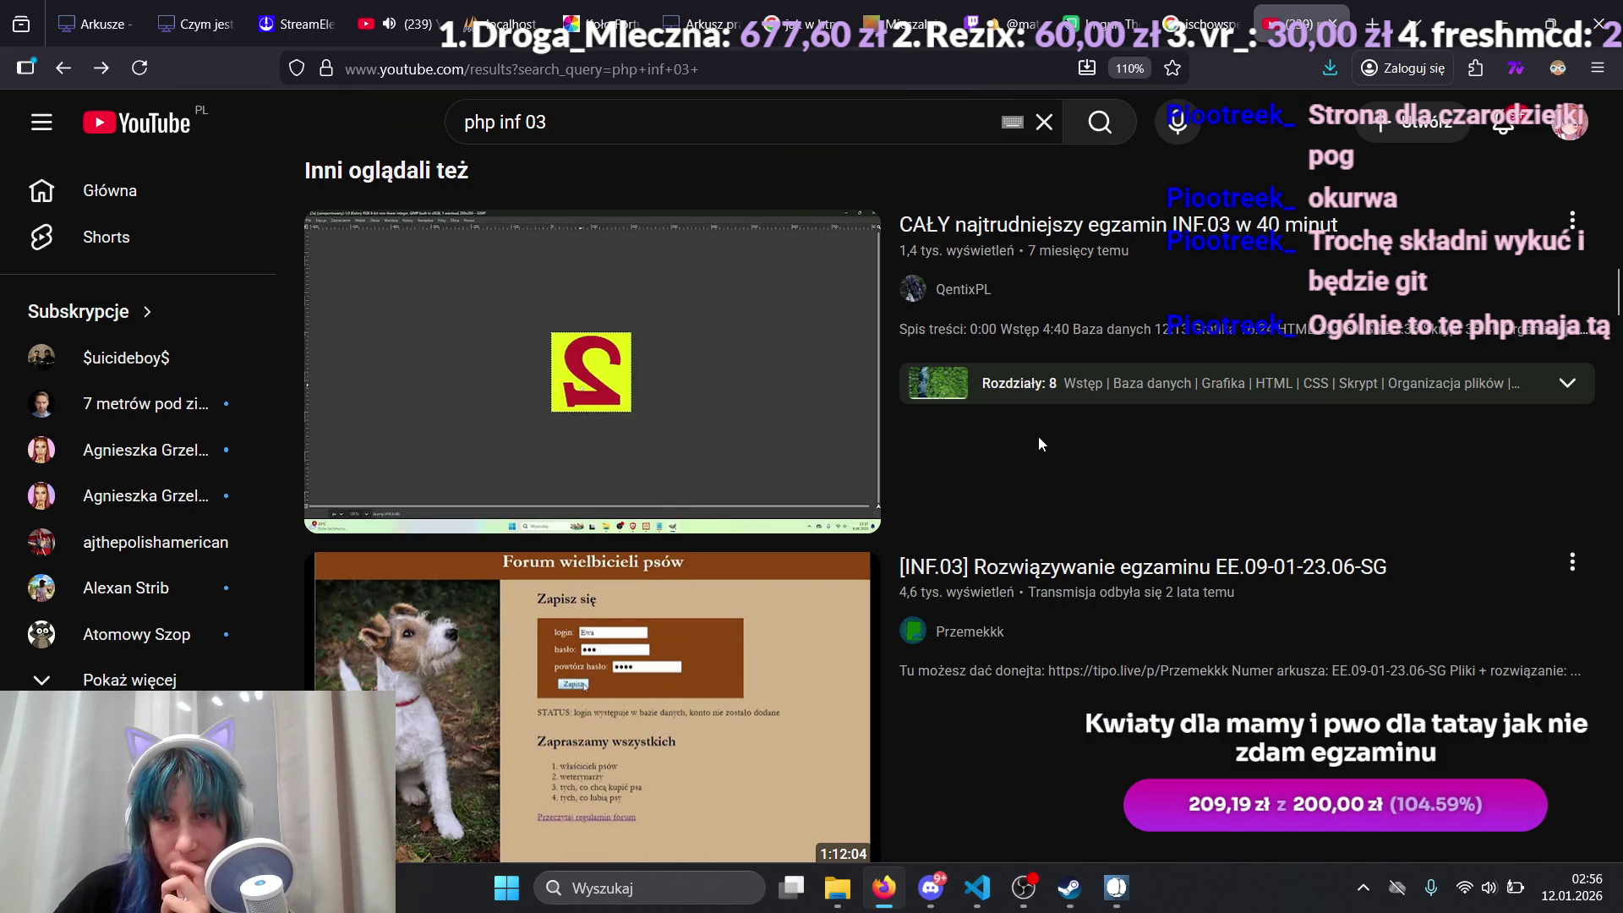
{"action": "mouse_move", "coordinate": [1039, 437]}
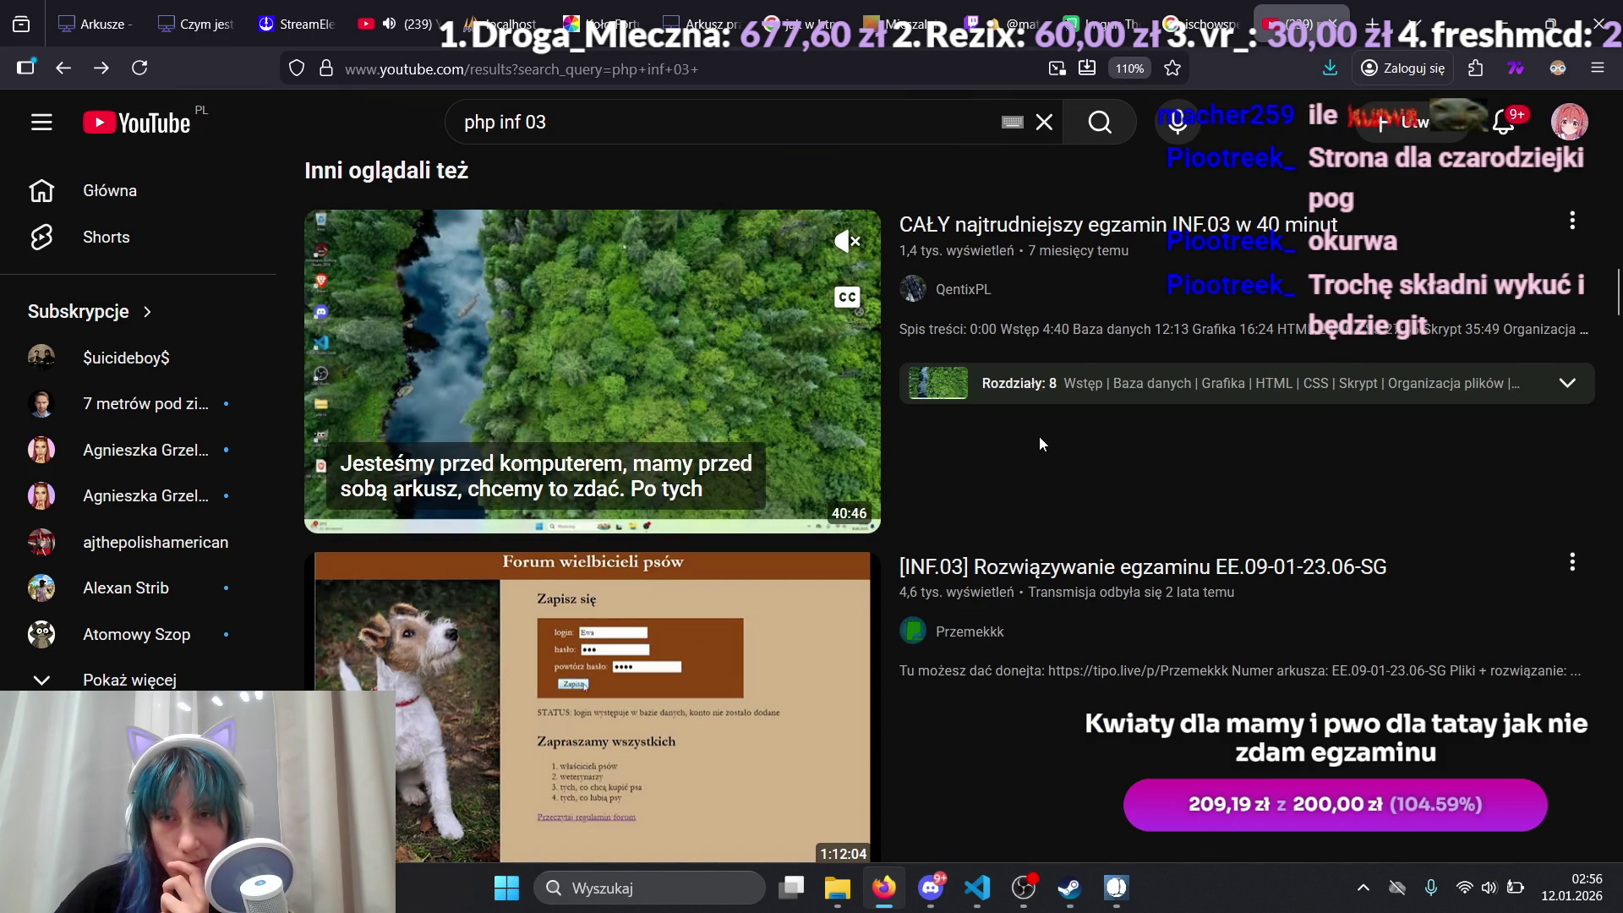
{"action": "scroll", "coordinate": [1038, 436], "scroll_direction": "down", "scroll_amount": 5}
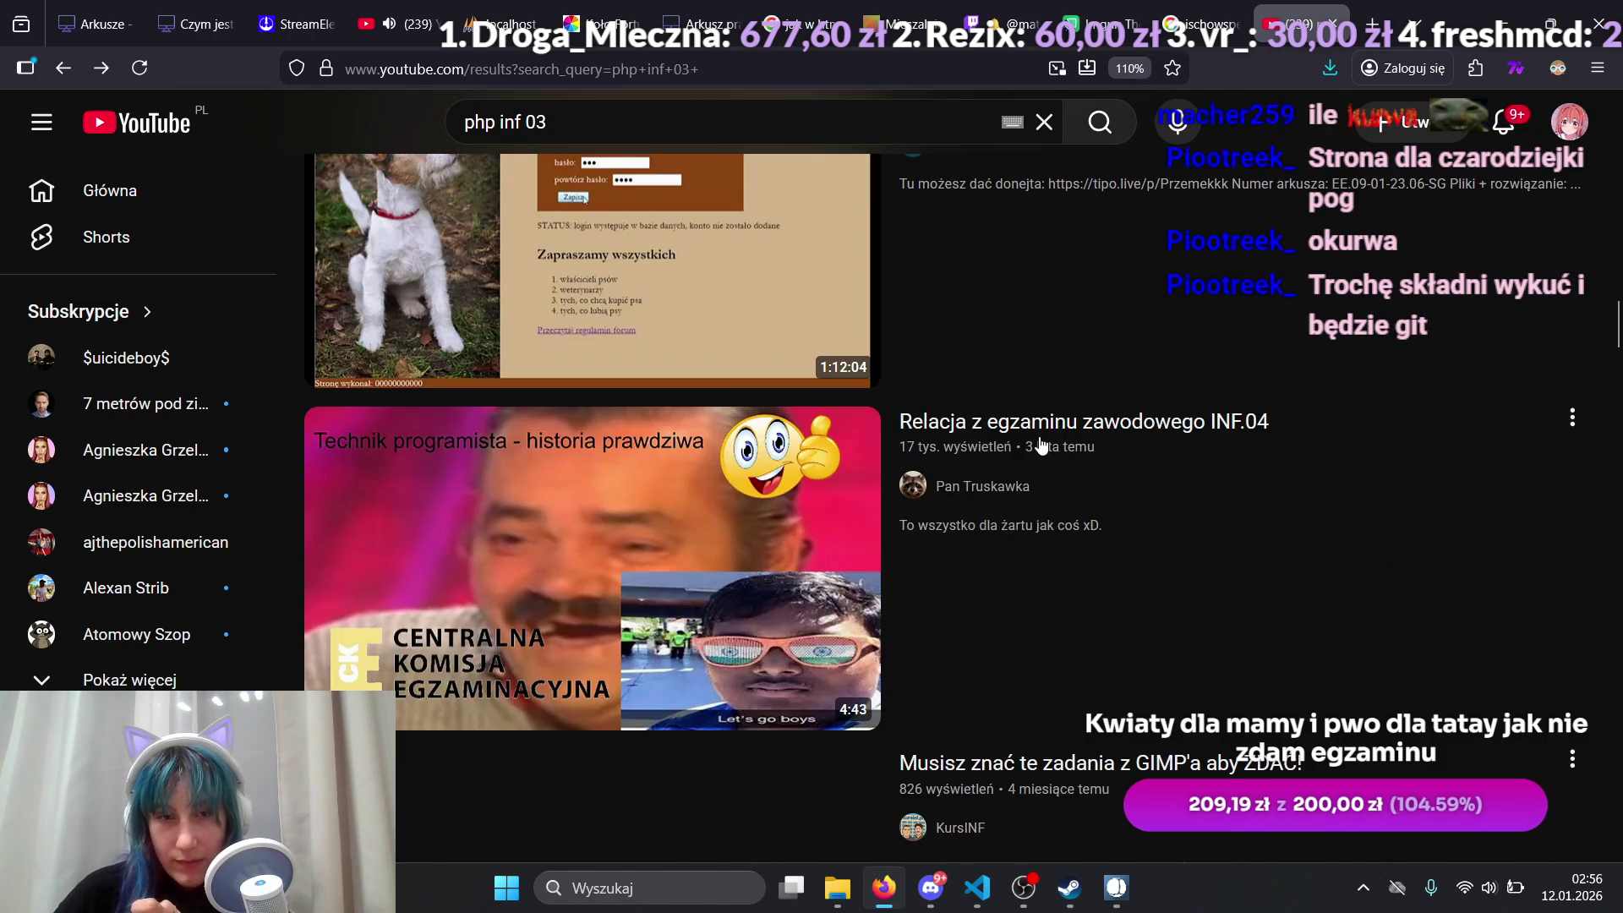
{"action": "scroll", "coordinate": [1041, 445], "scroll_direction": "up", "scroll_amount": 3}
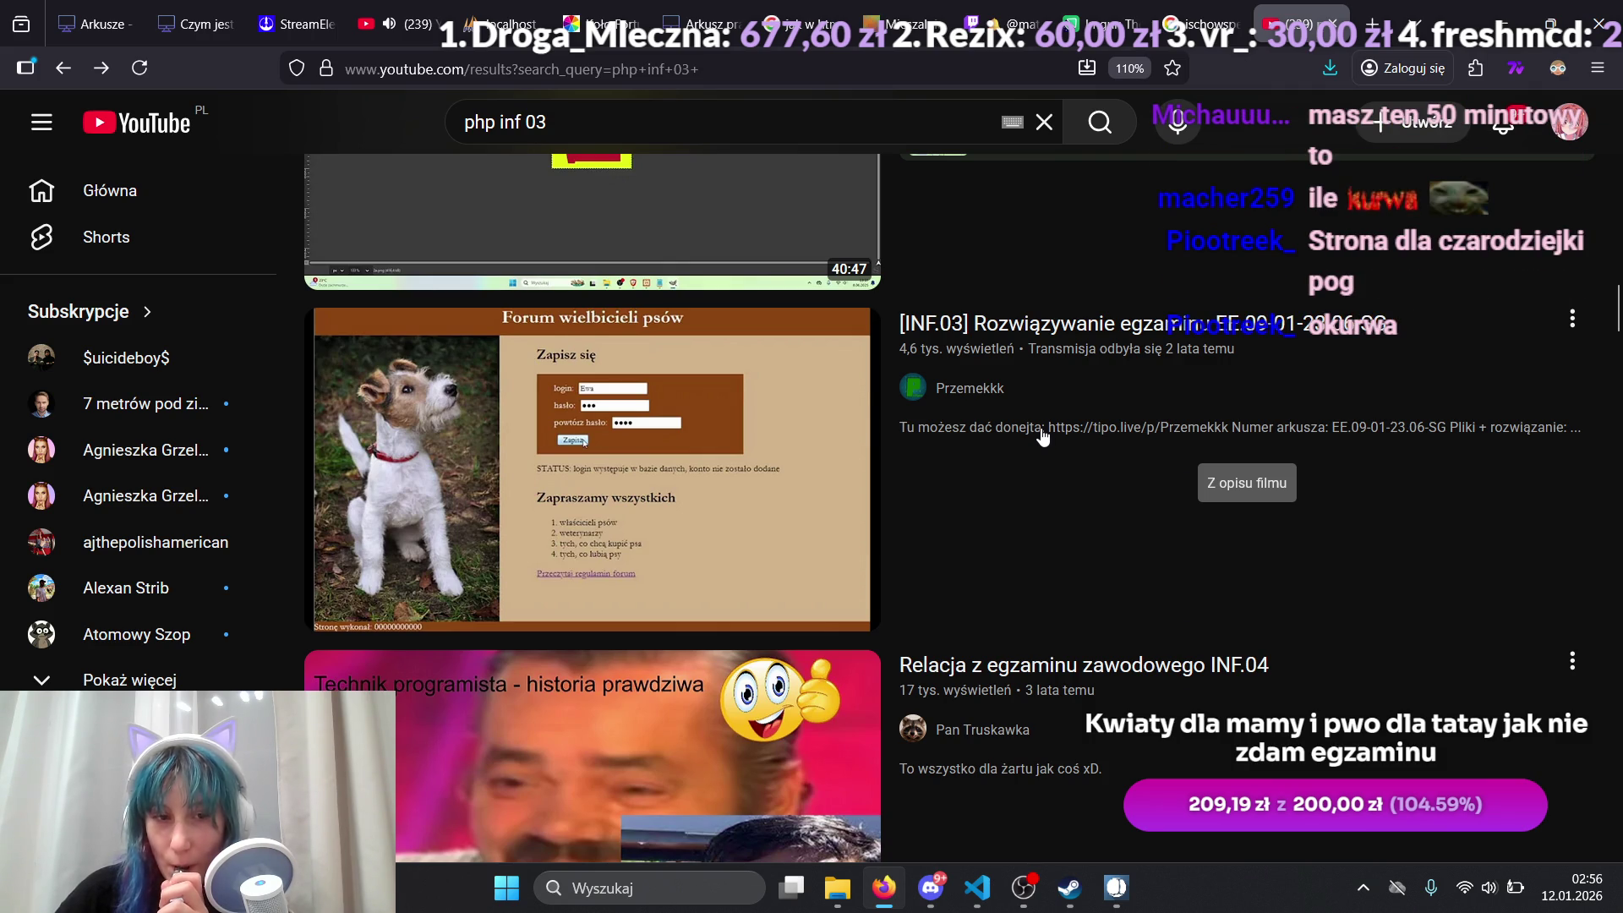
{"action": "scroll", "coordinate": [1280, 607], "scroll_direction": "up", "scroll_amount": 12}
{"action": "scroll", "coordinate": [1280, 605], "scroll_direction": "up", "scroll_amount": 12}
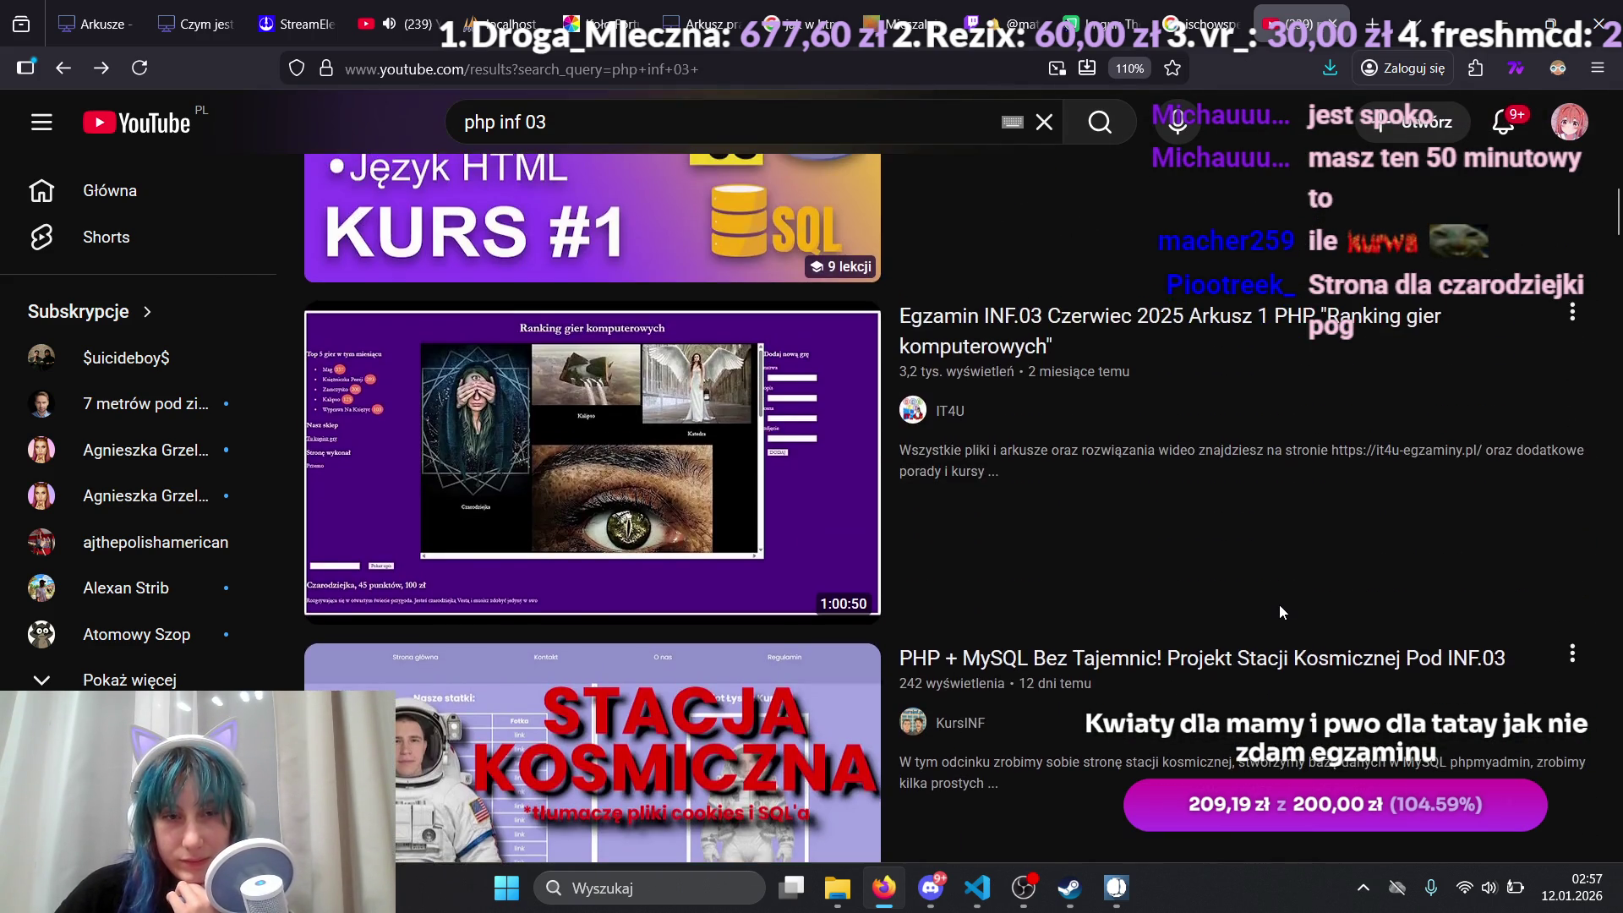
{"action": "scroll", "coordinate": [1280, 607], "scroll_direction": "up", "scroll_amount": 1}
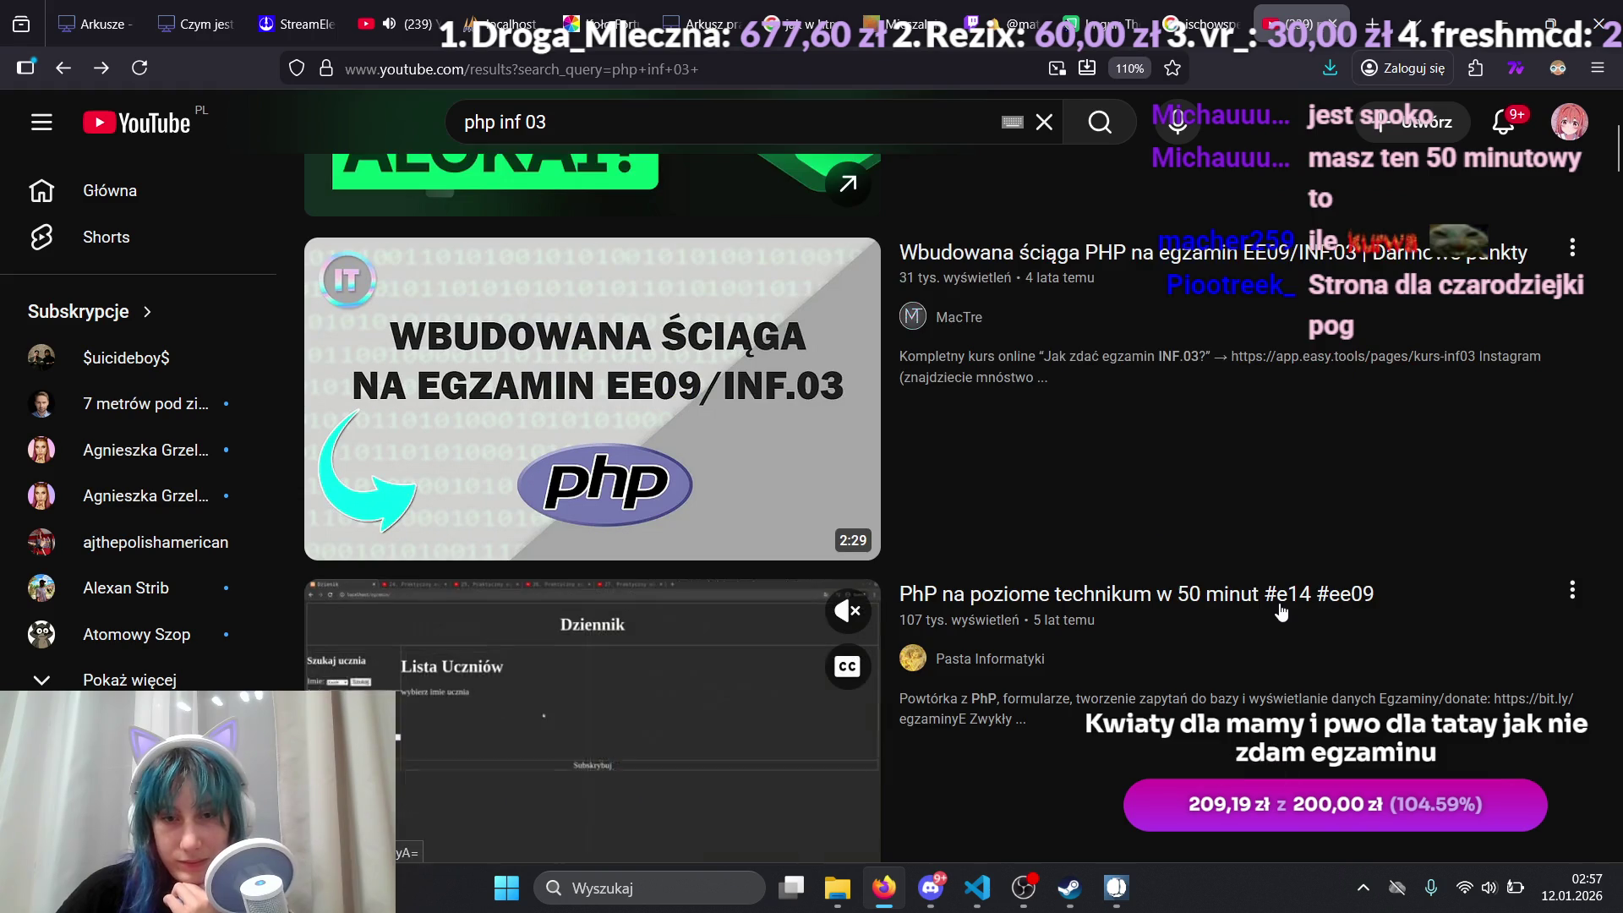
{"action": "key", "text": "alt+Right"}
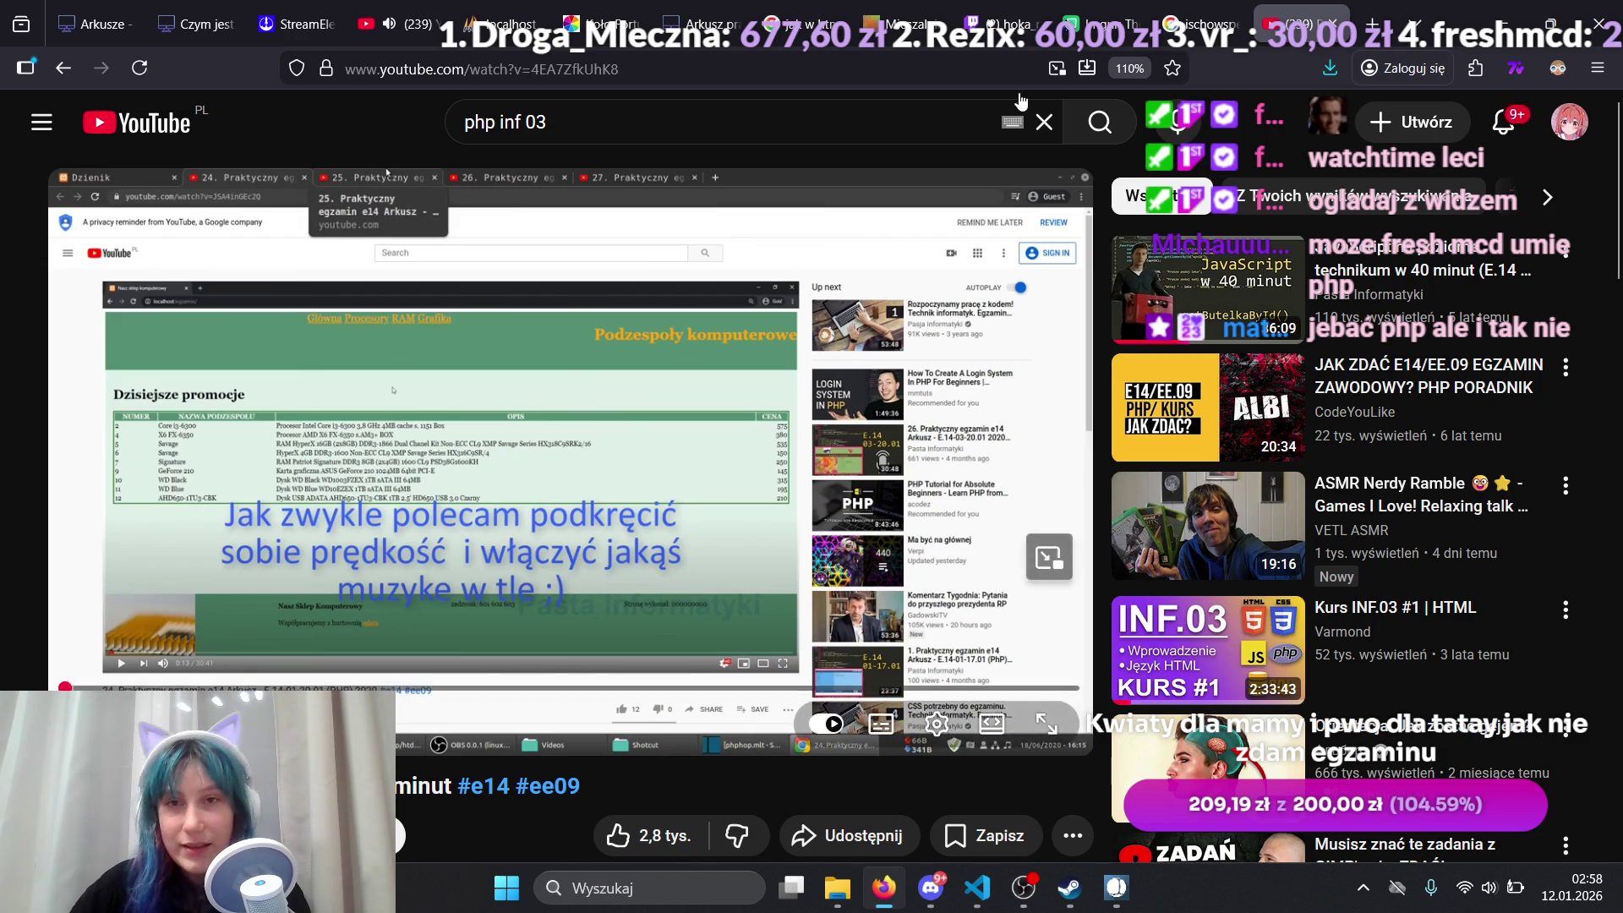
Step: Watch freshmcd's League of Legends stream in the Twitch tab, dismissing the chat follow prompt
{"action": "left_click", "coordinate": [989, 7]}
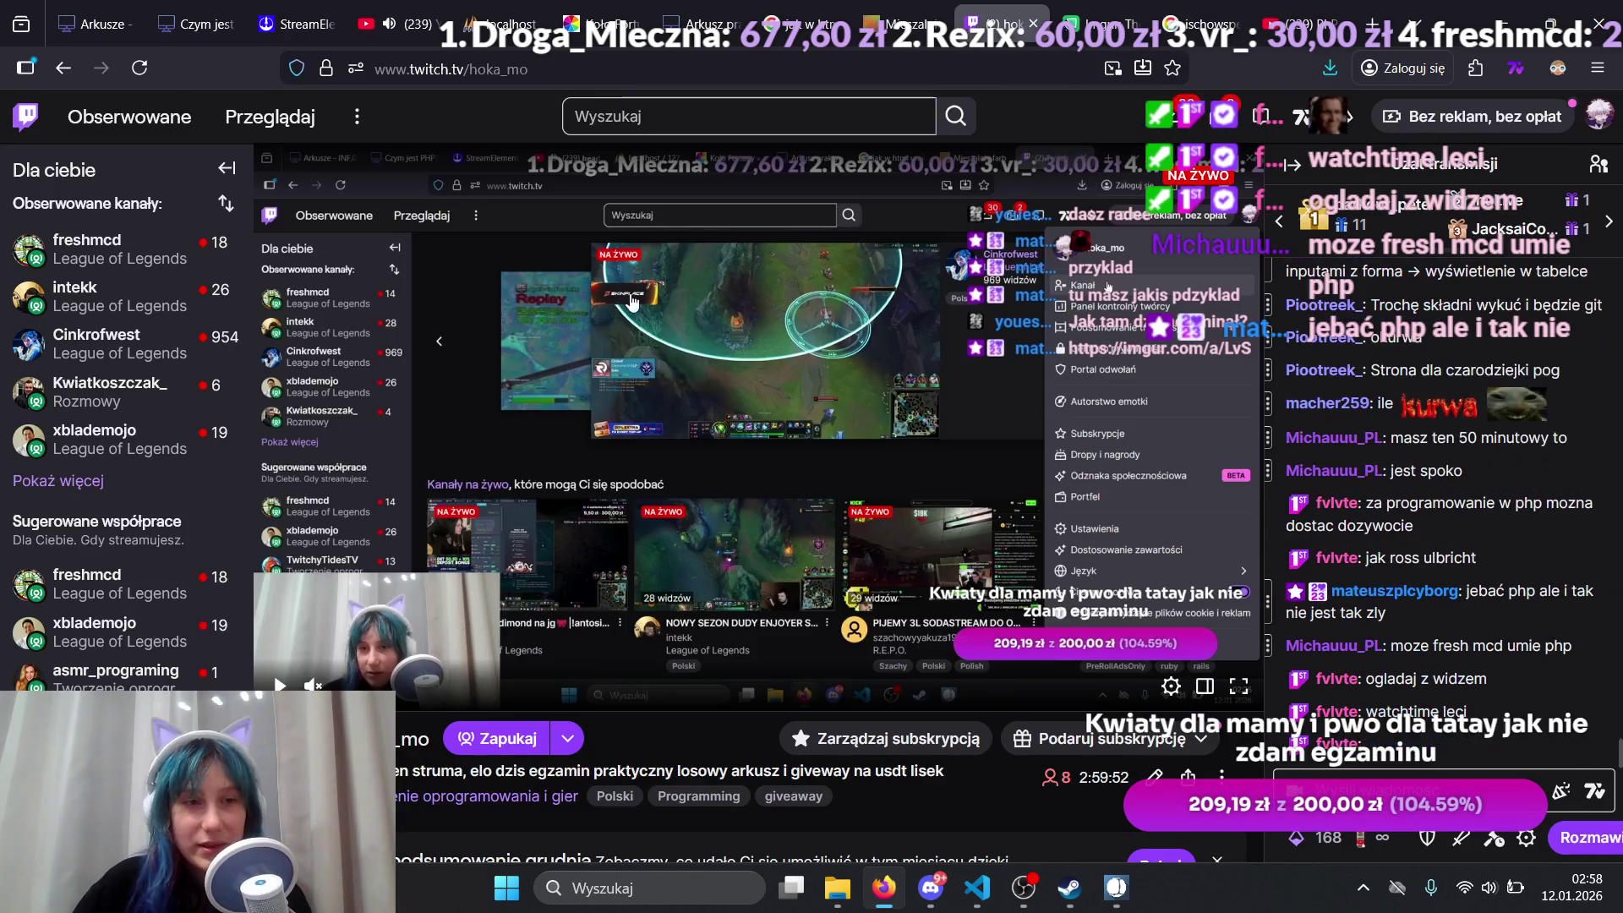
{"action": "mouse_move", "coordinate": [133, 254]}
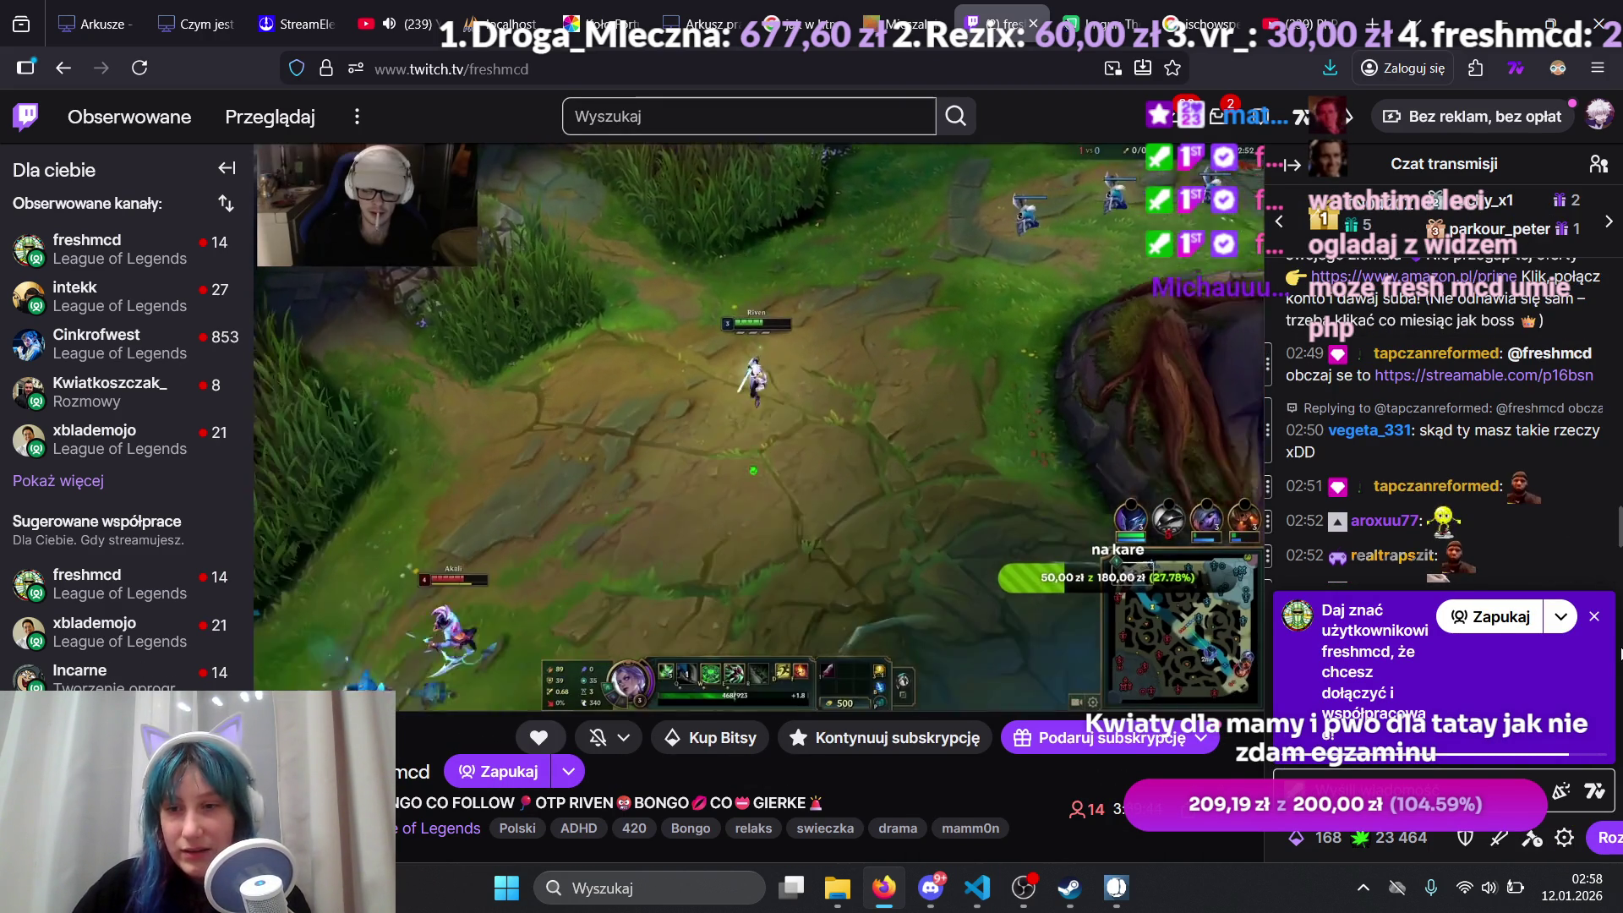
{"action": "left_click", "coordinate": [1593, 618]}
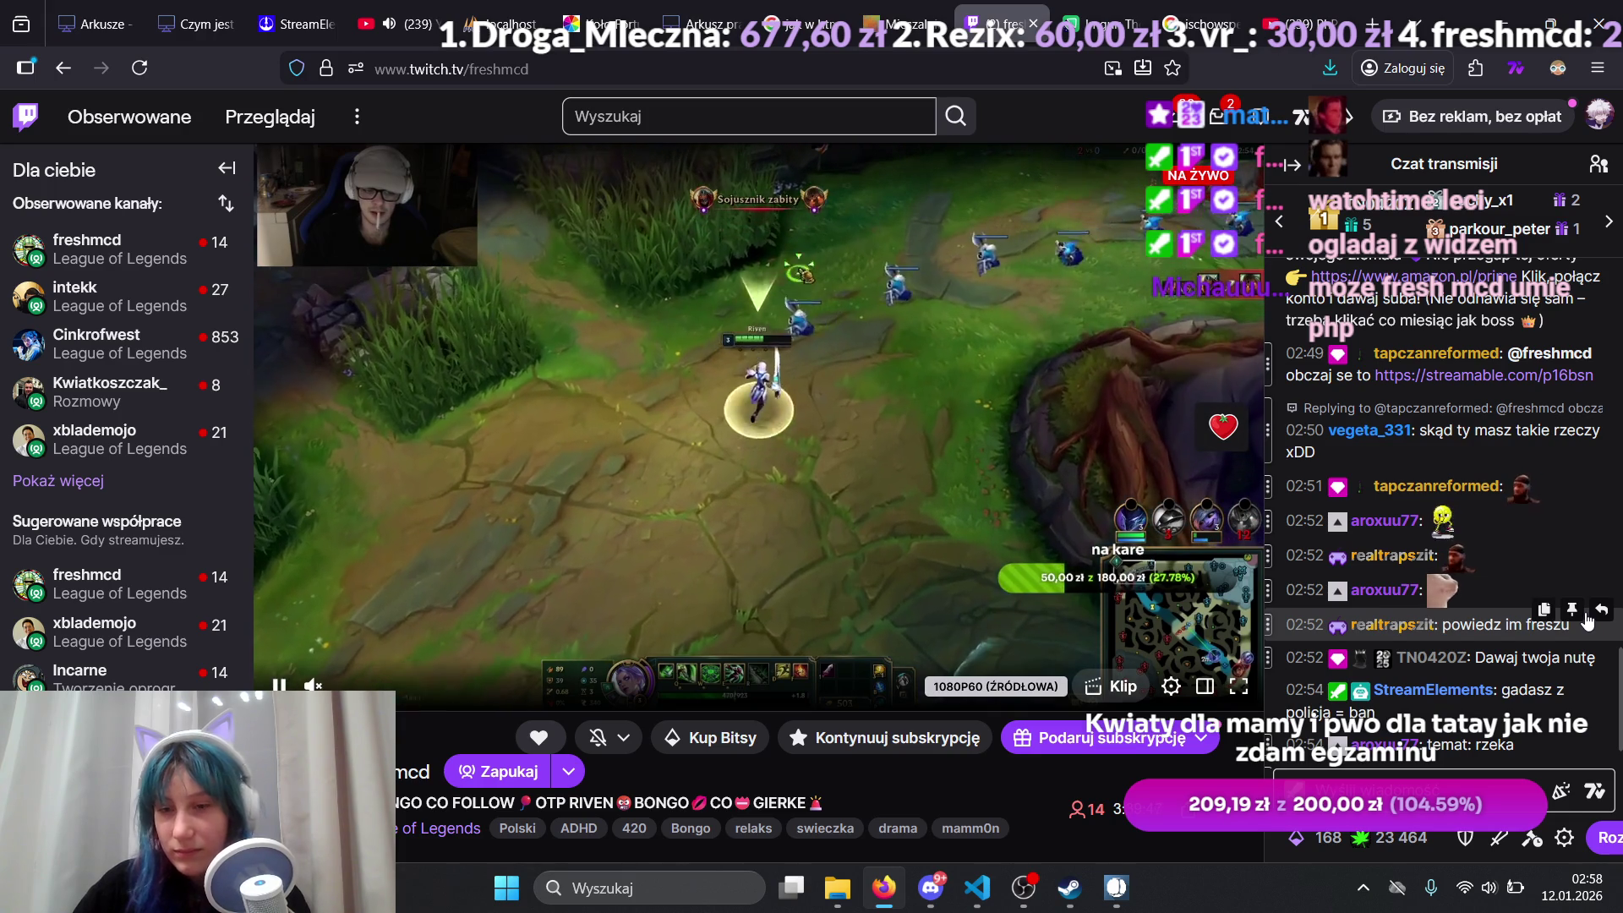
{"action": "mouse_move", "coordinate": [1123, 890]}
{"action": "mouse_move", "coordinate": [1044, 748]}
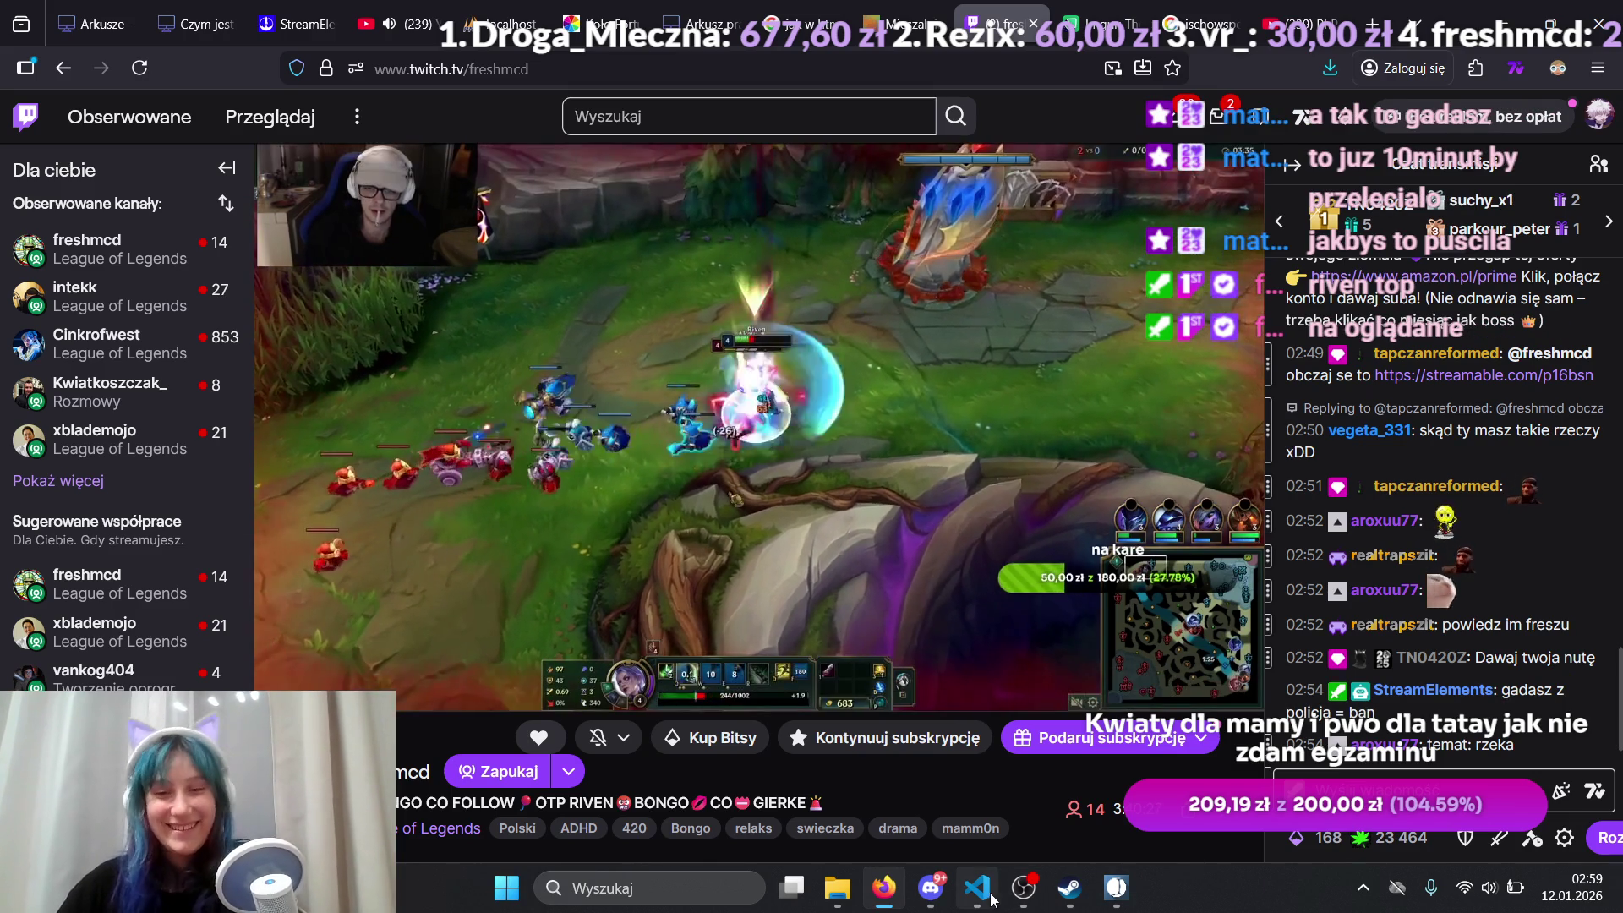
Step: Bring OBS Studio forward and open its list of source types to add
{"action": "mouse_move", "coordinate": [977, 888]}
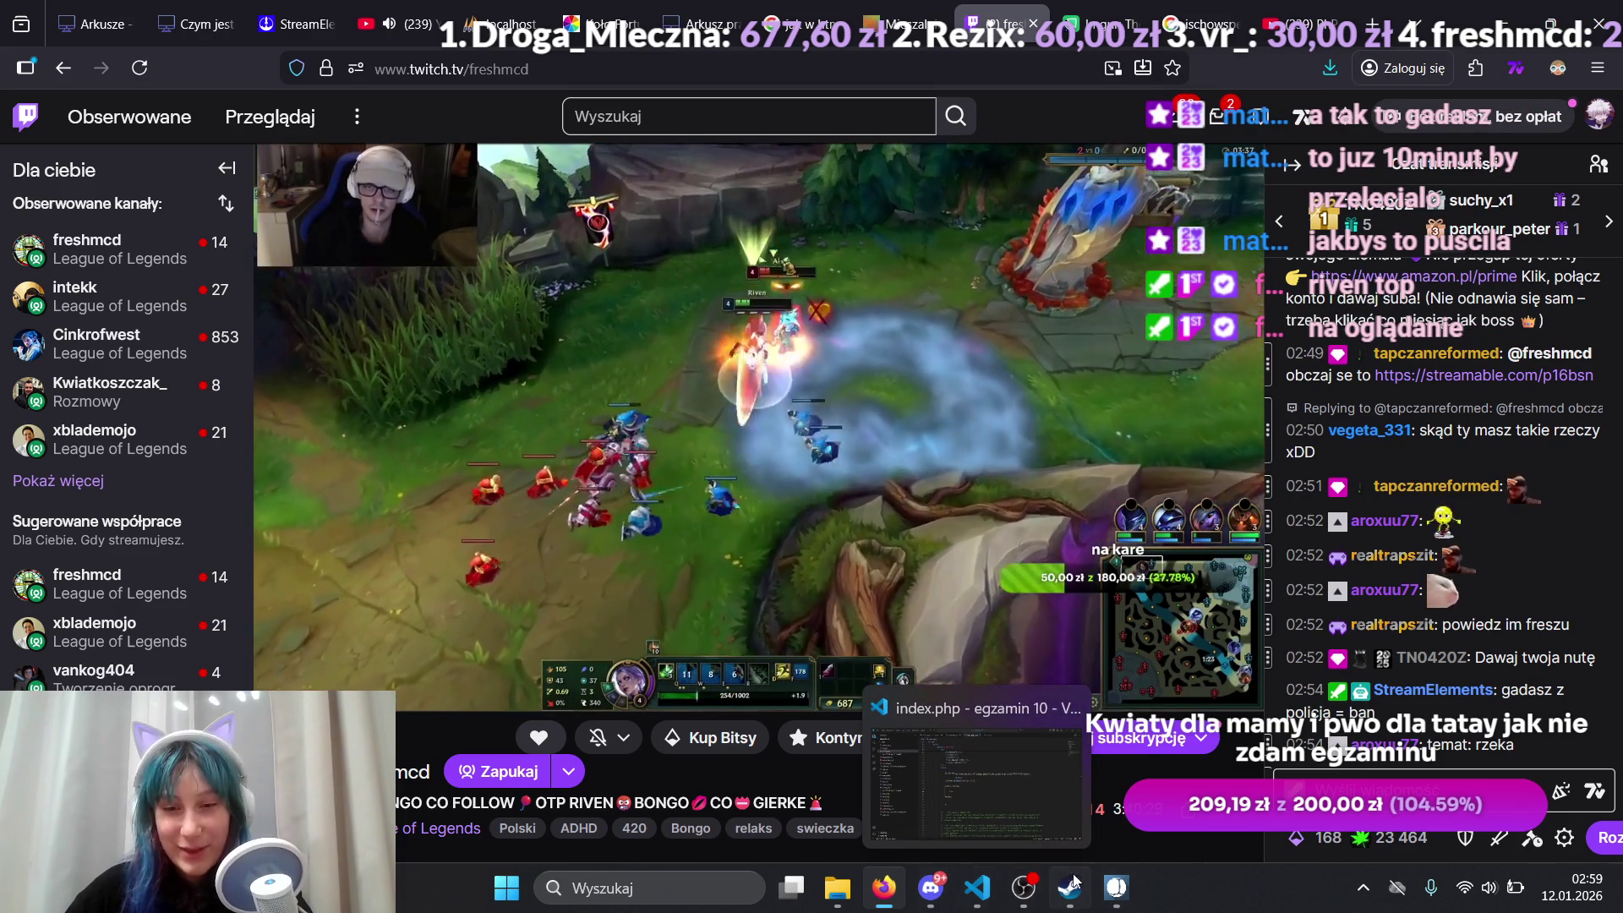
{"action": "left_click", "coordinate": [1023, 888]}
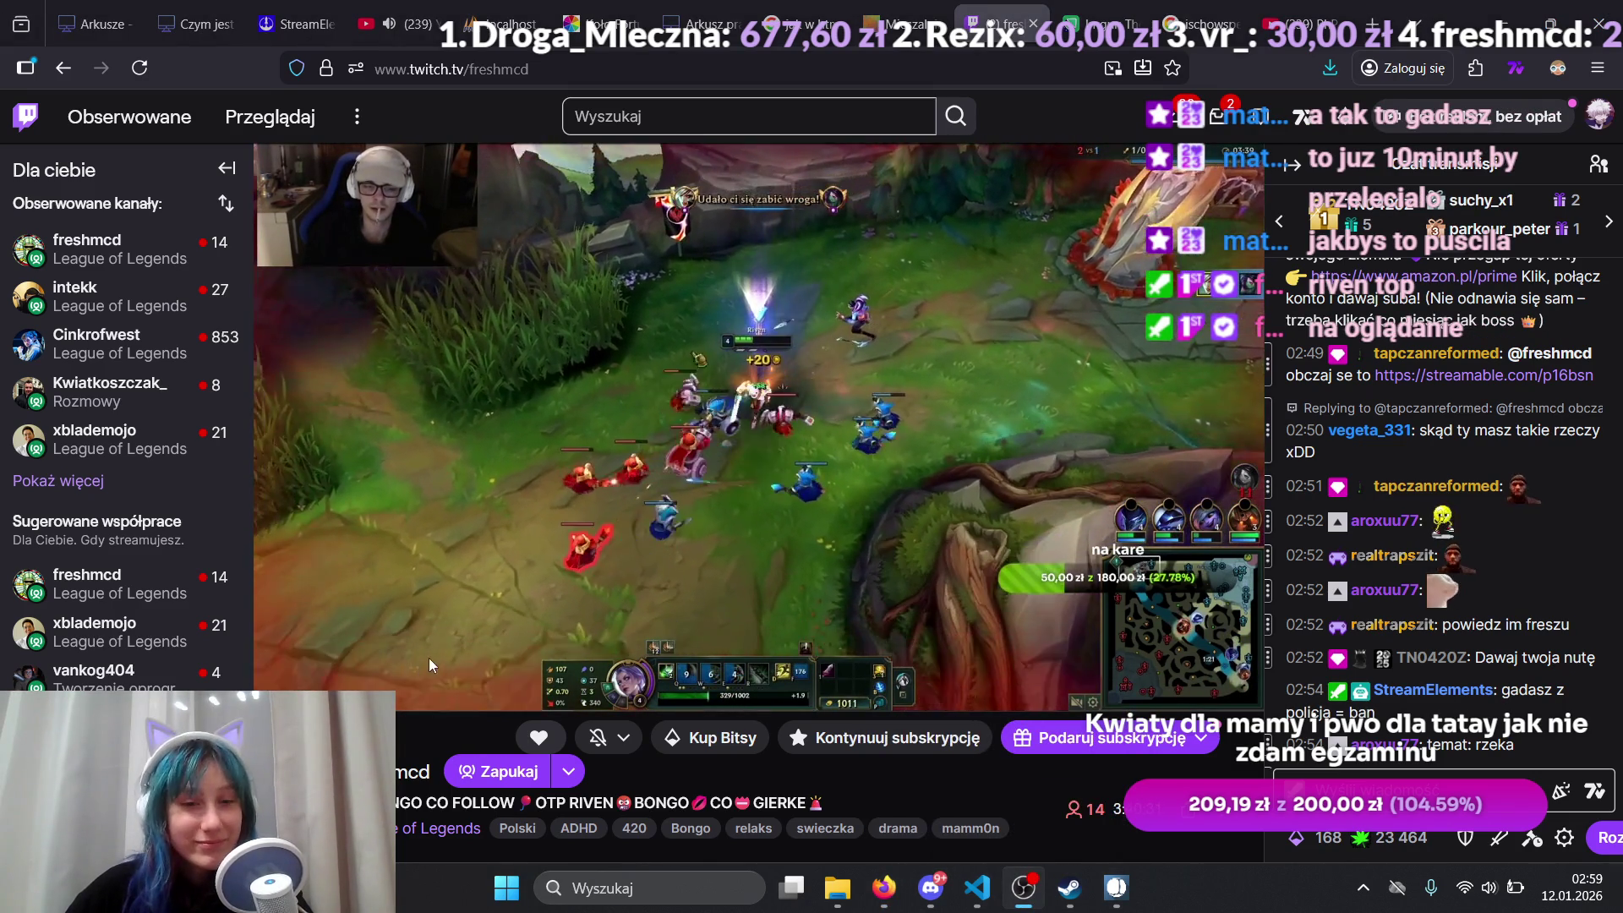
{"action": "right_click", "coordinate": [408, 770]}
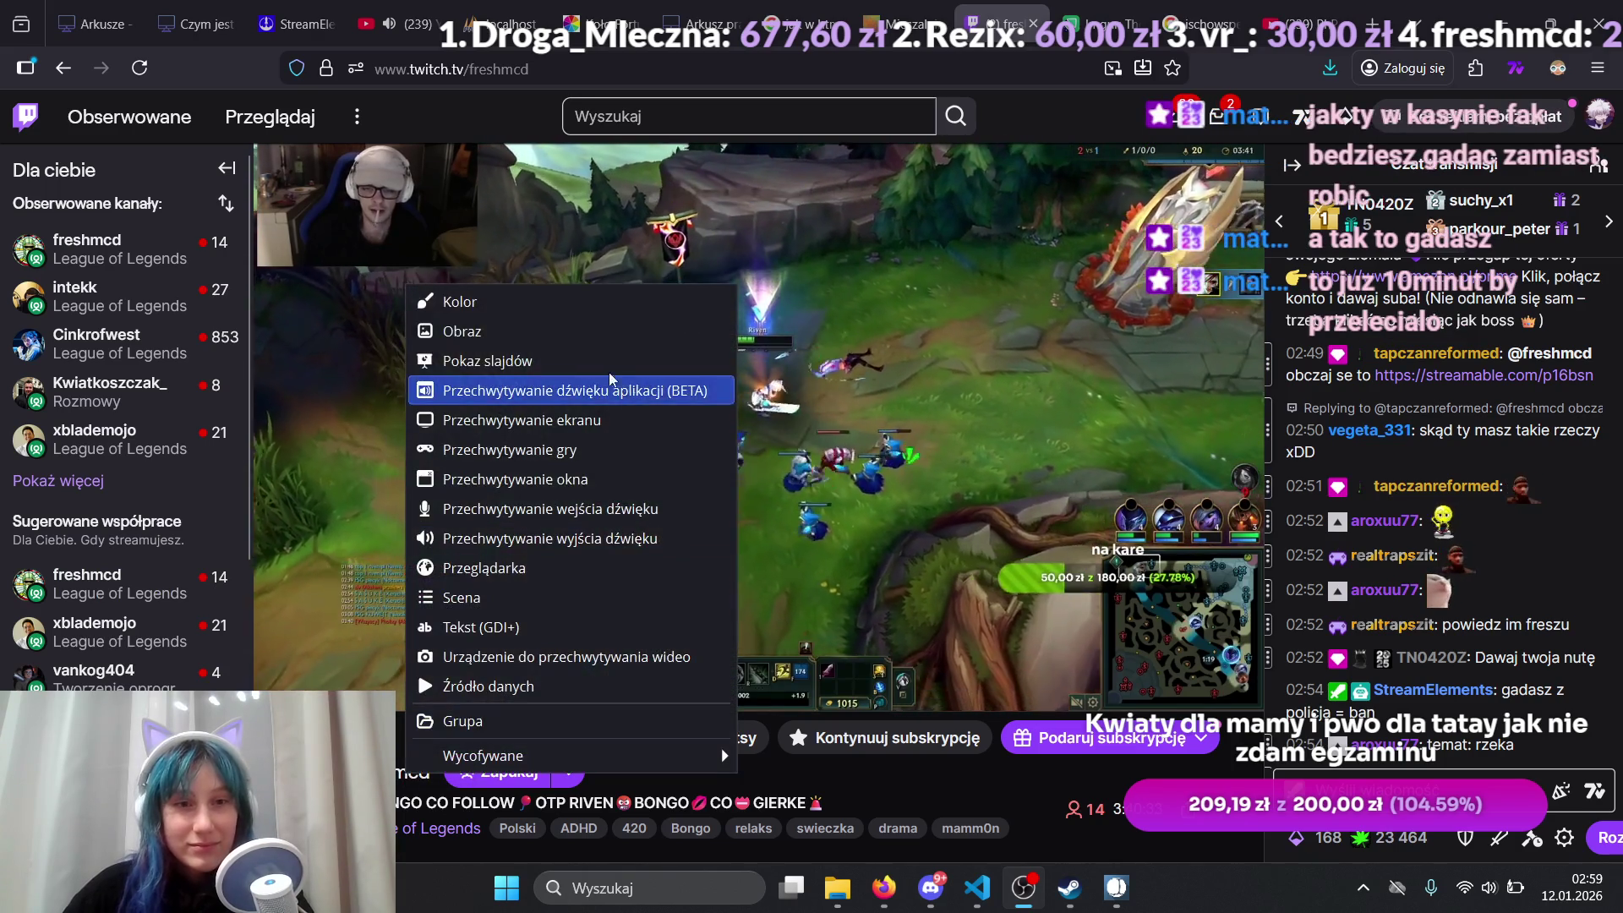
Step: Add a Tekst (GDI+) source captioned 'Niemy stream inspiracja: klaun0k' over the scene
{"action": "left_click", "coordinate": [541, 627]}
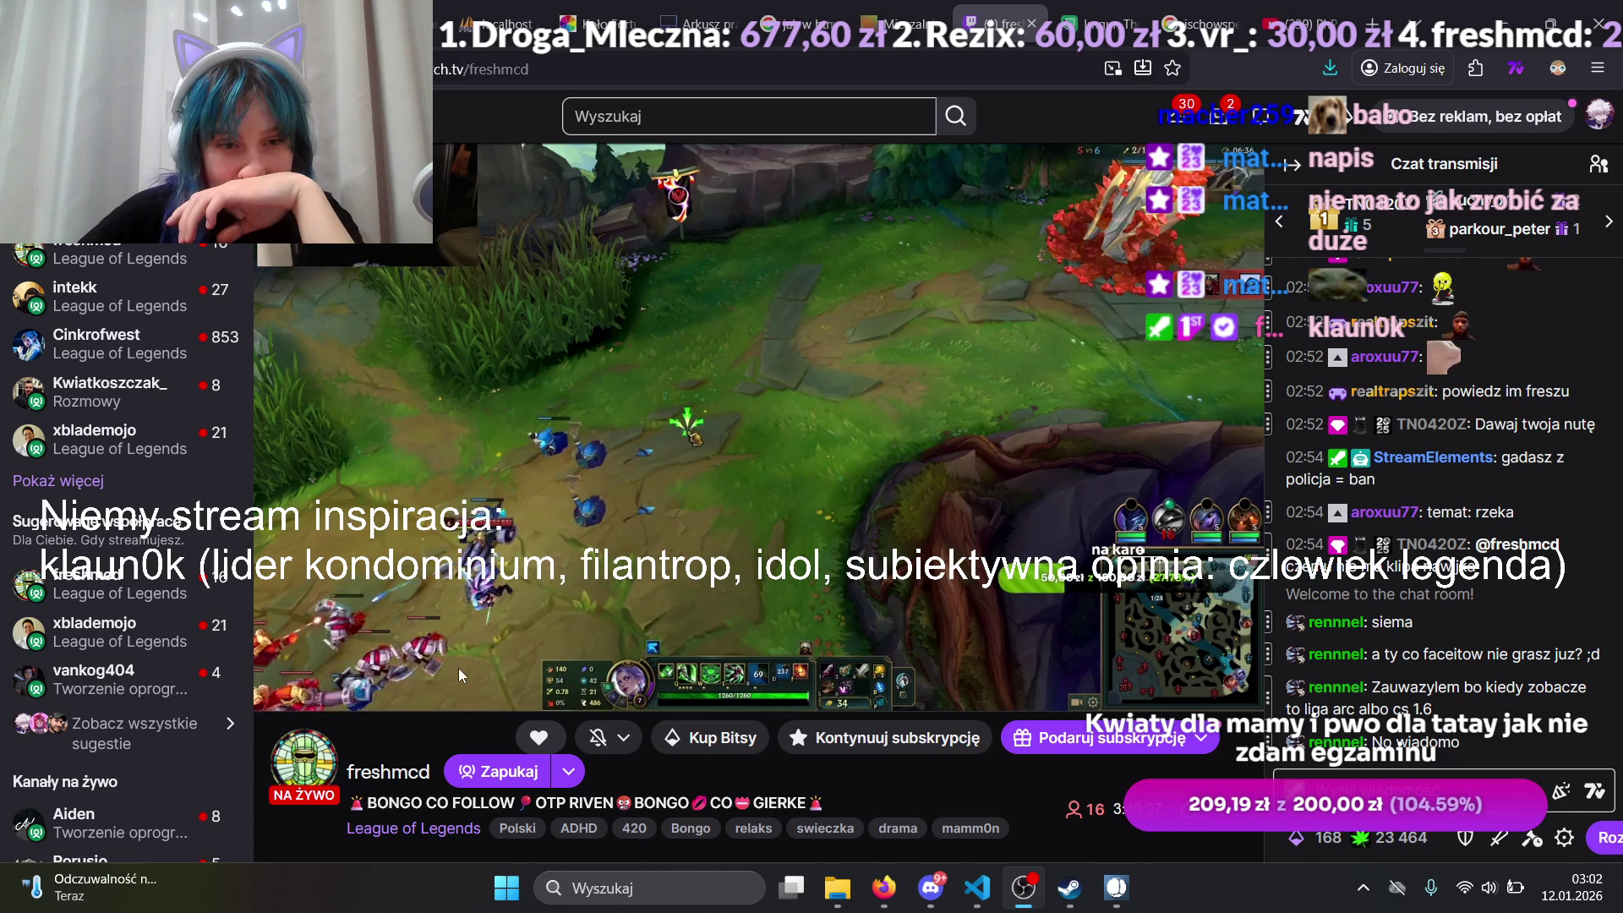
Step: Dismiss the scene source options and the add-source menu in OBS Studio
{"action": "right_click", "coordinate": [460, 608]}
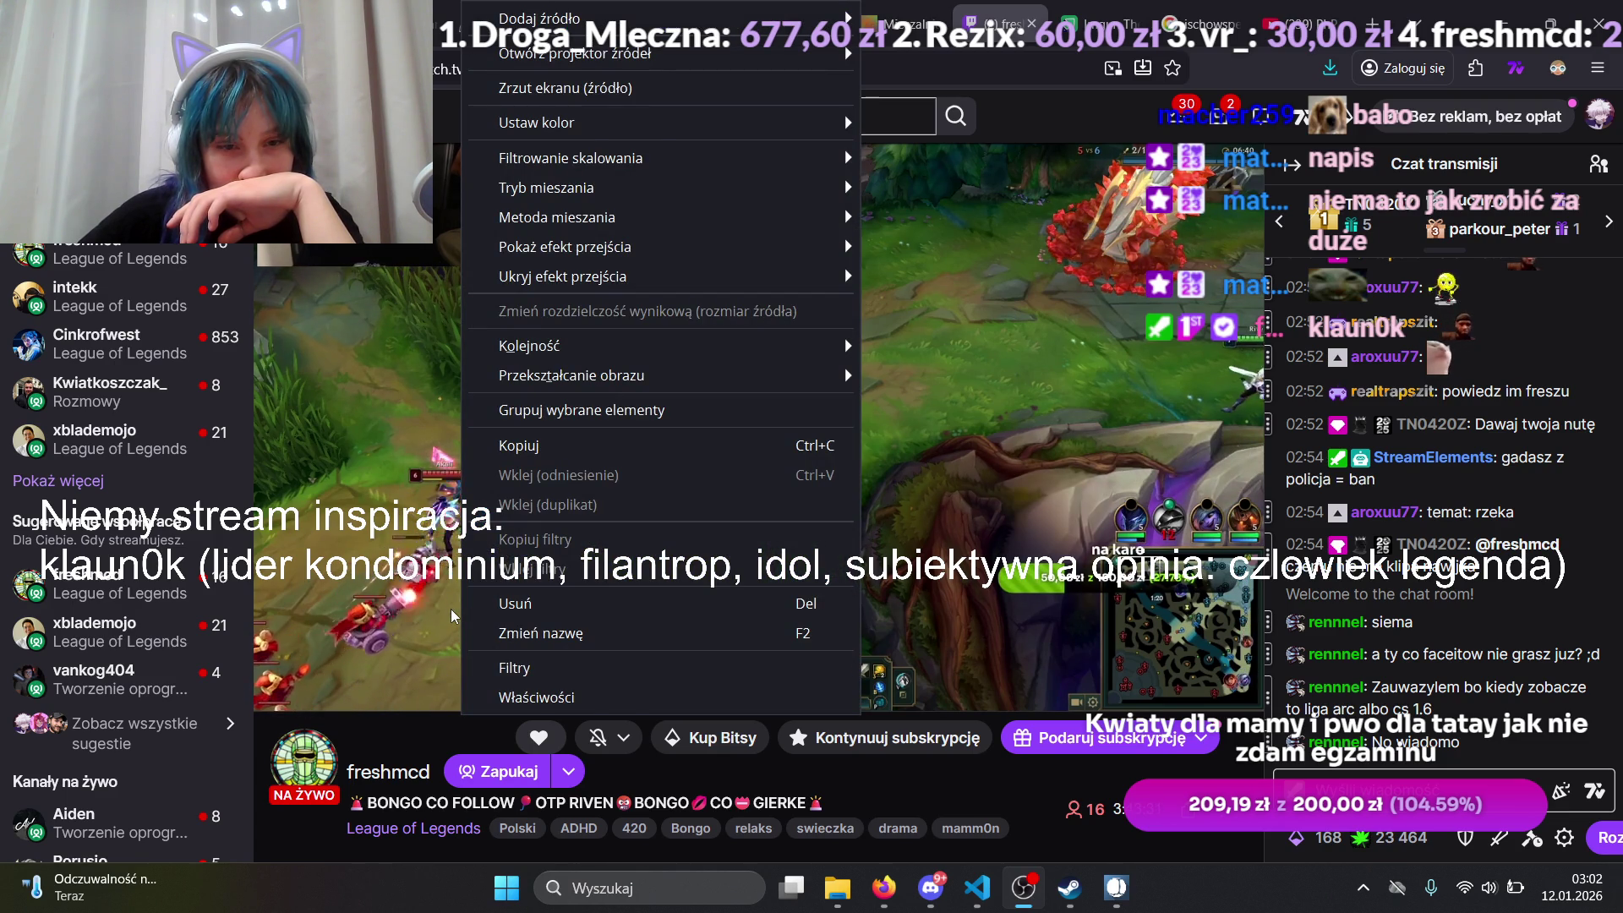
{"action": "left_click", "coordinate": [449, 608]}
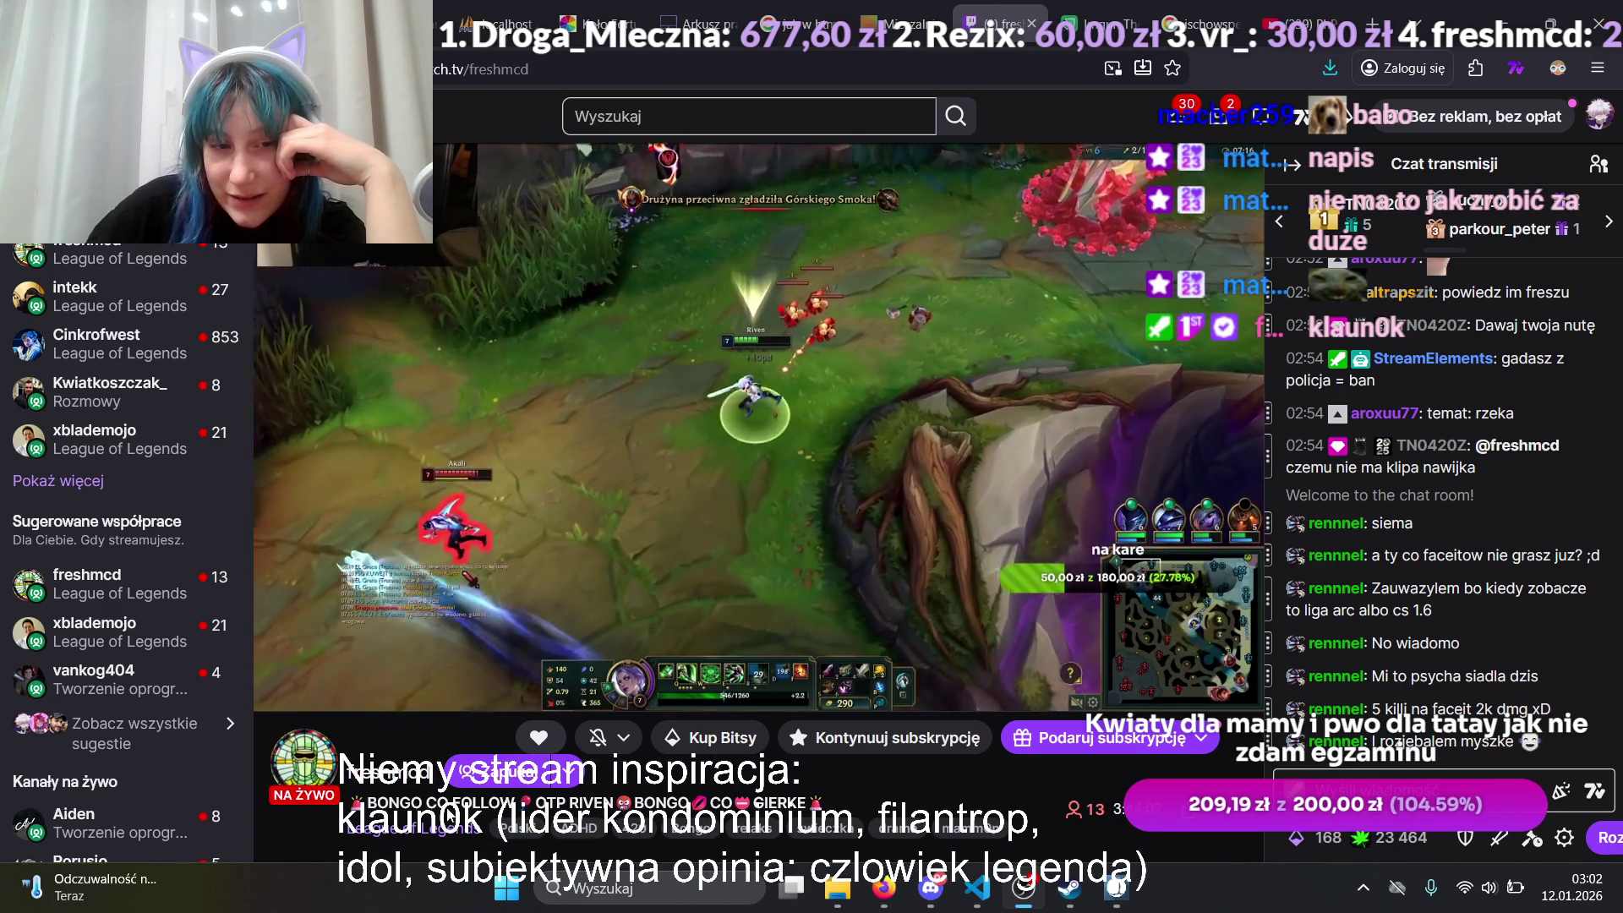
{"action": "left_click", "coordinate": [427, 761]}
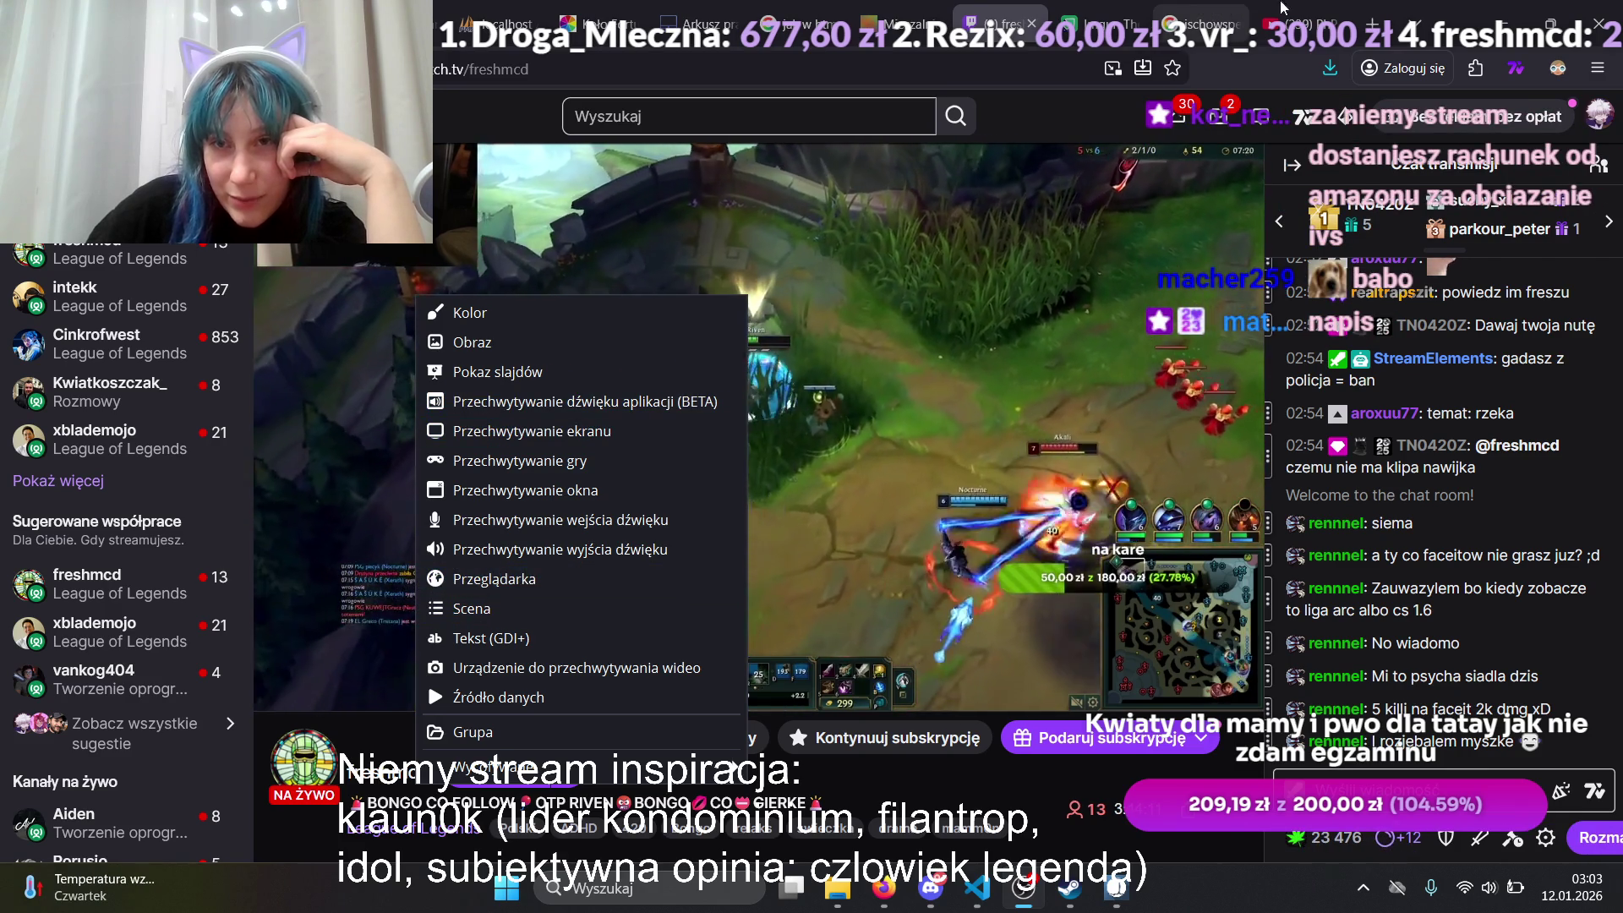
Step: Play 'rihanna - disturbia (slowed & reverb)' in the YouTube tab, confirming Tak to continue
{"action": "left_click", "coordinate": [1289, 23]}
{"action": "left_click", "coordinate": [565, 483]}
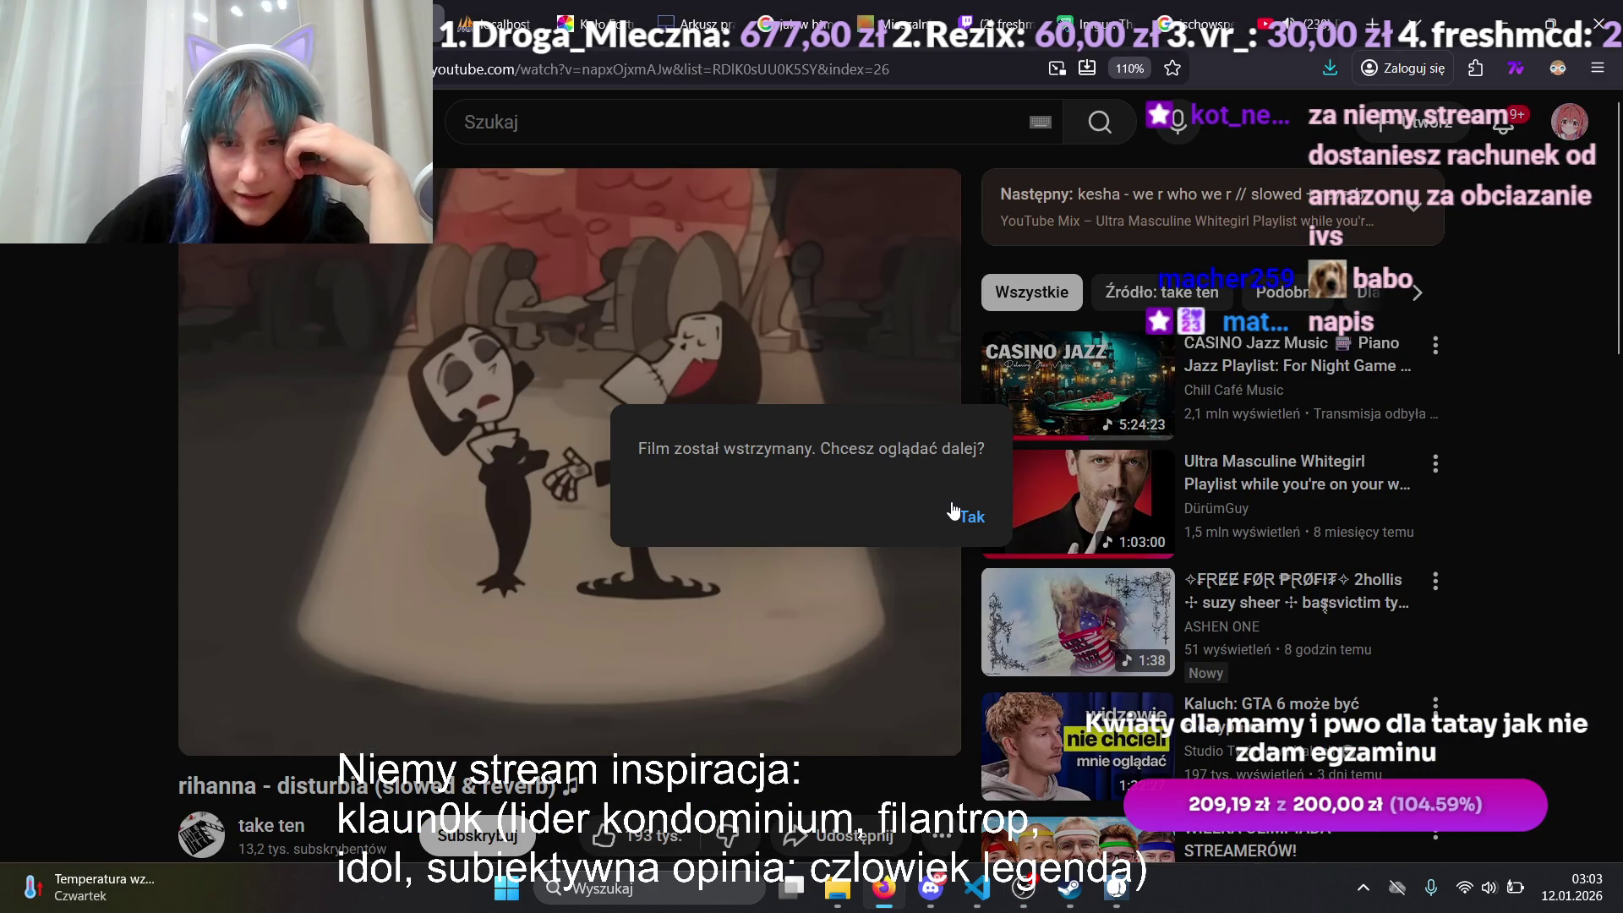
{"action": "left_click", "coordinate": [953, 511]}
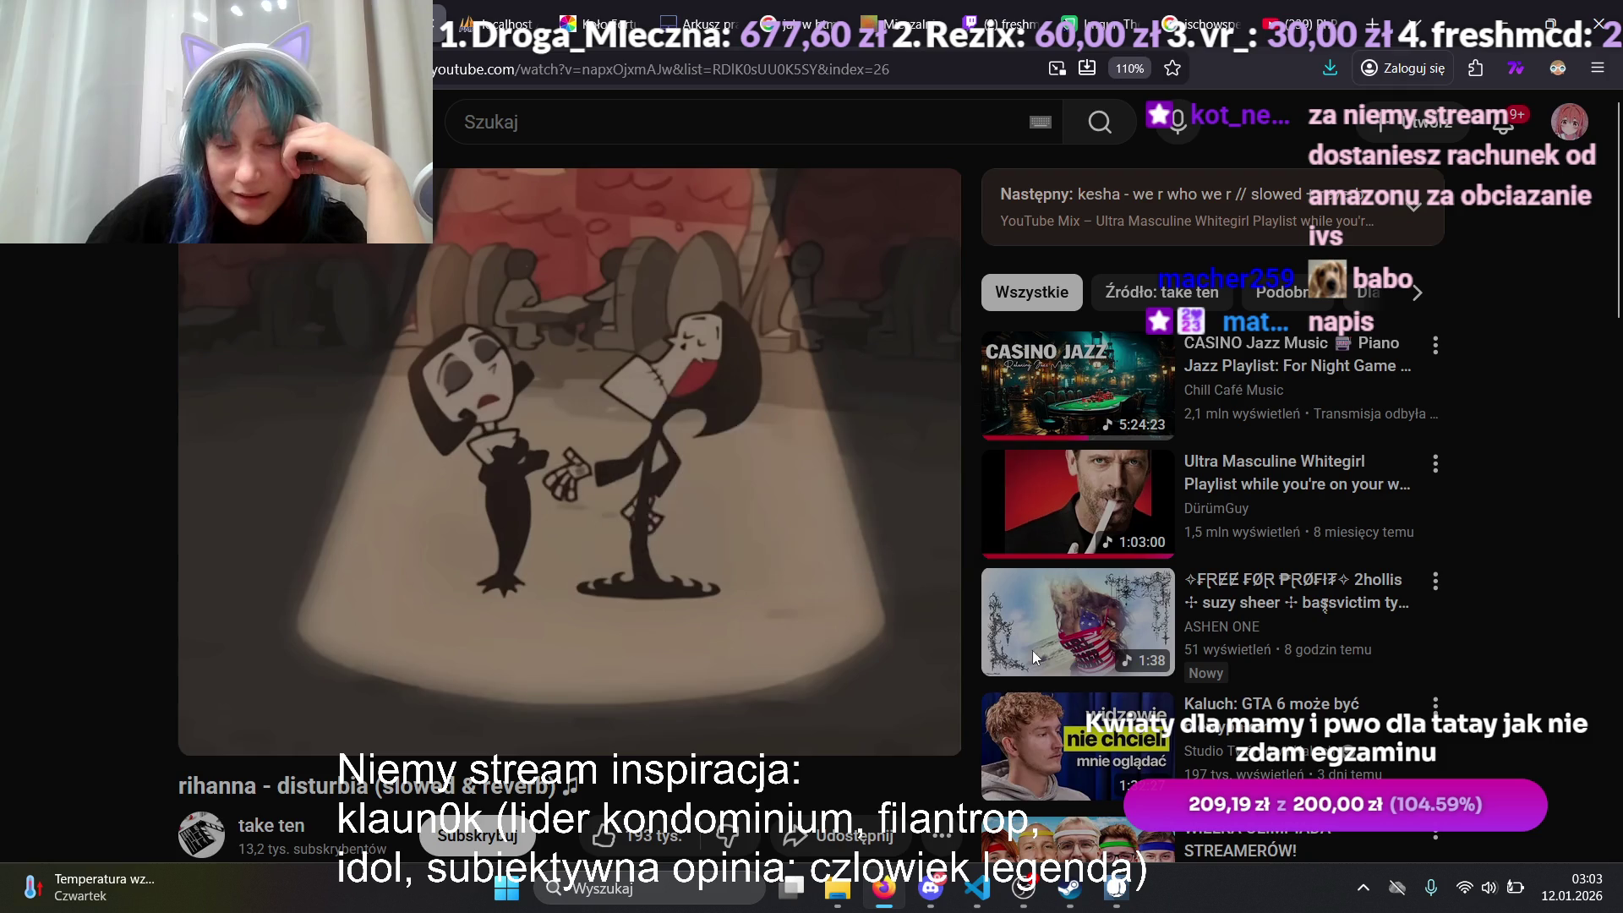
Step: Add the ishowspeed meme screenshot from Pulpit to the OBS scene as an Obraz source
{"action": "mouse_move", "coordinate": [1070, 886]}
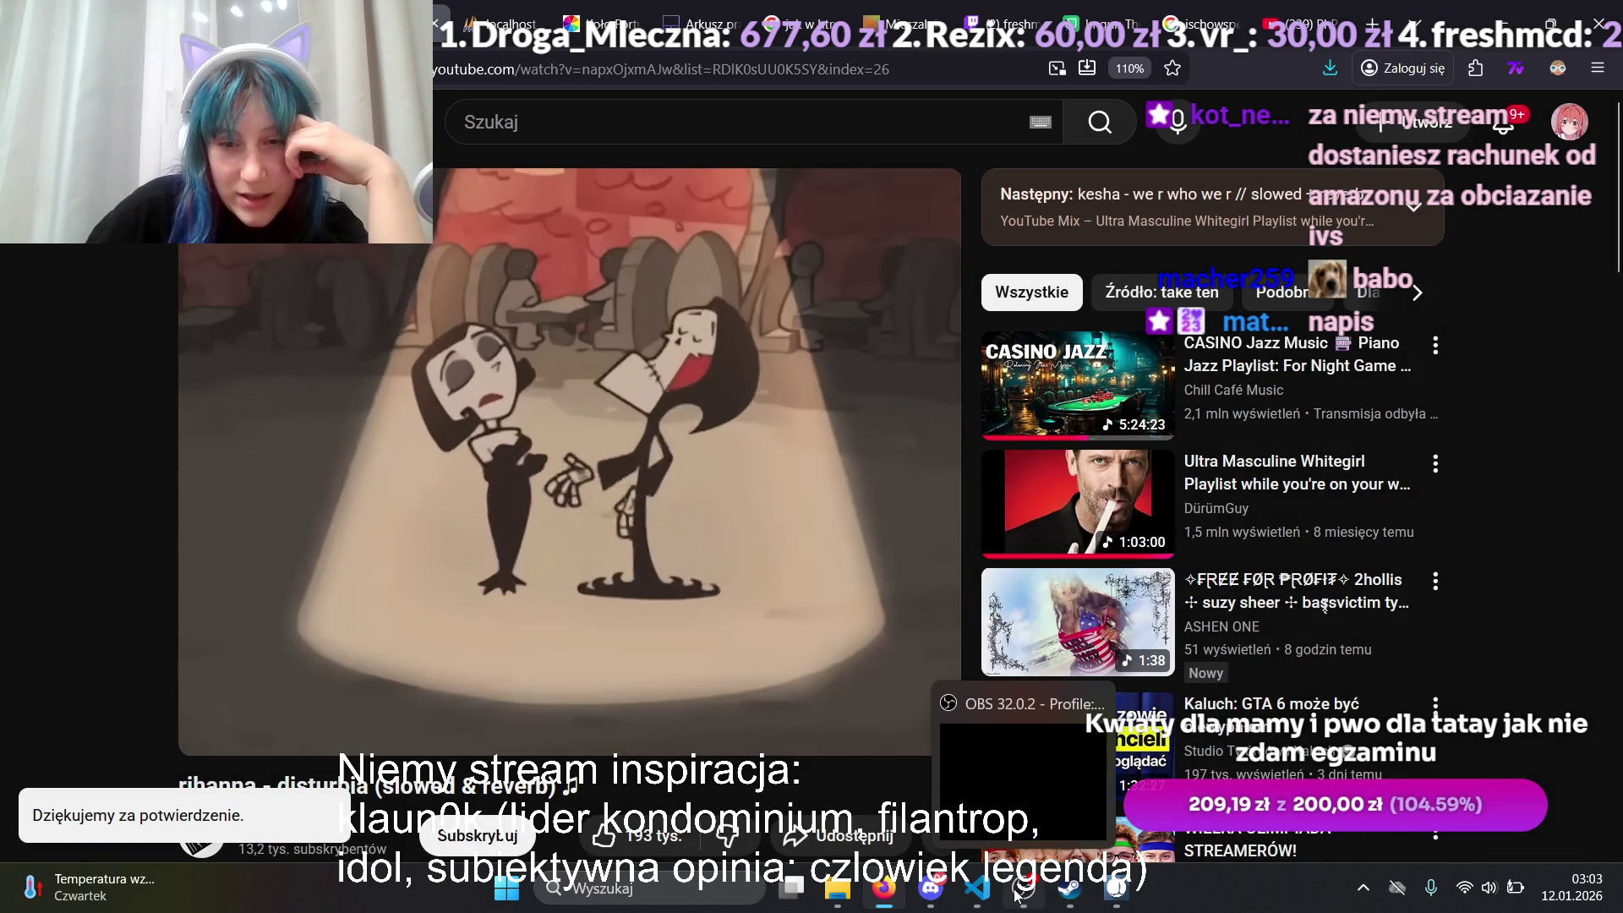
{"action": "left_click", "coordinate": [1024, 886]}
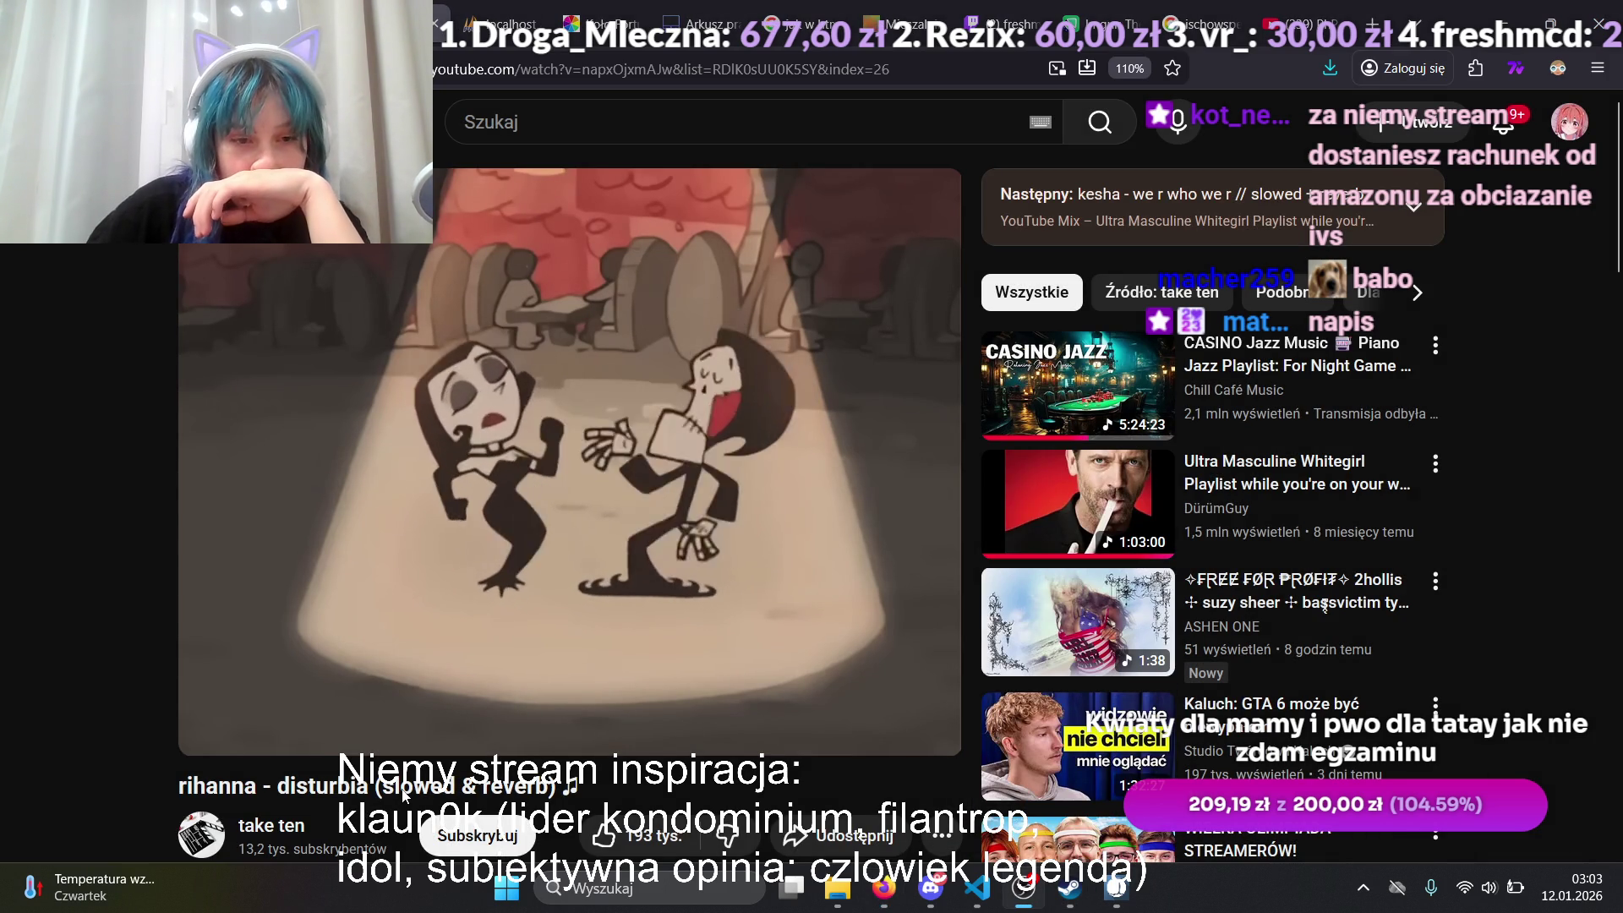
{"action": "right_click", "coordinate": [405, 300]}
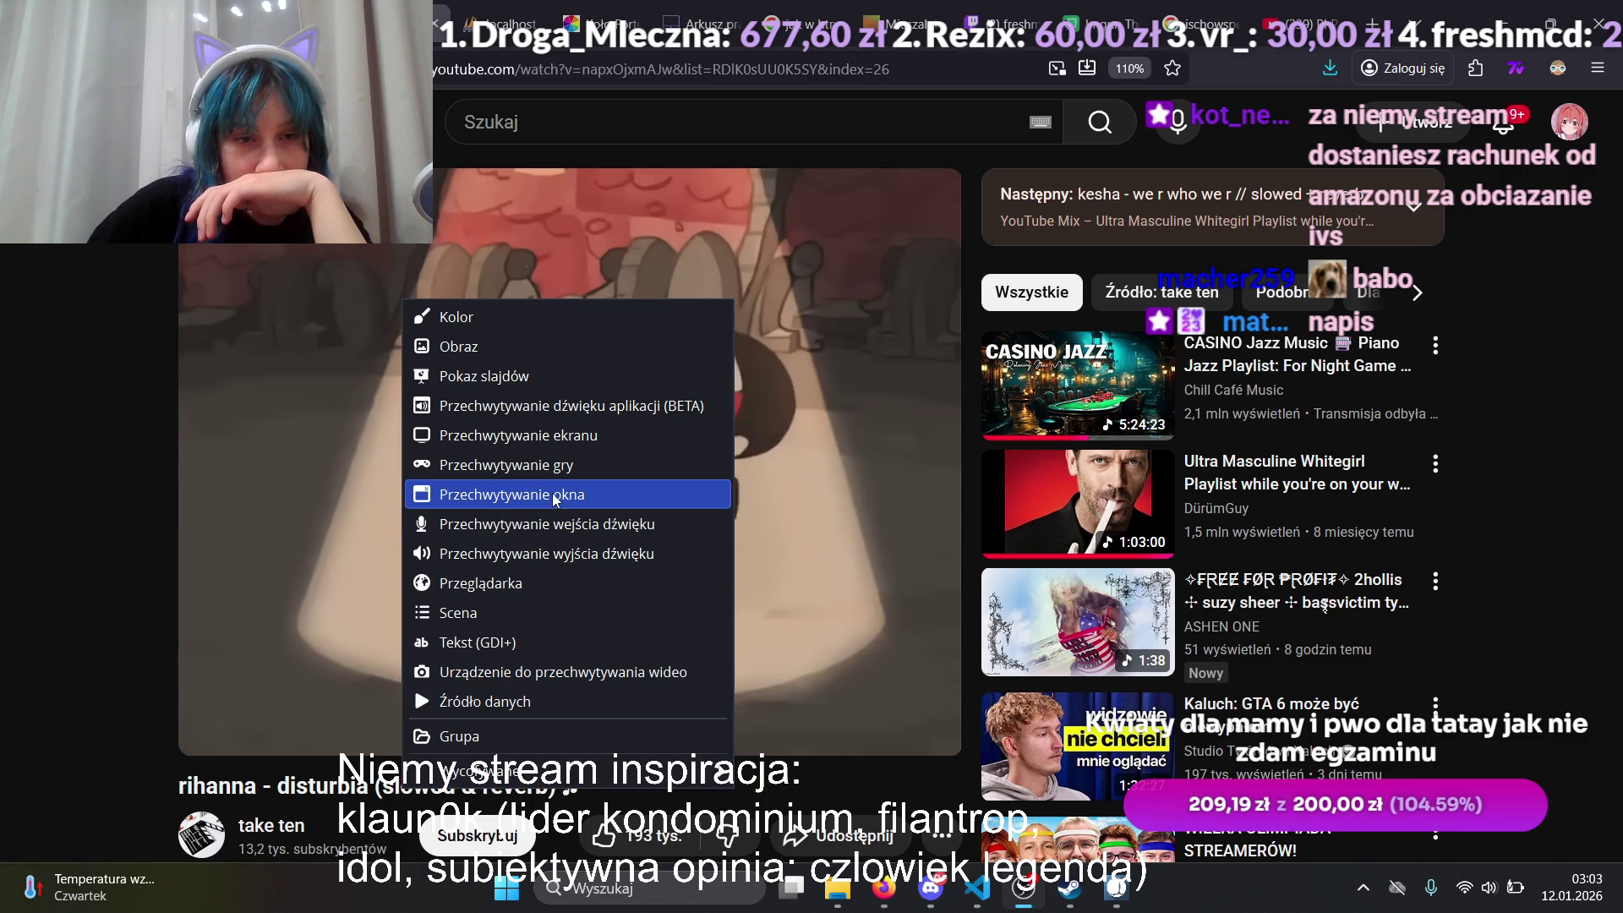
{"action": "left_click", "coordinate": [470, 354]}
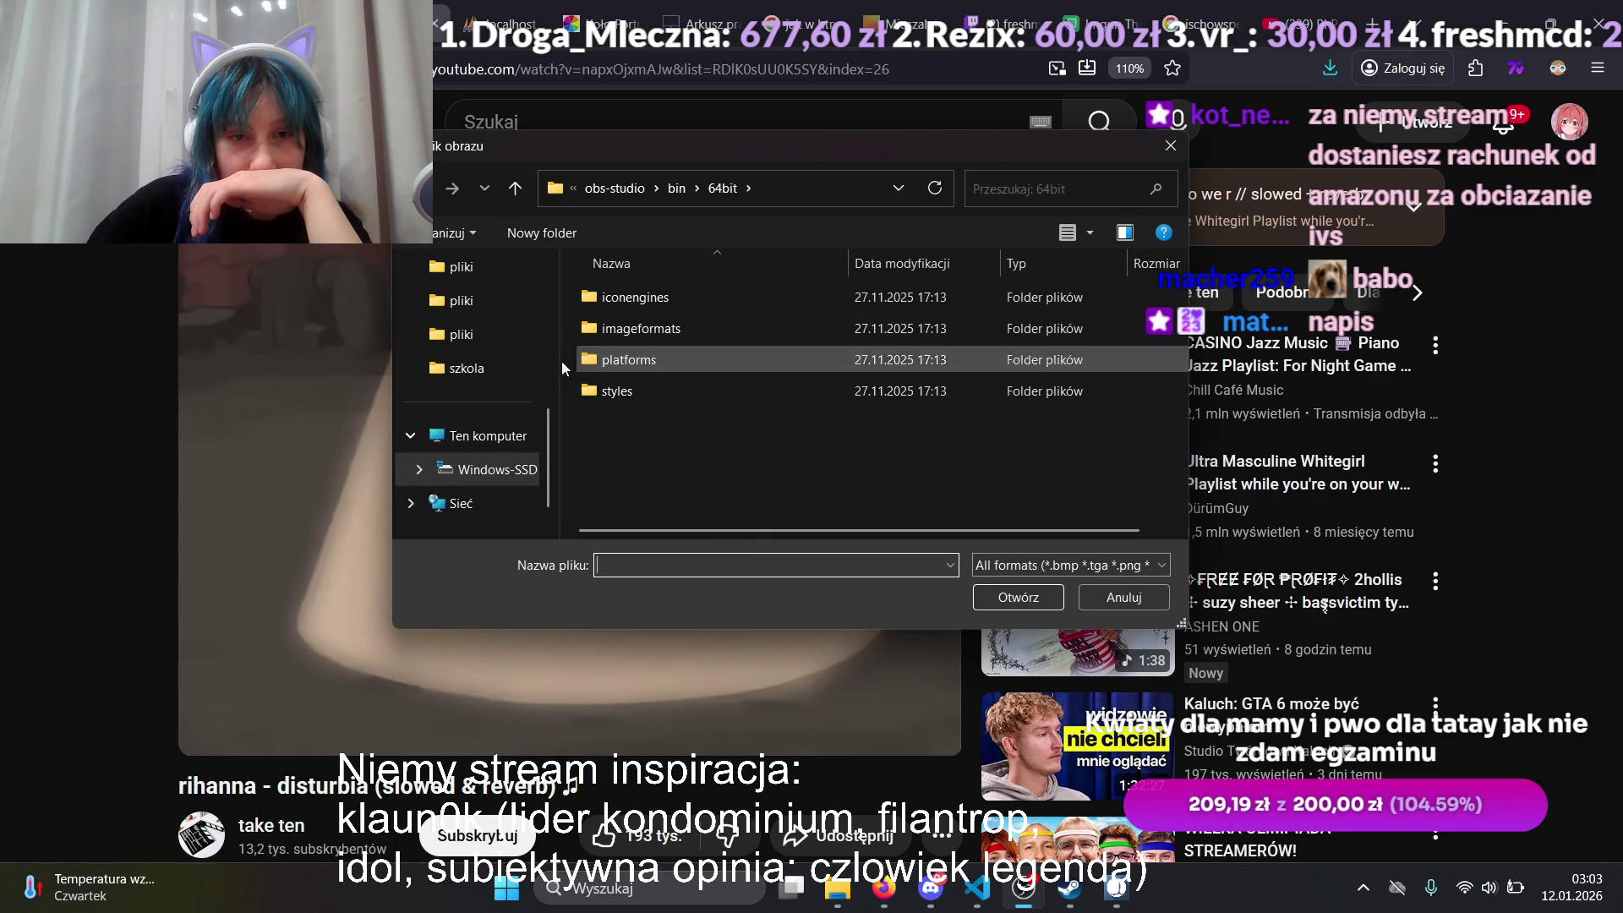
{"action": "scroll", "coordinate": [504, 427], "scroll_direction": "up", "scroll_amount": 3}
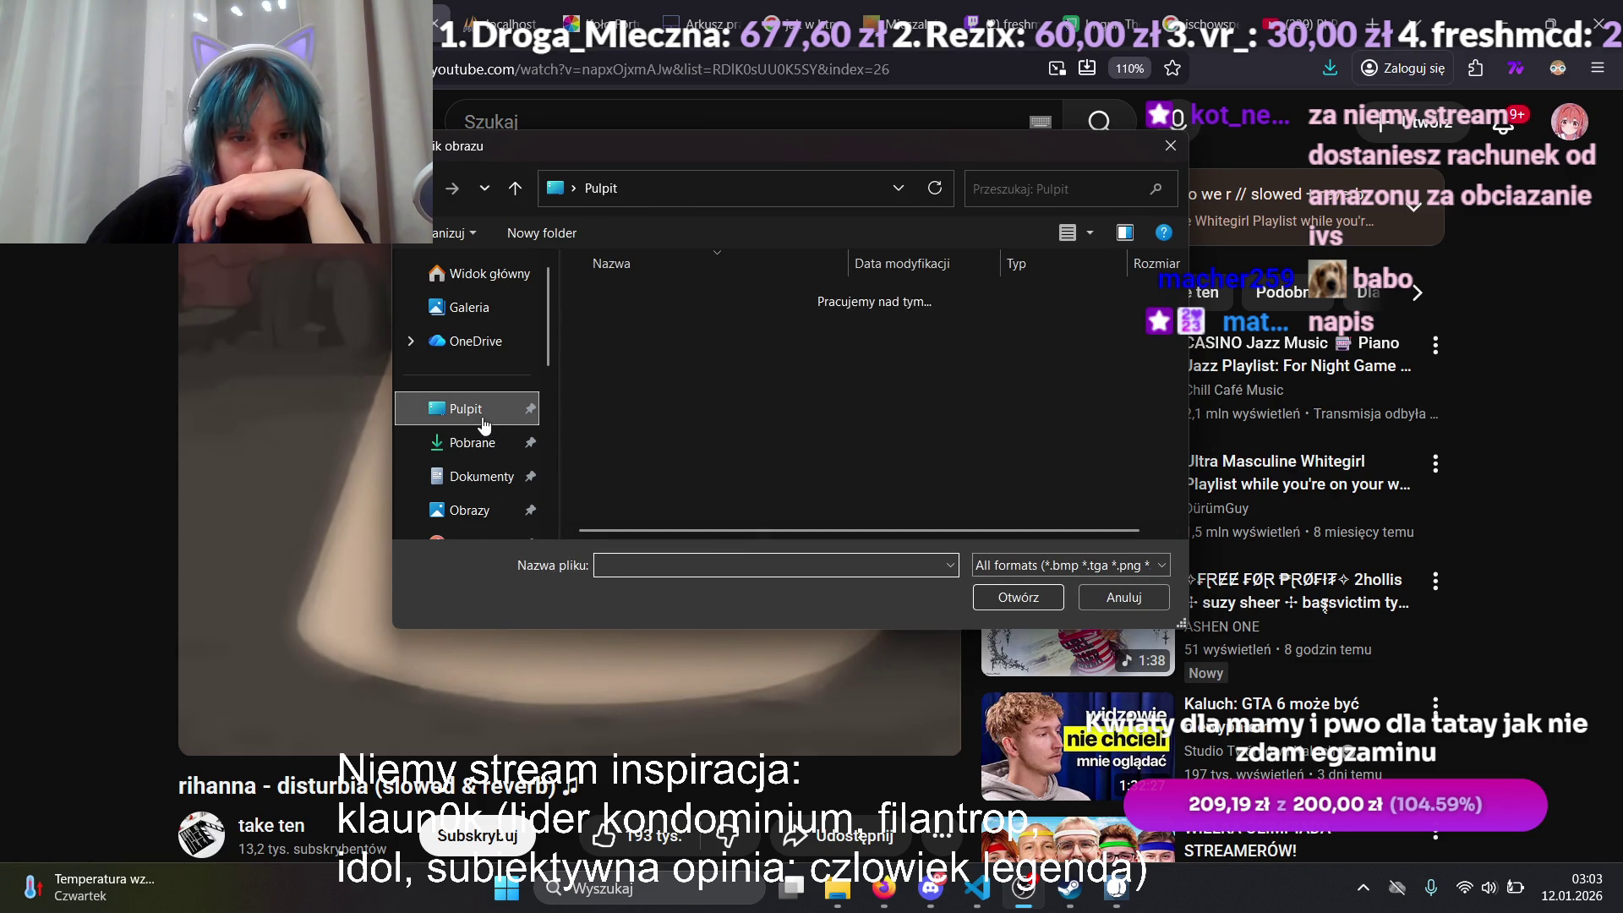
{"action": "left_click", "coordinate": [663, 302]}
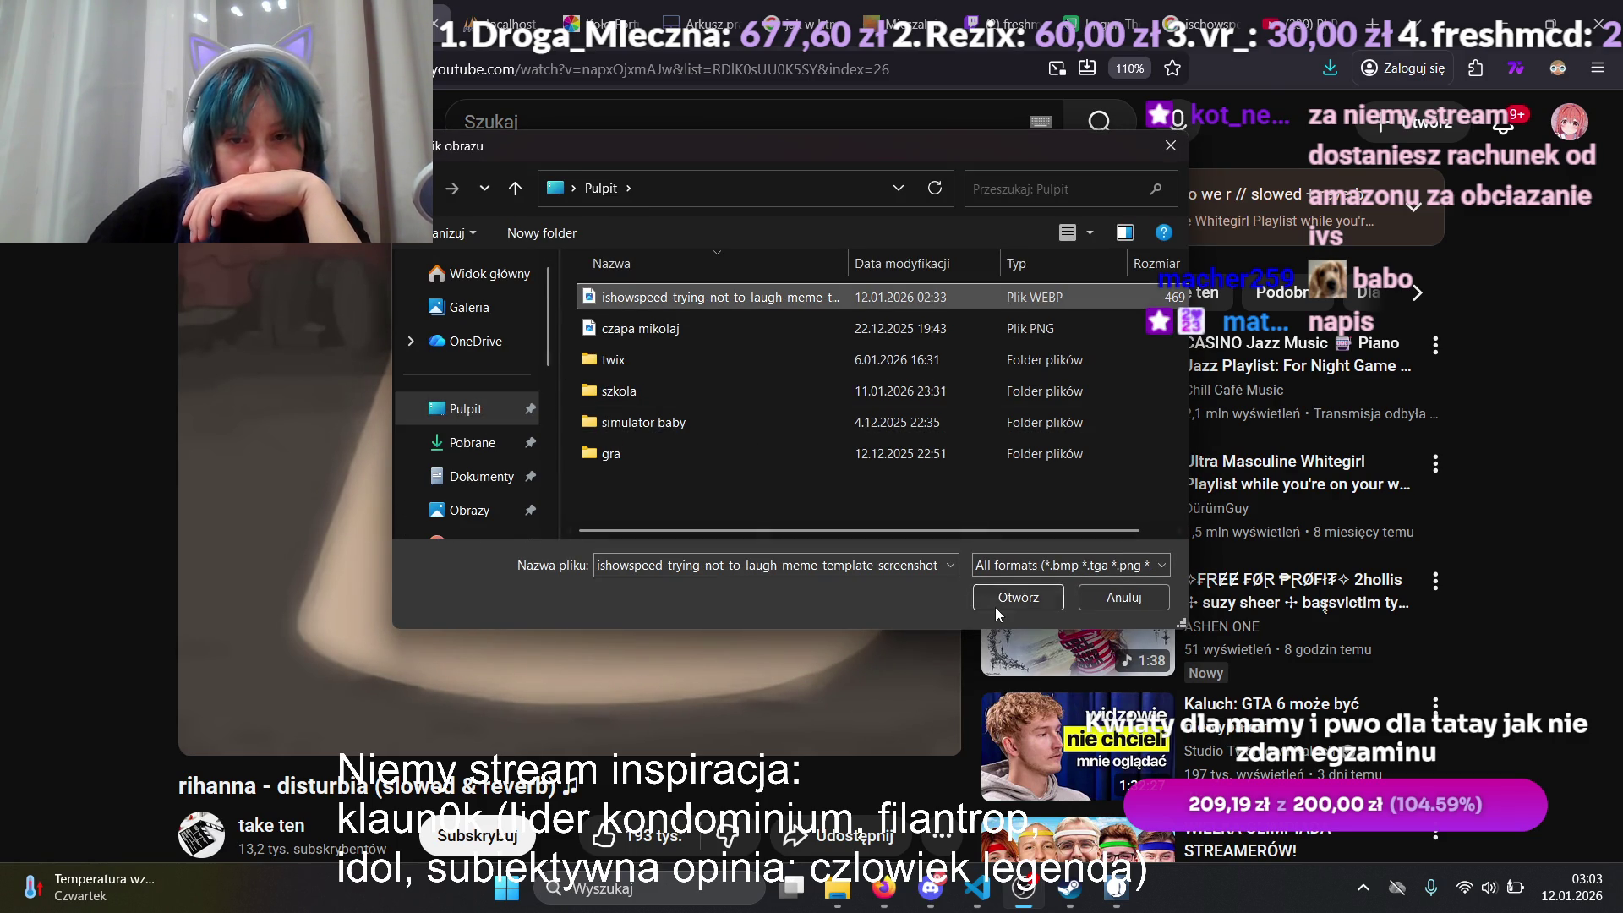
{"action": "left_click", "coordinate": [997, 602]}
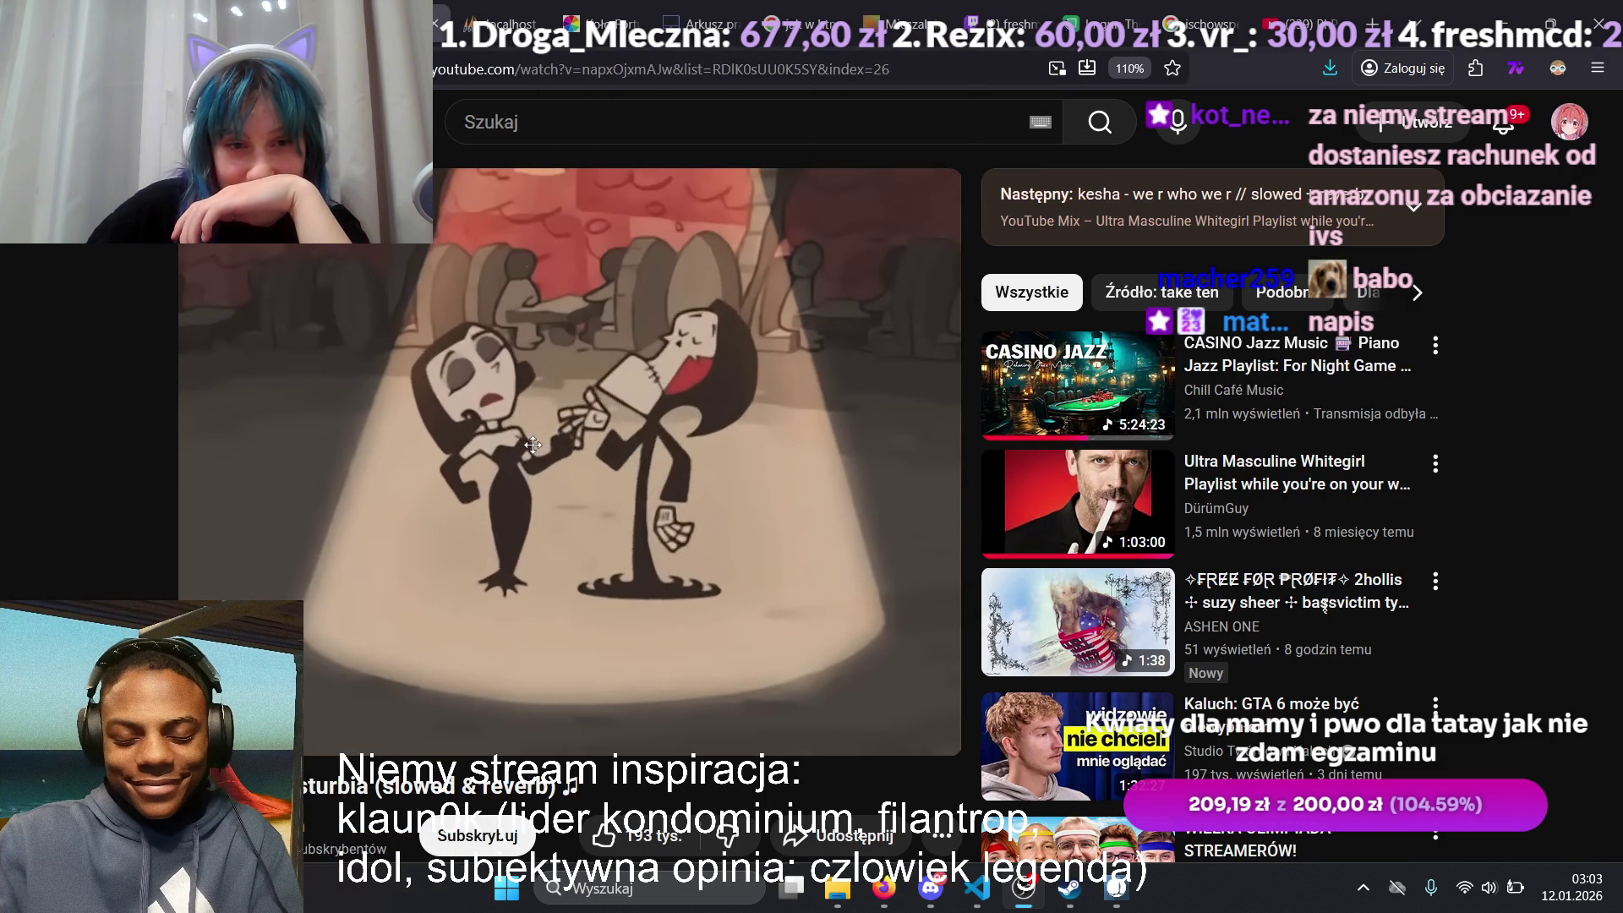
Step: Add a 'php =' text source in OBS, then watch the PHP exam tutorial fullscreen
{"action": "right_click", "coordinate": [418, 282]}
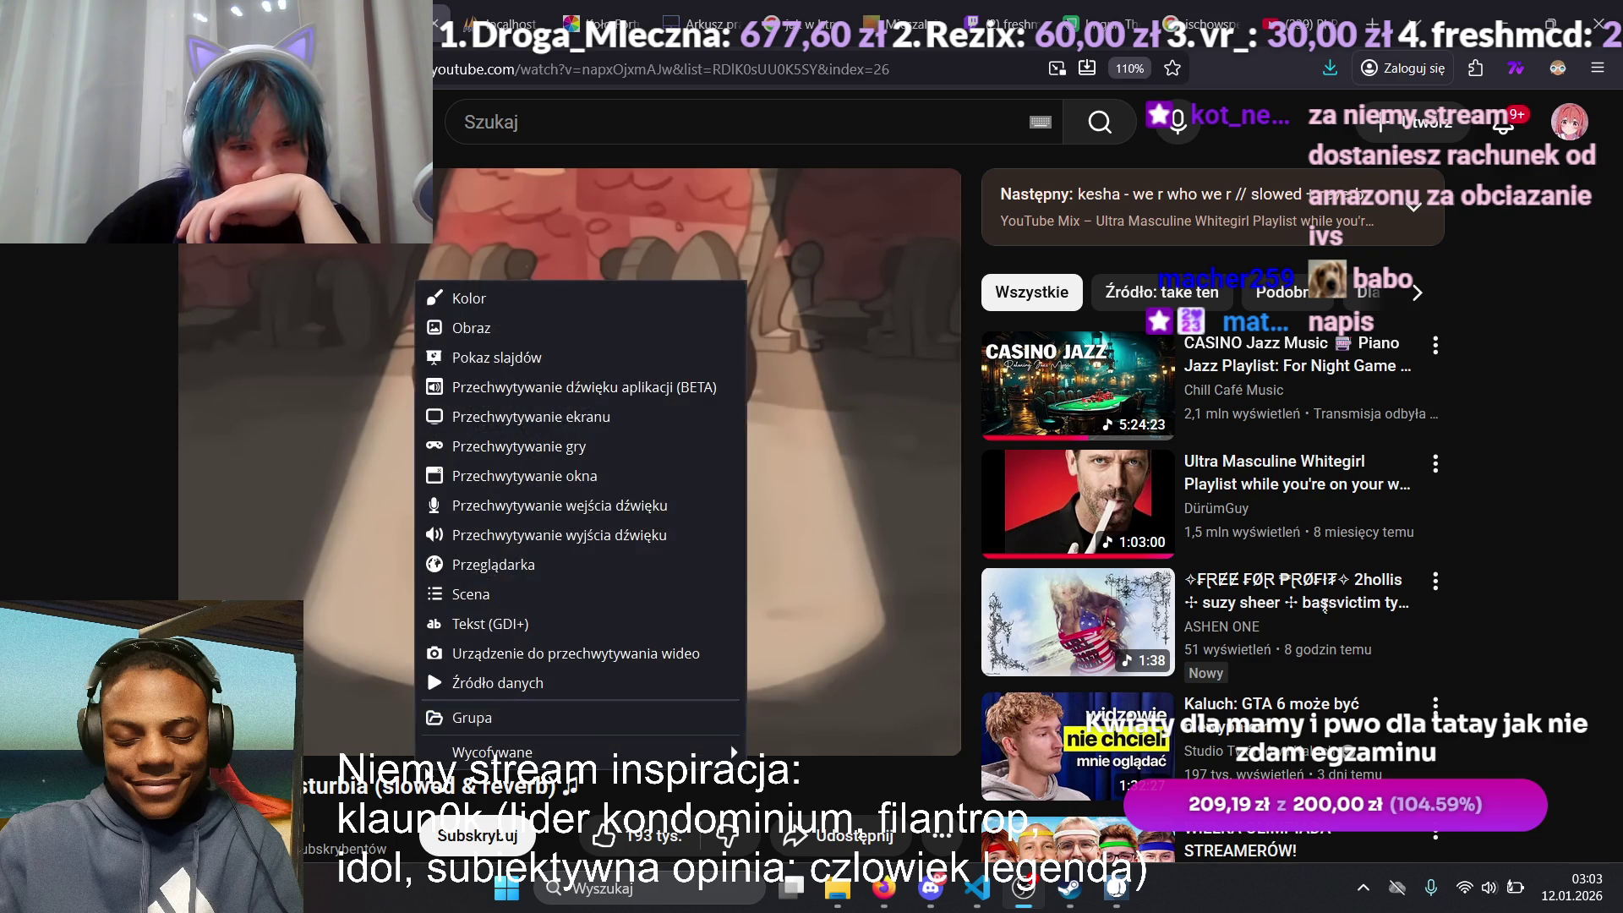
{"action": "left_click", "coordinate": [509, 624]}
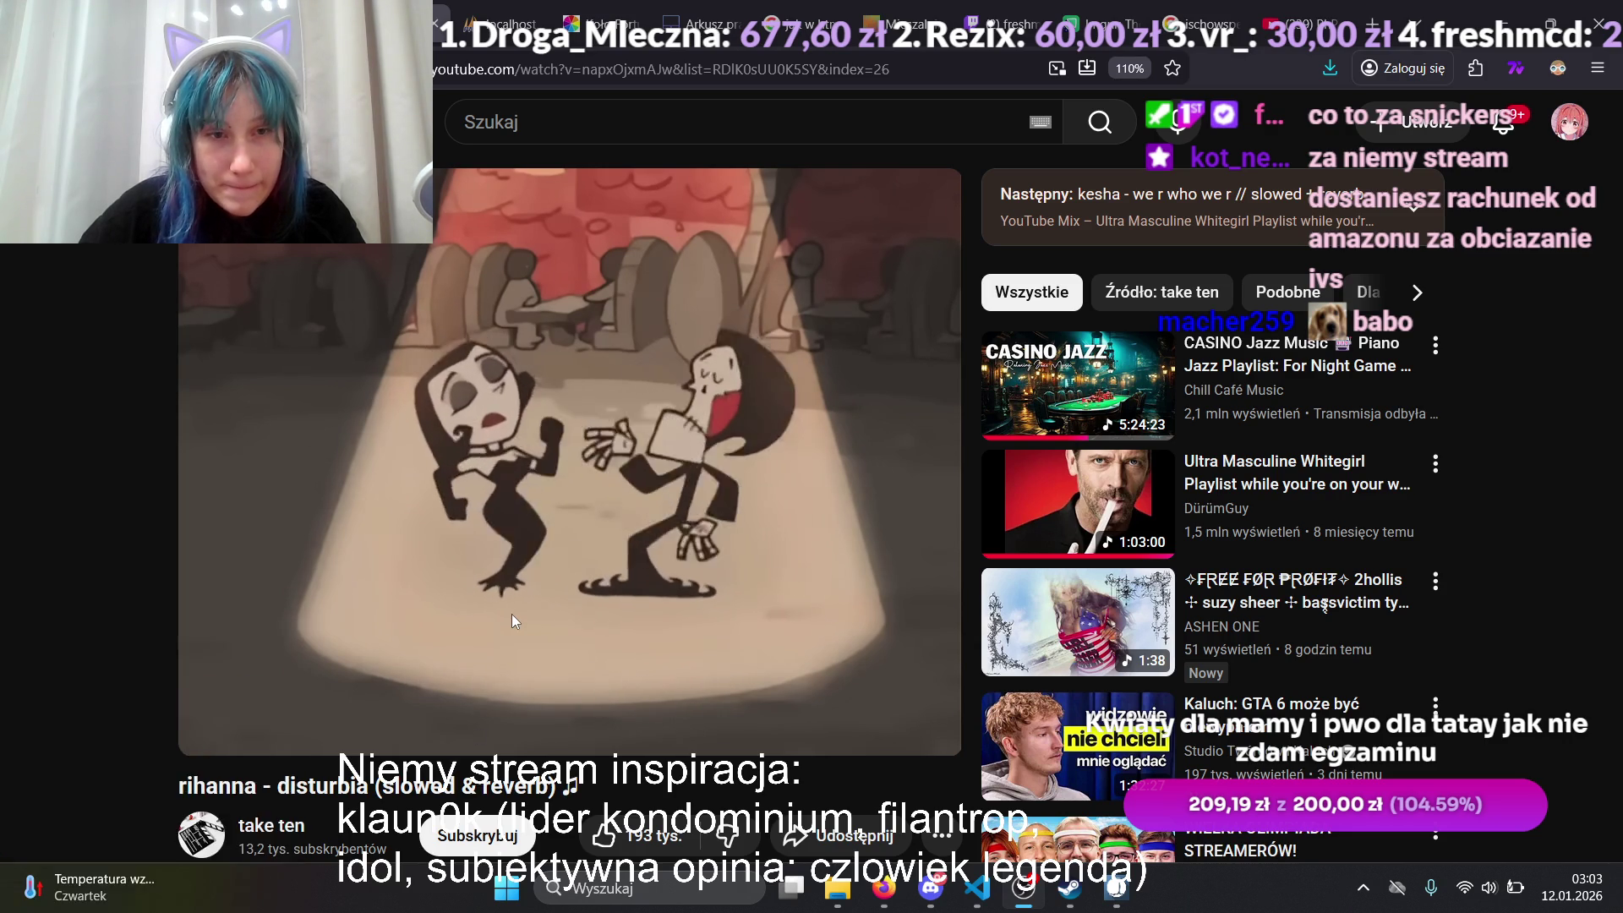
{"action": "right_click", "coordinate": [467, 751]}
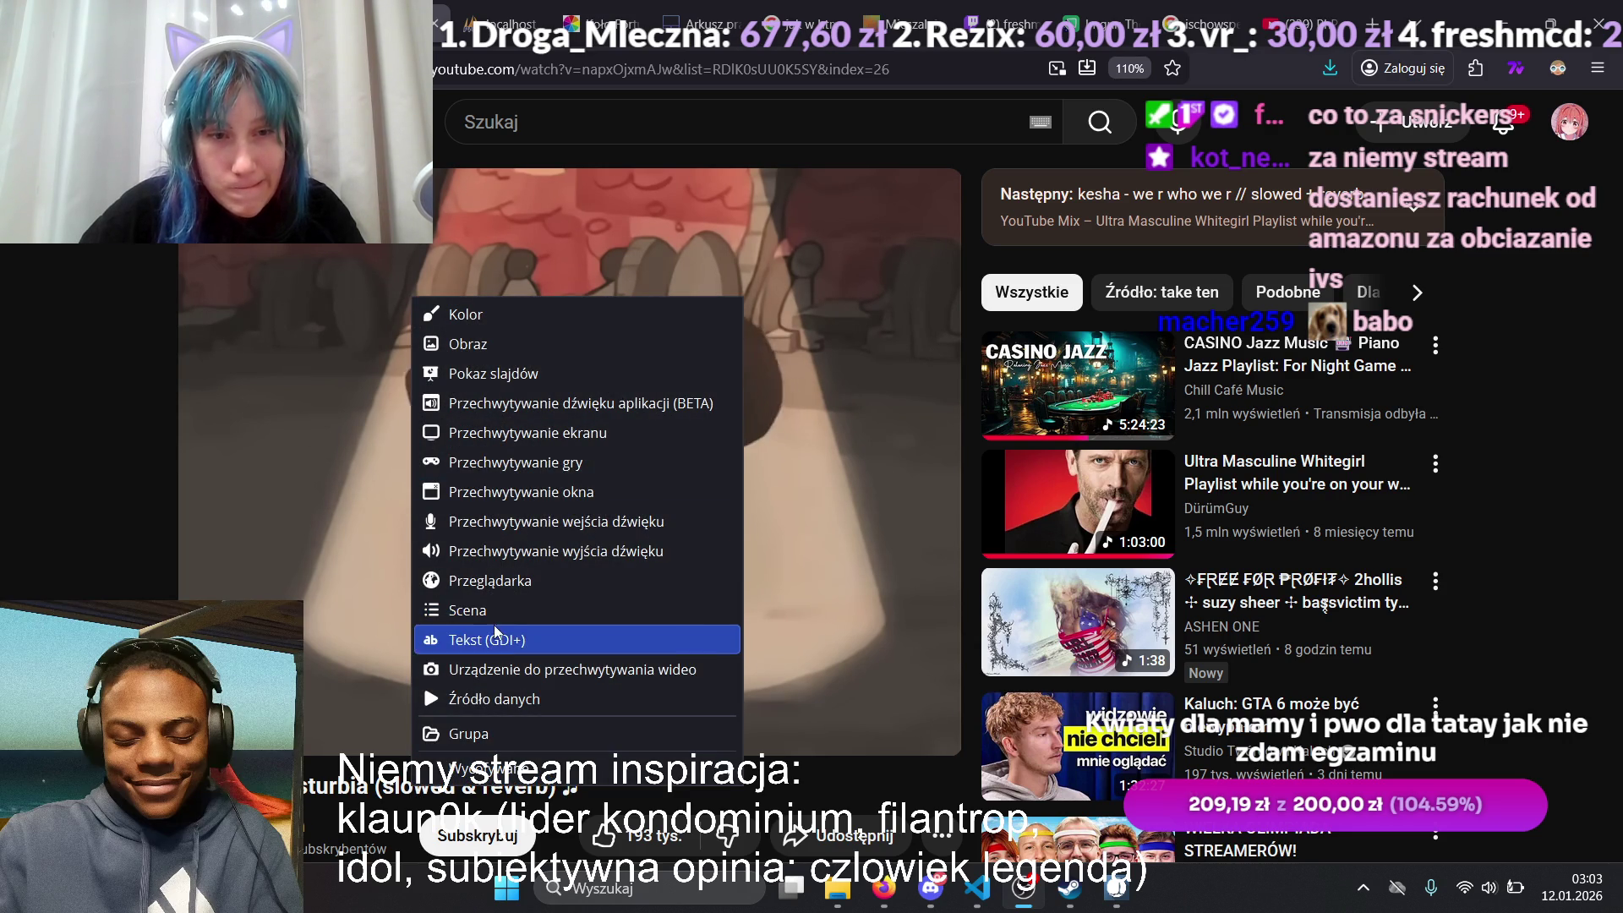
{"action": "left_click", "coordinate": [497, 639]}
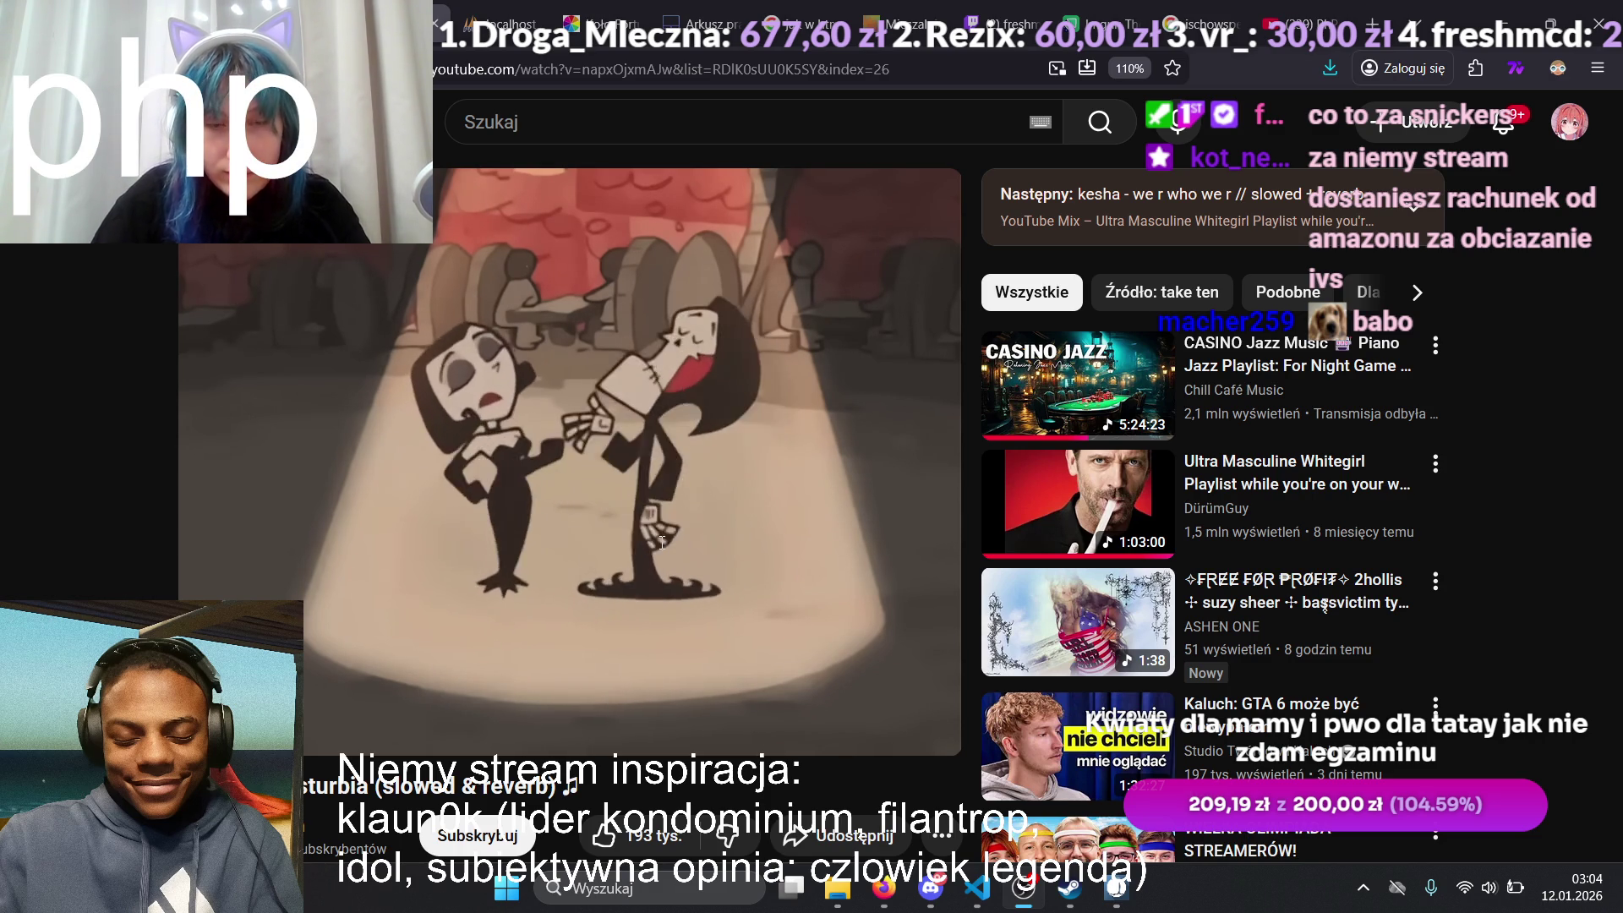
{"action": "key", "text": "alt+Tab"}
{"action": "left_click", "coordinate": [1041, 725]}
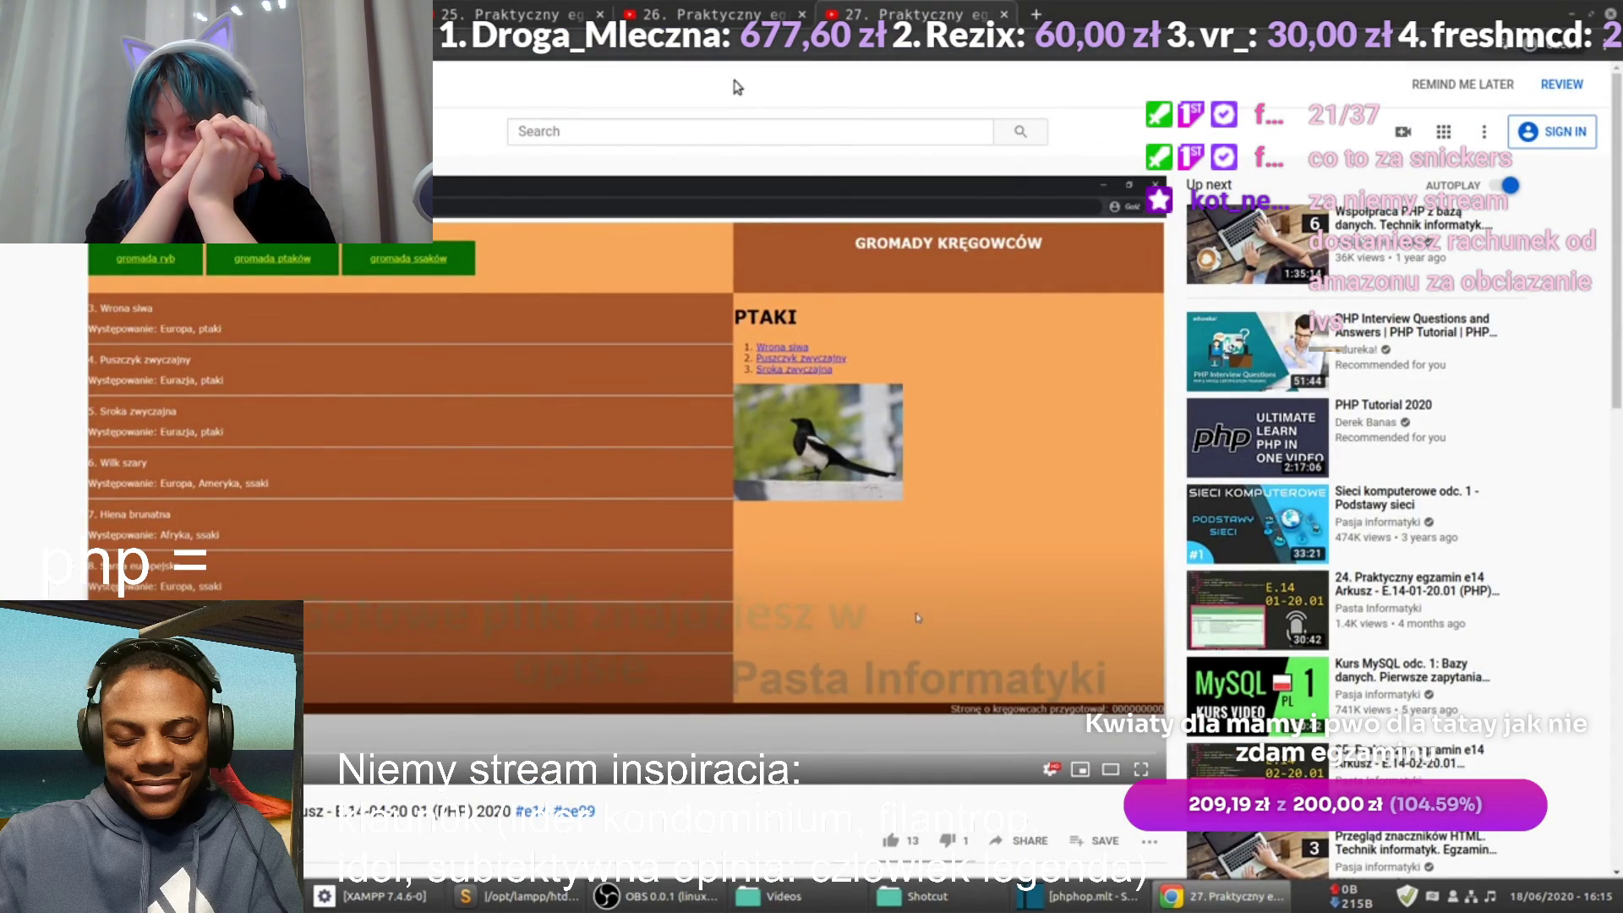
Step: Switch to the tab-26 exam tutorial and play it fullscreen at the egzamin project folder
{"action": "left_click", "coordinate": [708, 7]}
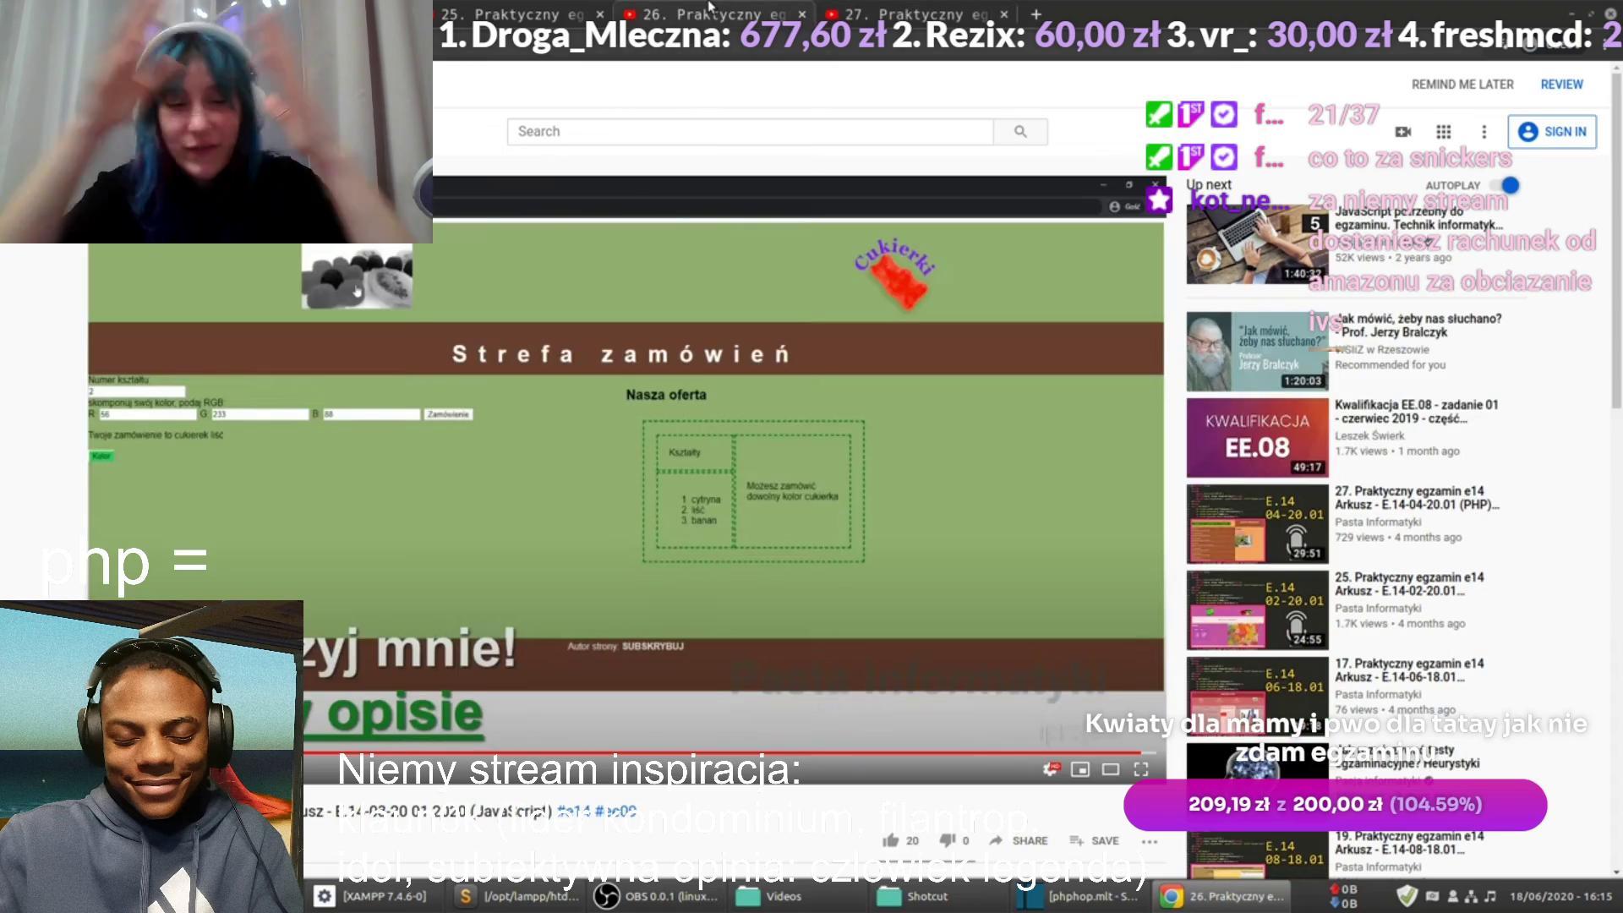
{"action": "left_click", "coordinate": [770, 263]}
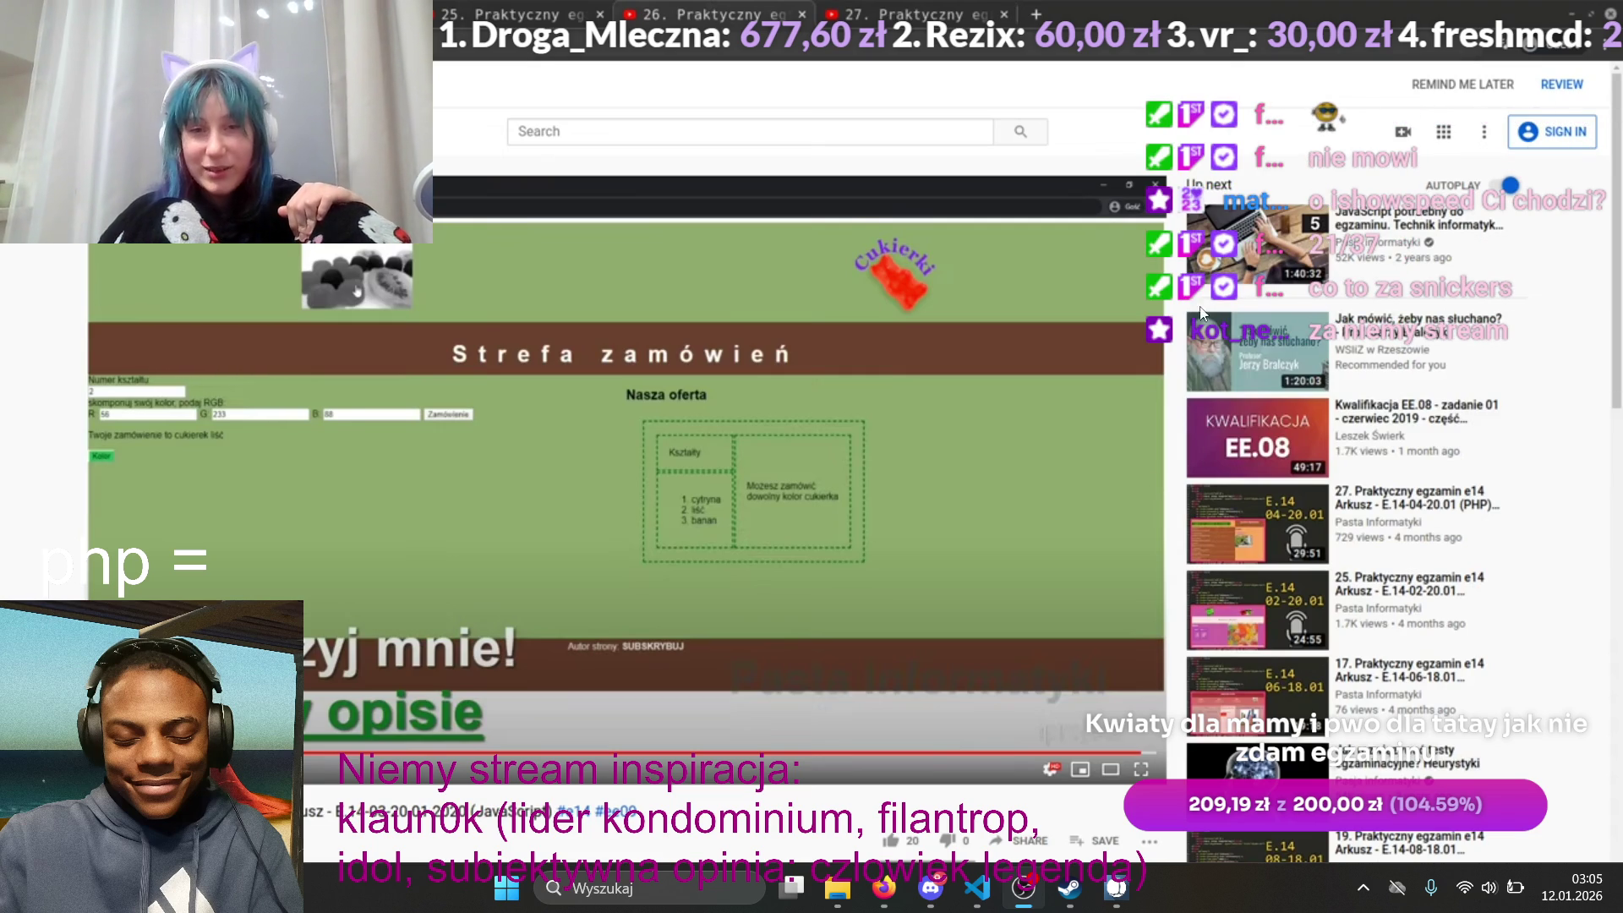
{"action": "double_click", "coordinate": [658, 422]}
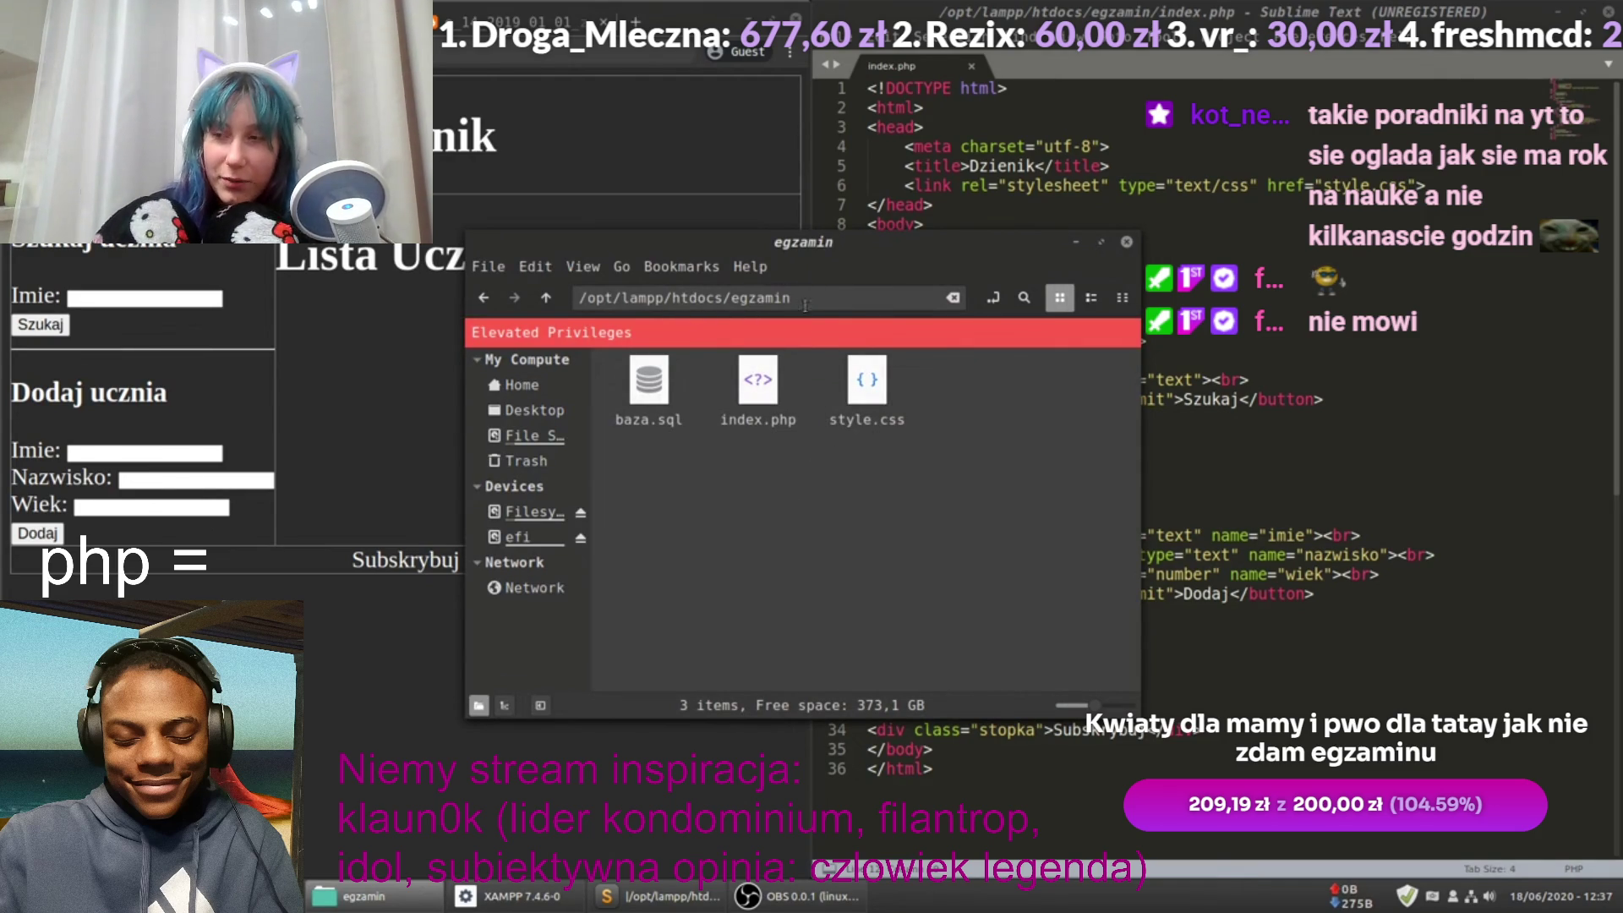
Step: Seek the tutorial forward toward the index.php Szukaj ucznia and Dodaj ucznia form code
{"action": "left_click_drag", "start_coordinate": [791, 297], "coordinate": [737, 302]}
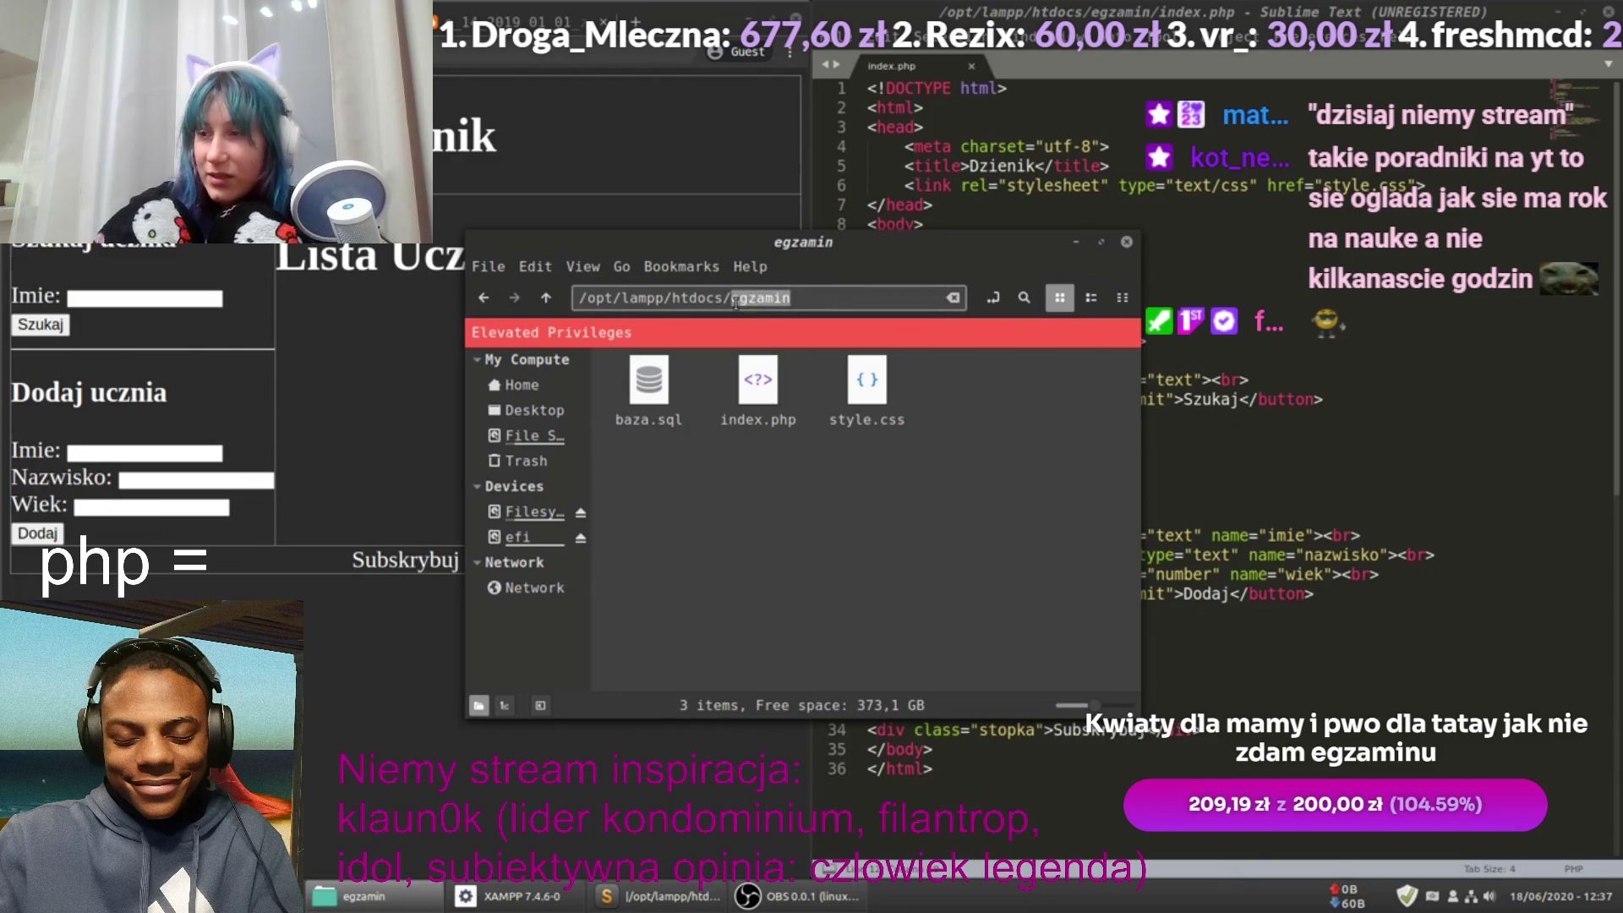
{"action": "left_click", "coordinate": [810, 300]}
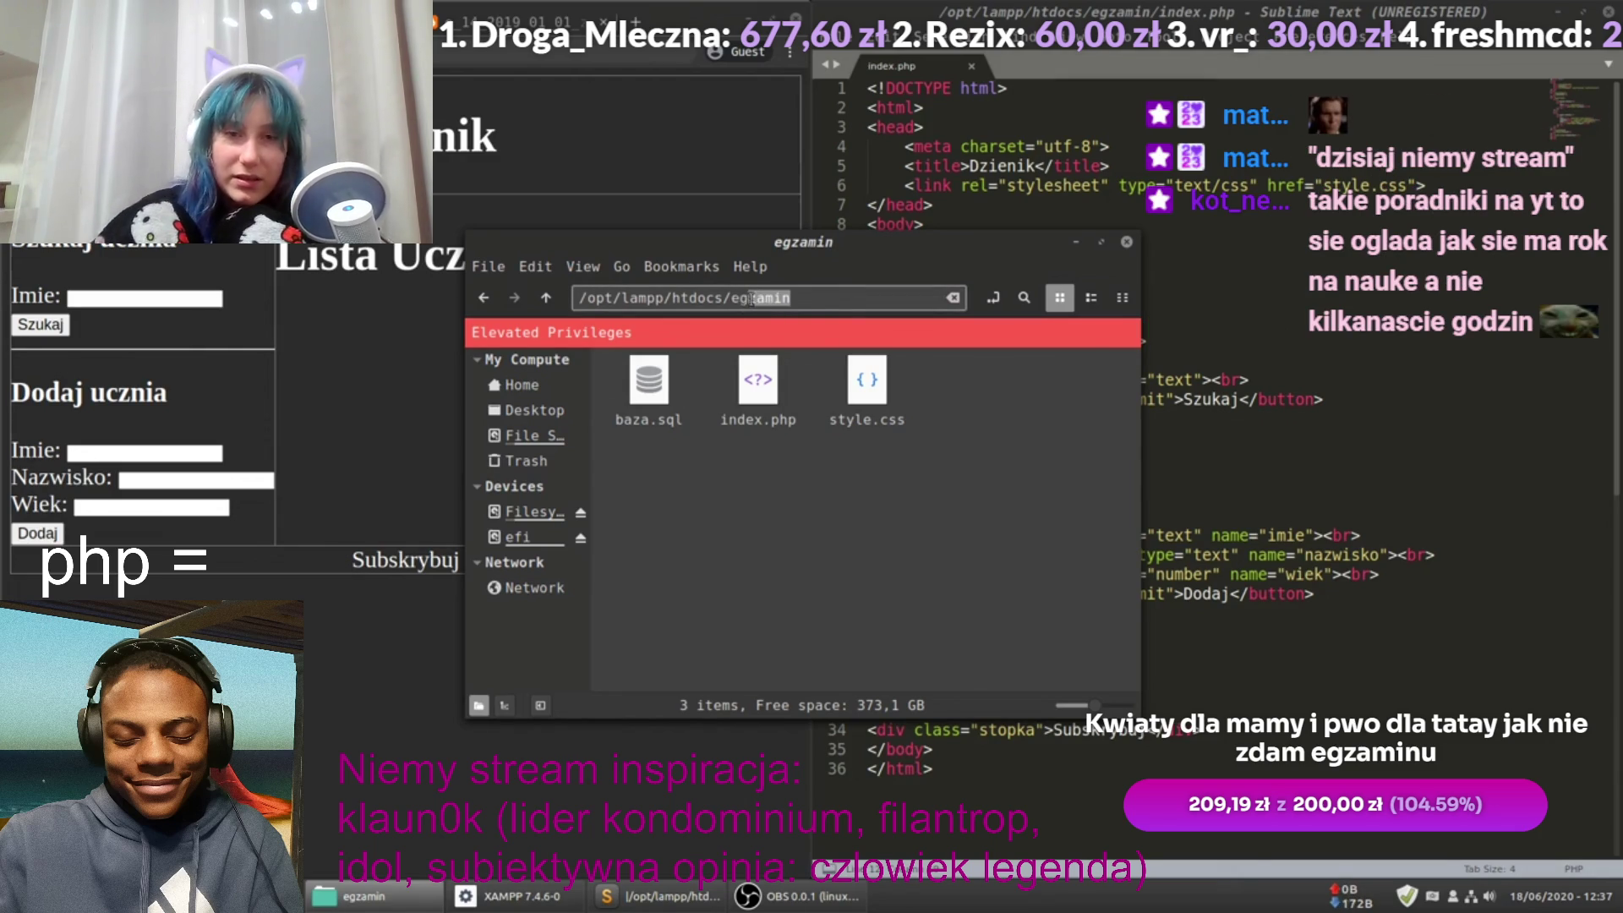
{"action": "mouse_move", "coordinate": [612, 605]}
{"action": "key", "text": "l"}
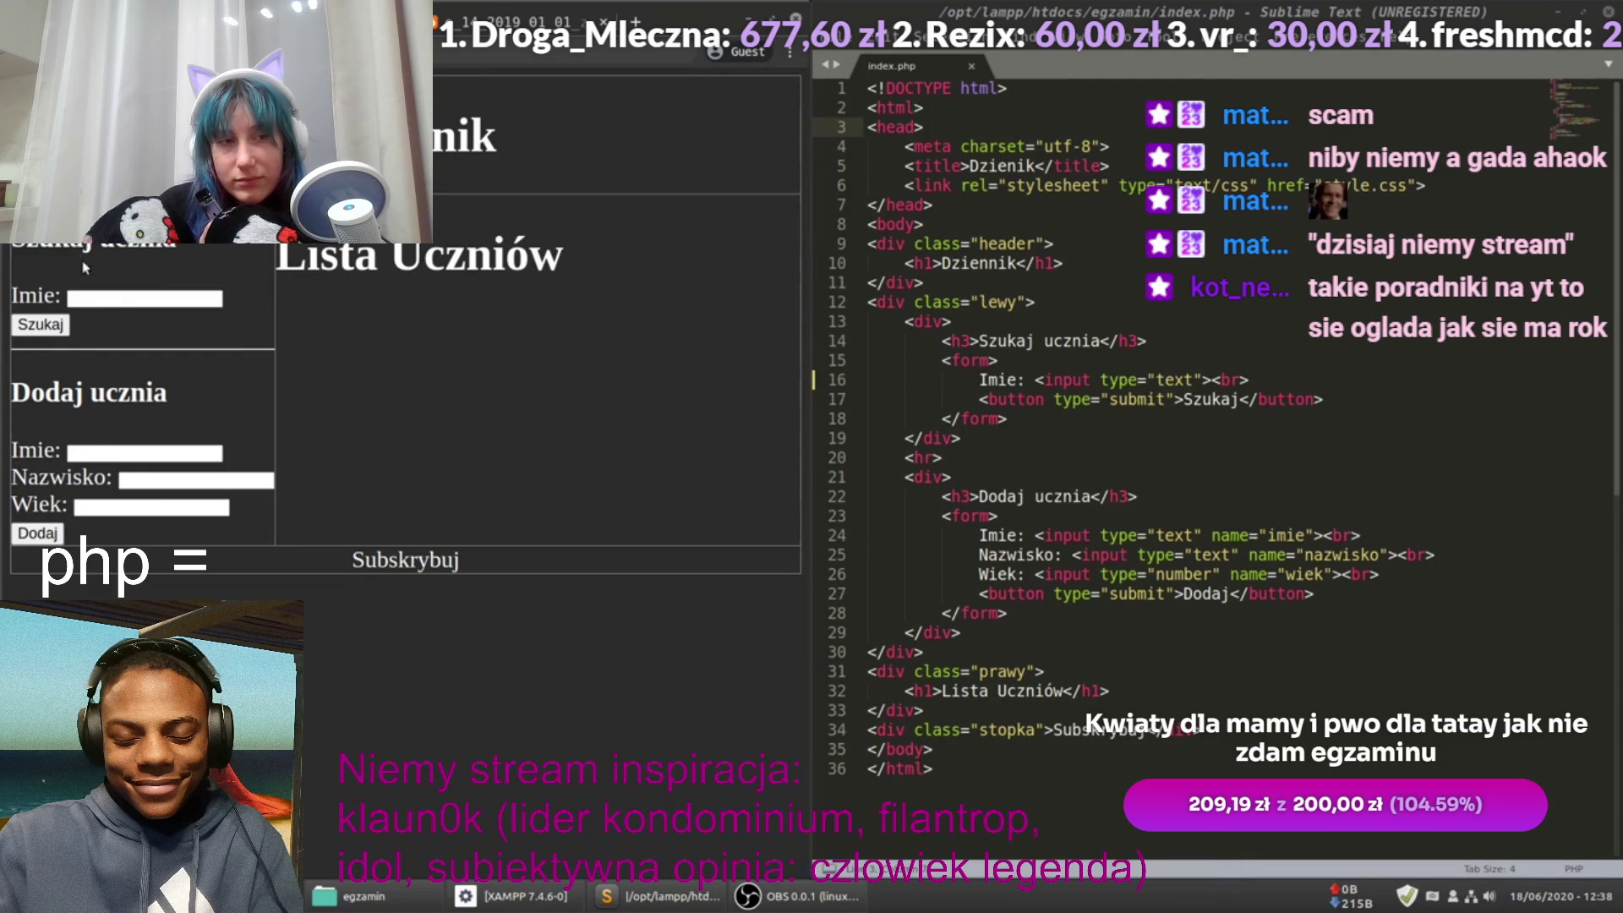
{"action": "left_click_drag", "start_coordinate": [1092, 412], "coordinate": [1006, 360]}
{"action": "left_click", "coordinate": [139, 295]}
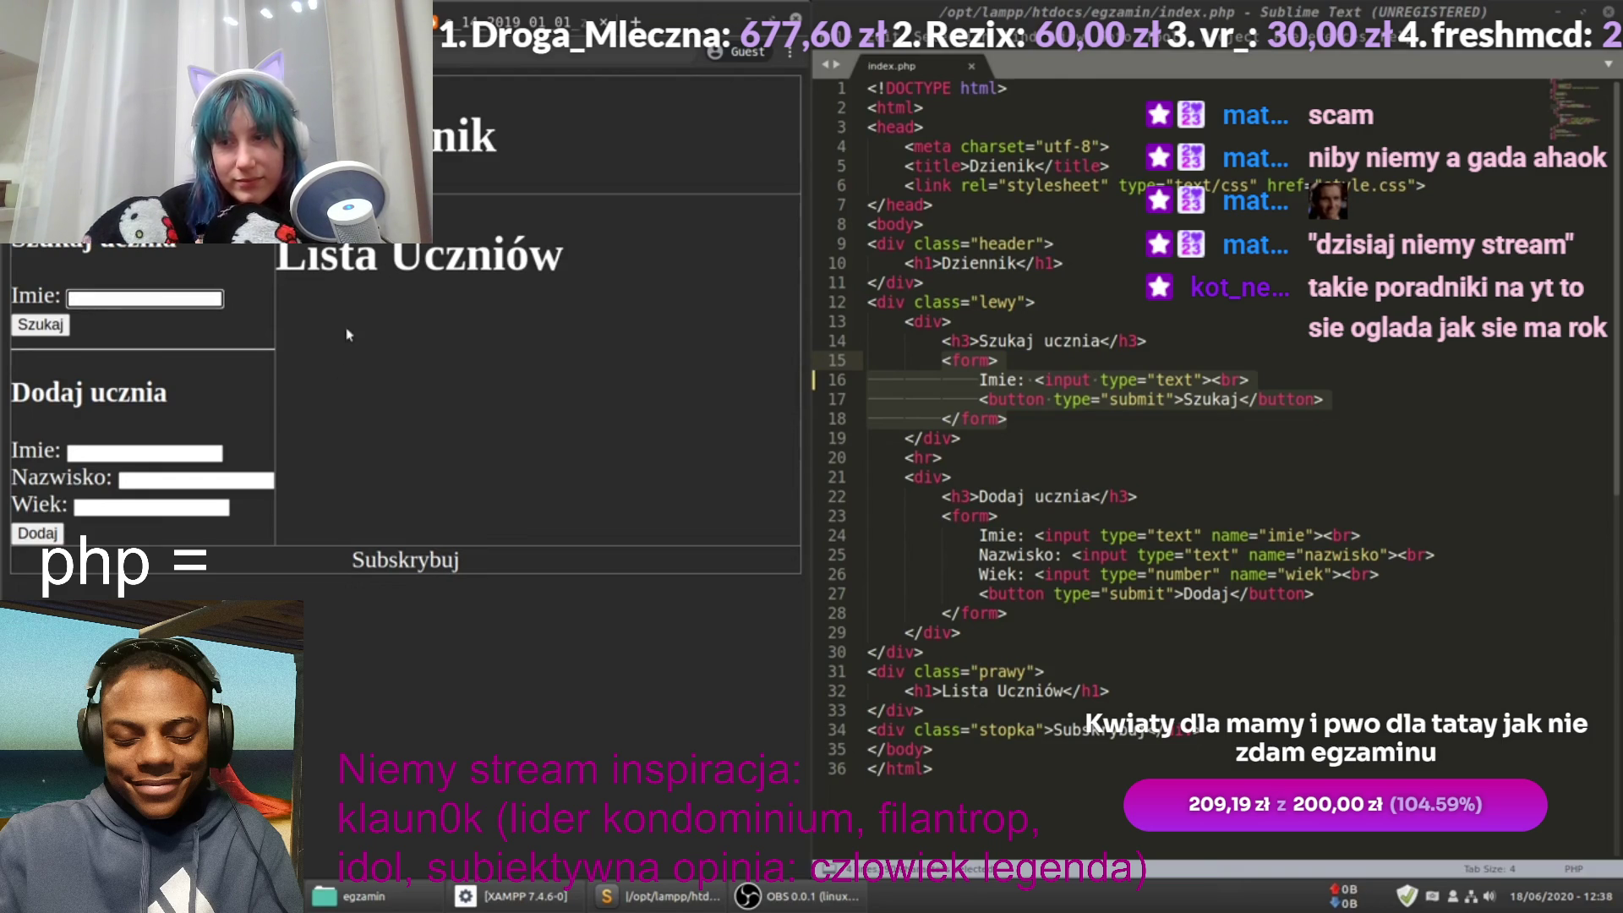
{"action": "left_click", "coordinate": [26, 391]}
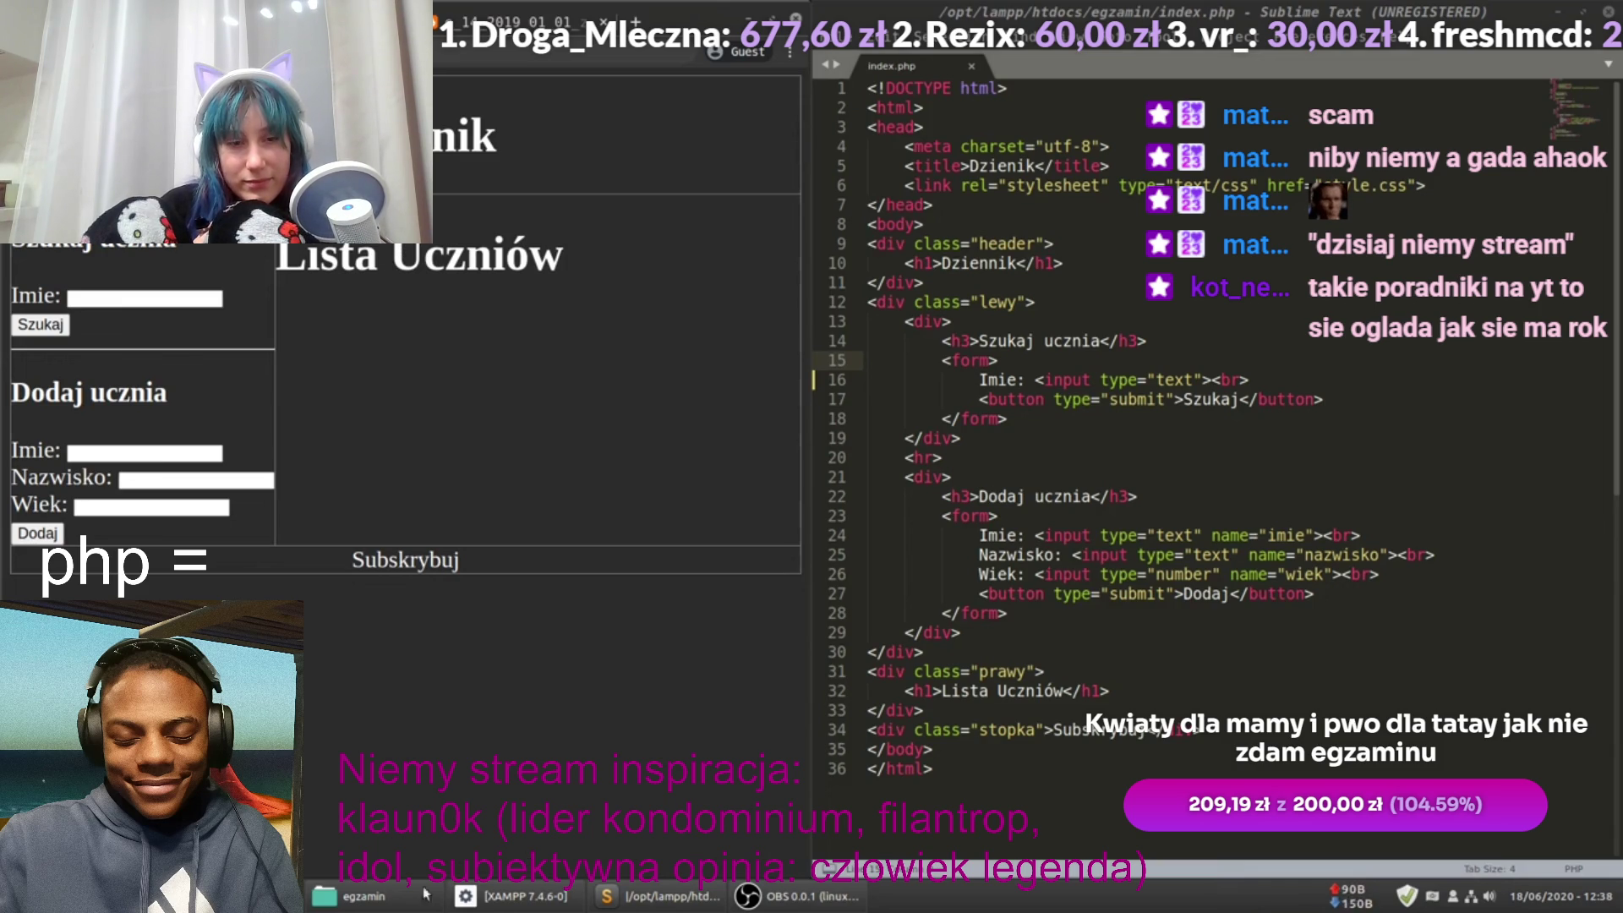
{"action": "left_click", "coordinate": [370, 893]}
Step: Skip the tutorial ahead past the phpMyAdmin database list toward the search-form test
{"action": "double_click", "coordinate": [649, 385]}
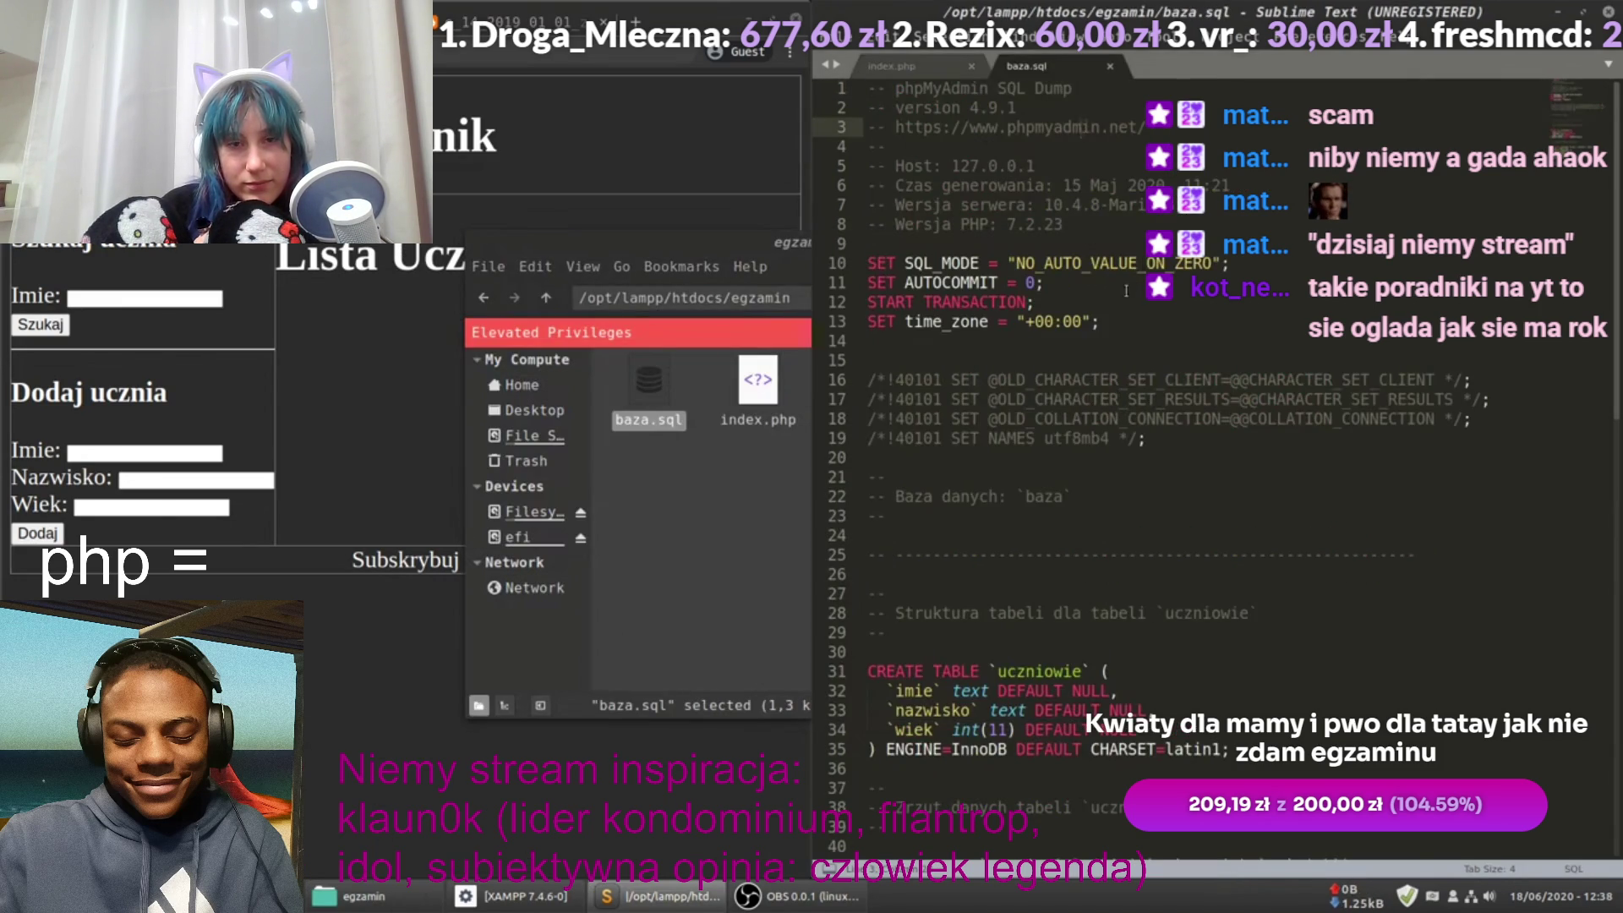
{"action": "key", "text": "alt+Tab"}
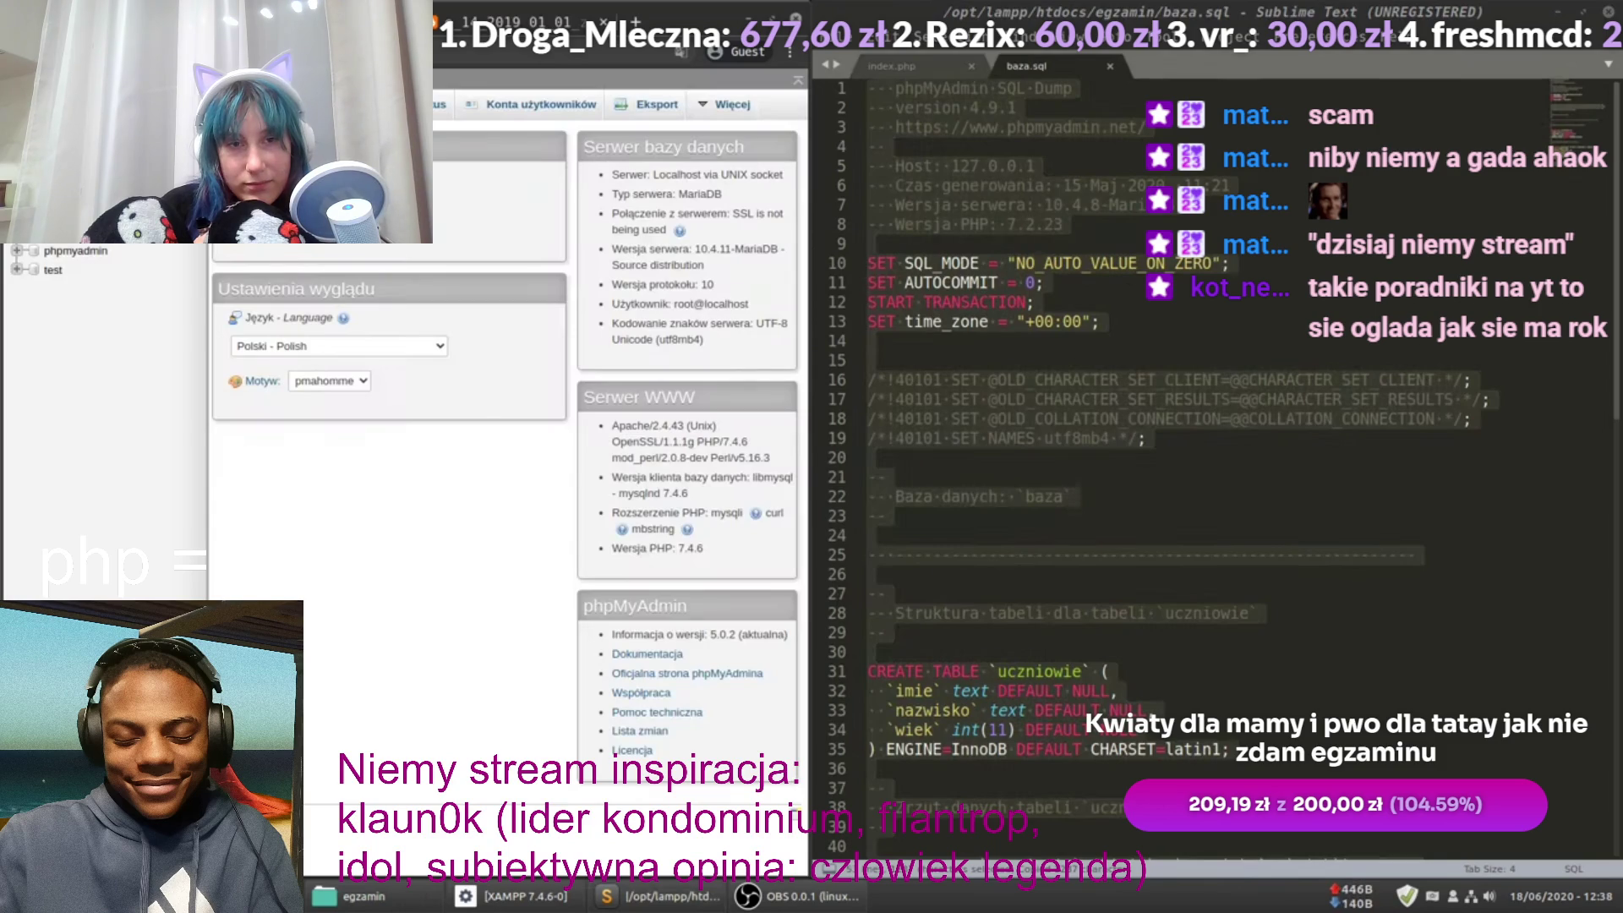
{"action": "key", "text": "ctrl+plus"}
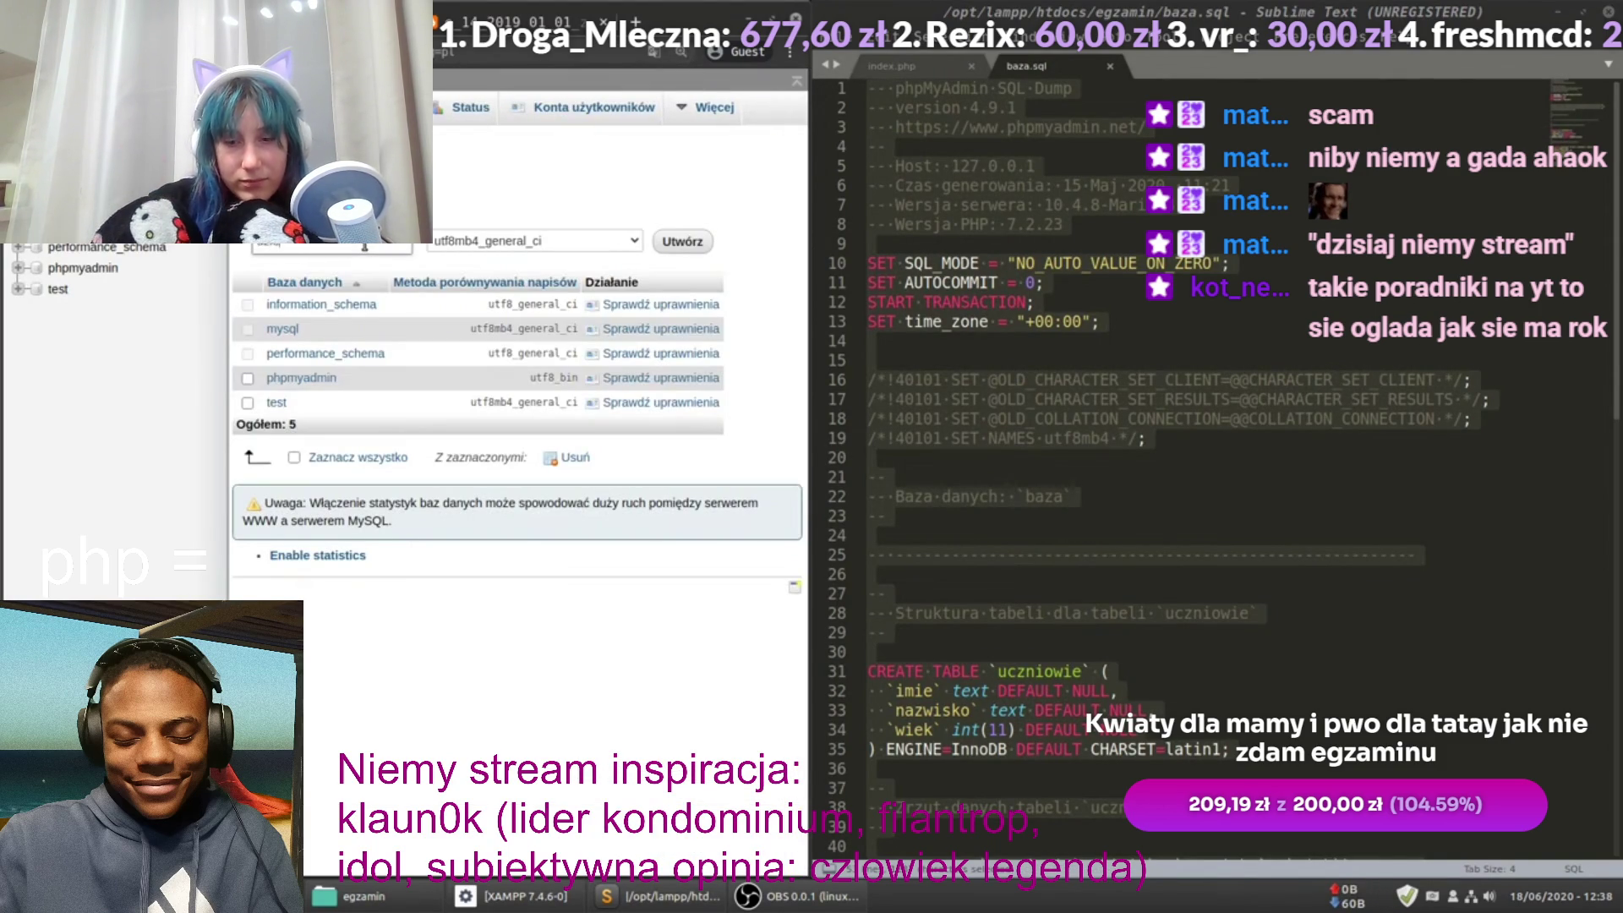
{"action": "key", "text": "Right"}
{"action": "key", "text": "Right"}
{"action": "key", "text": "Right"}
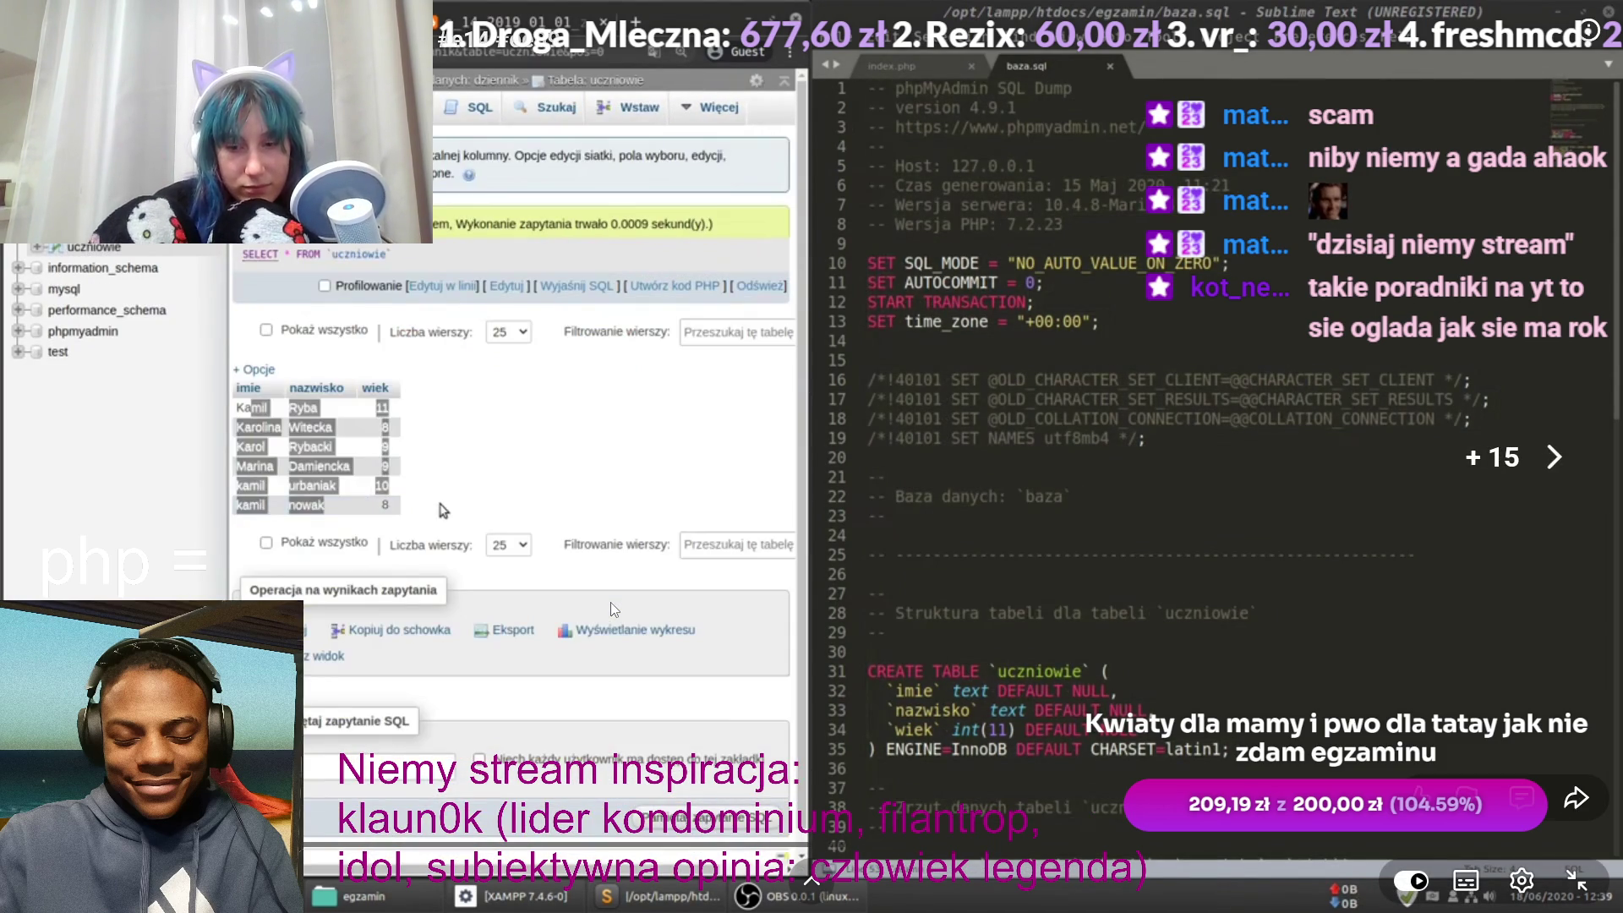
{"action": "key", "text": "Right"}
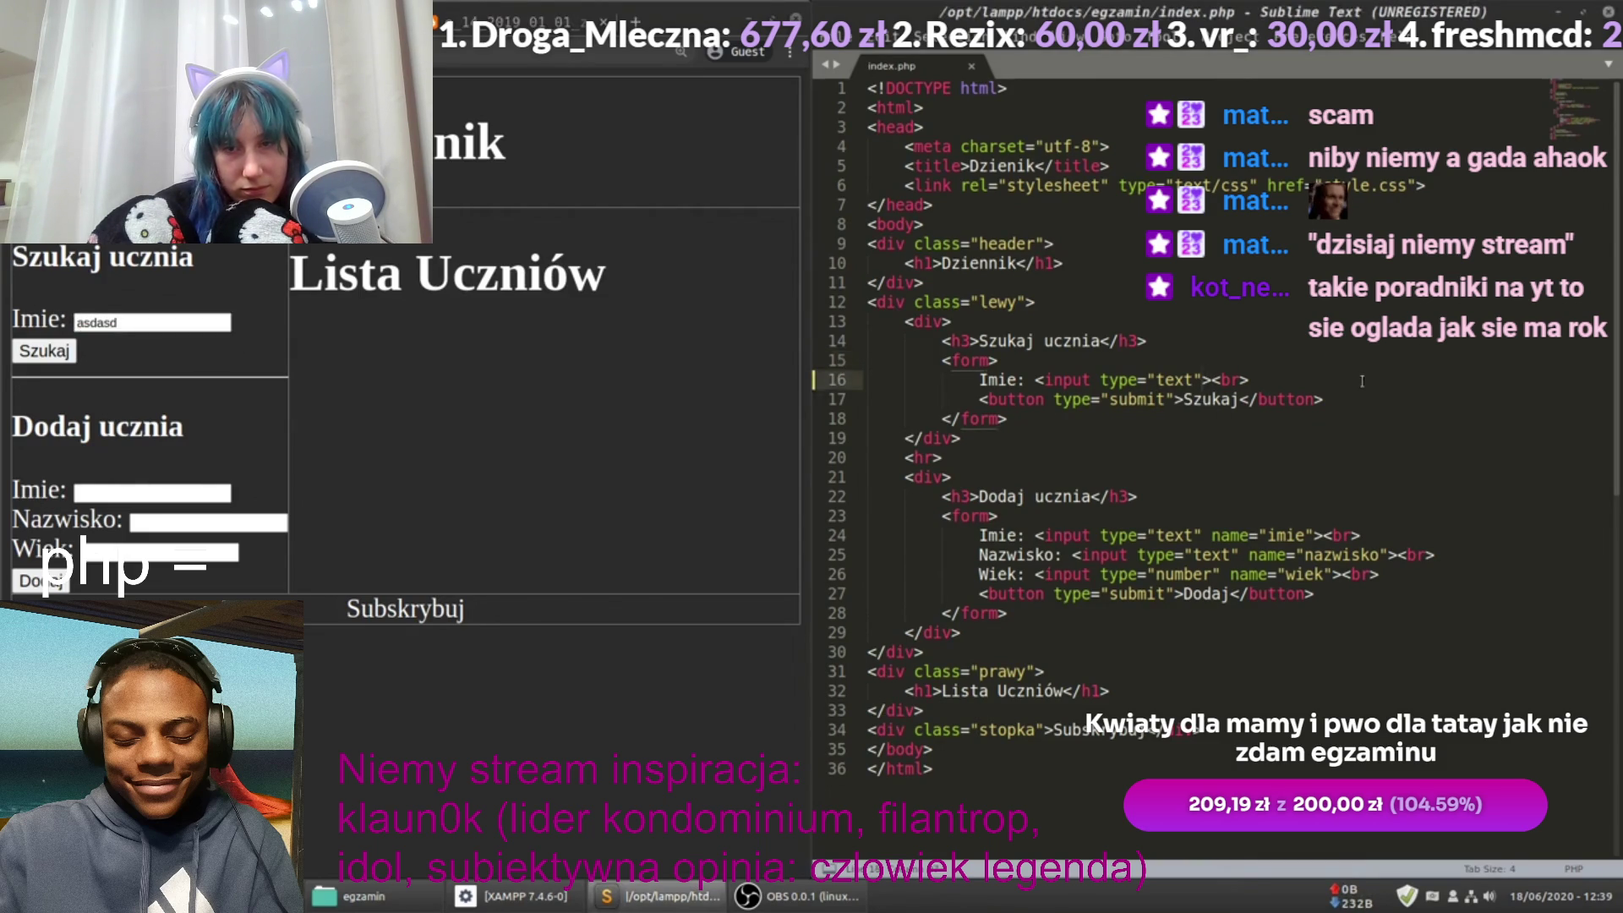
Step: Seek the tutorial back to line 16 and give the search input name="imie"
{"action": "key", "text": "Right"}
{"action": "key", "text": "Right"}
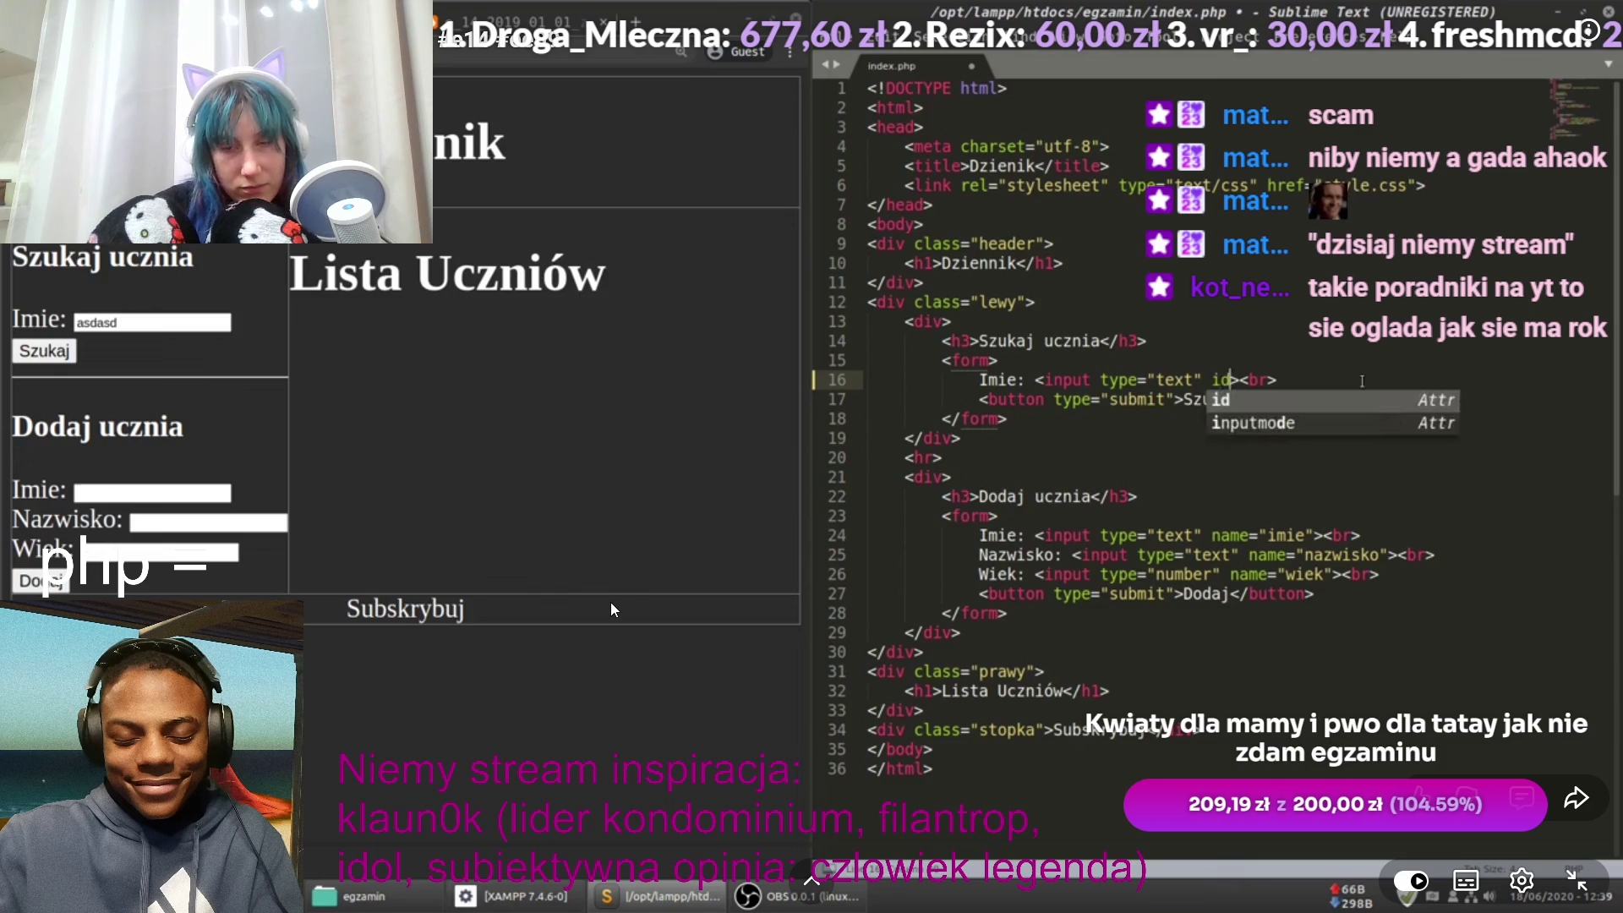
{"action": "key", "text": "Left"}
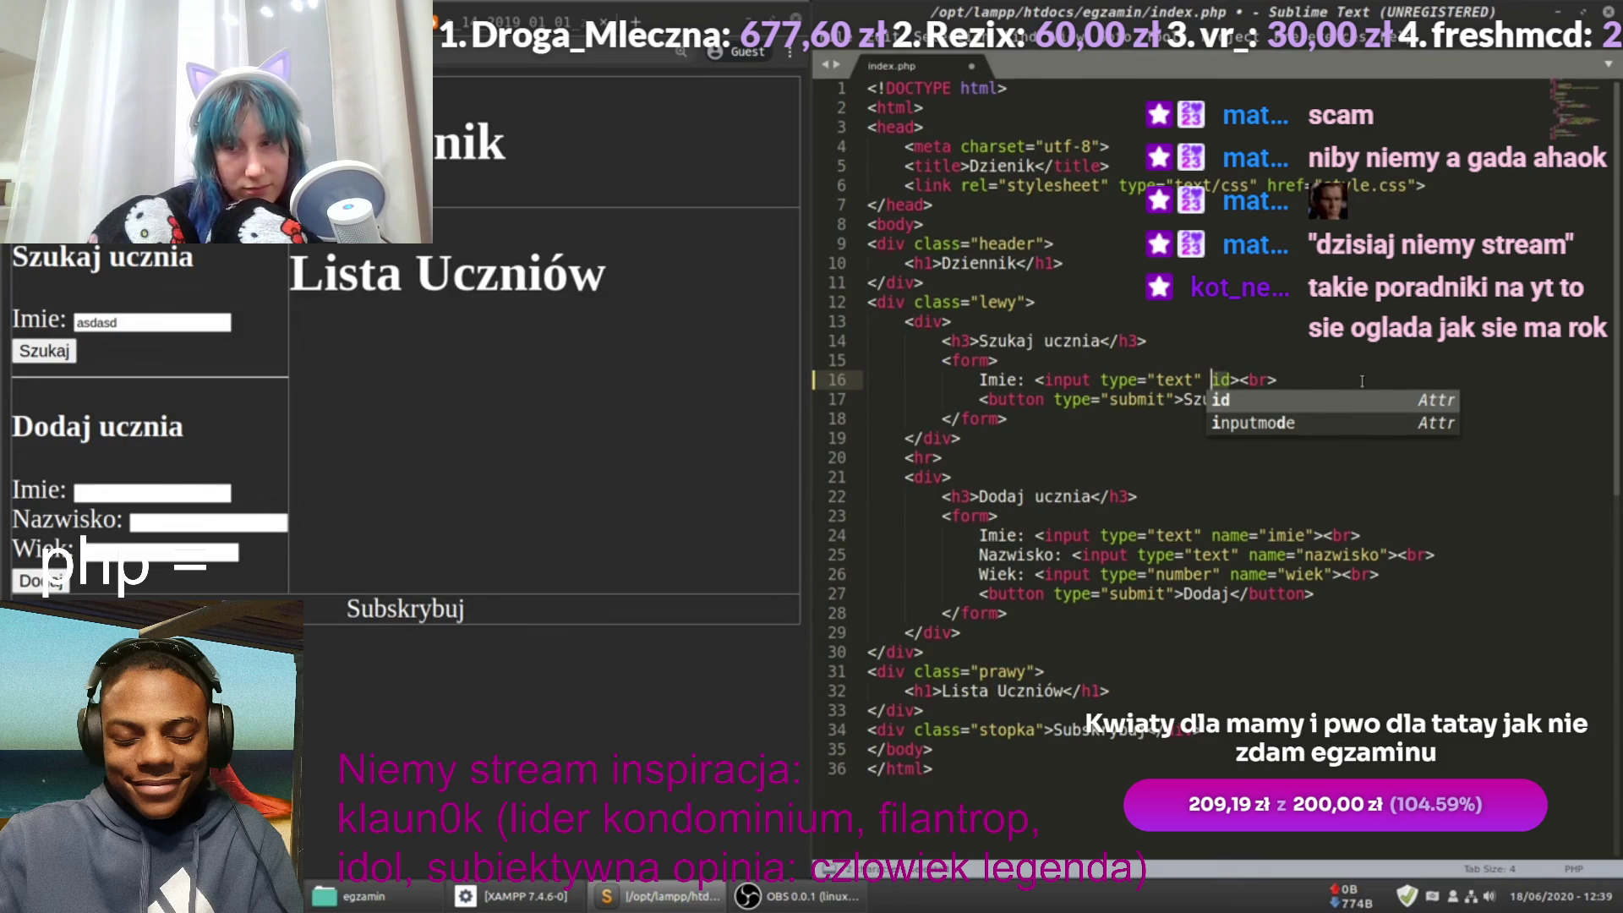
{"action": "type", "text": "name"}
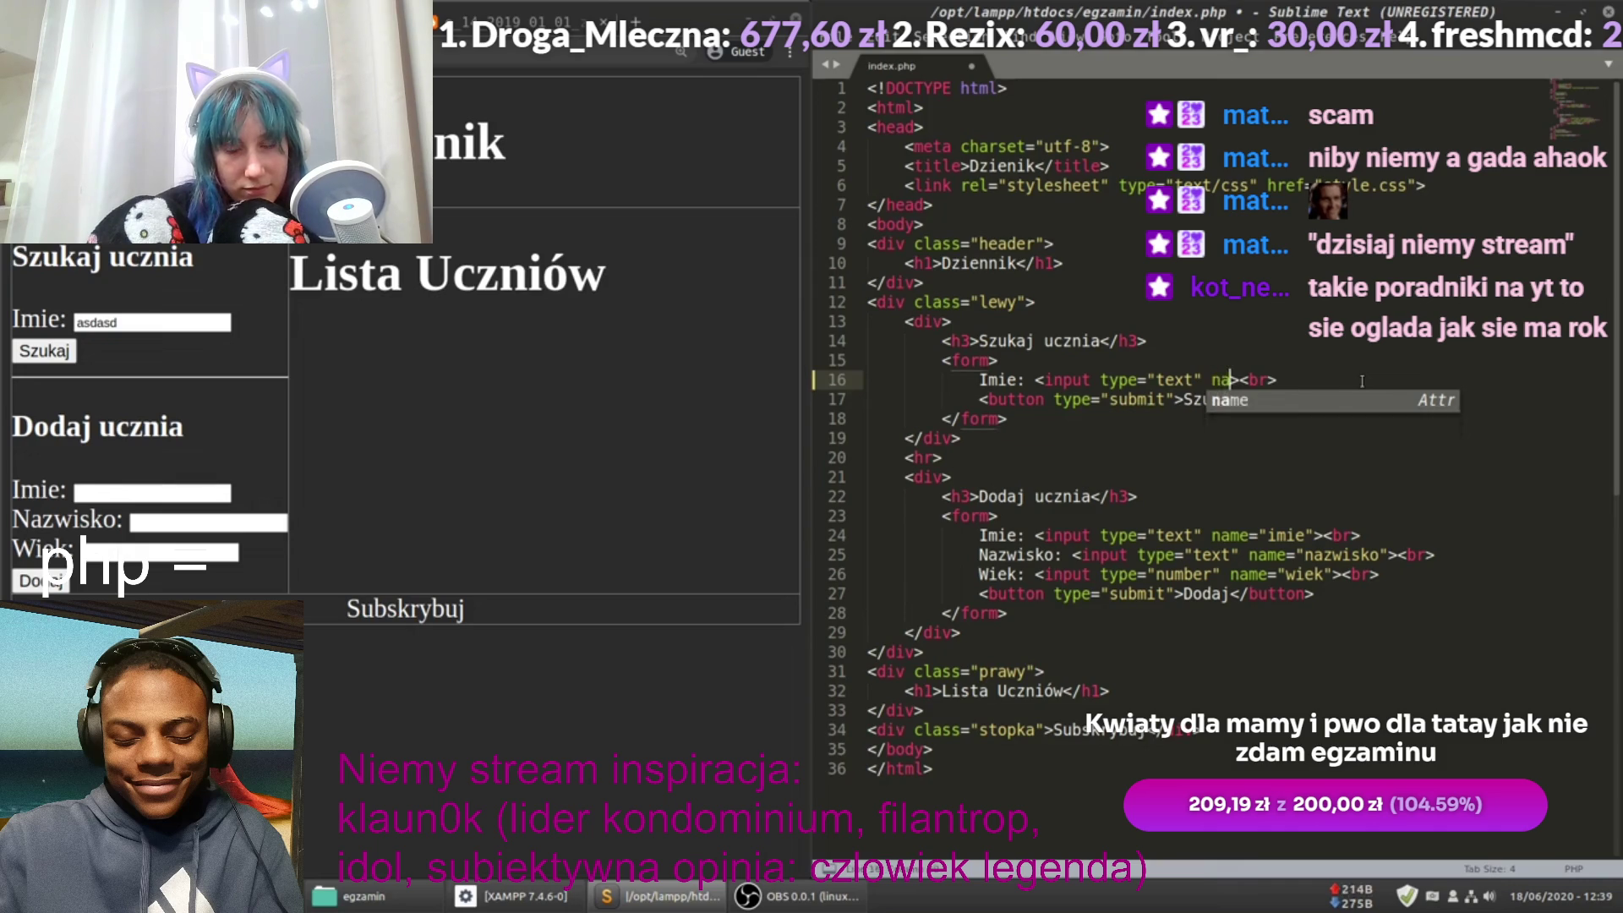
{"action": "key", "text": "Return"}
{"action": "key", "text": "Left"}
{"action": "key", "text": "Left"}
{"action": "key", "text": "Left"}
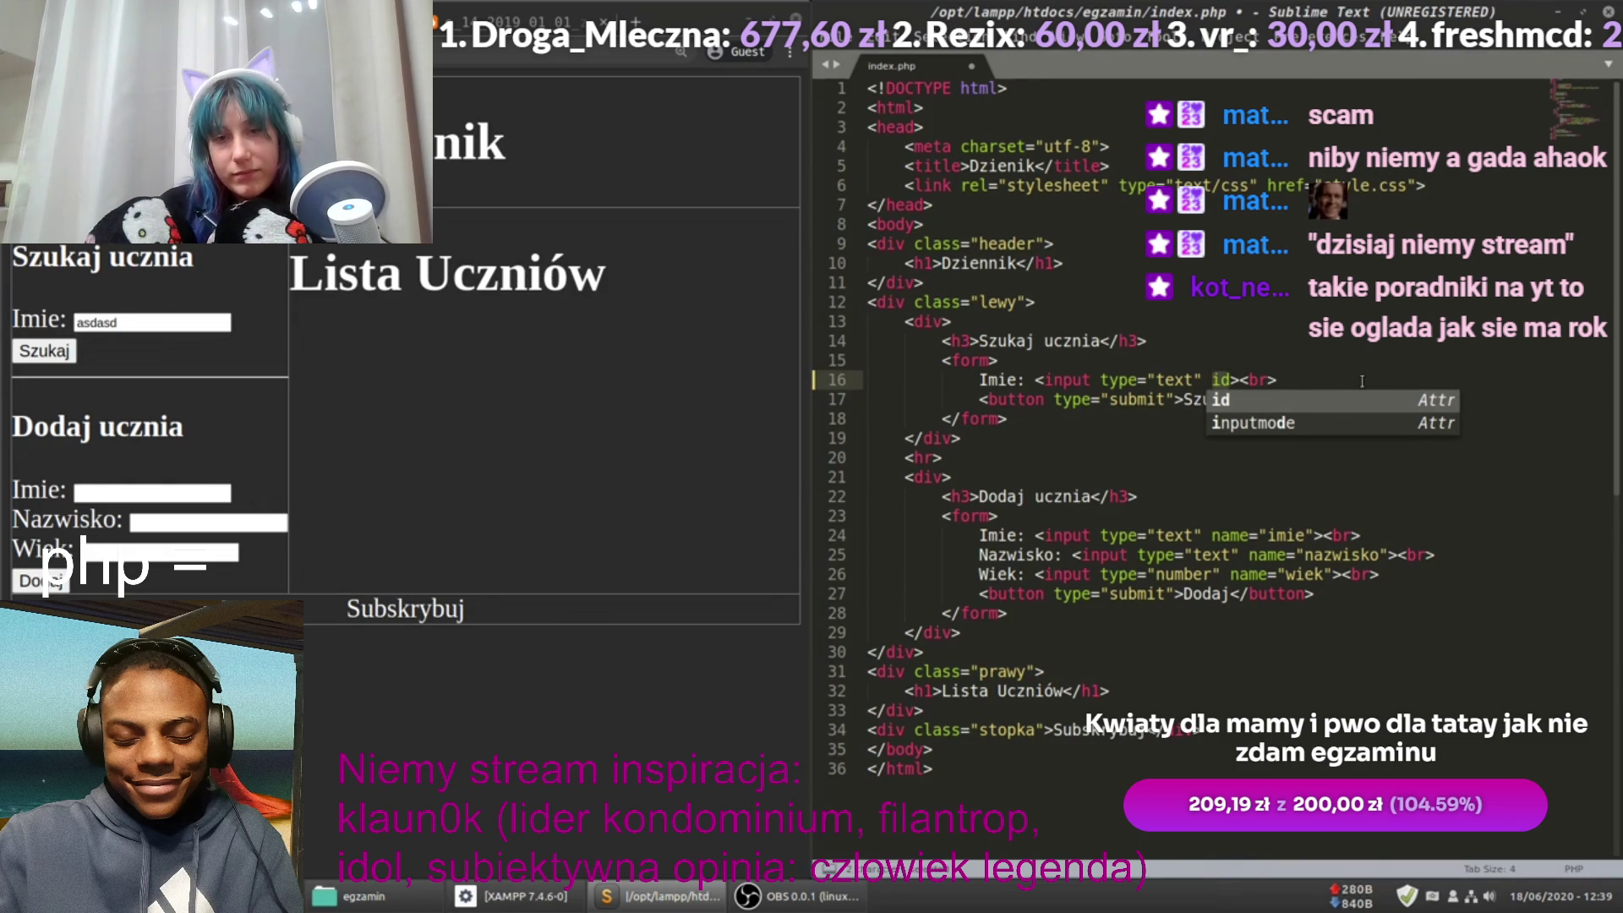
{"action": "type", "text": "name"}
{"action": "key", "text": "Return"}
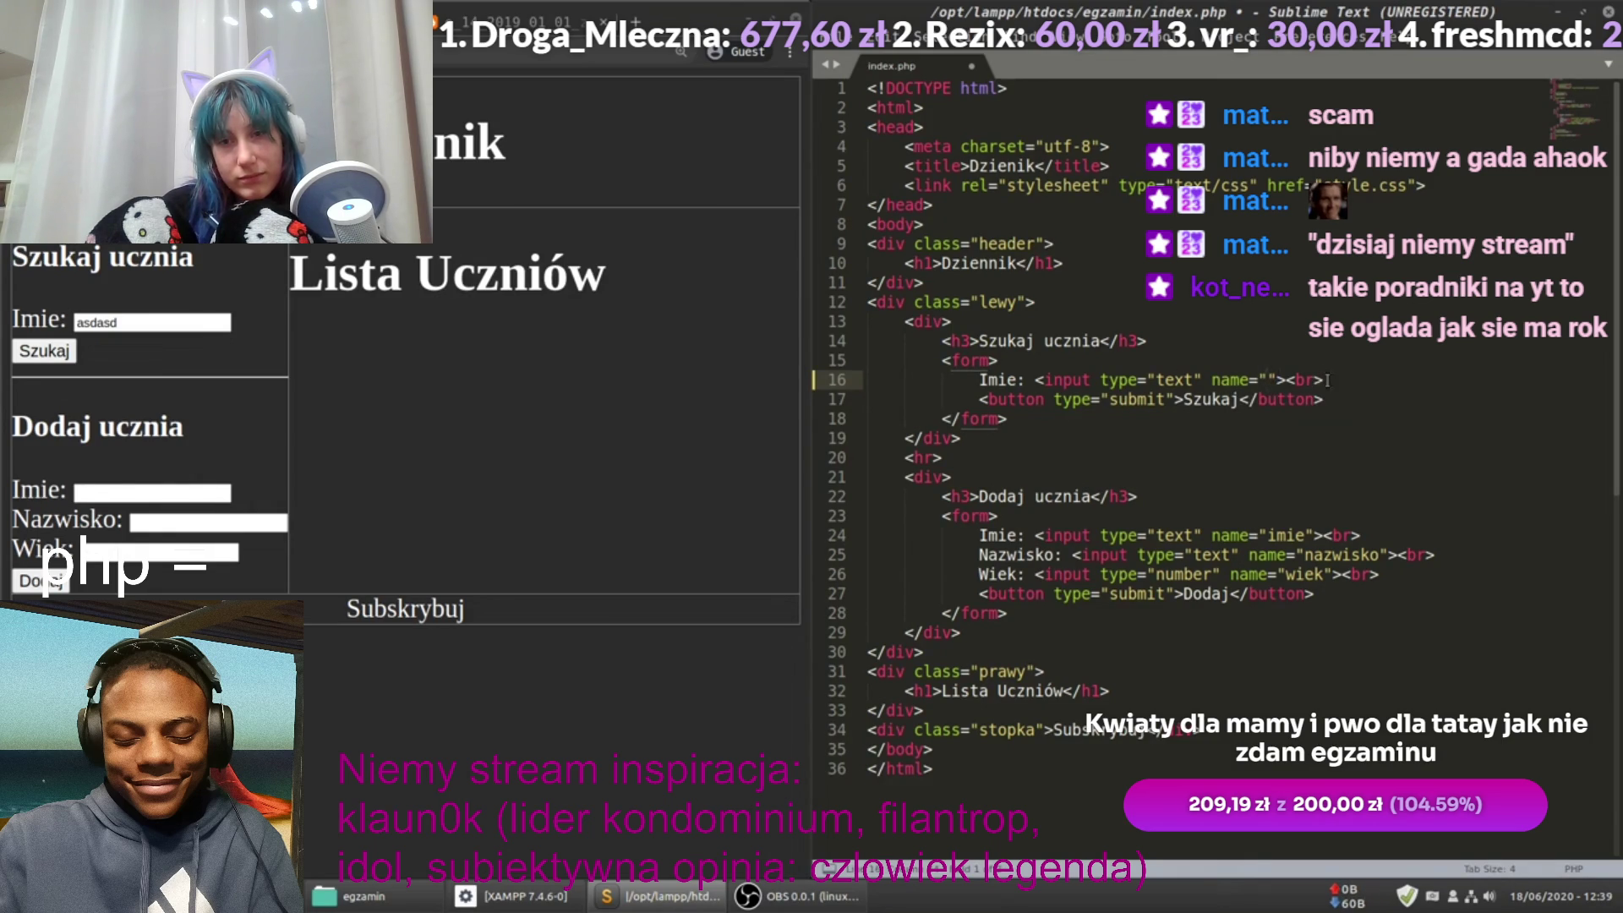
{"action": "type", "text": "imie"}
{"action": "double_click", "coordinate": [1287, 379]}
{"action": "left_click", "coordinate": [1216, 380]}
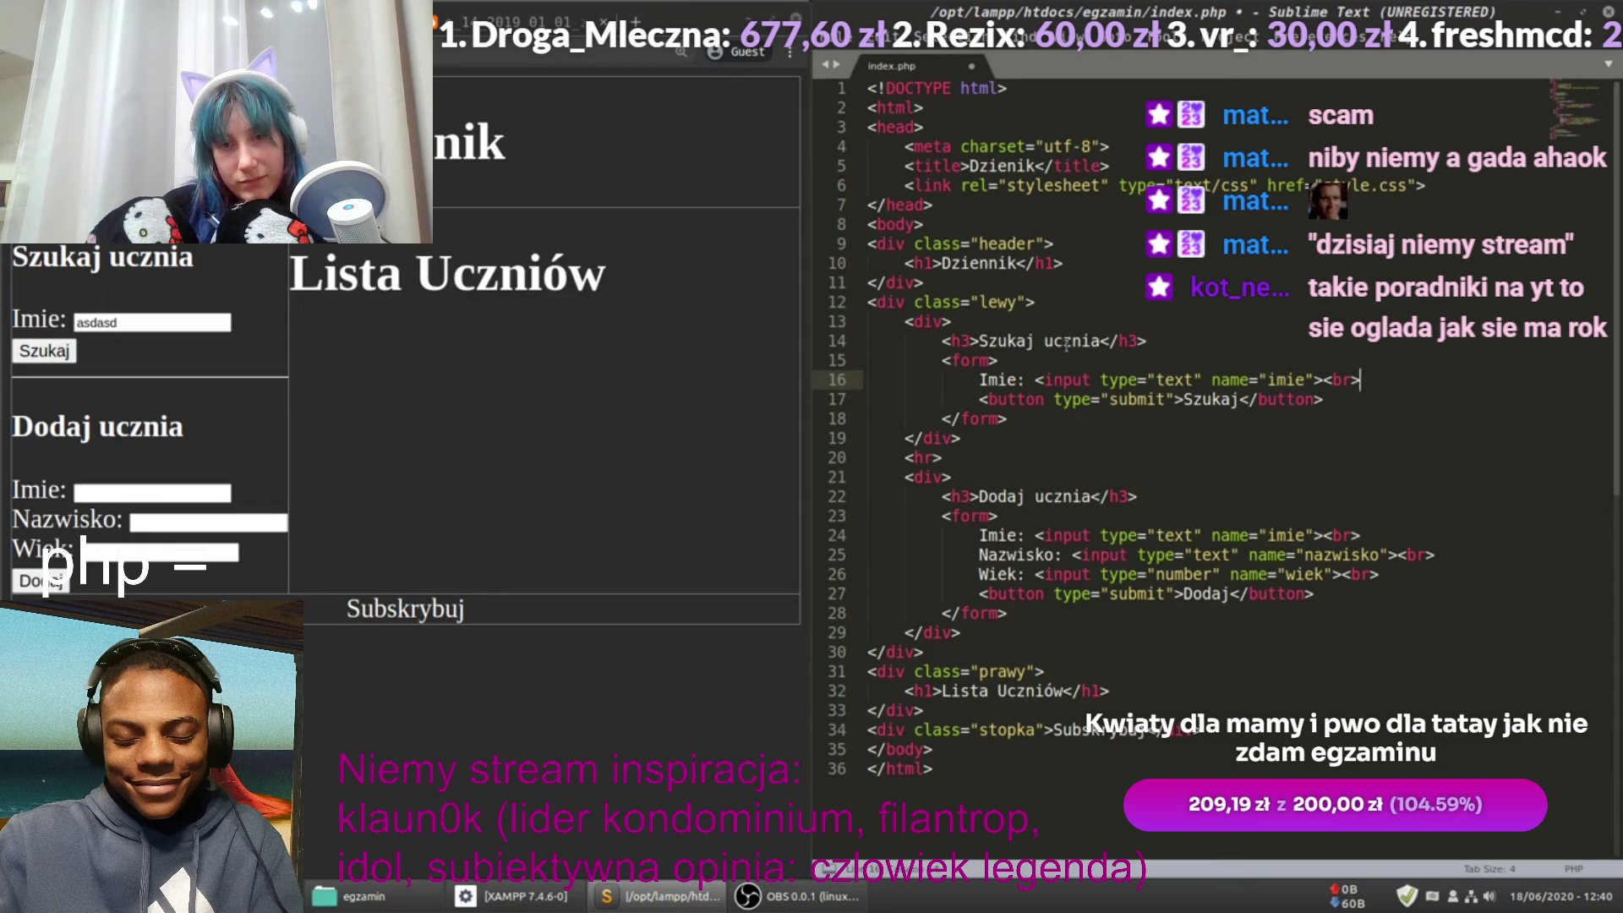
{"action": "left_click", "coordinate": [1010, 355]}
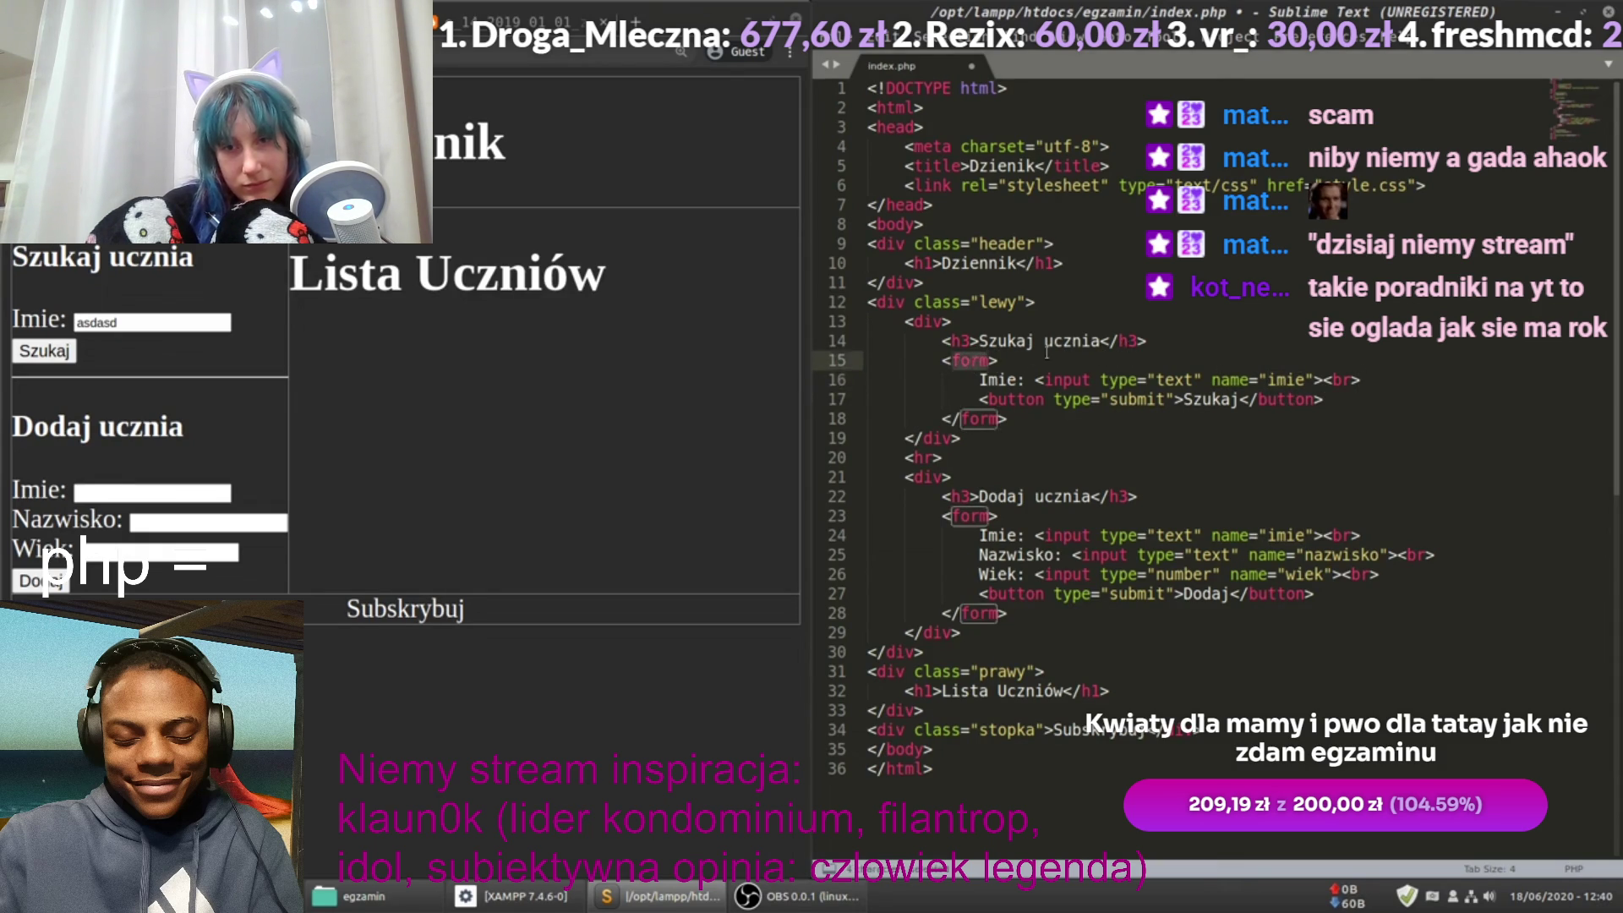
Step: Add an action attribute to the Szukaj ucznia form on line 15
{"action": "key", "text": "Left"}
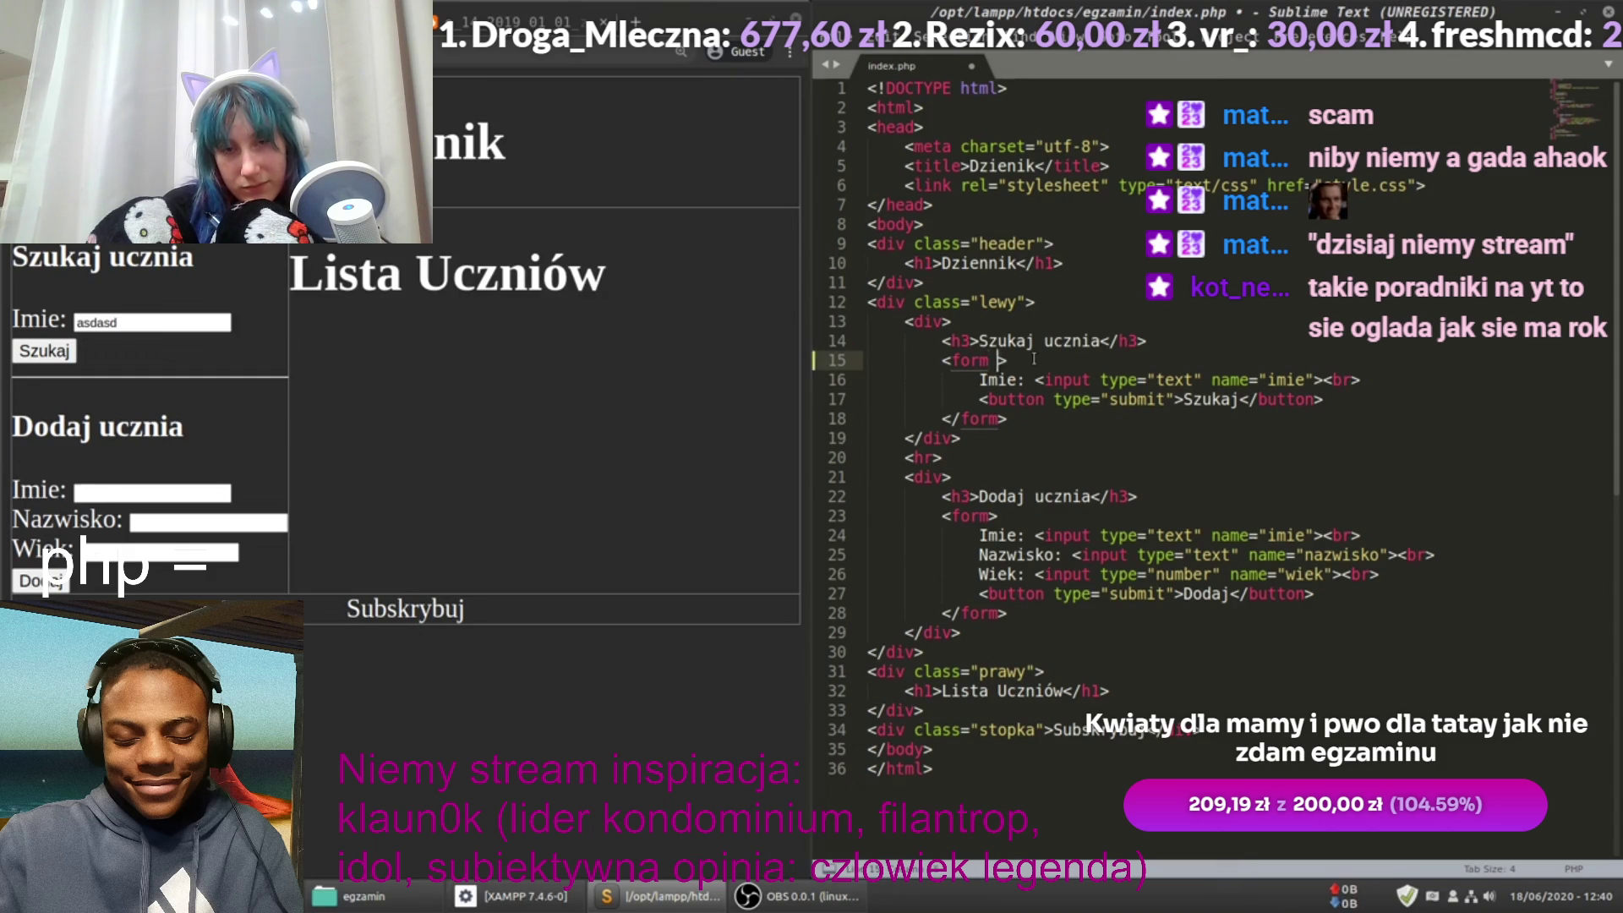
{"action": "type", "text": "act"}
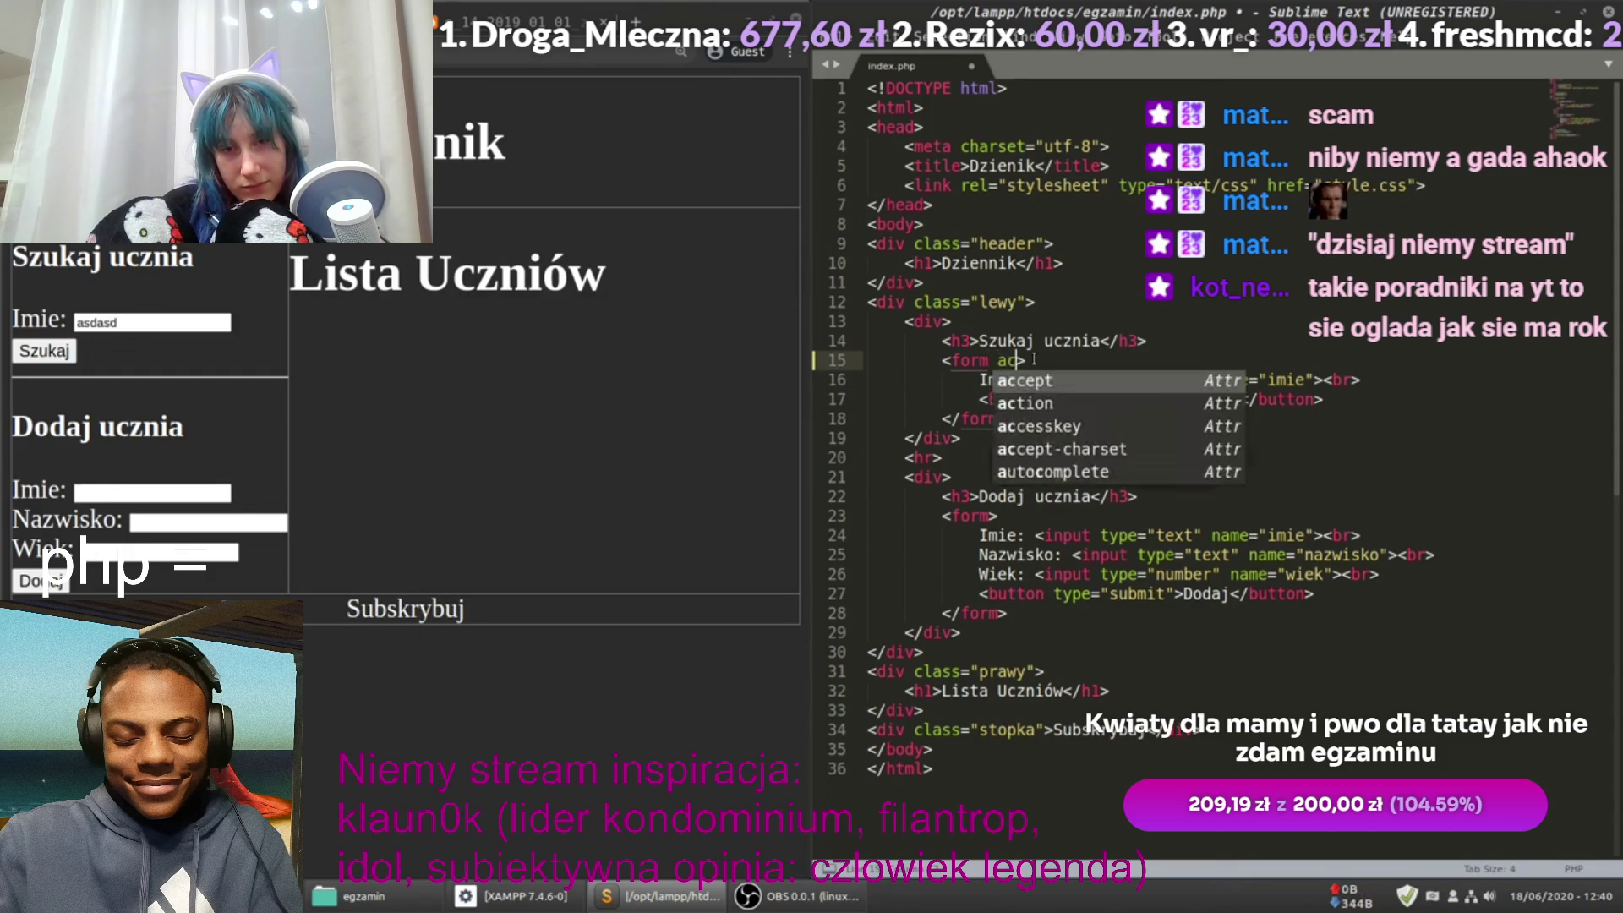
{"action": "key", "text": "Return"}
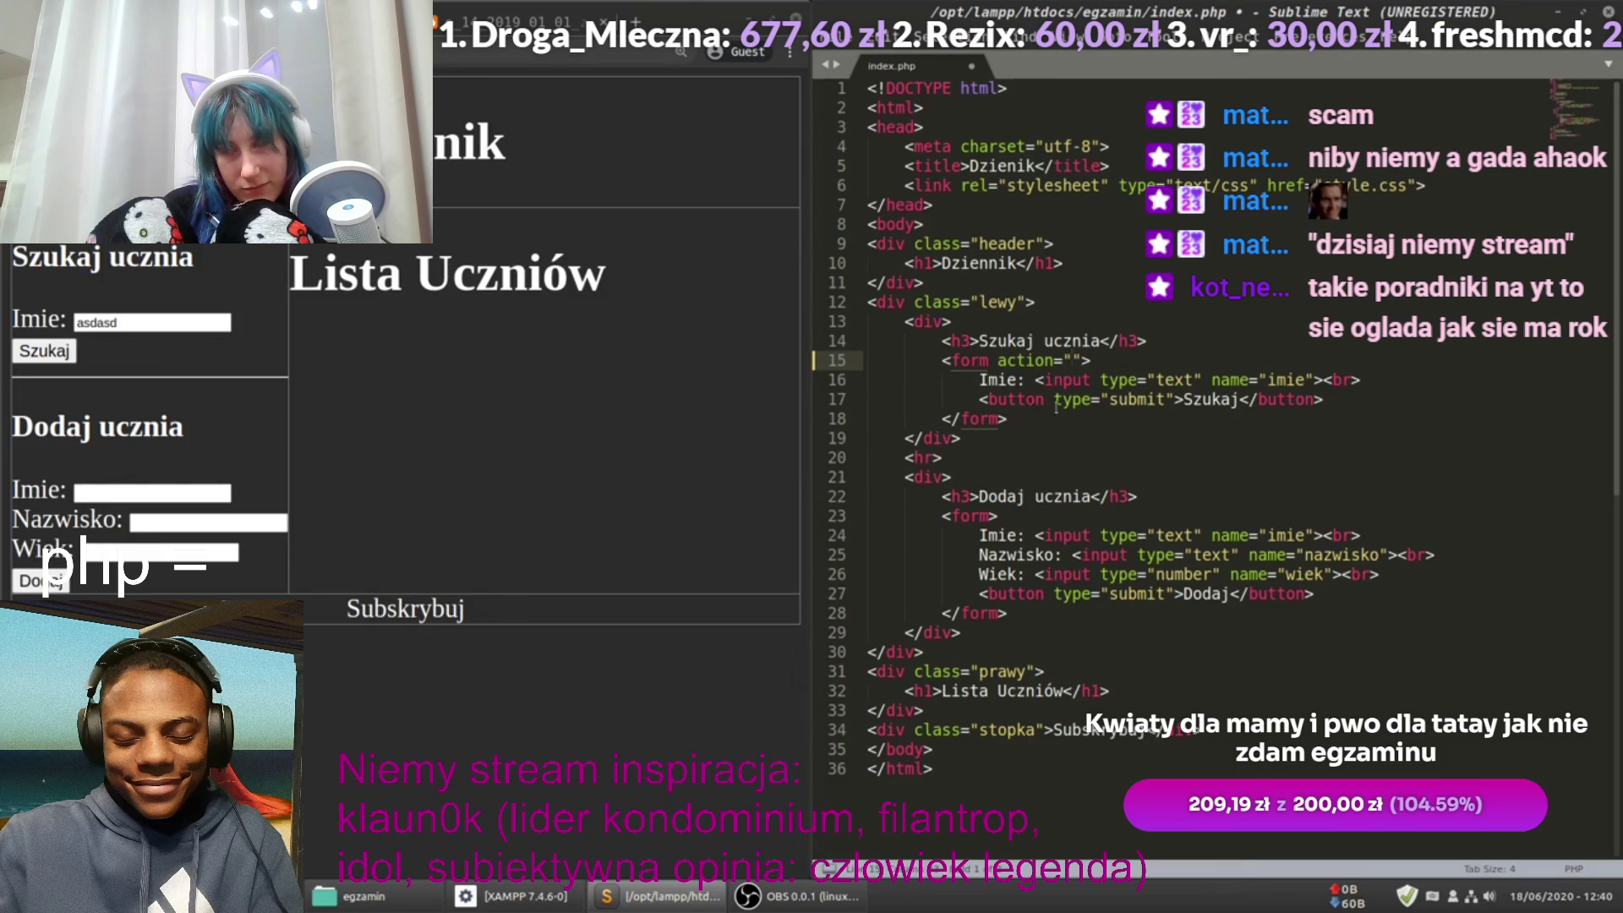
{"action": "left_click", "coordinate": [1206, 402]}
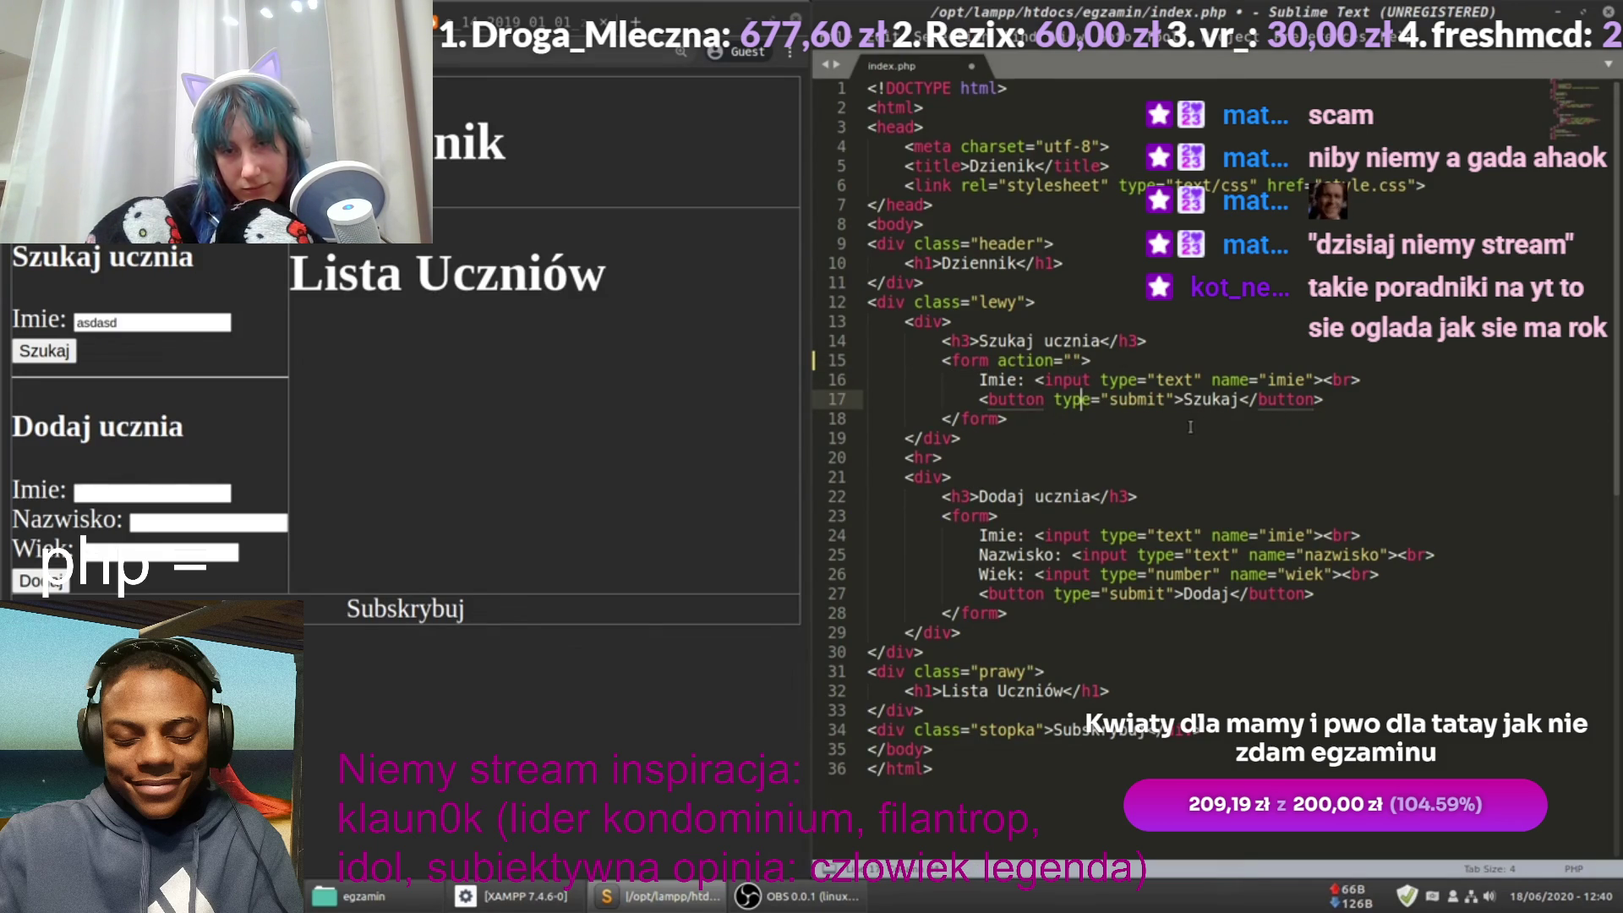
{"action": "key", "text": "ctrl+d"}
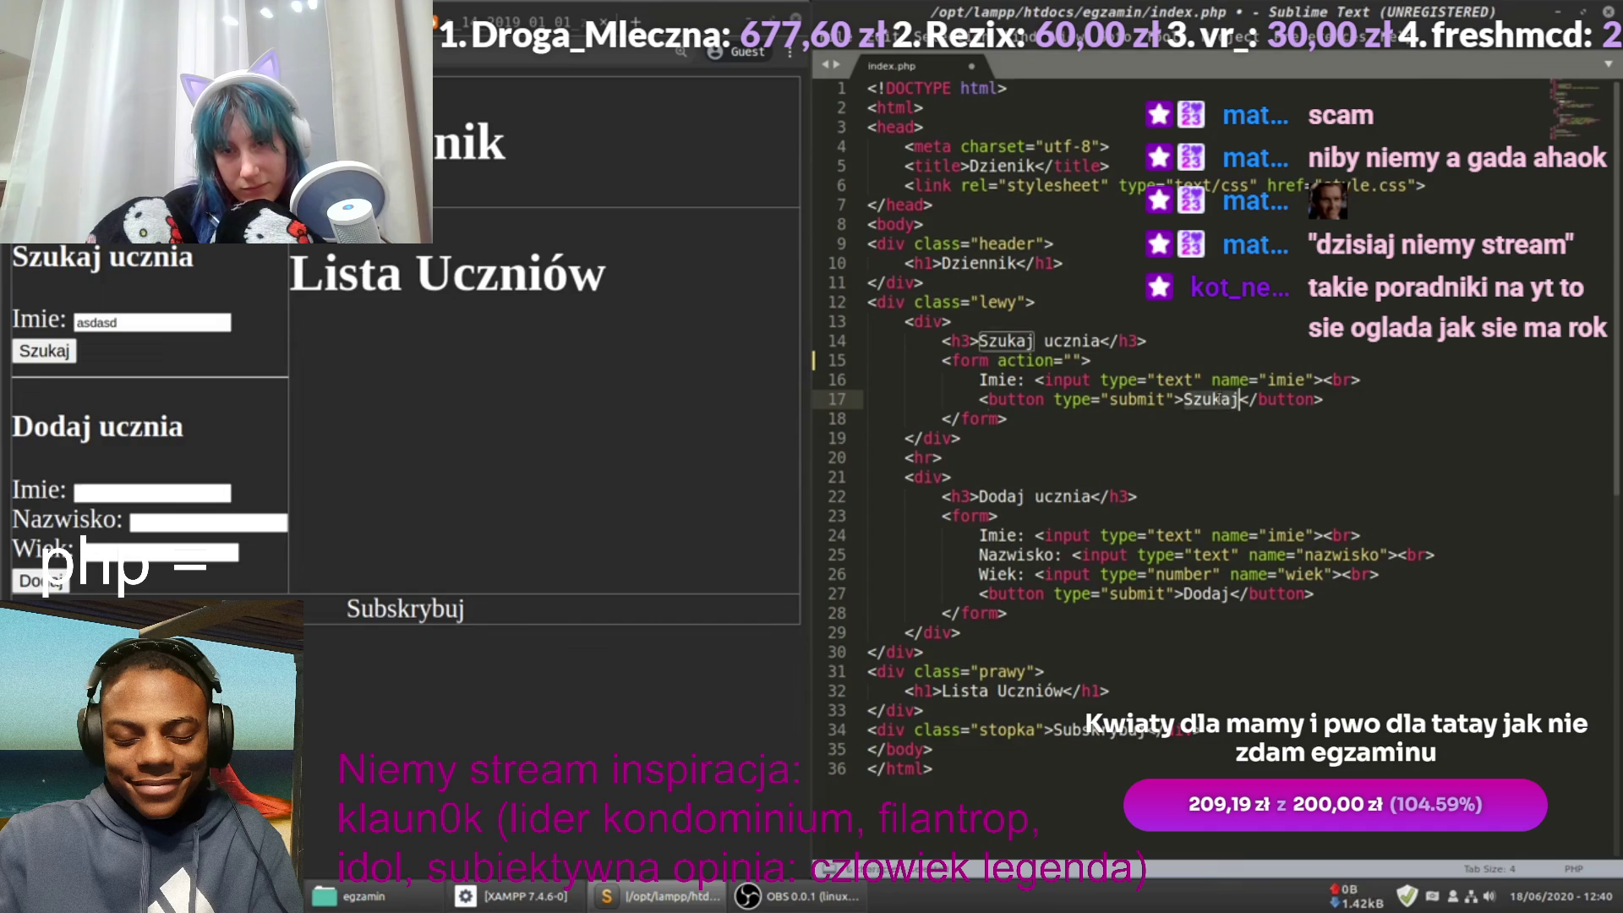
{"action": "double_click", "coordinate": [1133, 402]}
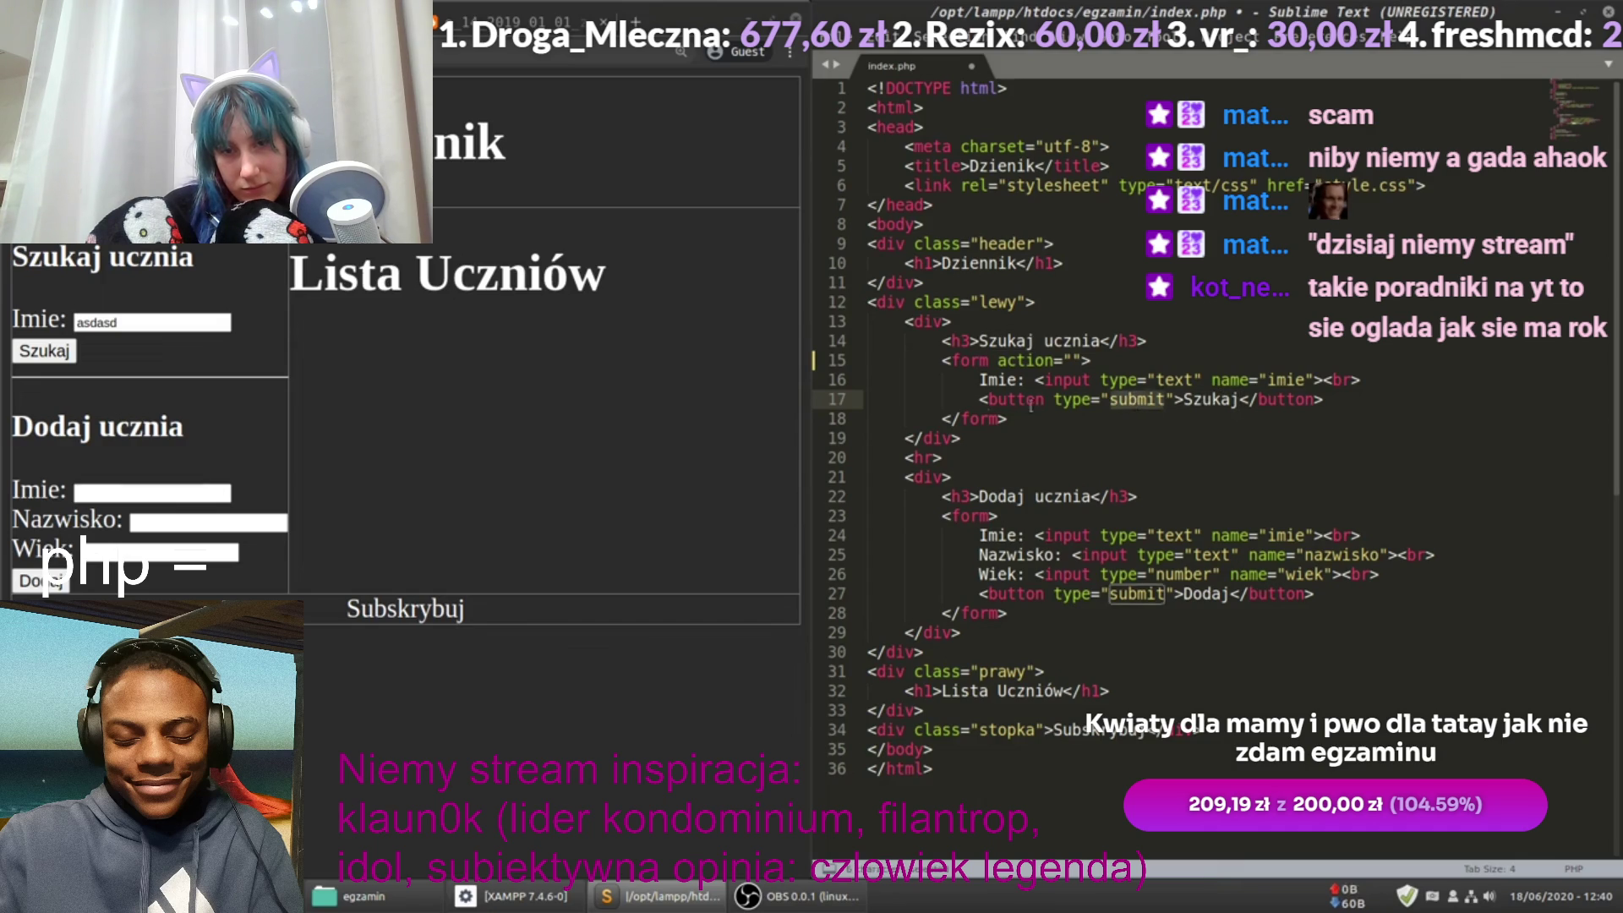
Step: Set the search form's action to index.php and begin a method attribute
{"action": "left_click", "coordinate": [1232, 400]}
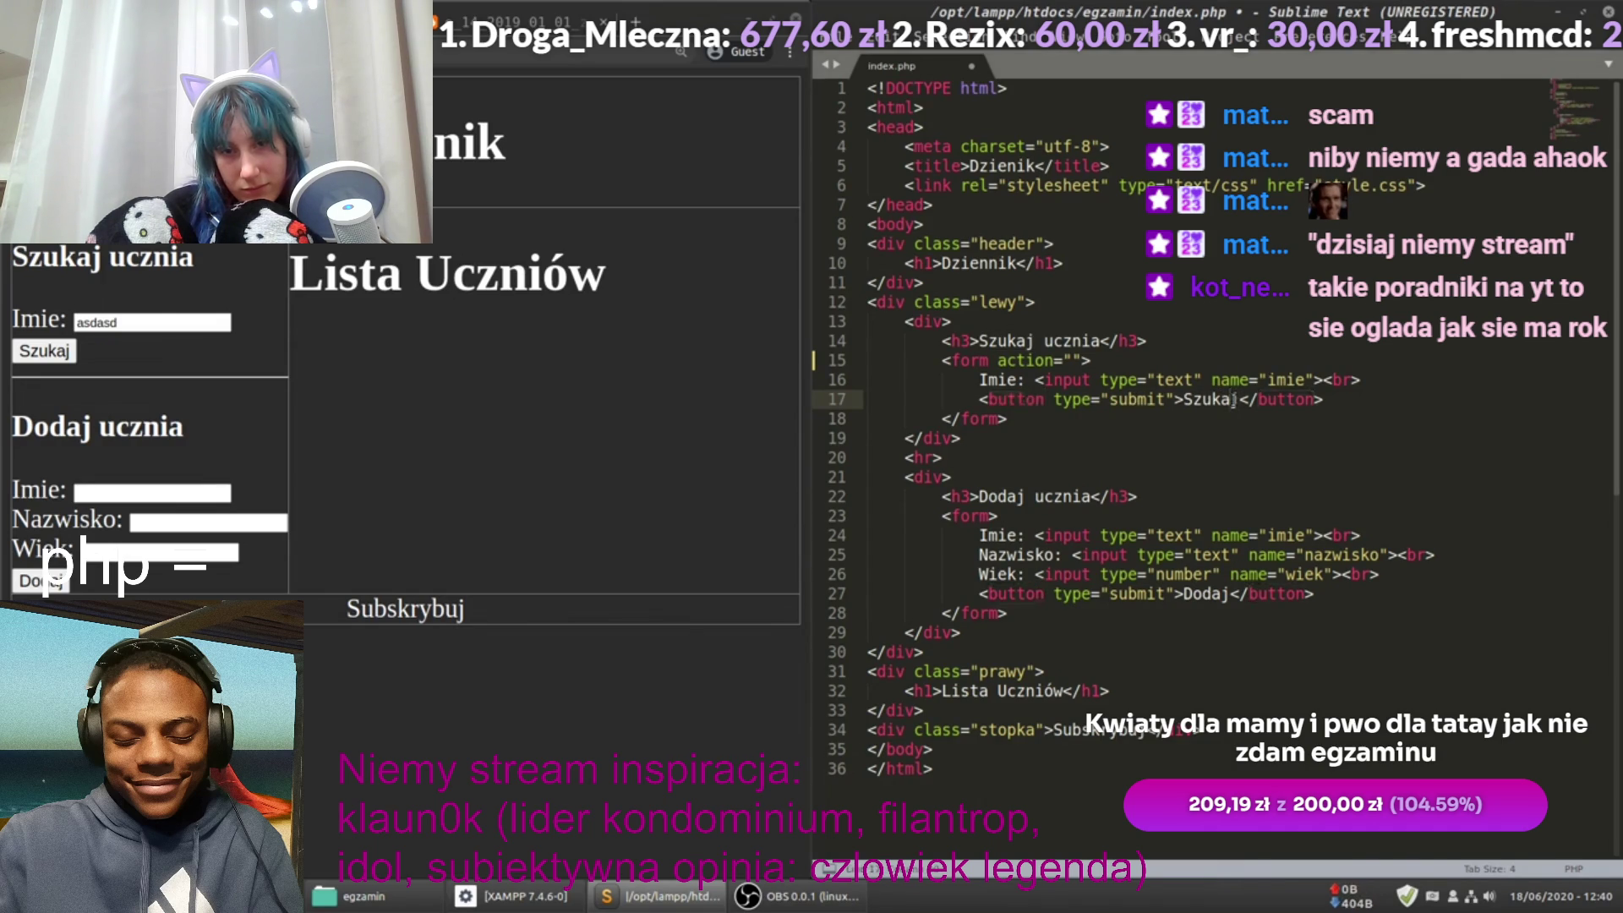
{"action": "double_click", "coordinate": [1120, 399]}
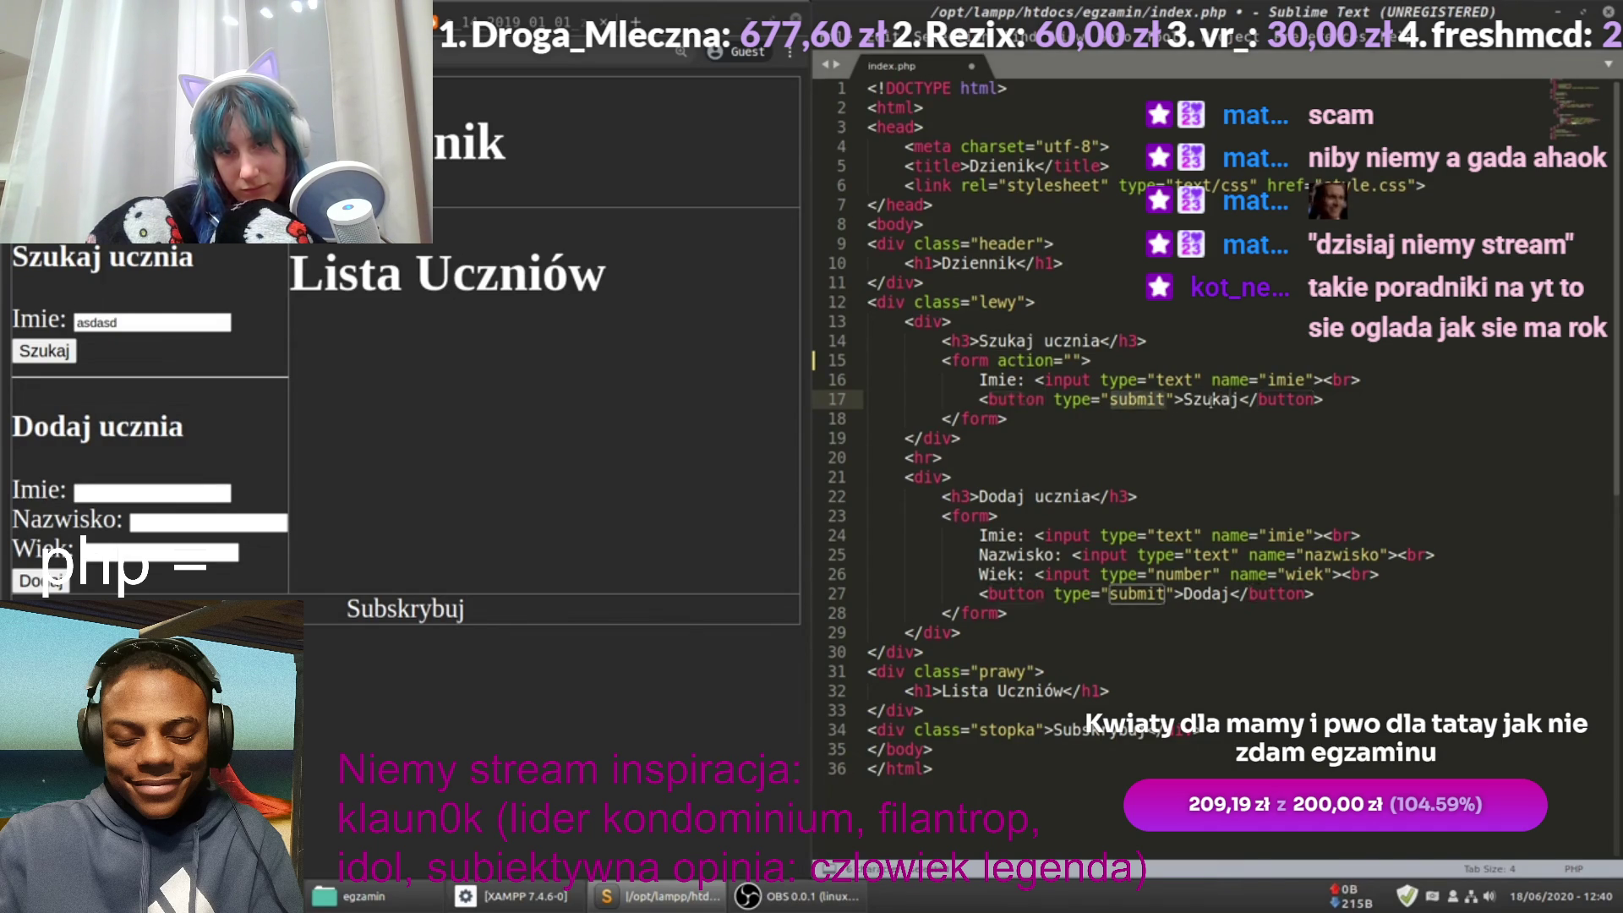
{"action": "left_click", "coordinate": [1066, 361]}
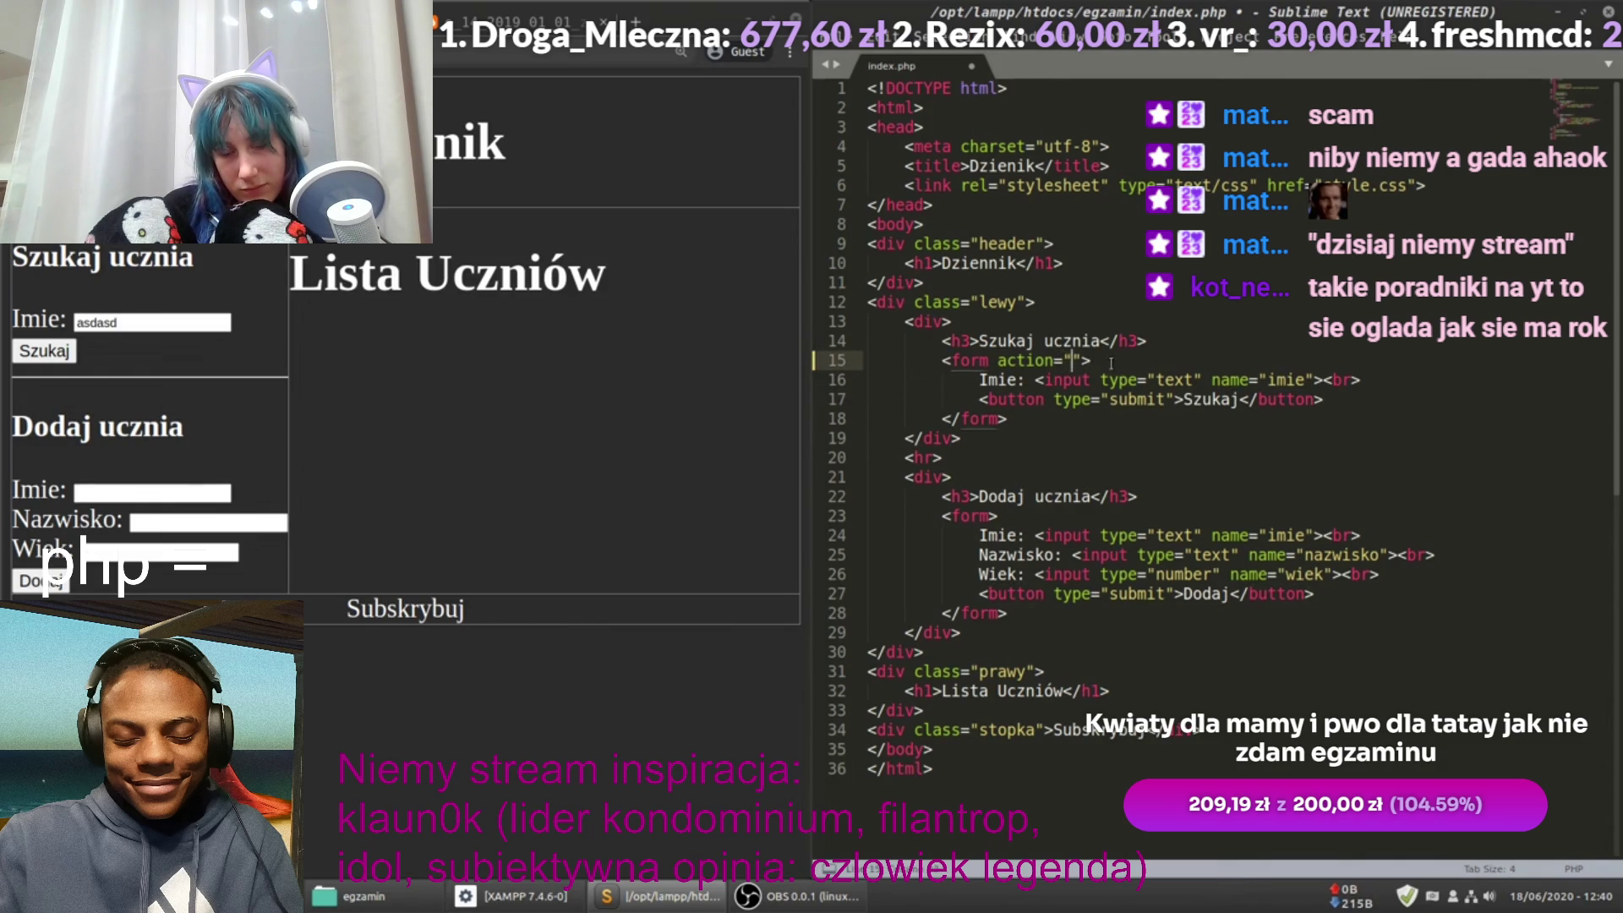
{"action": "left_click_drag", "start_coordinate": [1010, 612], "coordinate": [920, 522]}
{"action": "left_click", "coordinate": [1002, 517]}
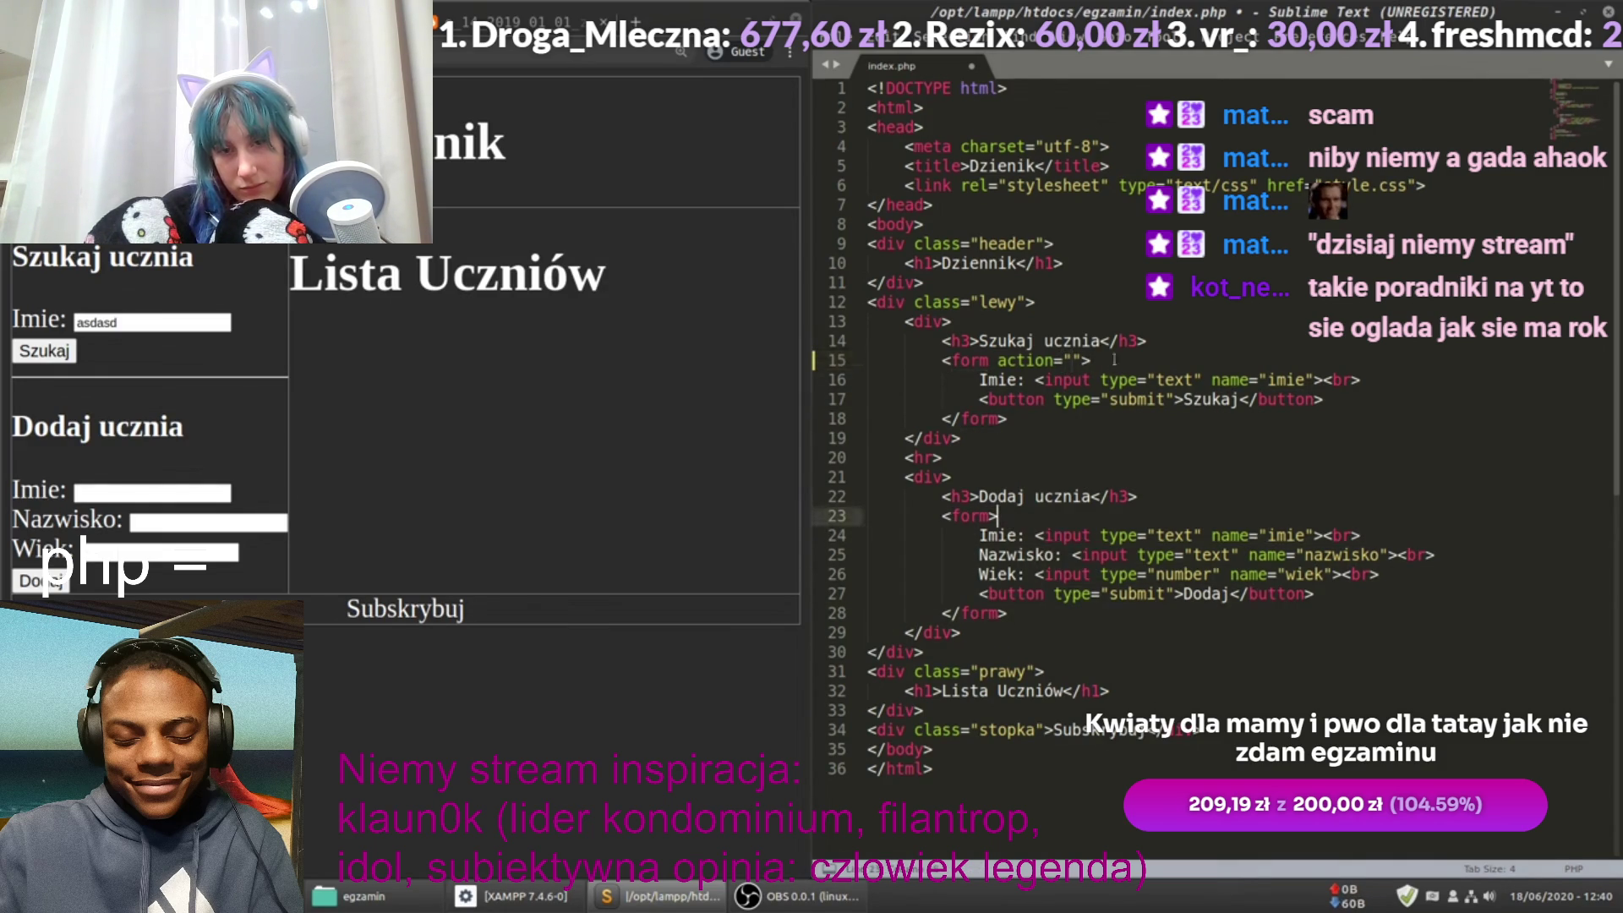
{"action": "left_click", "coordinate": [1070, 360]}
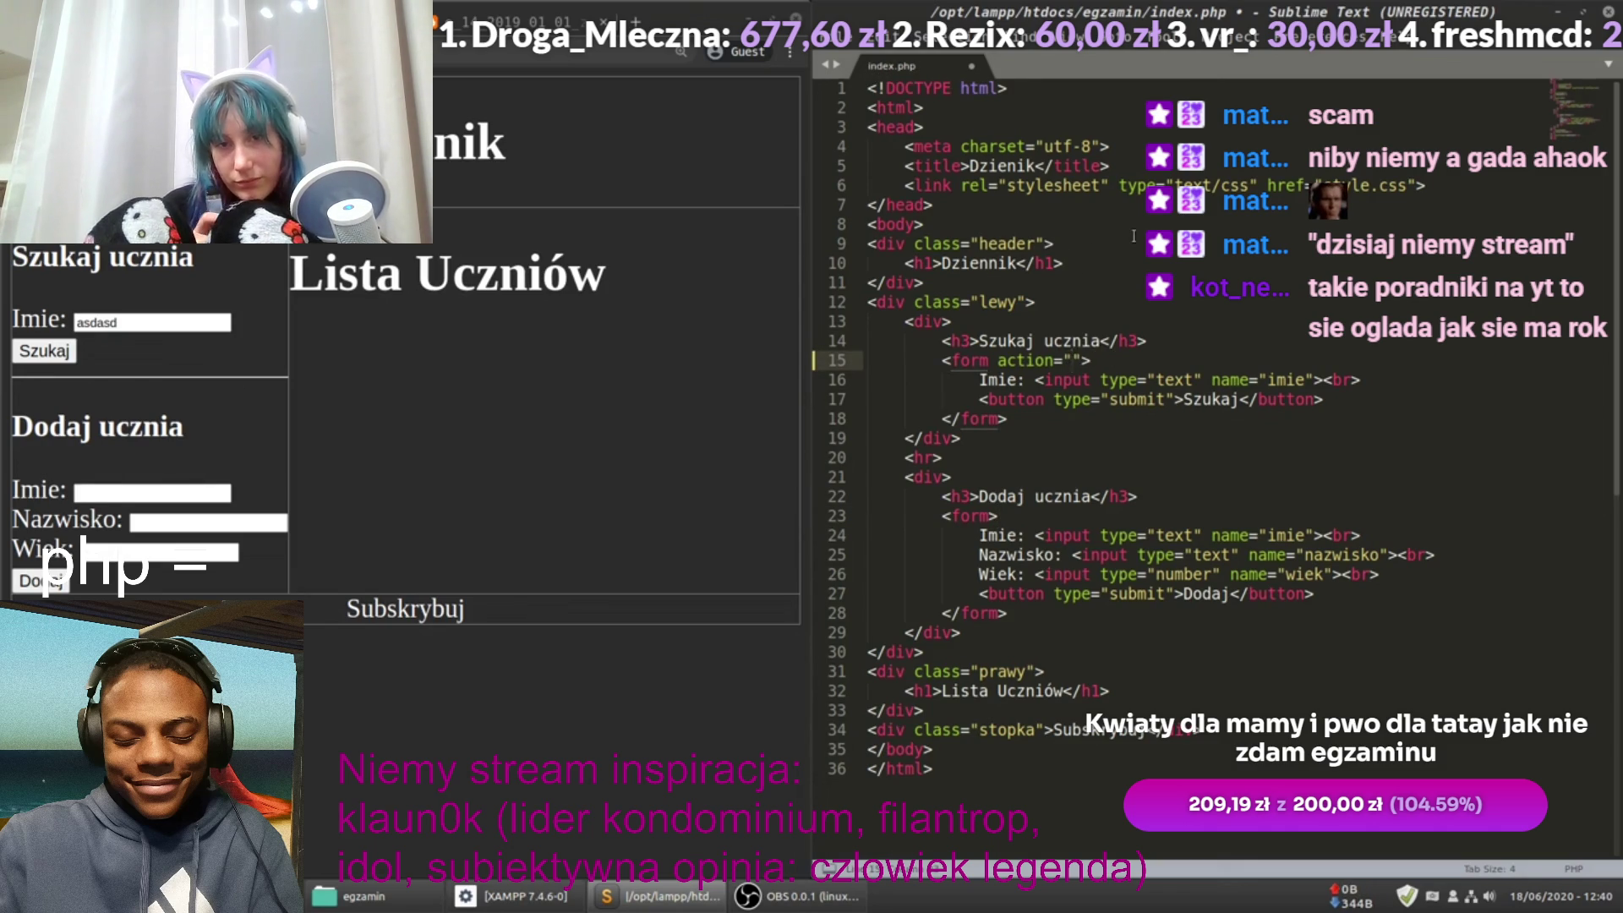
{"action": "type", "text": "index."}
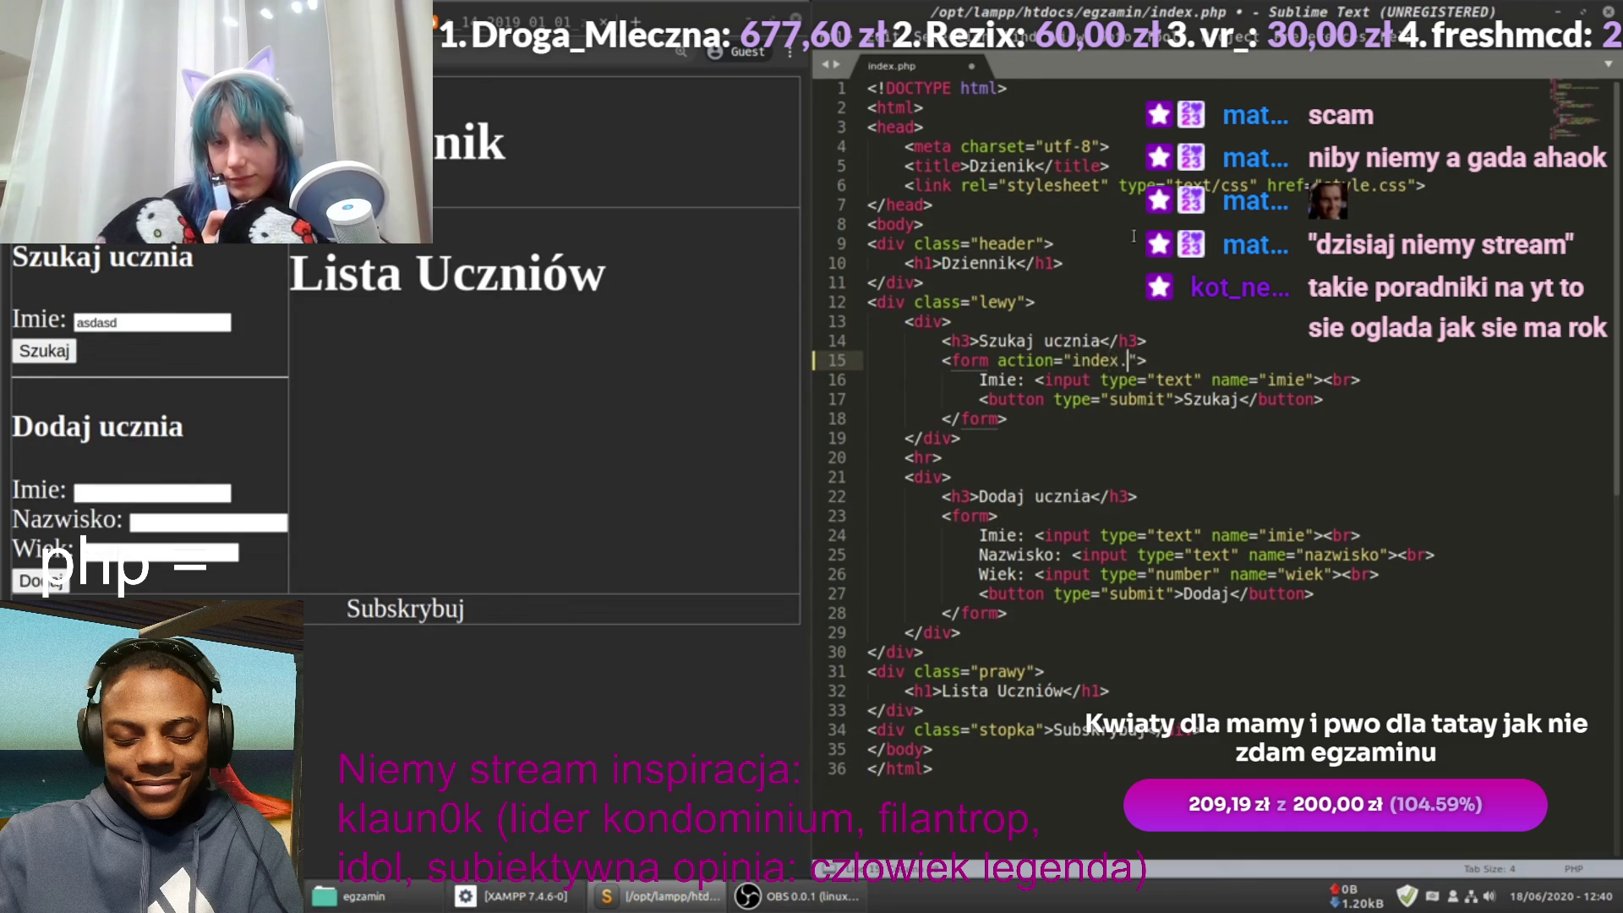
{"action": "type", "text": "php\" "}
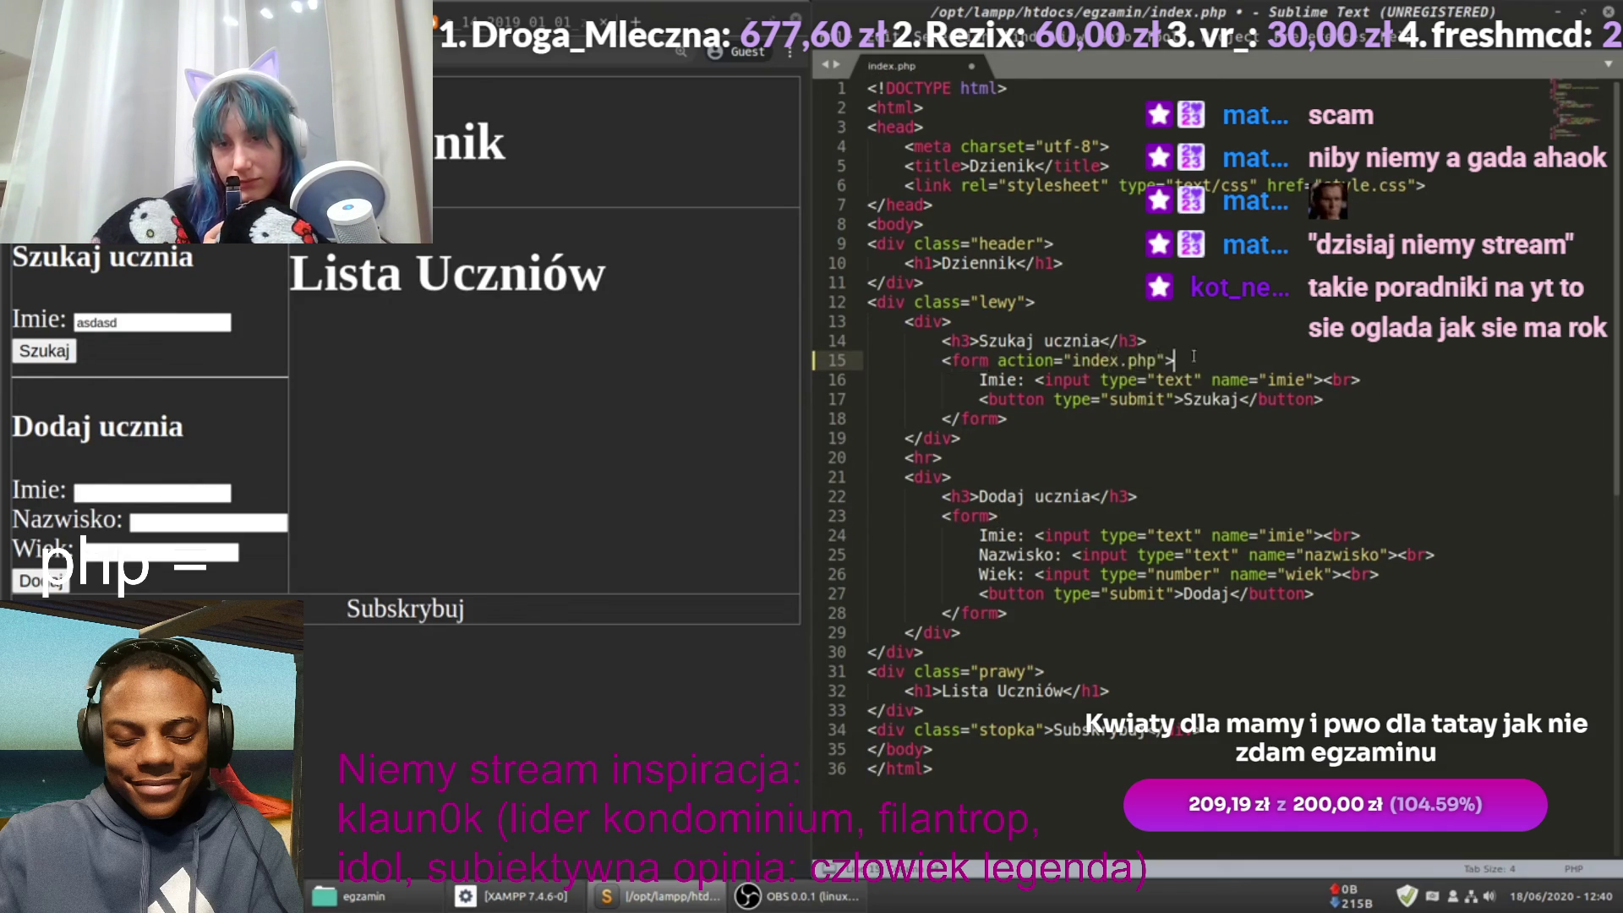
{"action": "type", "text": "method=\"GET"}
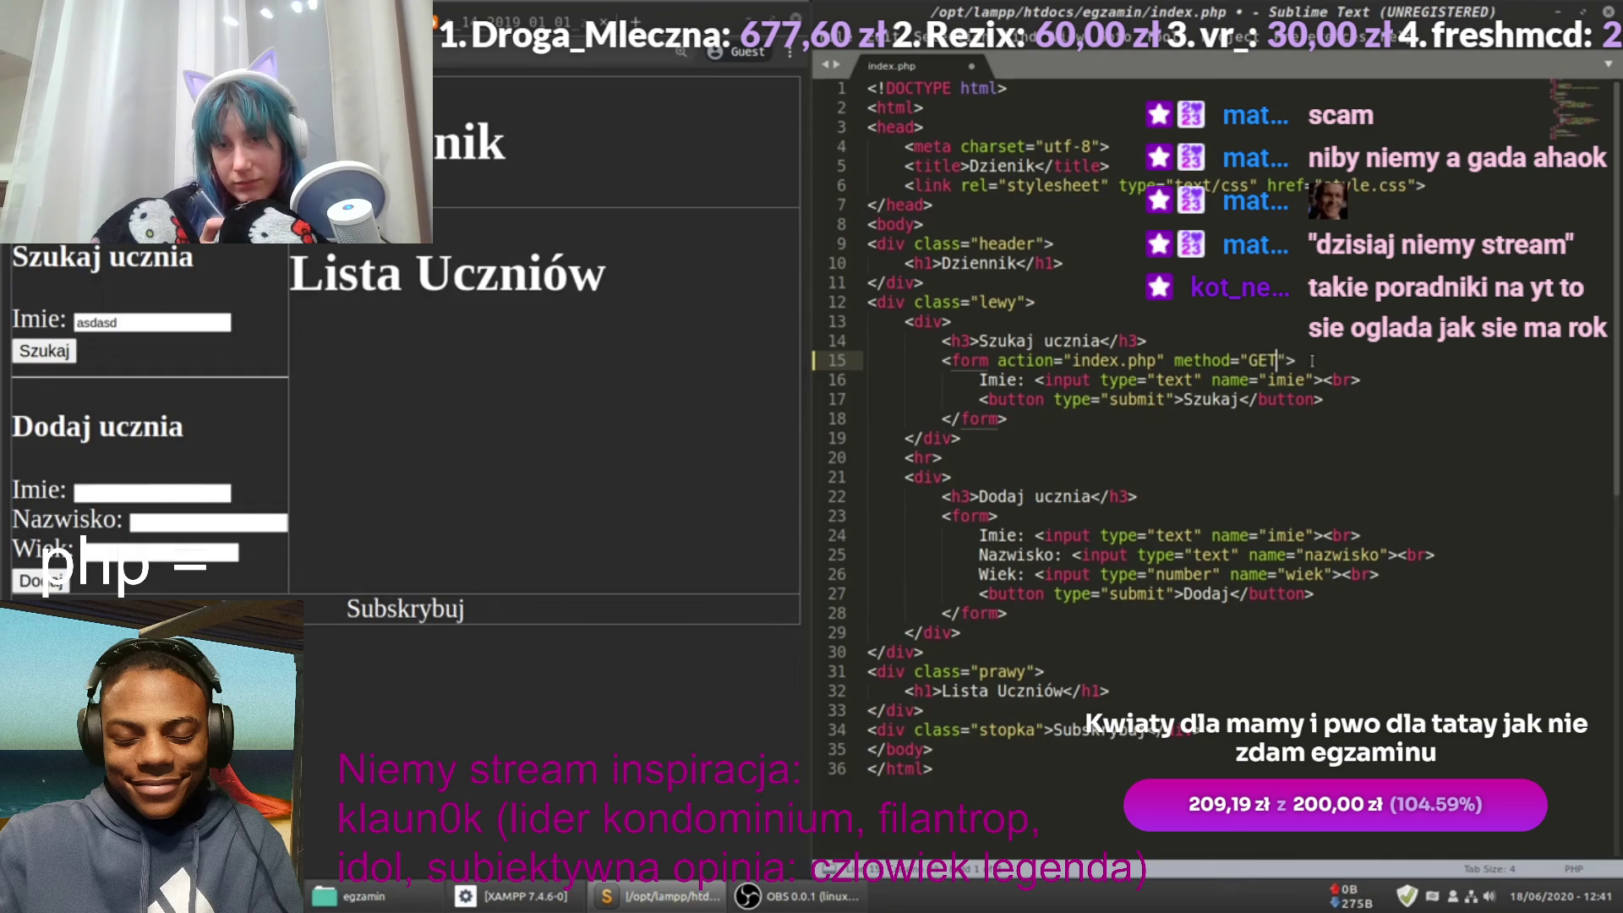
Step: Change the search form's method from POST to GET, save, and test the search in the reloaded page
{"action": "type", "text": "POST"}
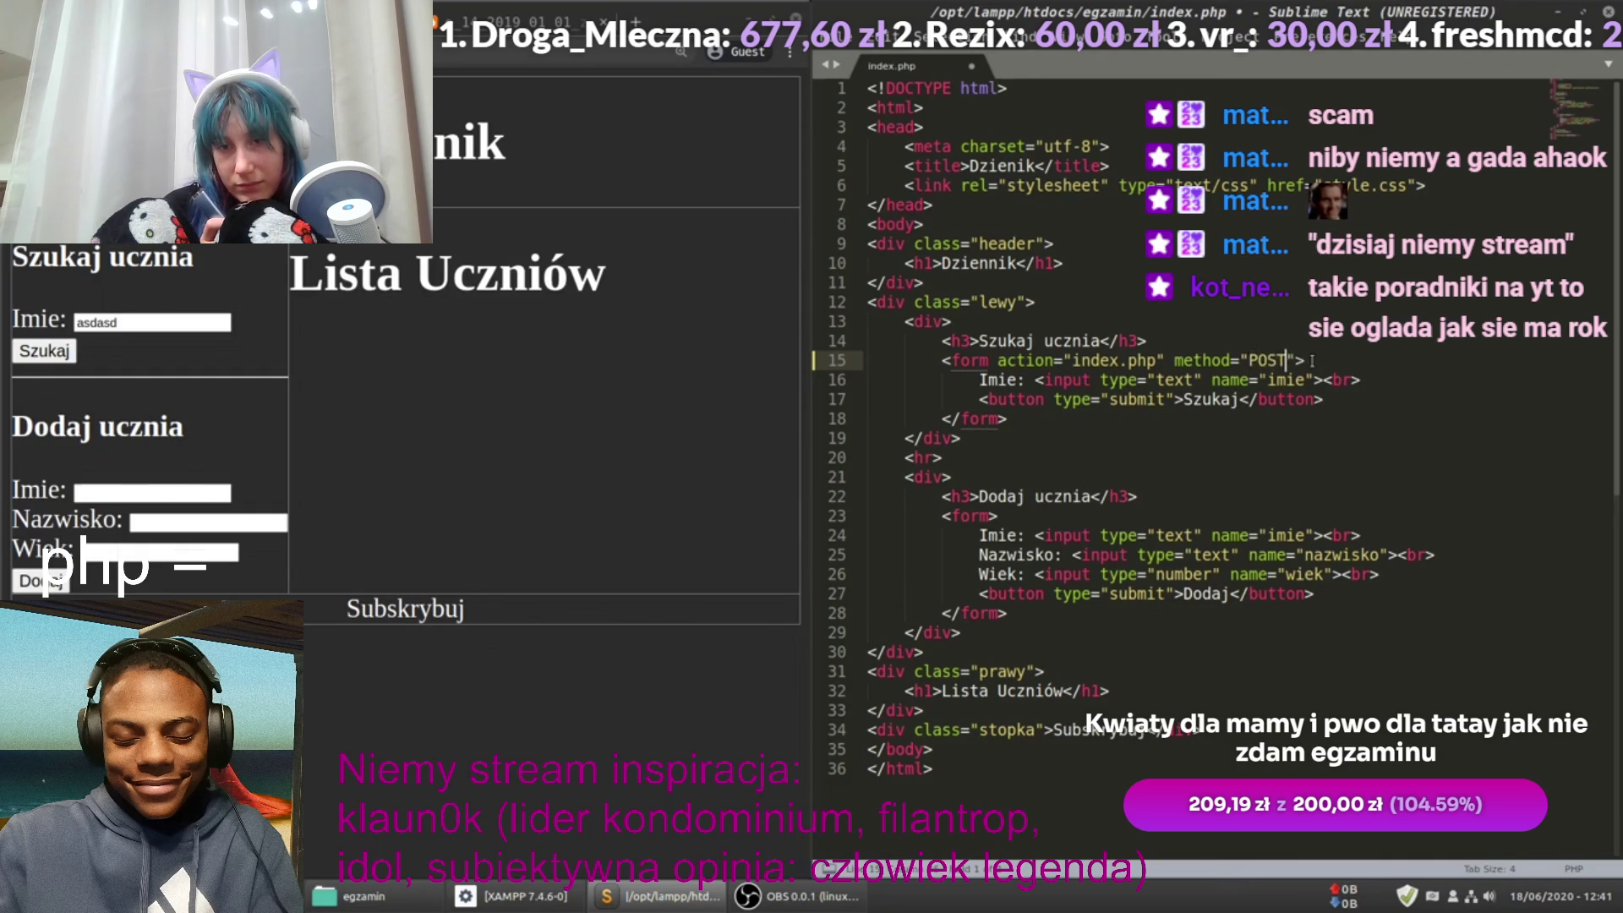
{"action": "key", "text": "BackSpace"}
{"action": "key", "text": "BackSpace"}
{"action": "key", "text": "BackSpace"}
{"action": "type", "text": "GET"}
{"action": "key", "text": "ctrl+s"}
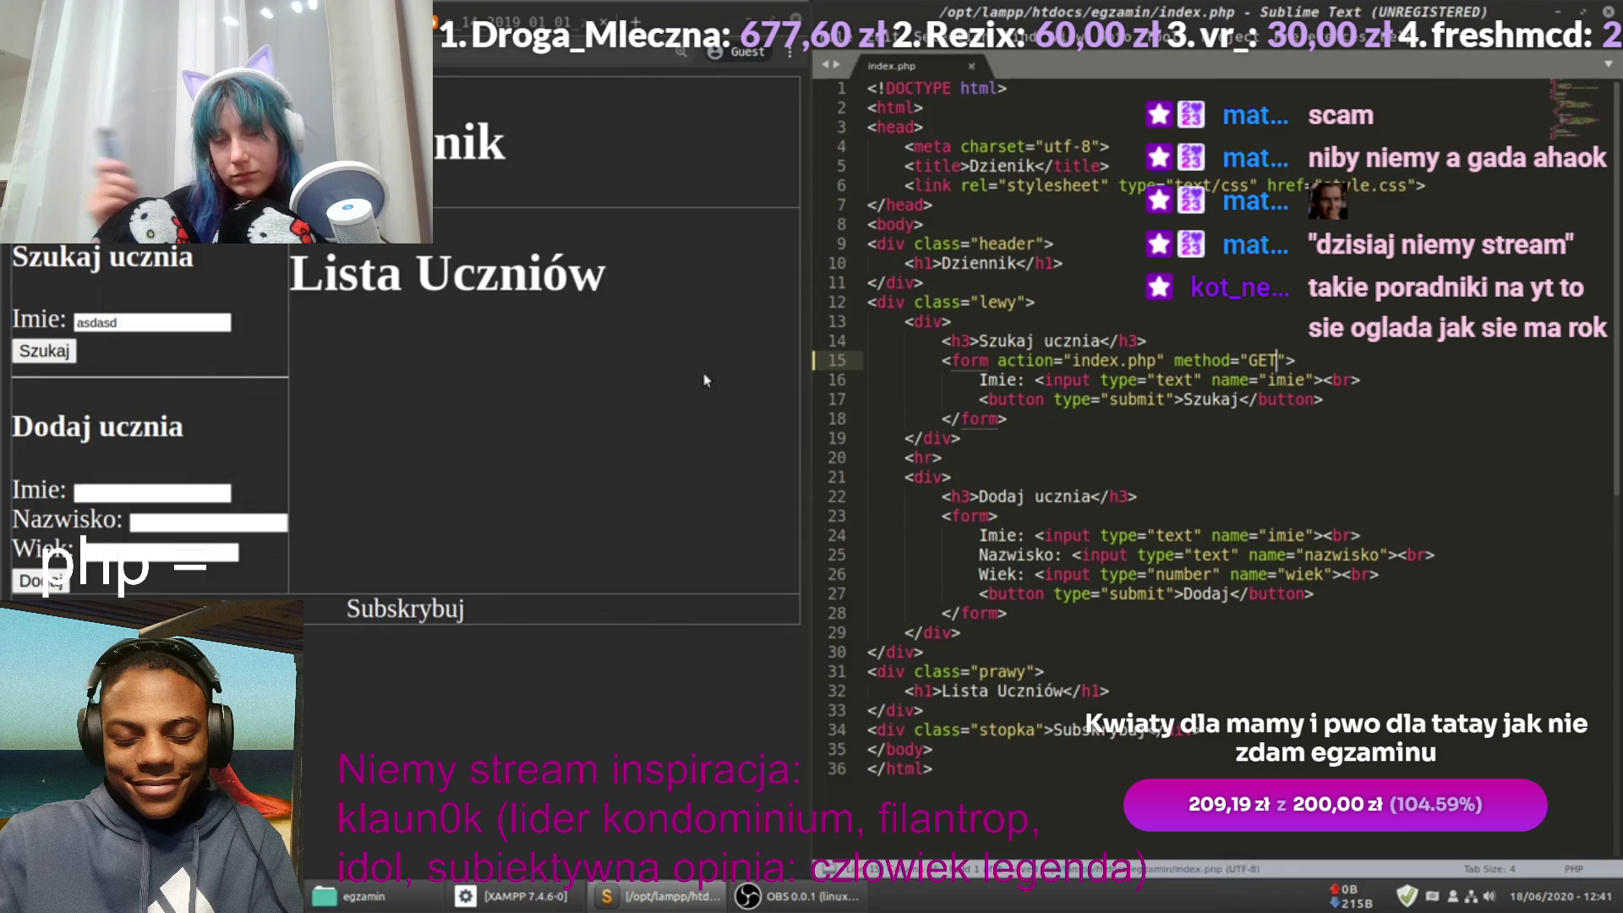
{"action": "left_click", "coordinate": [373, 364]}
{"action": "key", "text": "F5"}
{"action": "left_click", "coordinate": [152, 326]}
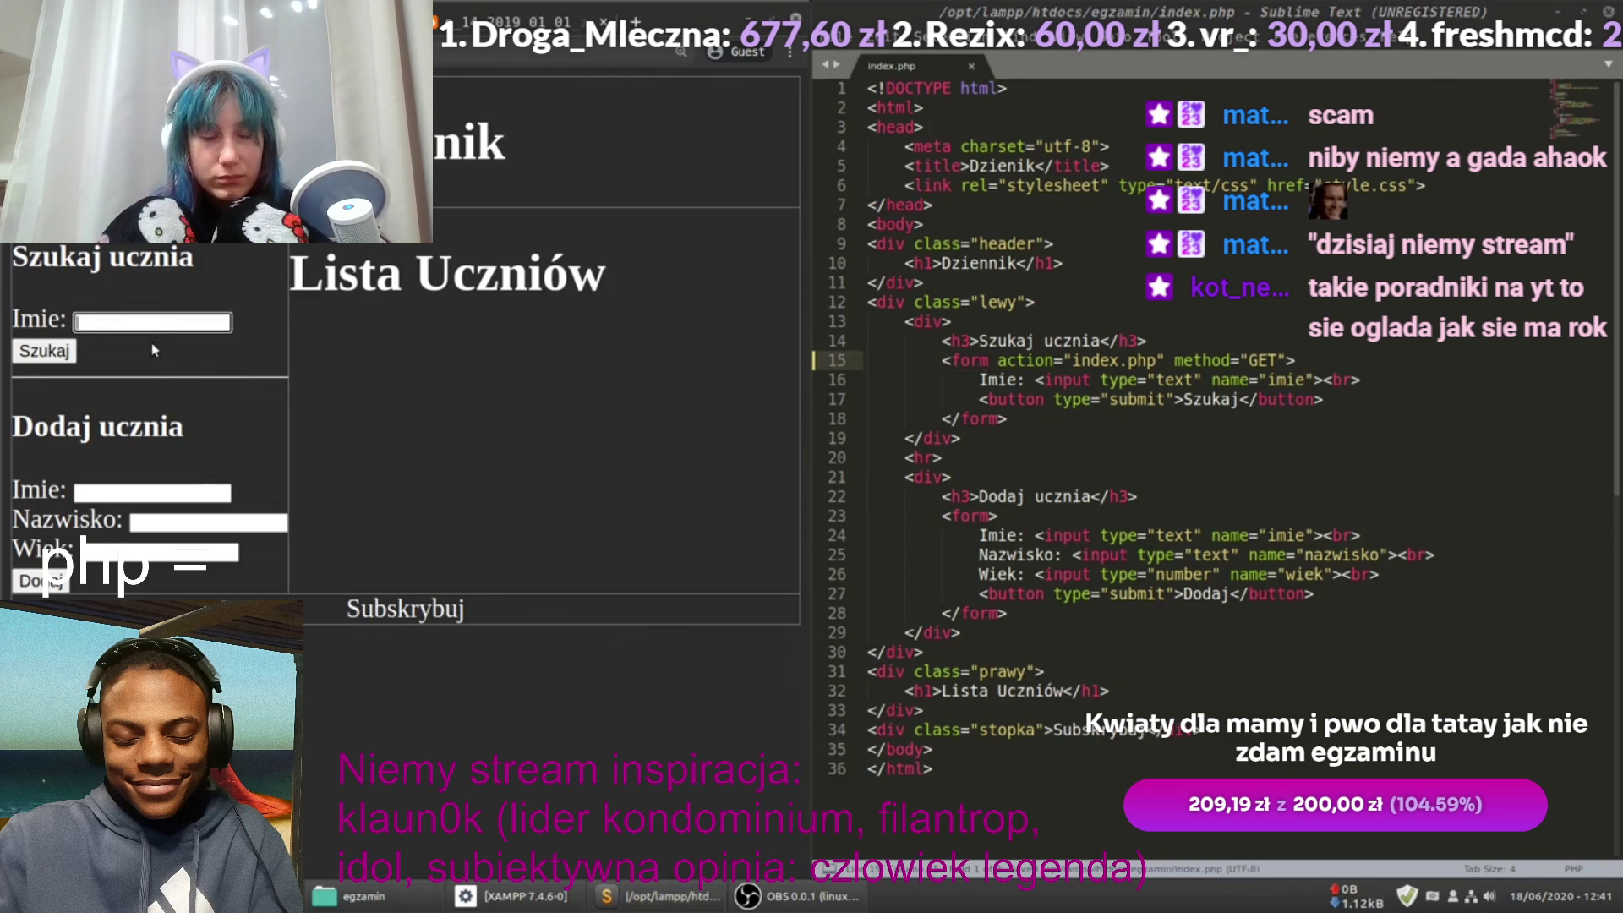
{"action": "type", "text": "qwe"}
{"action": "left_click", "coordinate": [53, 353]}
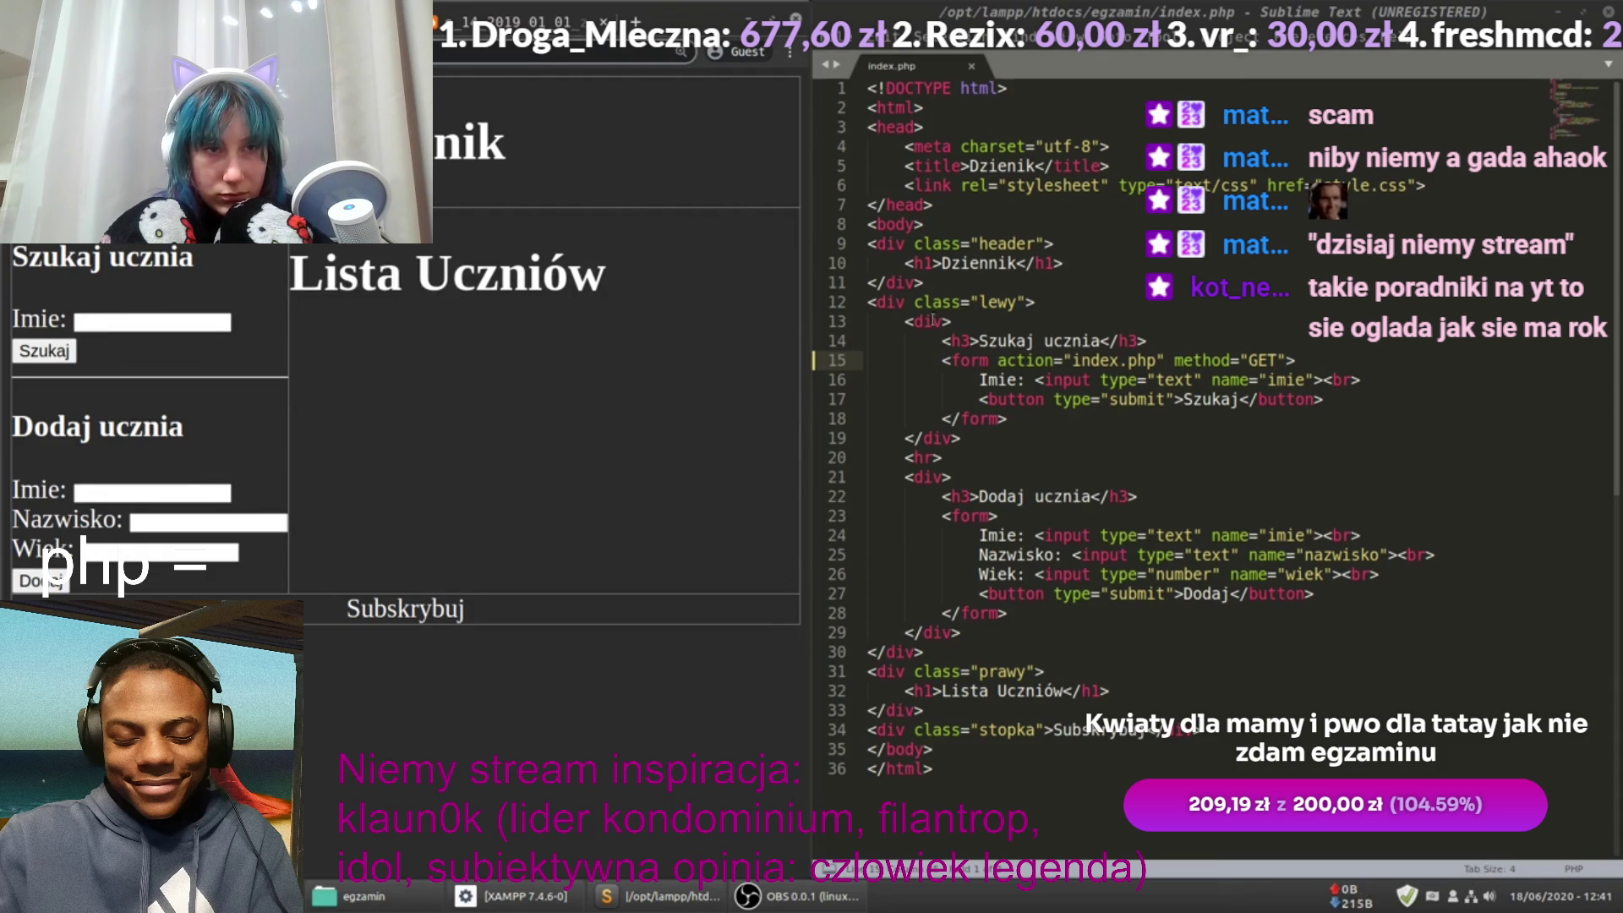
Step: Switch the method to POST, save, and submit a search for 'qweqwe' to compare
{"action": "double_click", "coordinate": [1263, 360]}
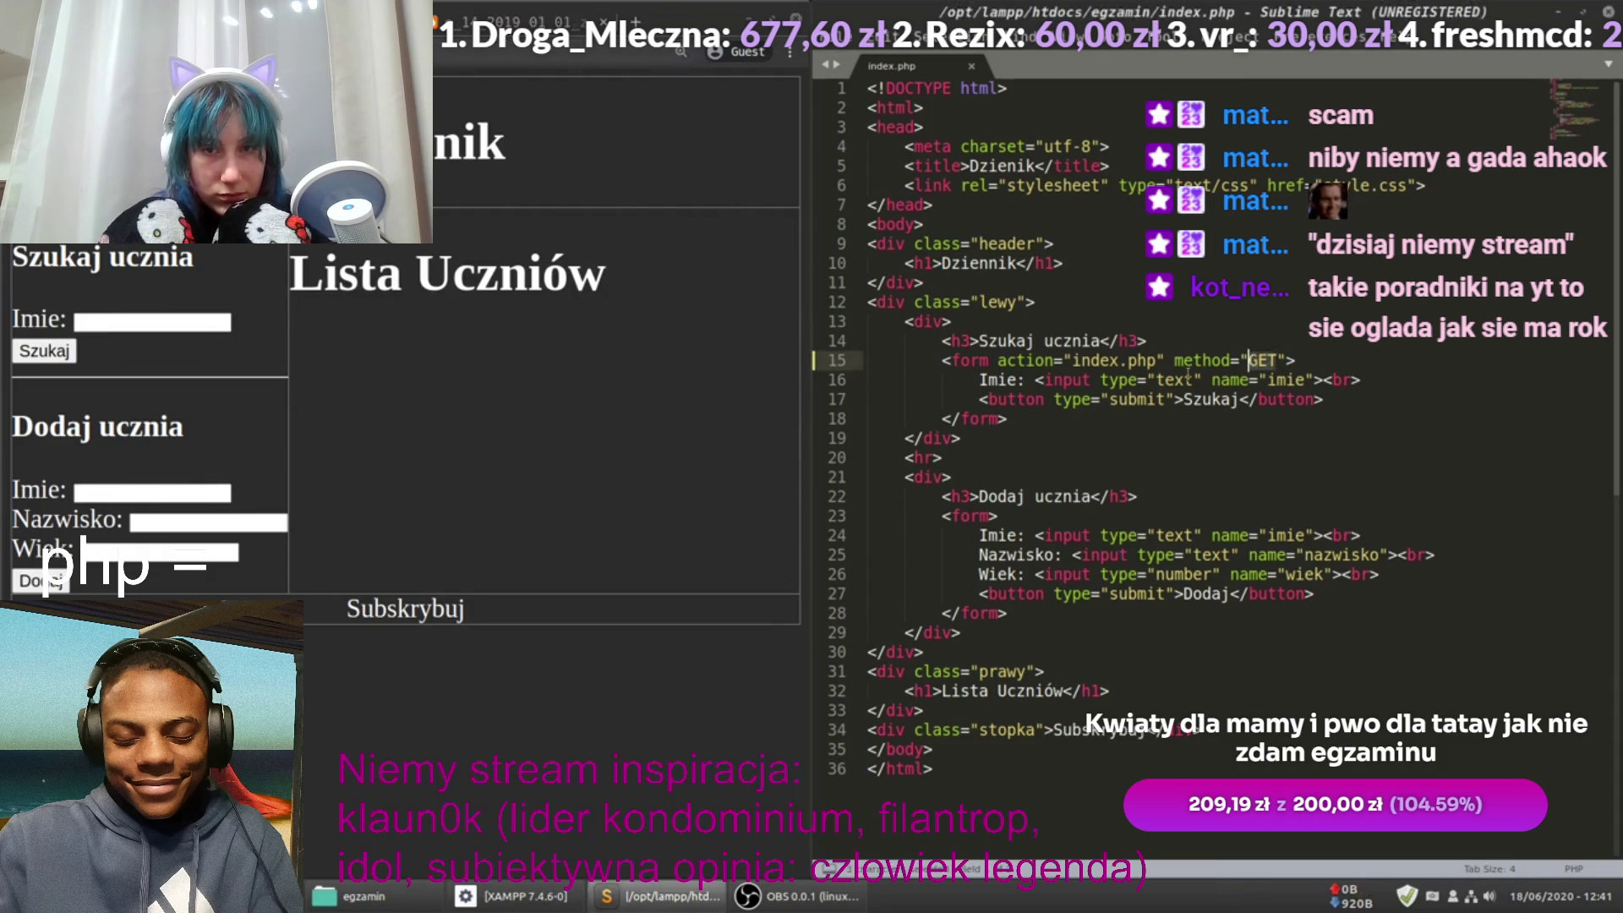
{"action": "left_click", "coordinate": [1250, 360]}
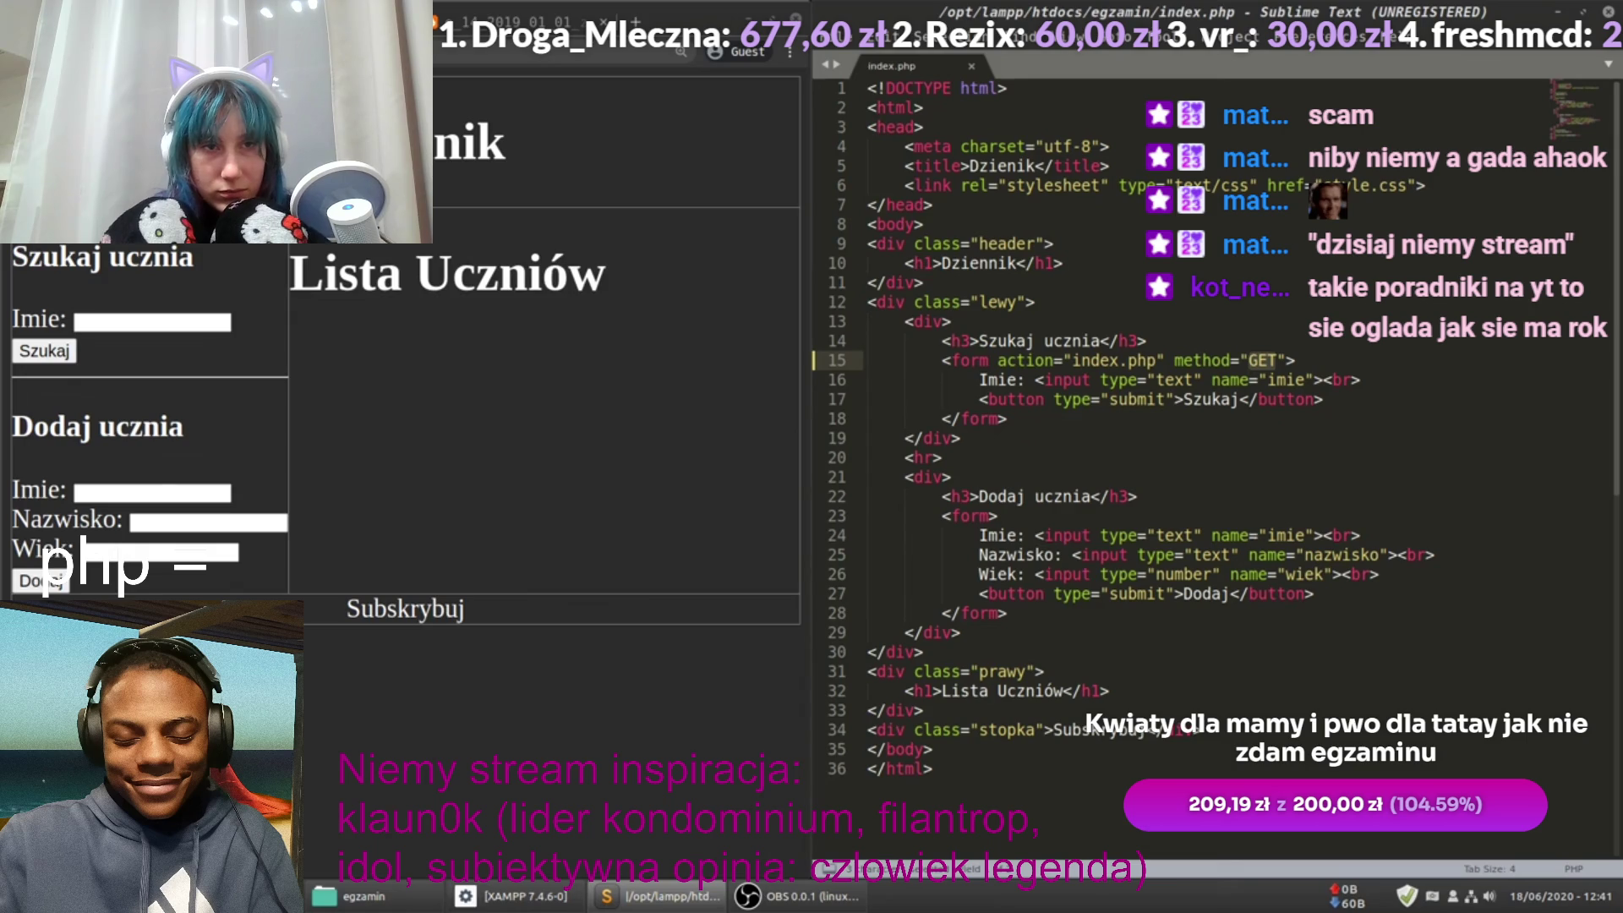
{"action": "left_click", "coordinate": [1342, 360]}
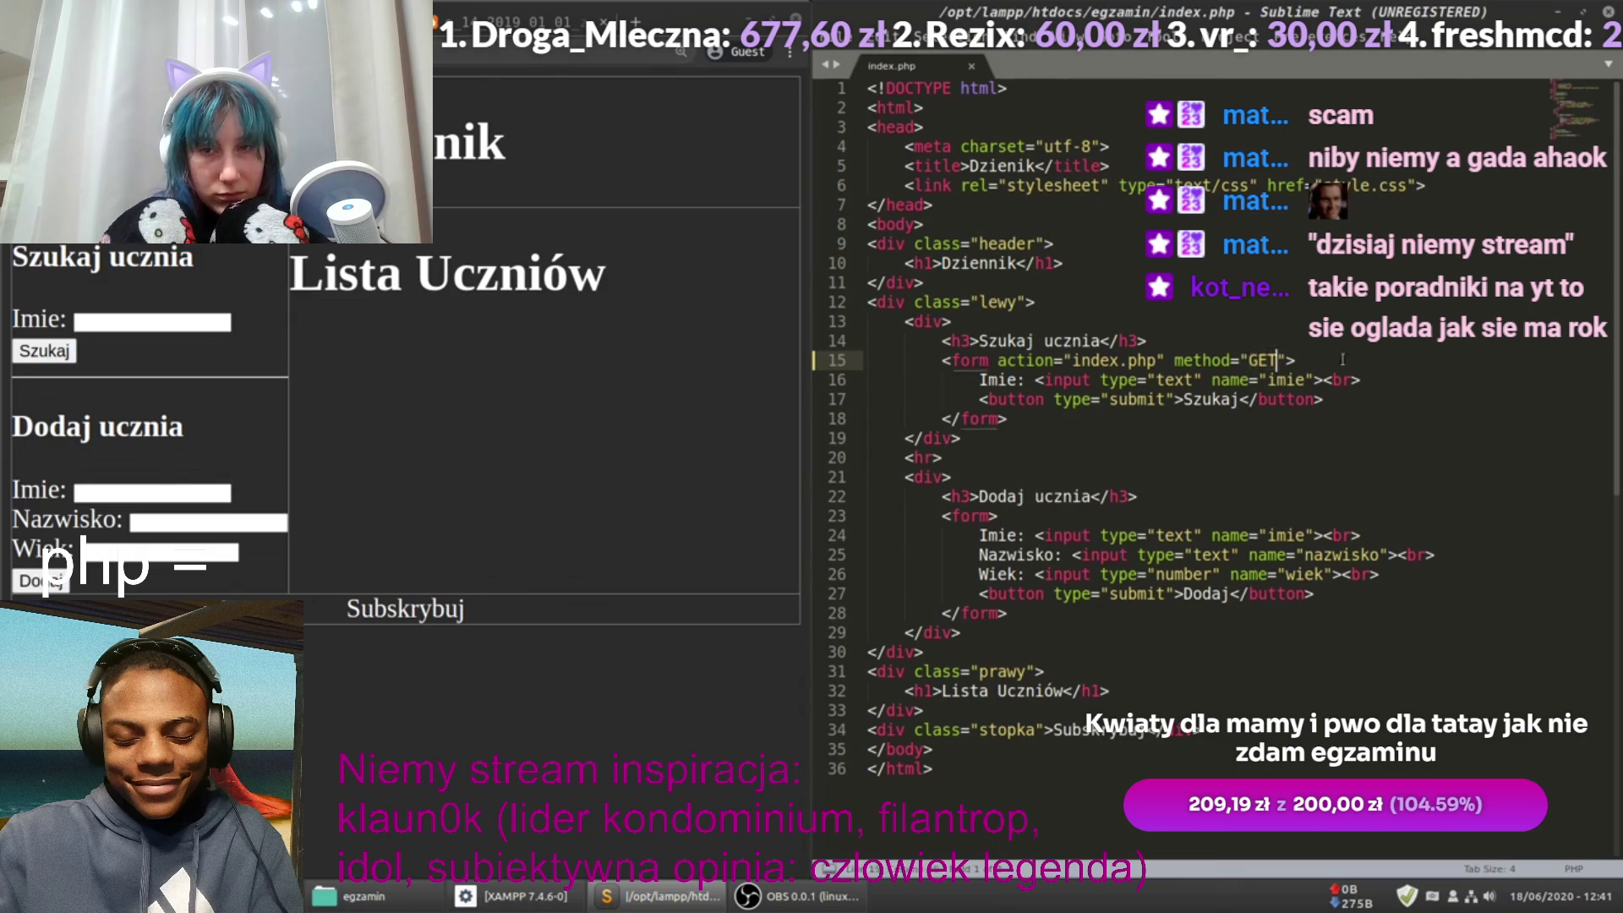
{"action": "key", "text": "Left"}
{"action": "key", "text": "Left"}
{"action": "key", "text": "BackSpace"}
{"action": "key", "text": "BackSpace"}
{"action": "key", "text": "BackSpace"}
{"action": "type", "text": "POST"}
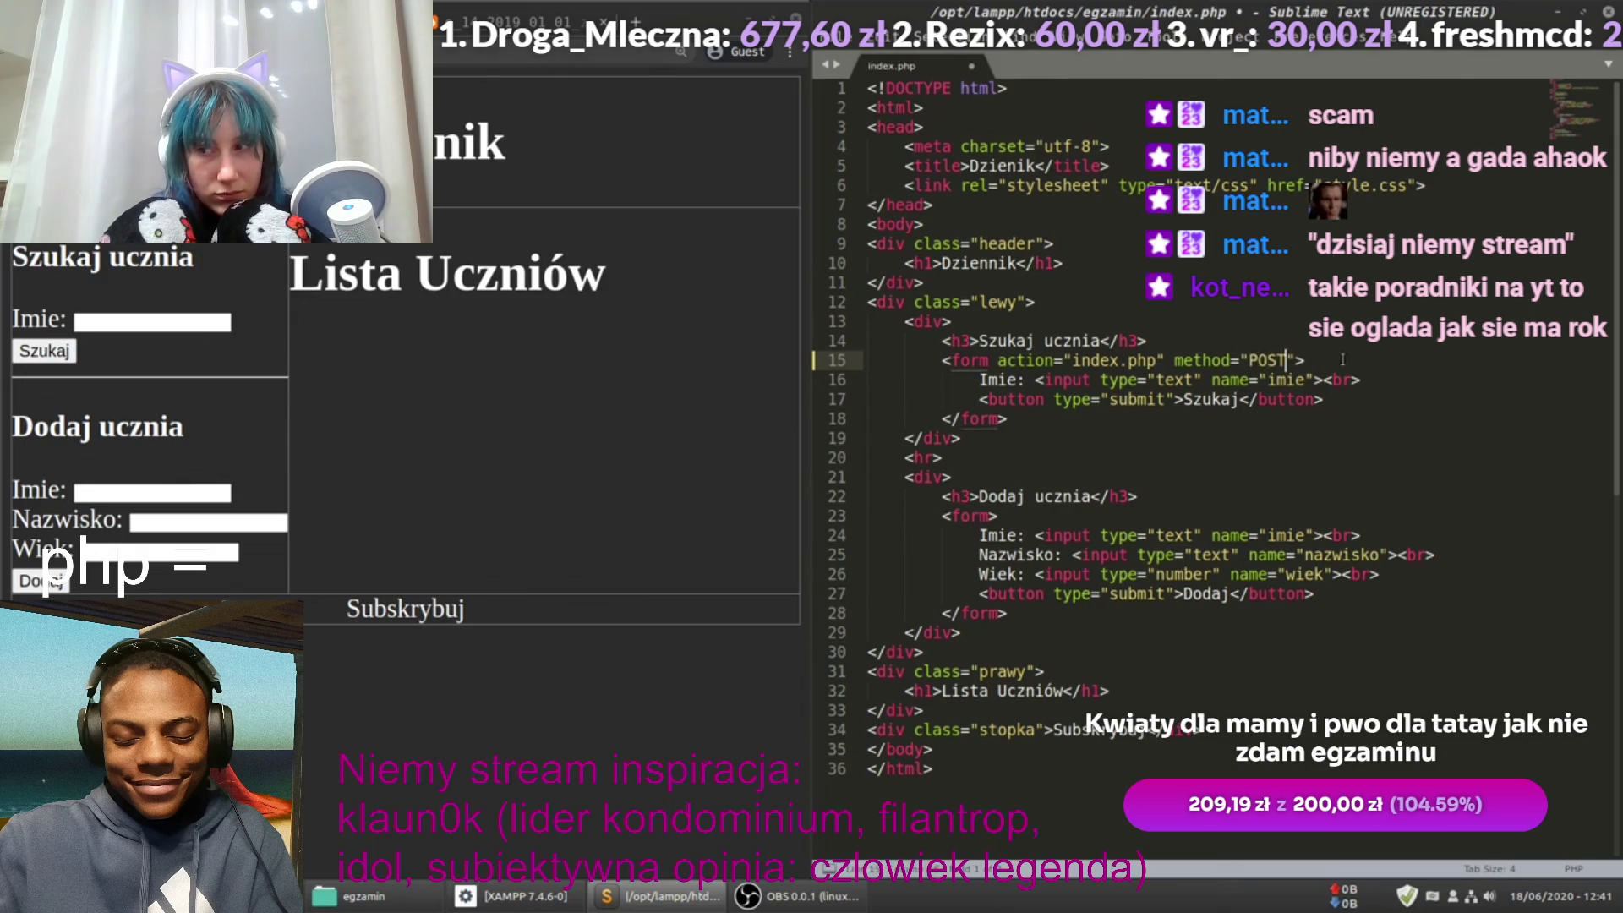
{"action": "key", "text": "ctrl+s"}
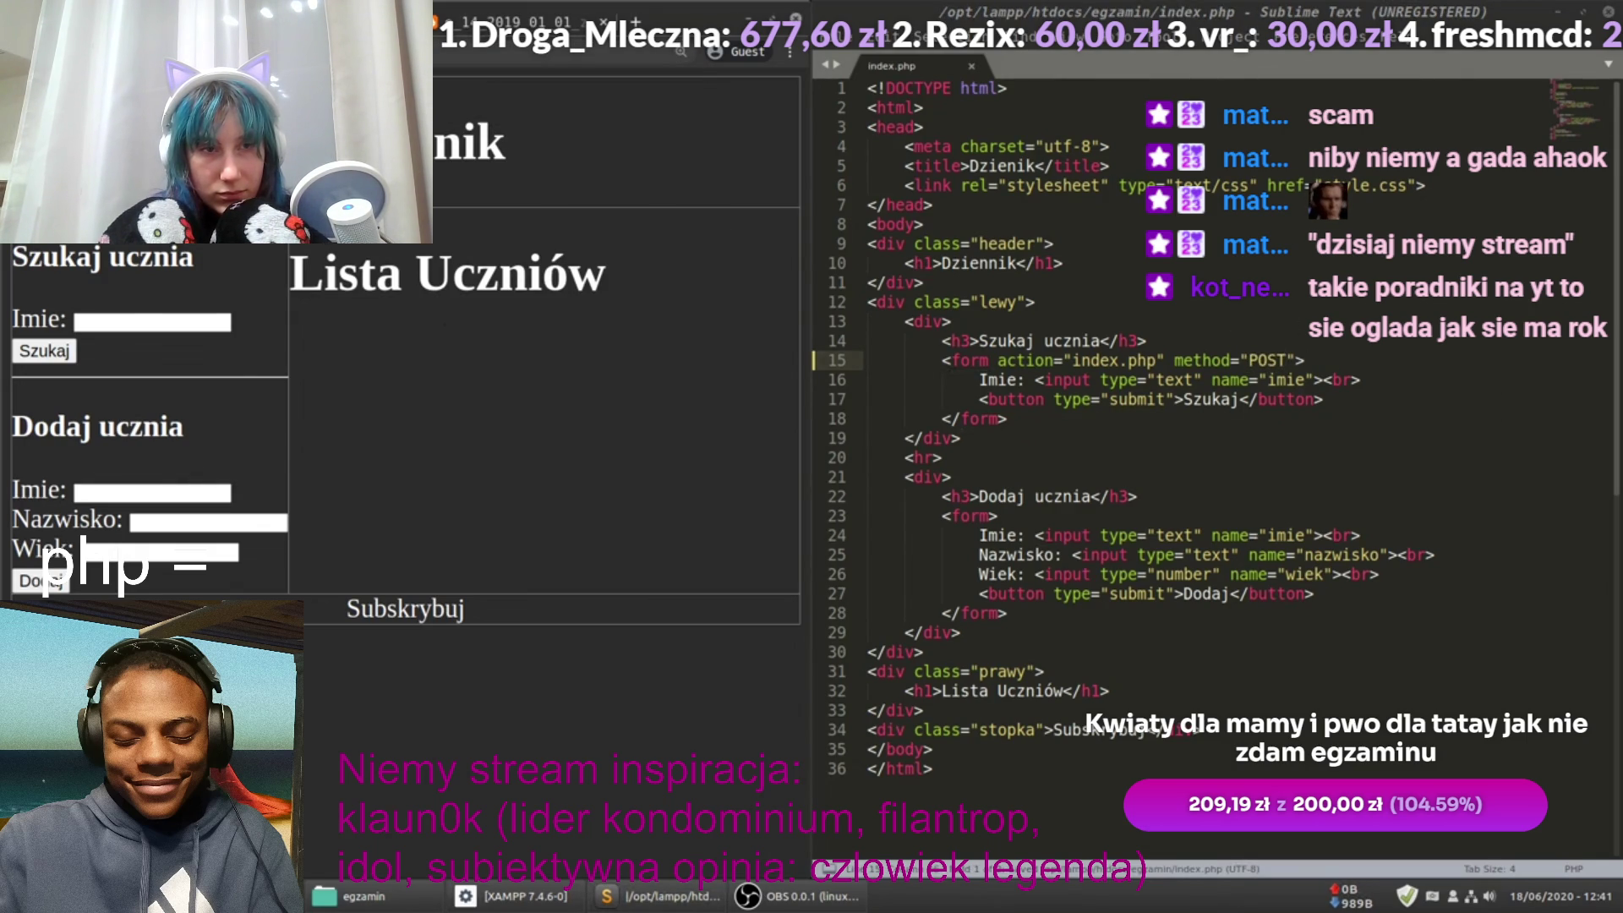
{"action": "left_click", "coordinate": [133, 321]}
{"action": "type", "text": "qweqwe"}
{"action": "left_click", "coordinate": [59, 353]}
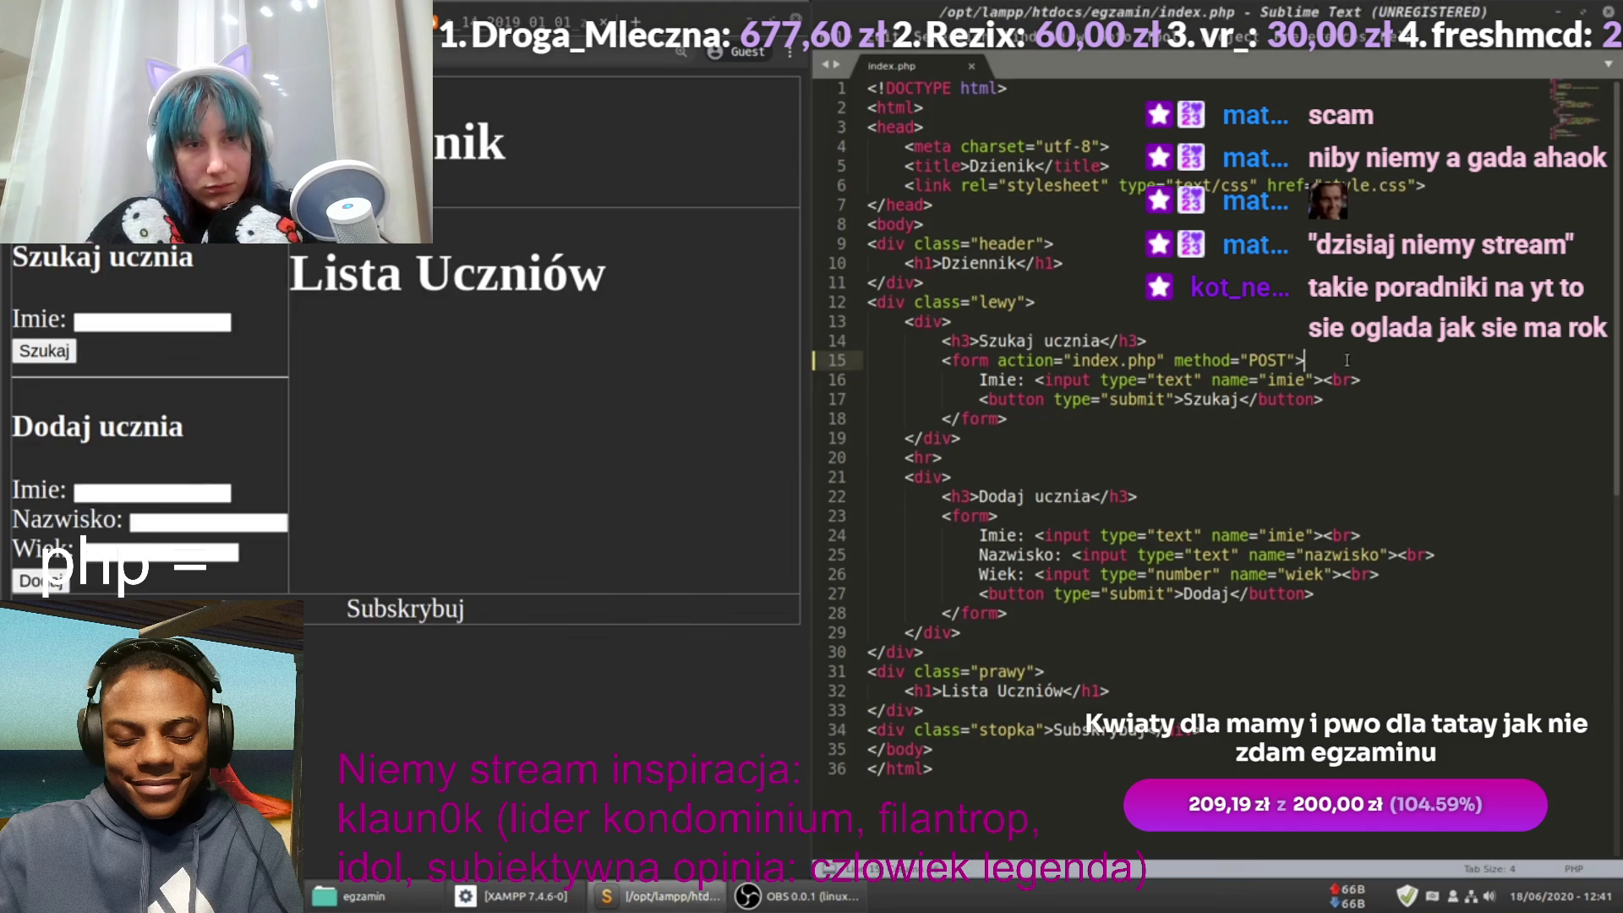
Step: Change the search form's method back to GET
{"action": "key", "text": "ctrl+shift+Left"}
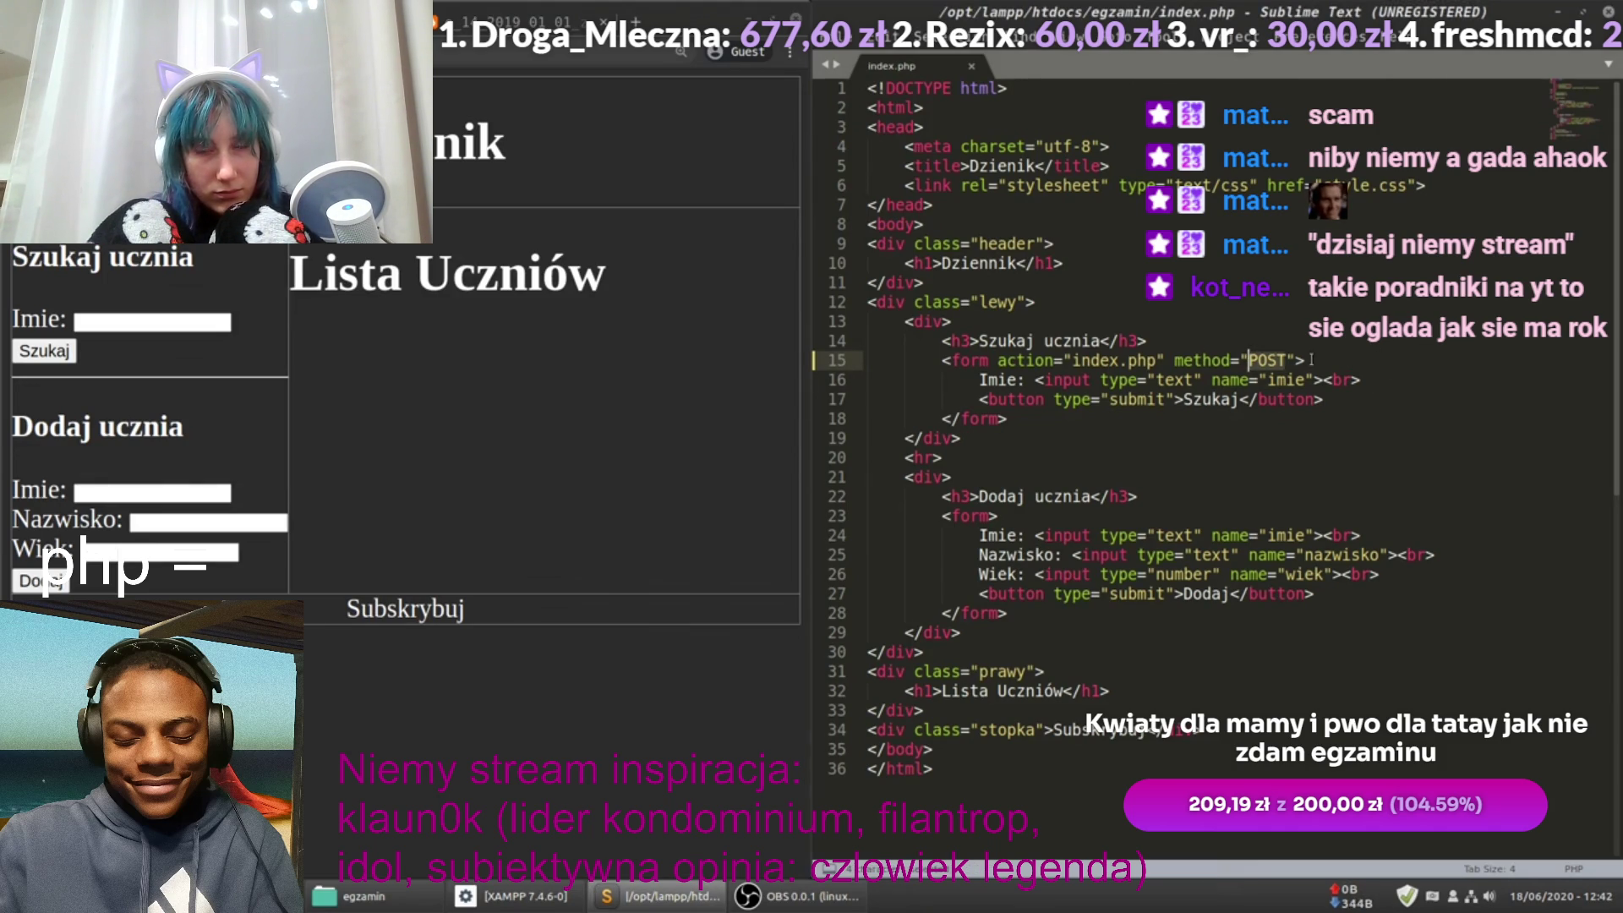
{"action": "type", "text": "G"}
{"action": "type", "text": "ET"}
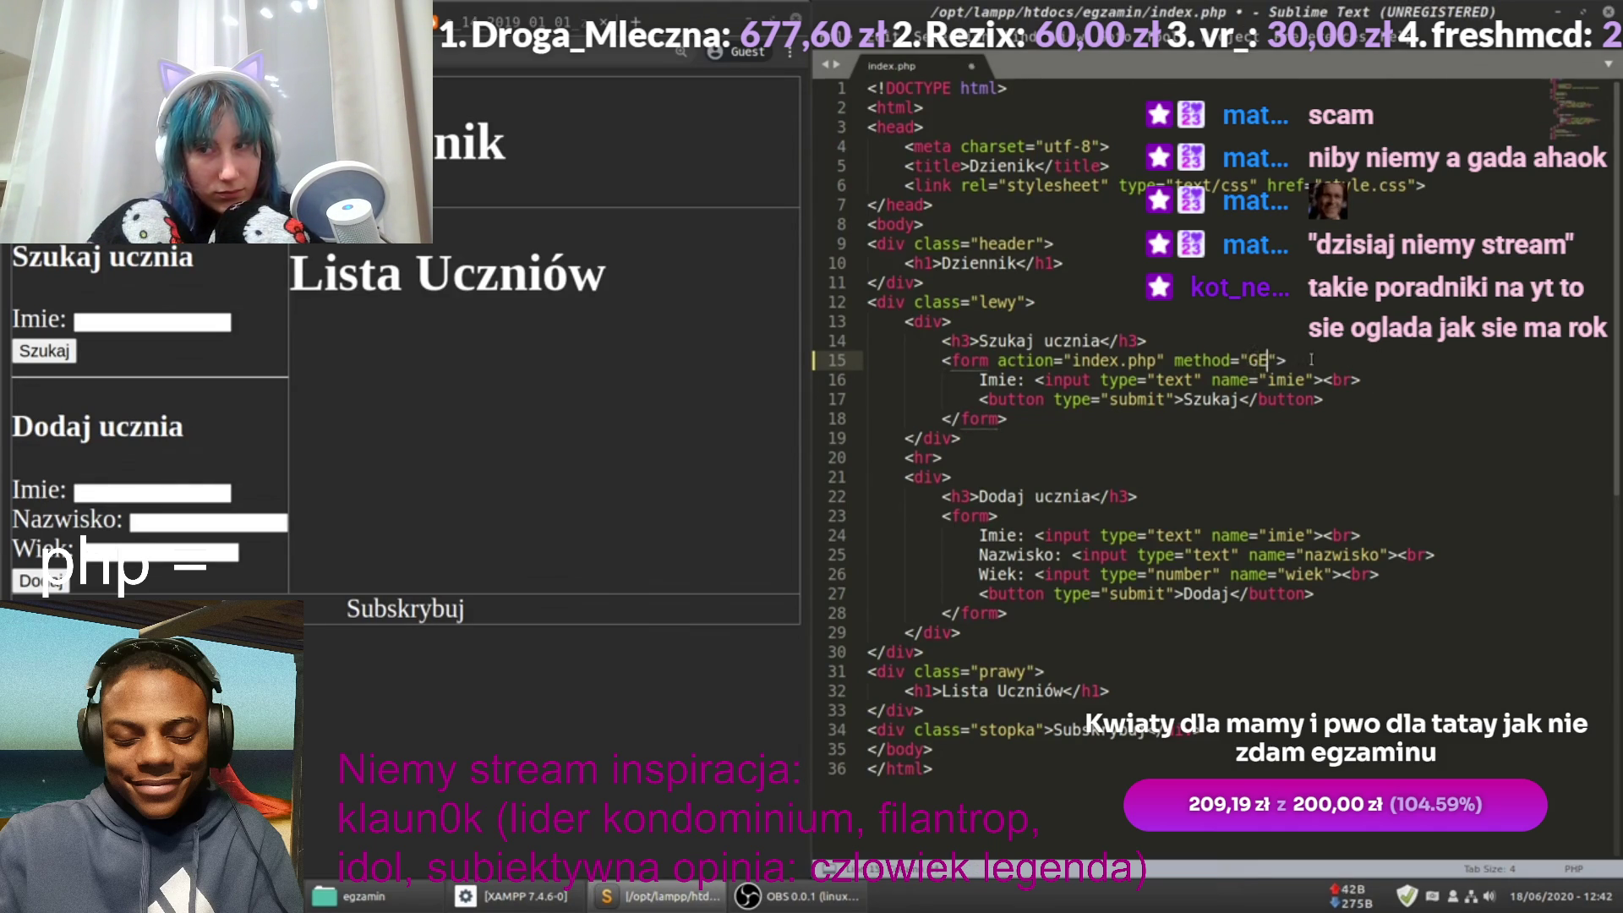
{"action": "left_click", "coordinate": [1296, 364]}
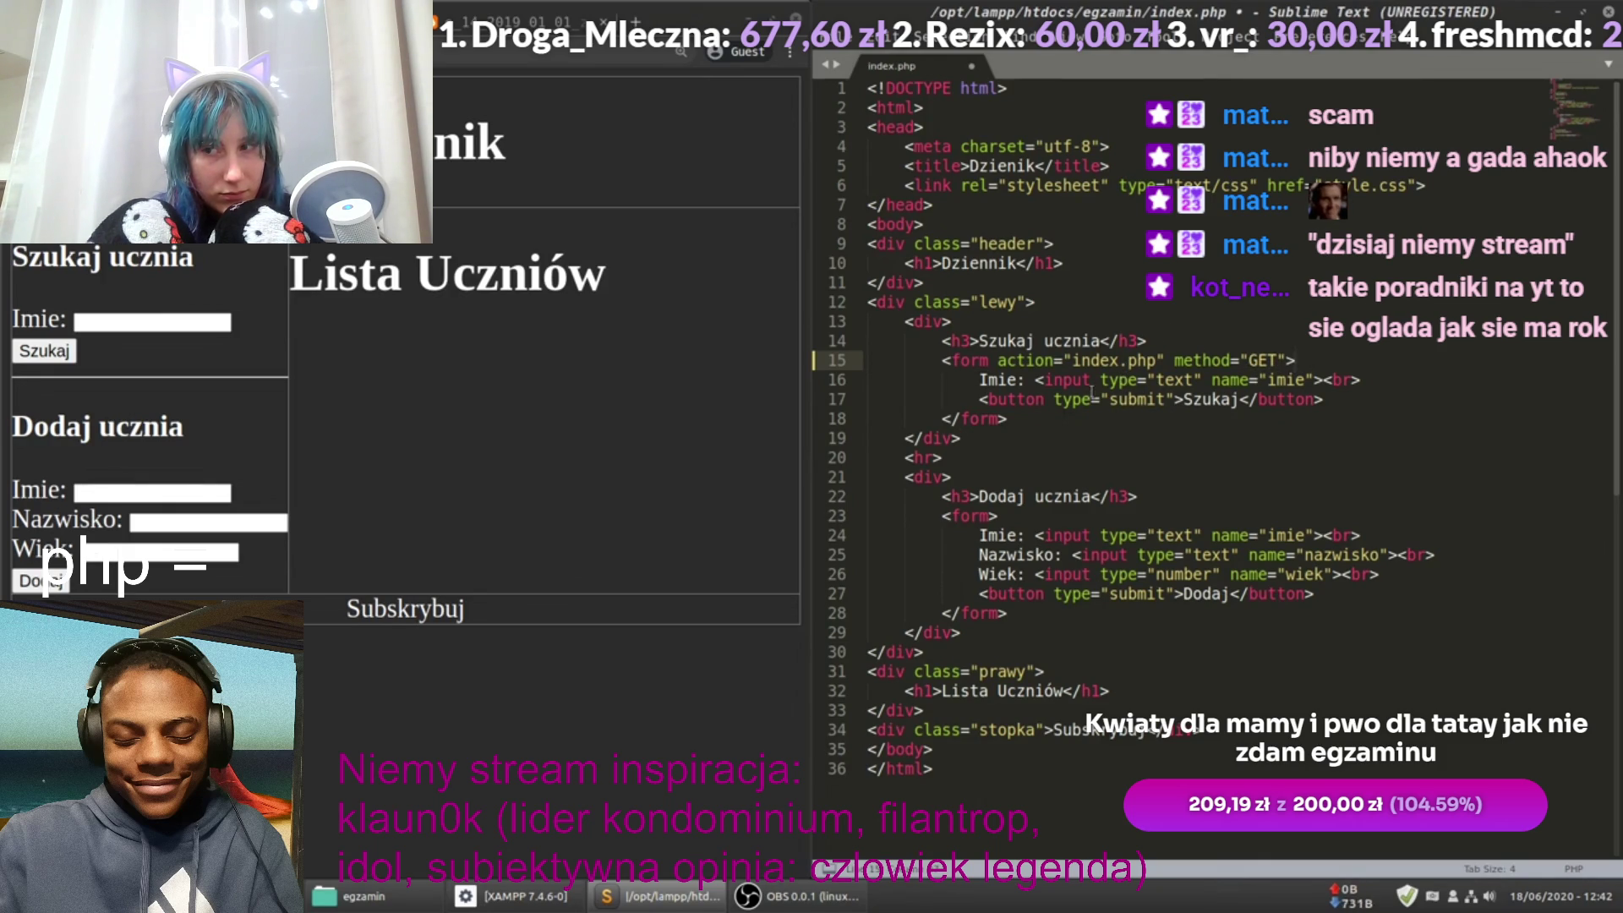
{"action": "left_click", "coordinate": [1210, 418]}
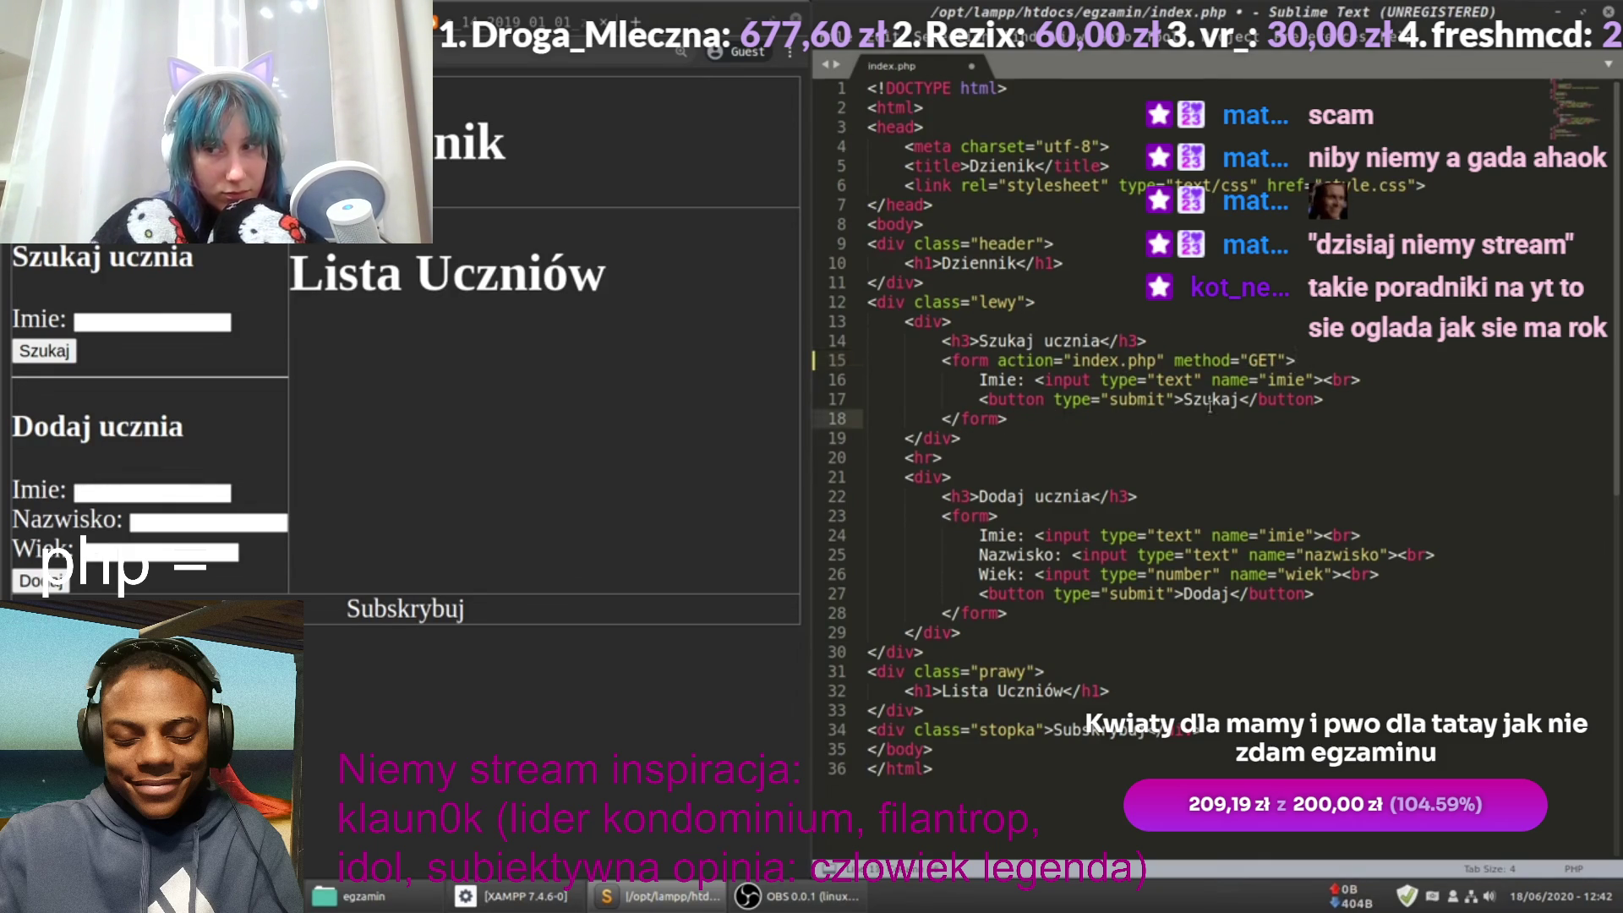
{"action": "key", "text": "Up"}
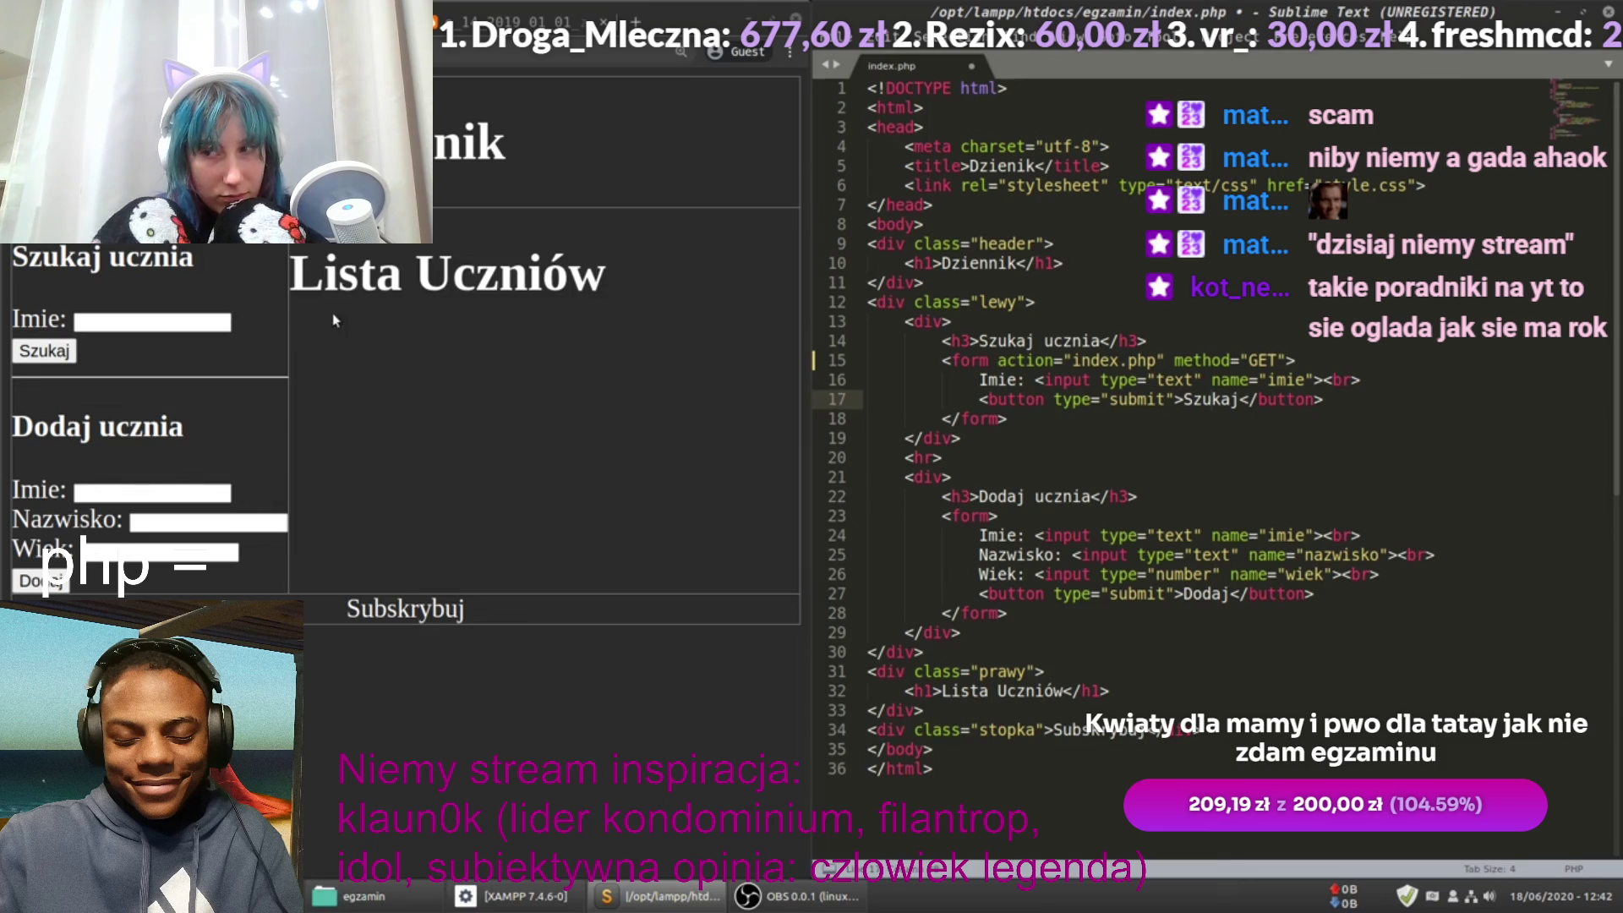
{"action": "left_click", "coordinate": [330, 378]}
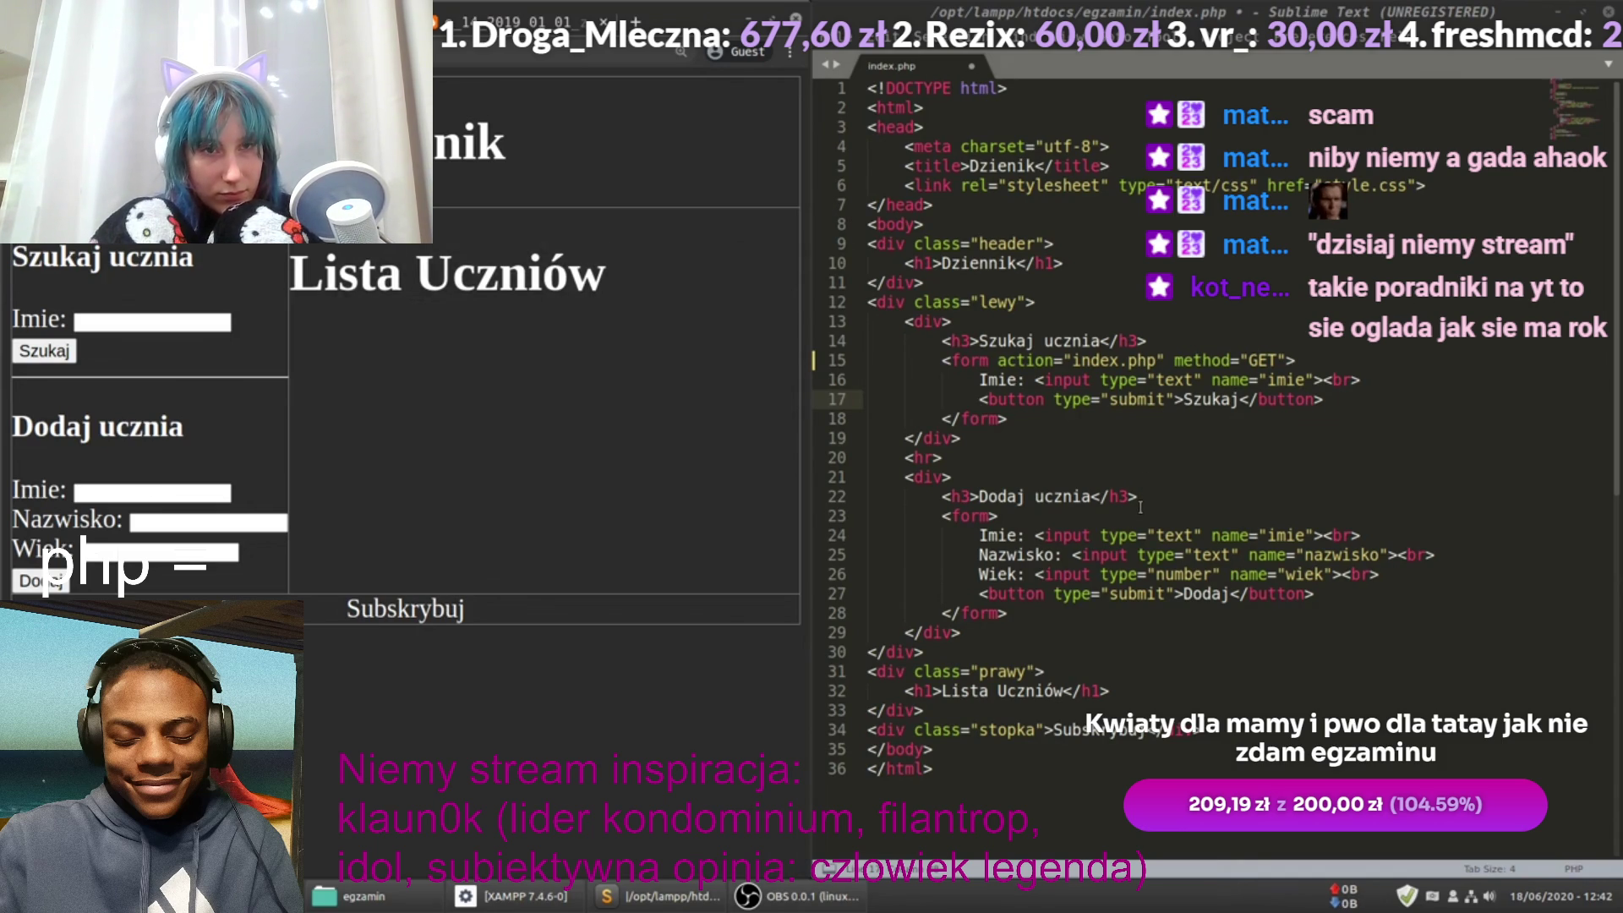
Step: Add an empty <?php ?> block on a new line under the Lista Uczniów heading
{"action": "scroll", "coordinate": [1125, 507], "scroll_direction": "down", "scroll_amount": 1}
{"action": "left_click", "coordinate": [1114, 632]}
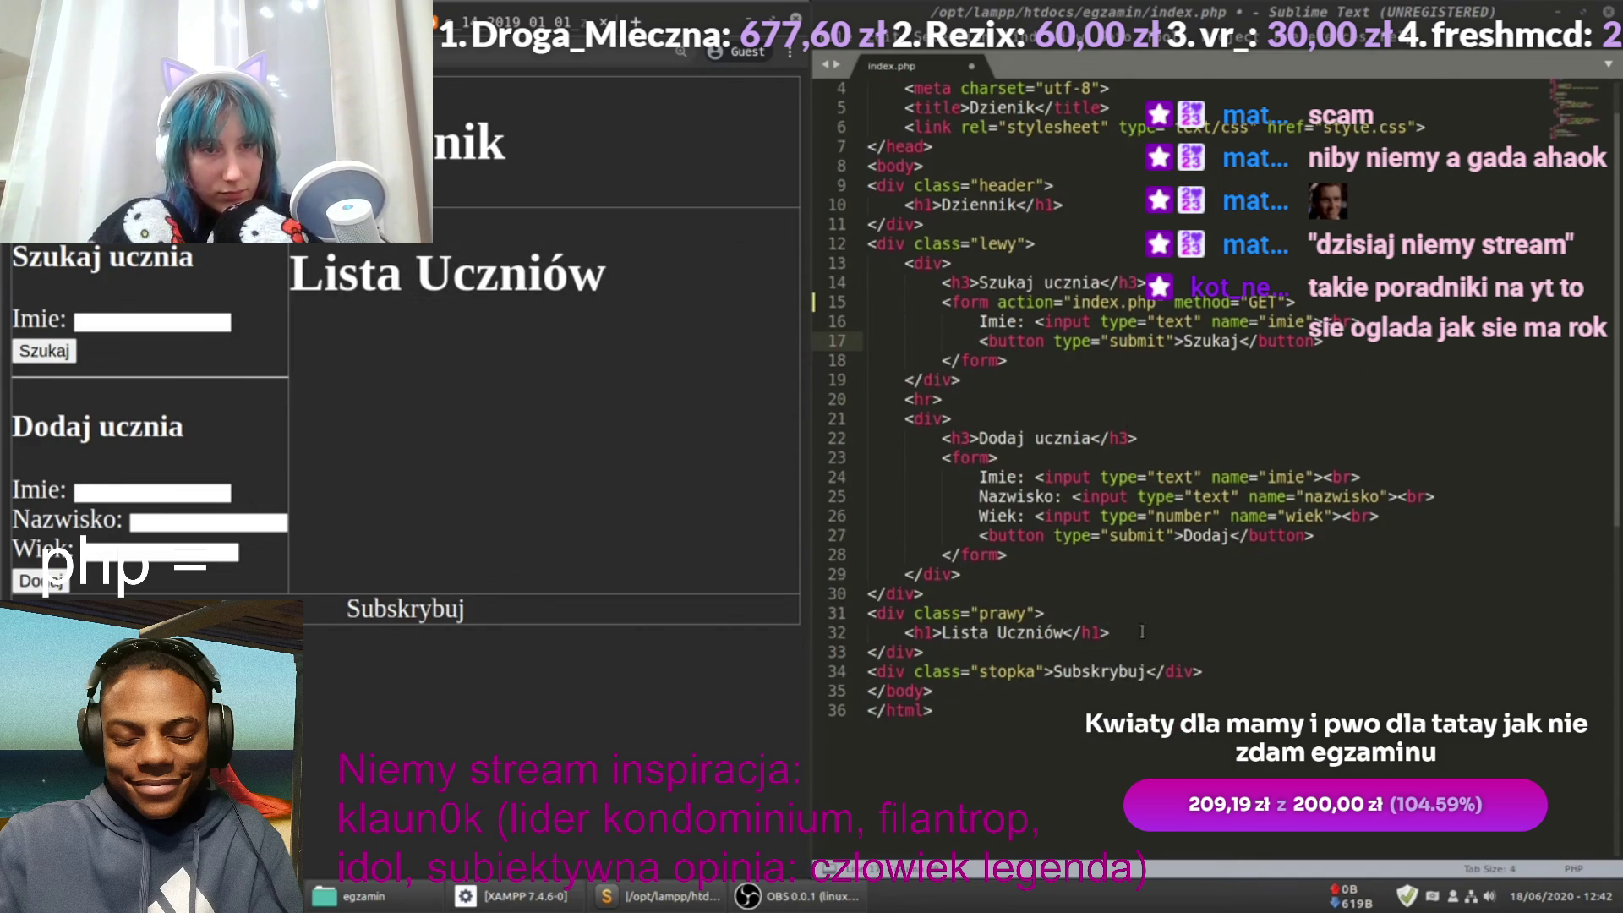
{"action": "key", "text": "Return"}
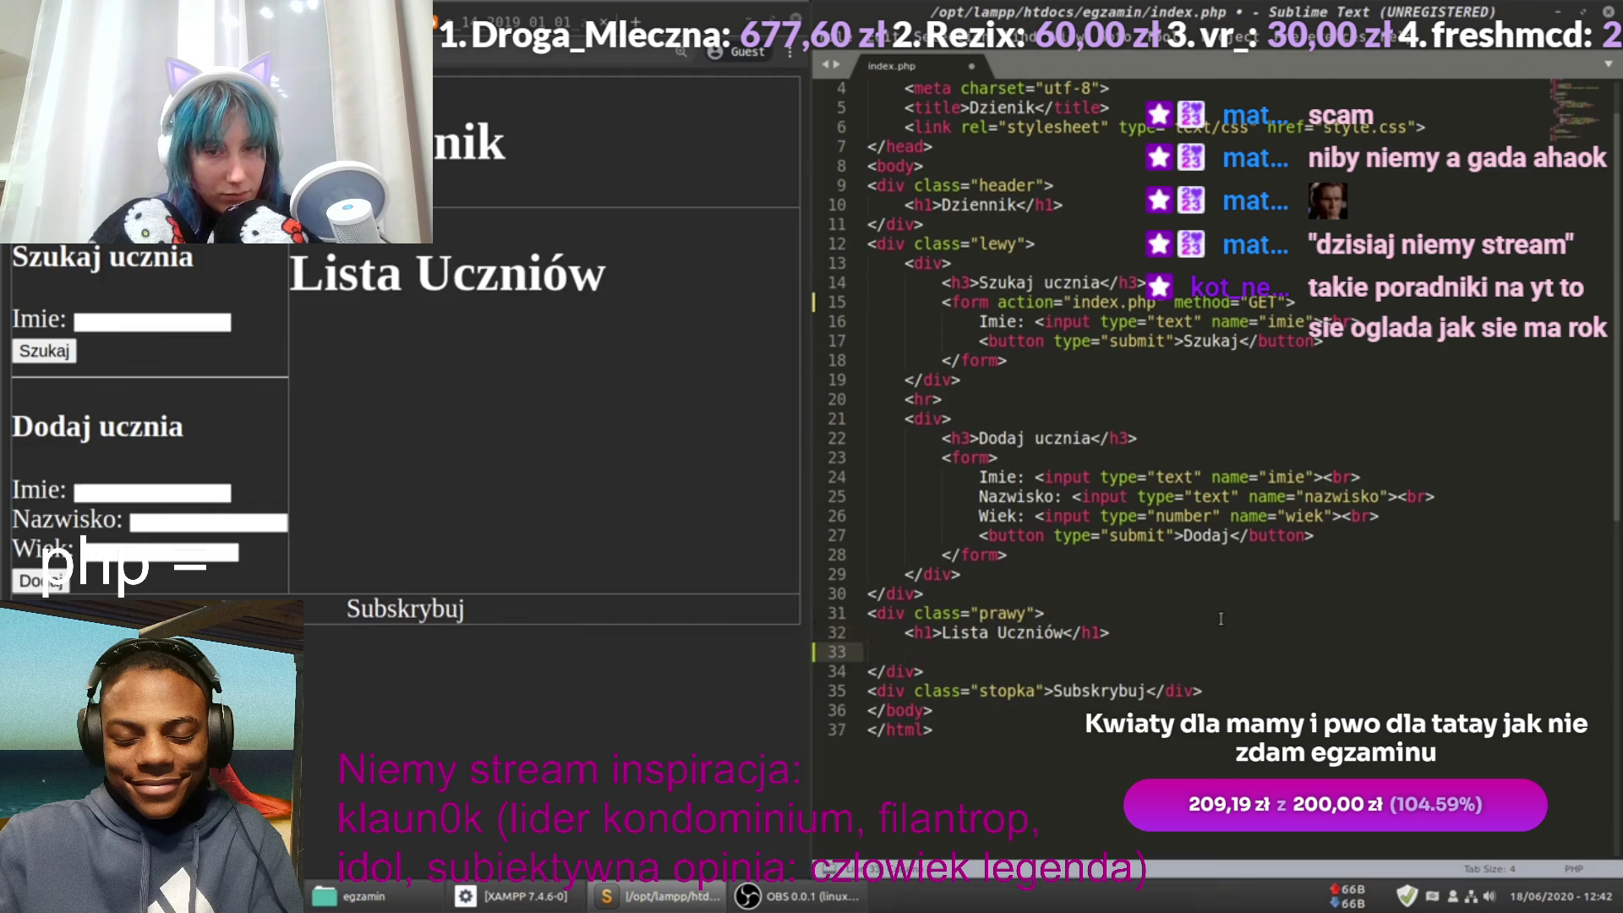
{"action": "type", "text": "<?php  ?"}
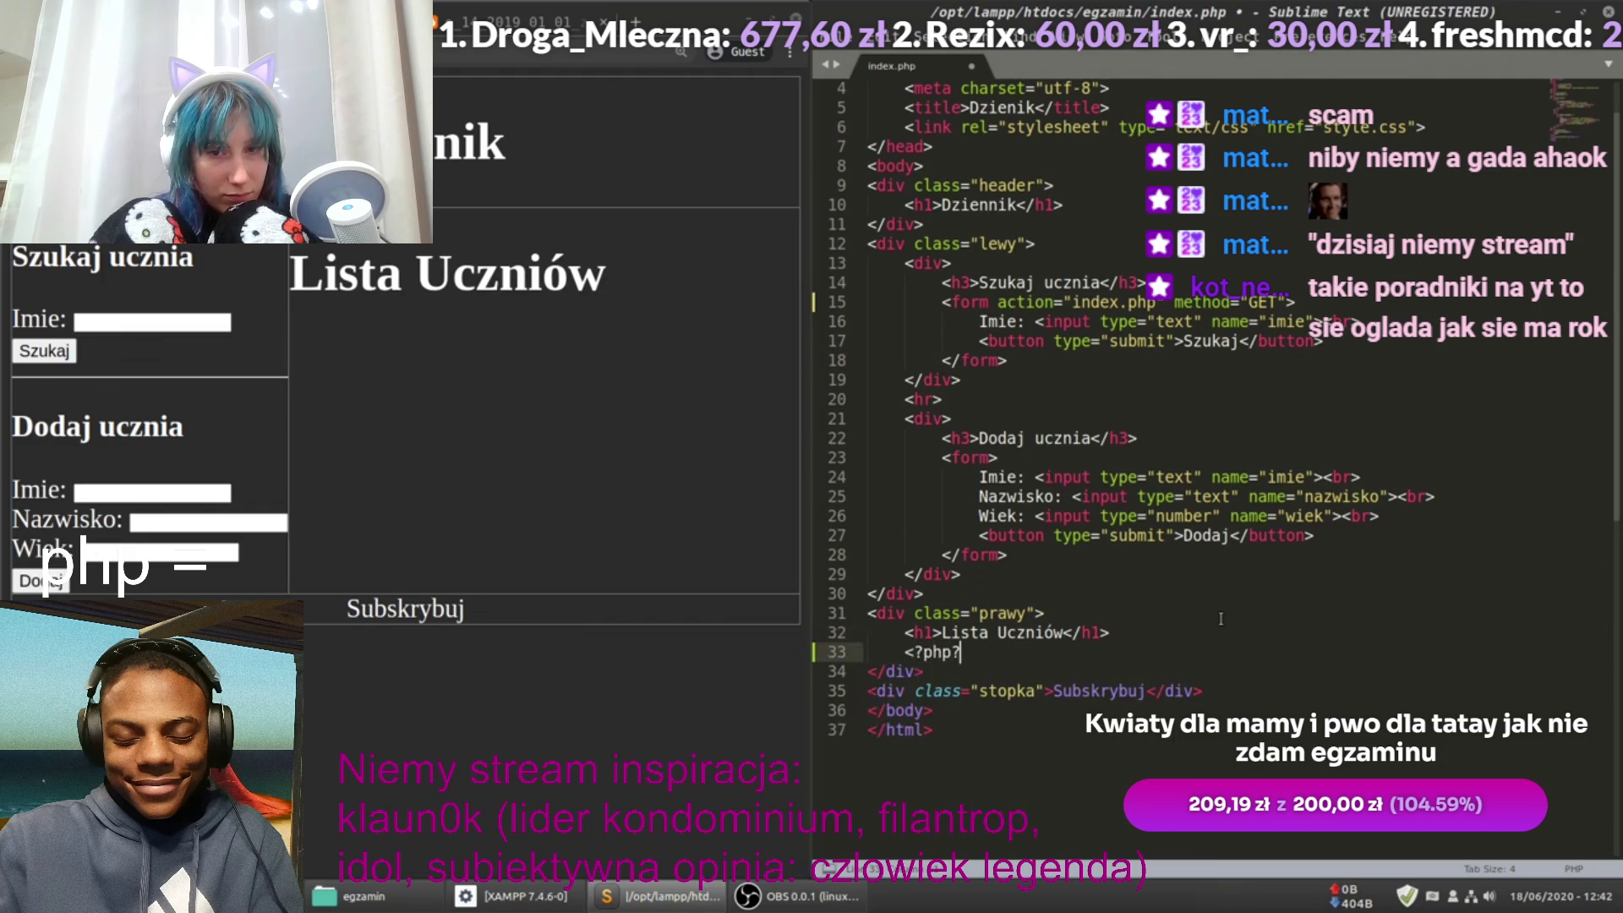
{"action": "type", "text": ">"}
{"action": "key", "text": "Left"}
{"action": "key", "text": "Left"}
{"action": "key", "text": "Left"}
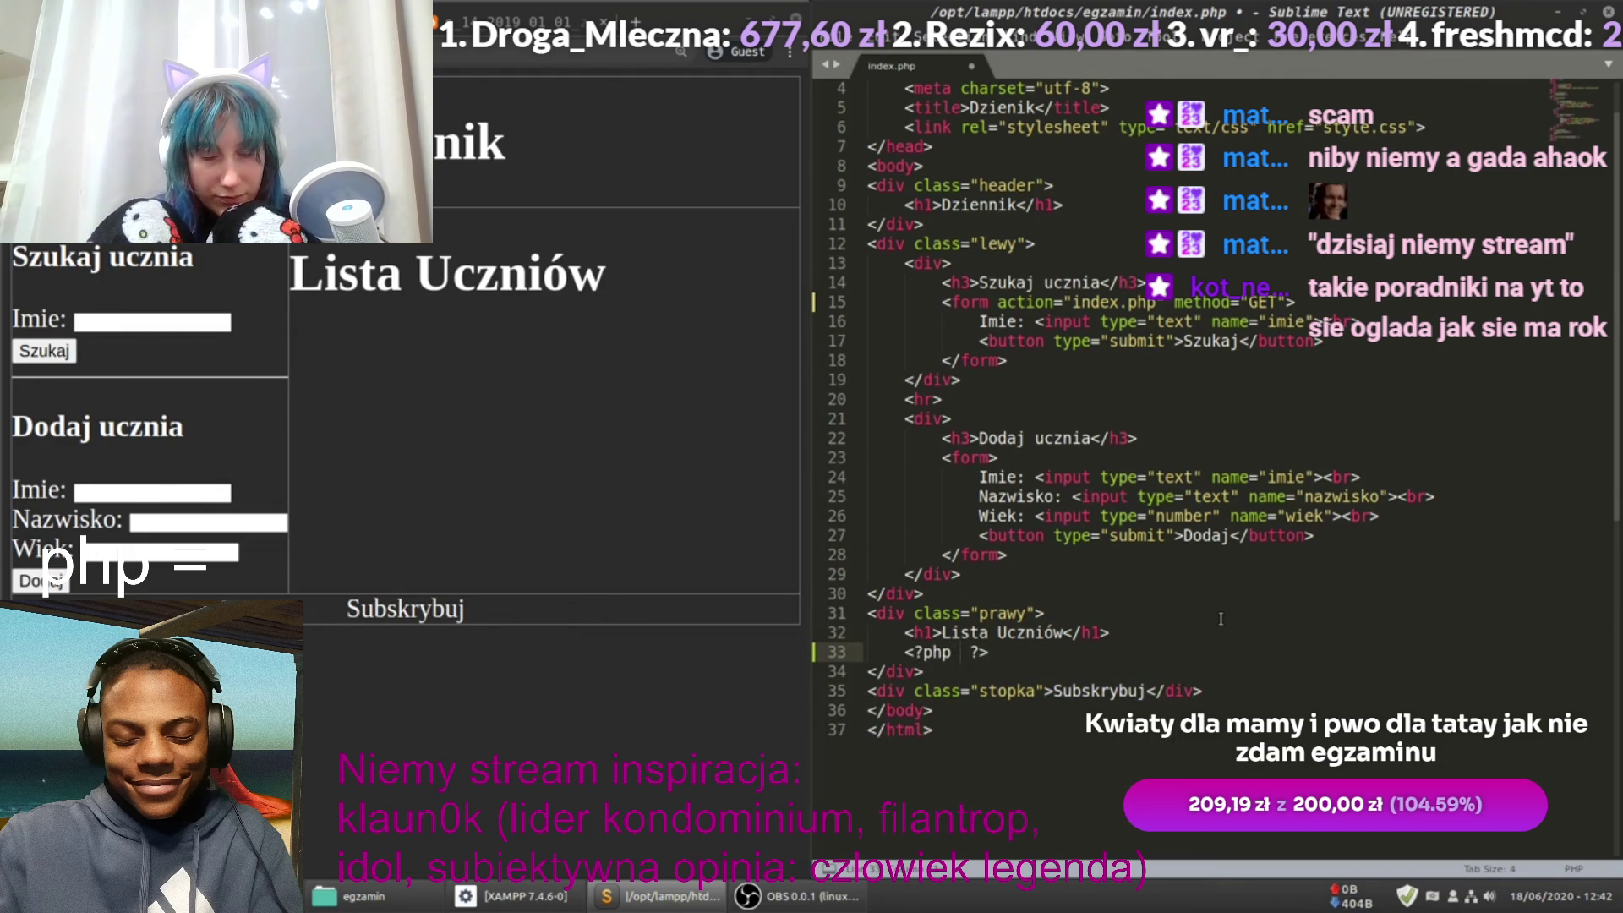
Step: Call skrypt(); inside the PHP block, fixing the skryp typo
{"action": "scroll", "coordinate": [1222, 507], "scroll_direction": "down", "scroll_amount": 4}
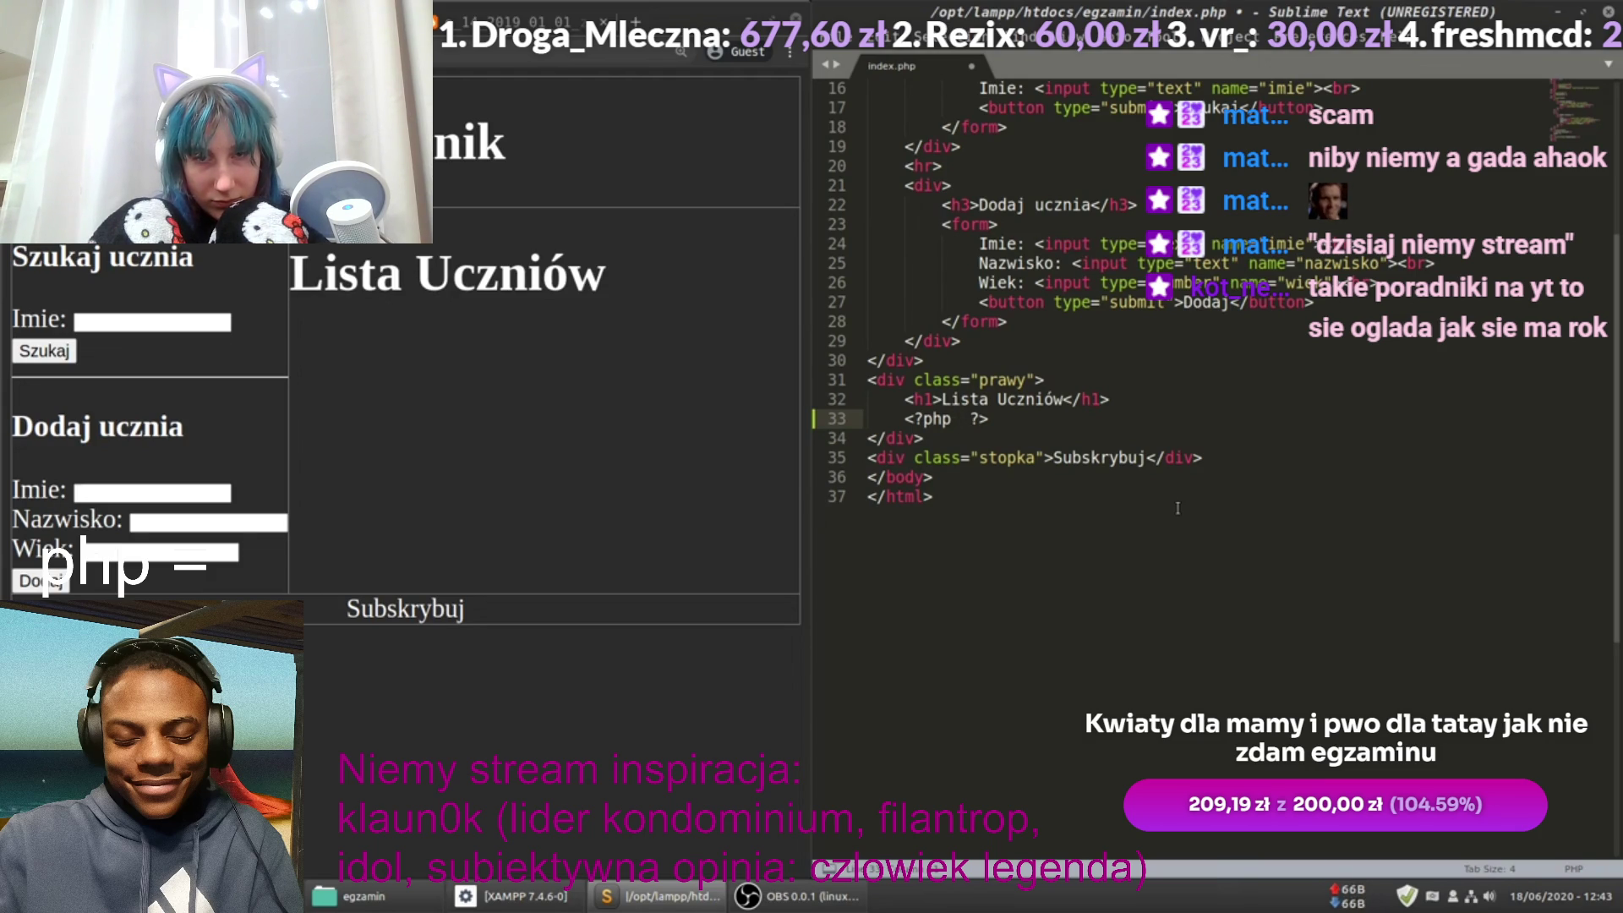
{"action": "key", "text": "Right"}
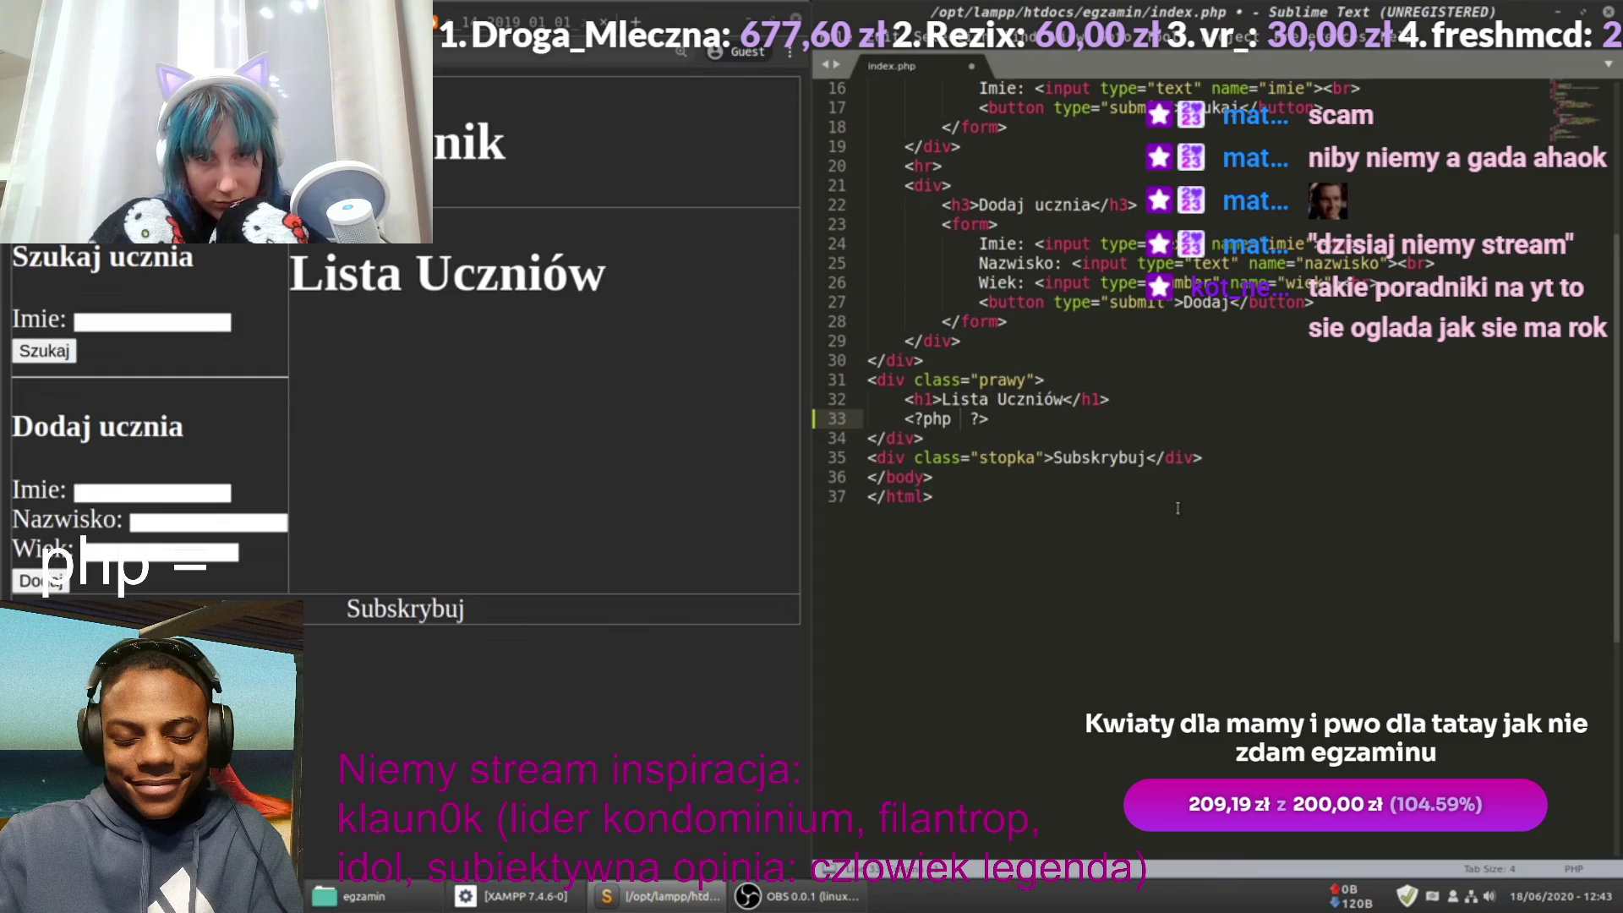
{"action": "type", "text": "skryp()"}
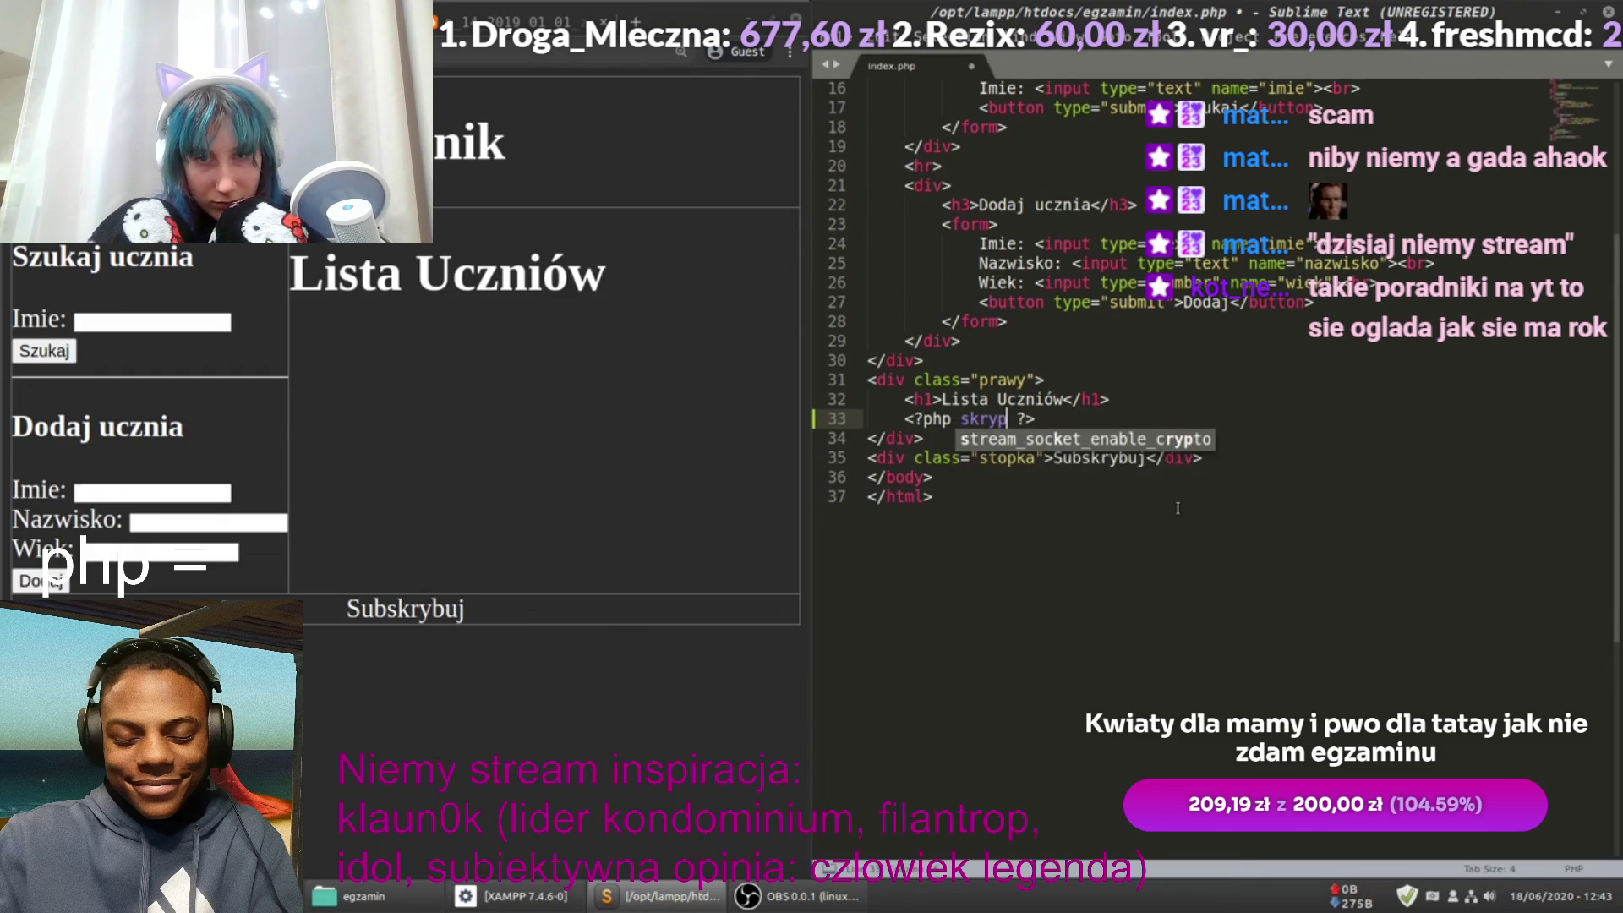
{"action": "type", "text": ";"}
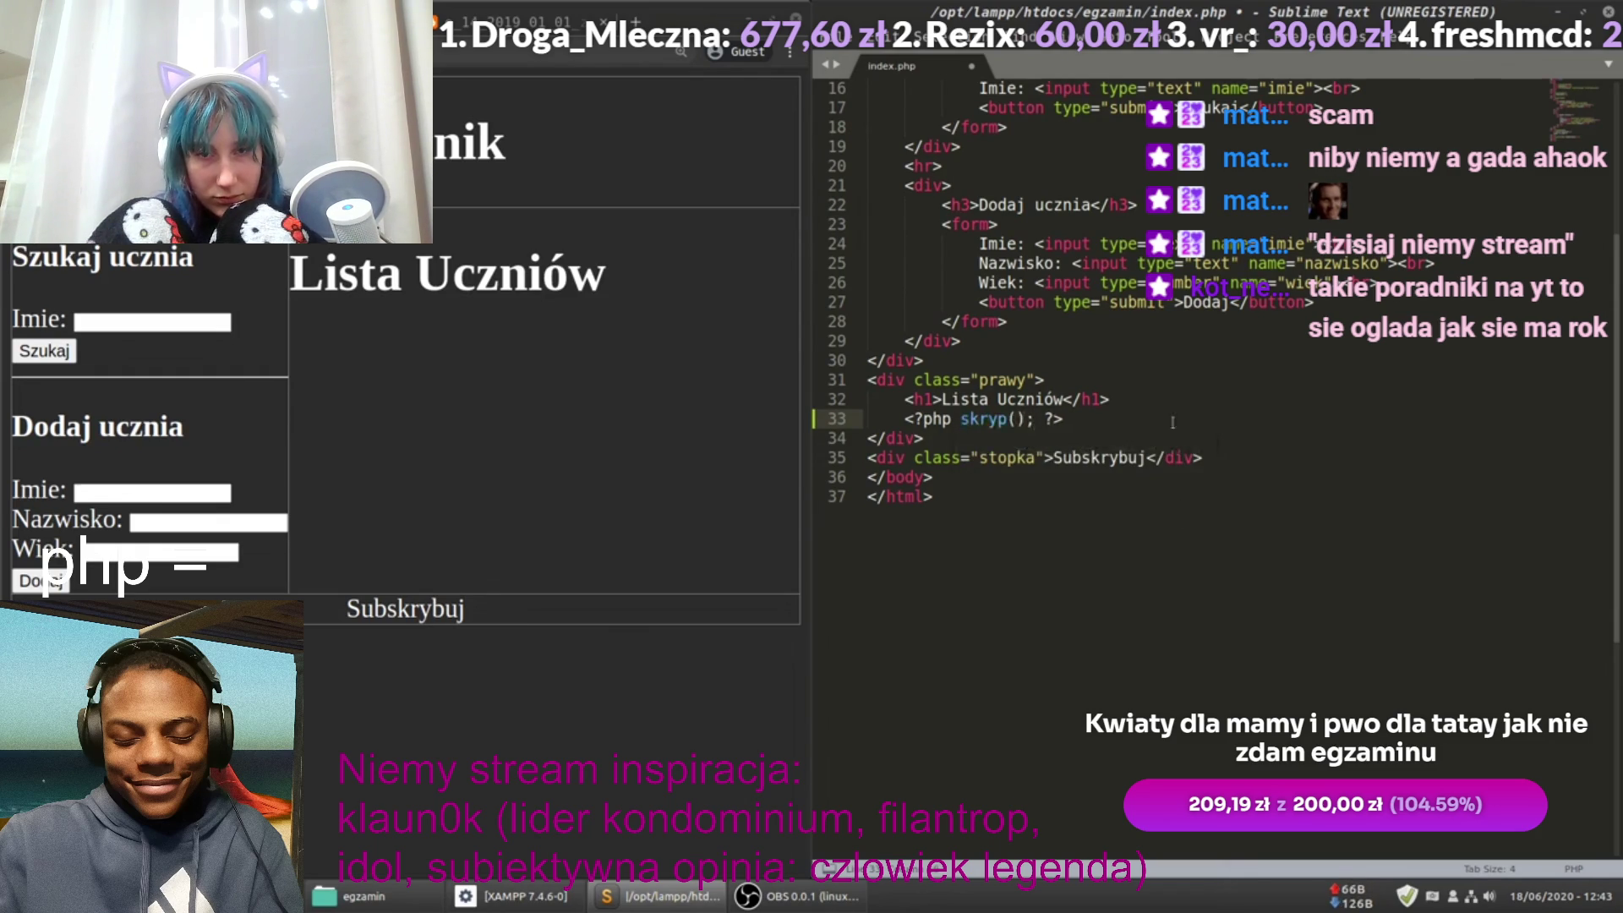
{"action": "key", "text": "Left"}
{"action": "key", "text": "Left"}
{"action": "key", "text": "Left"}
{"action": "type", "text": "t"}
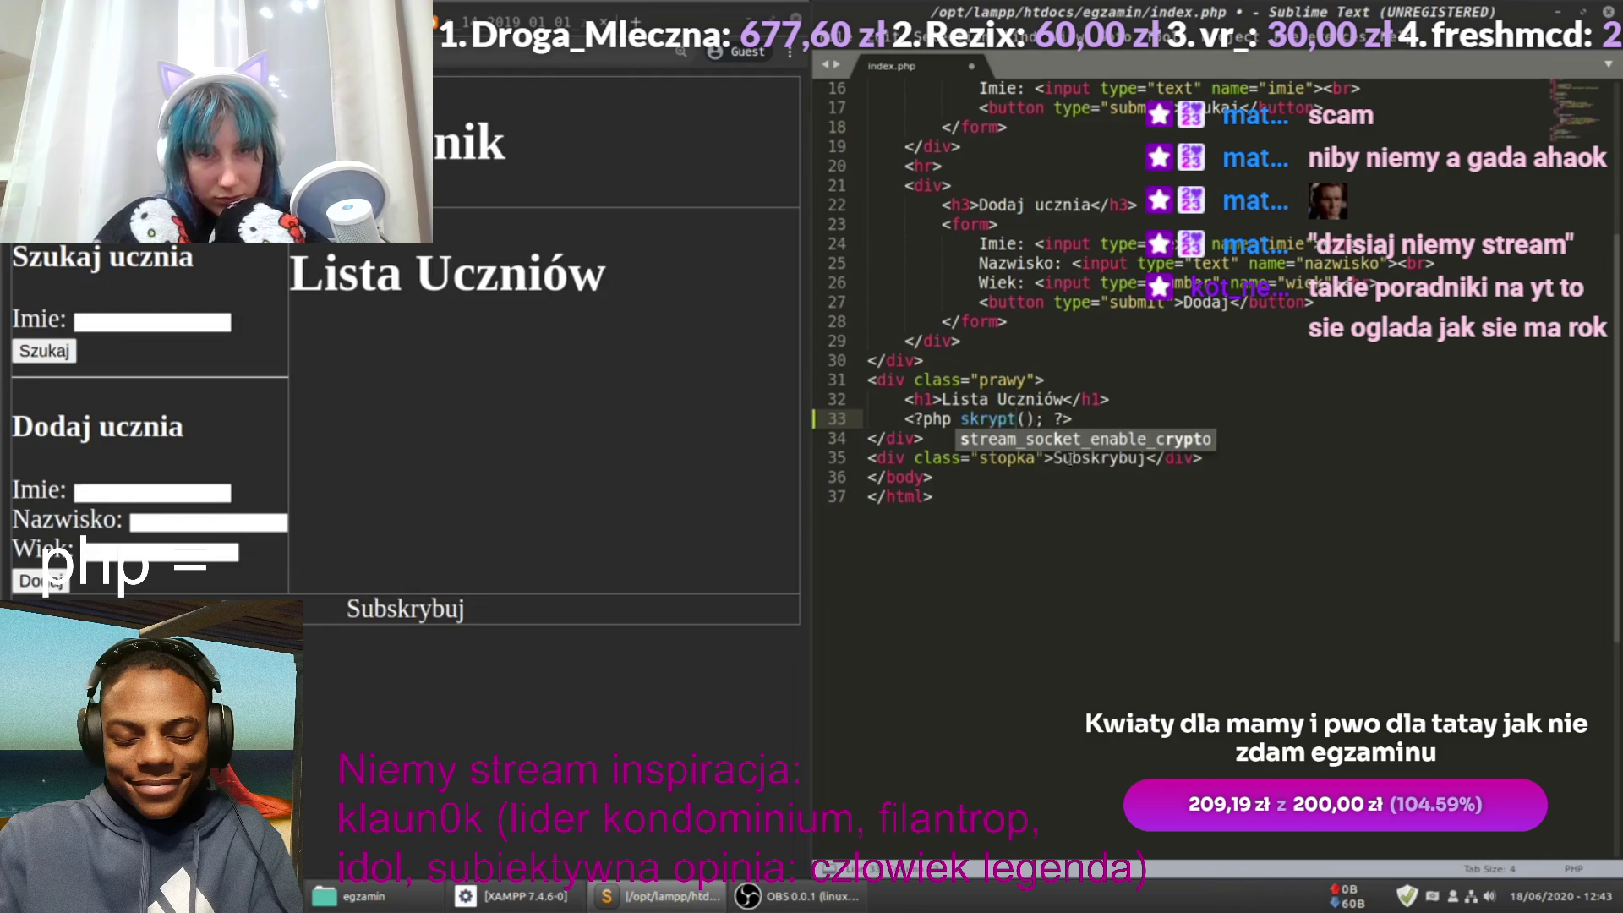
{"action": "left_click", "coordinate": [1062, 552]}
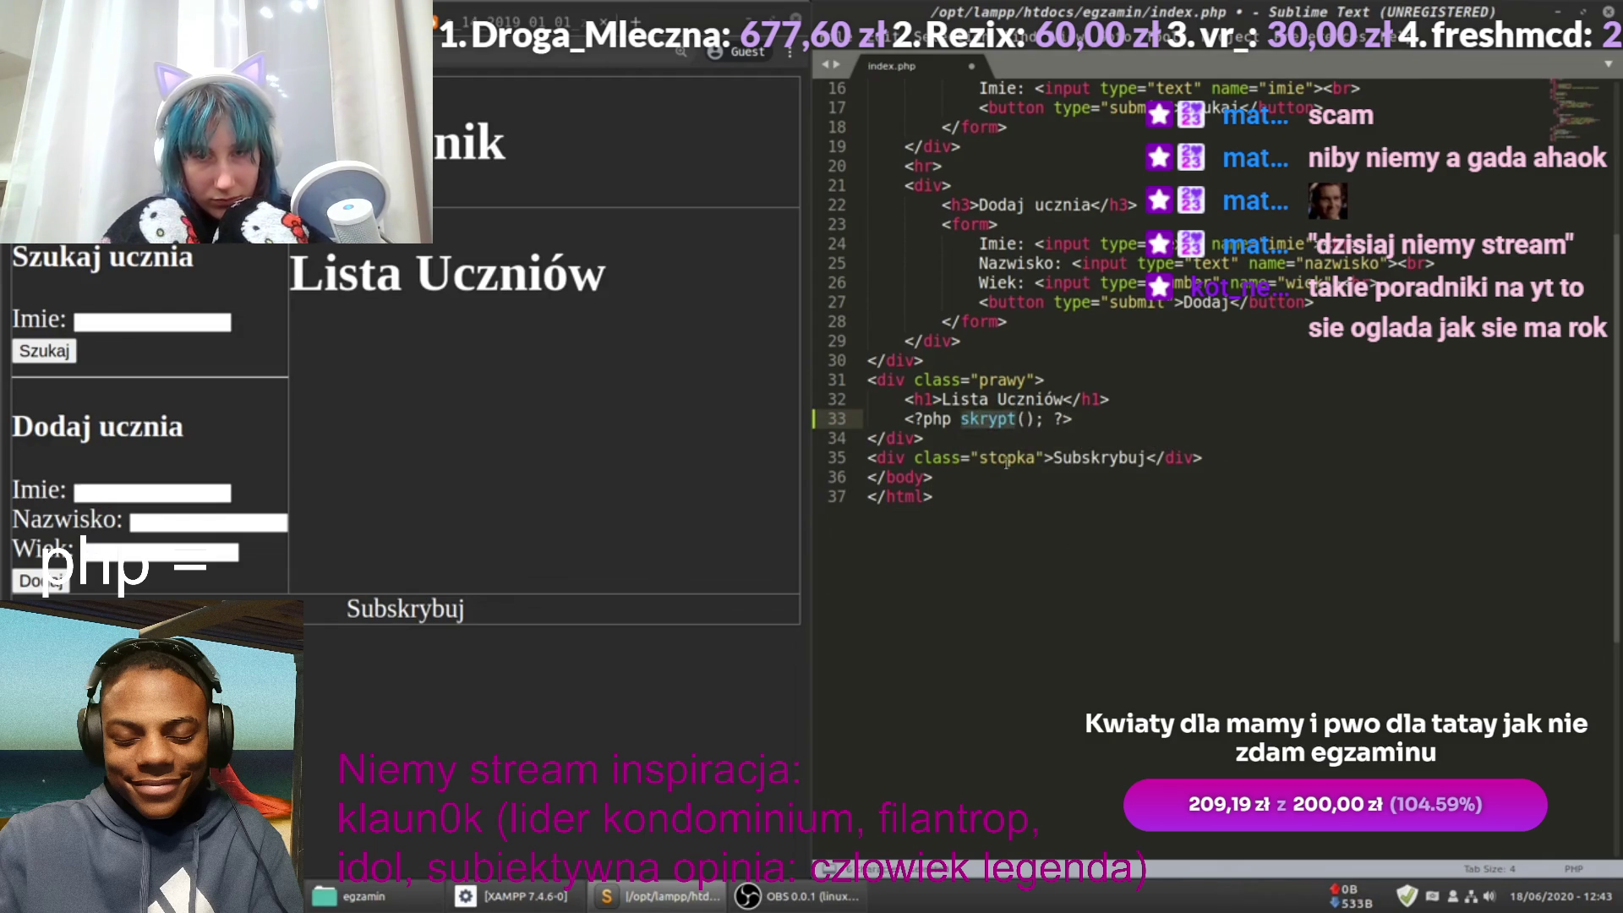
Step: Below </html>, add a PHP block with an empty function skrypt(){ } definition
{"action": "key", "text": "Return"}
{"action": "key", "text": "Return"}
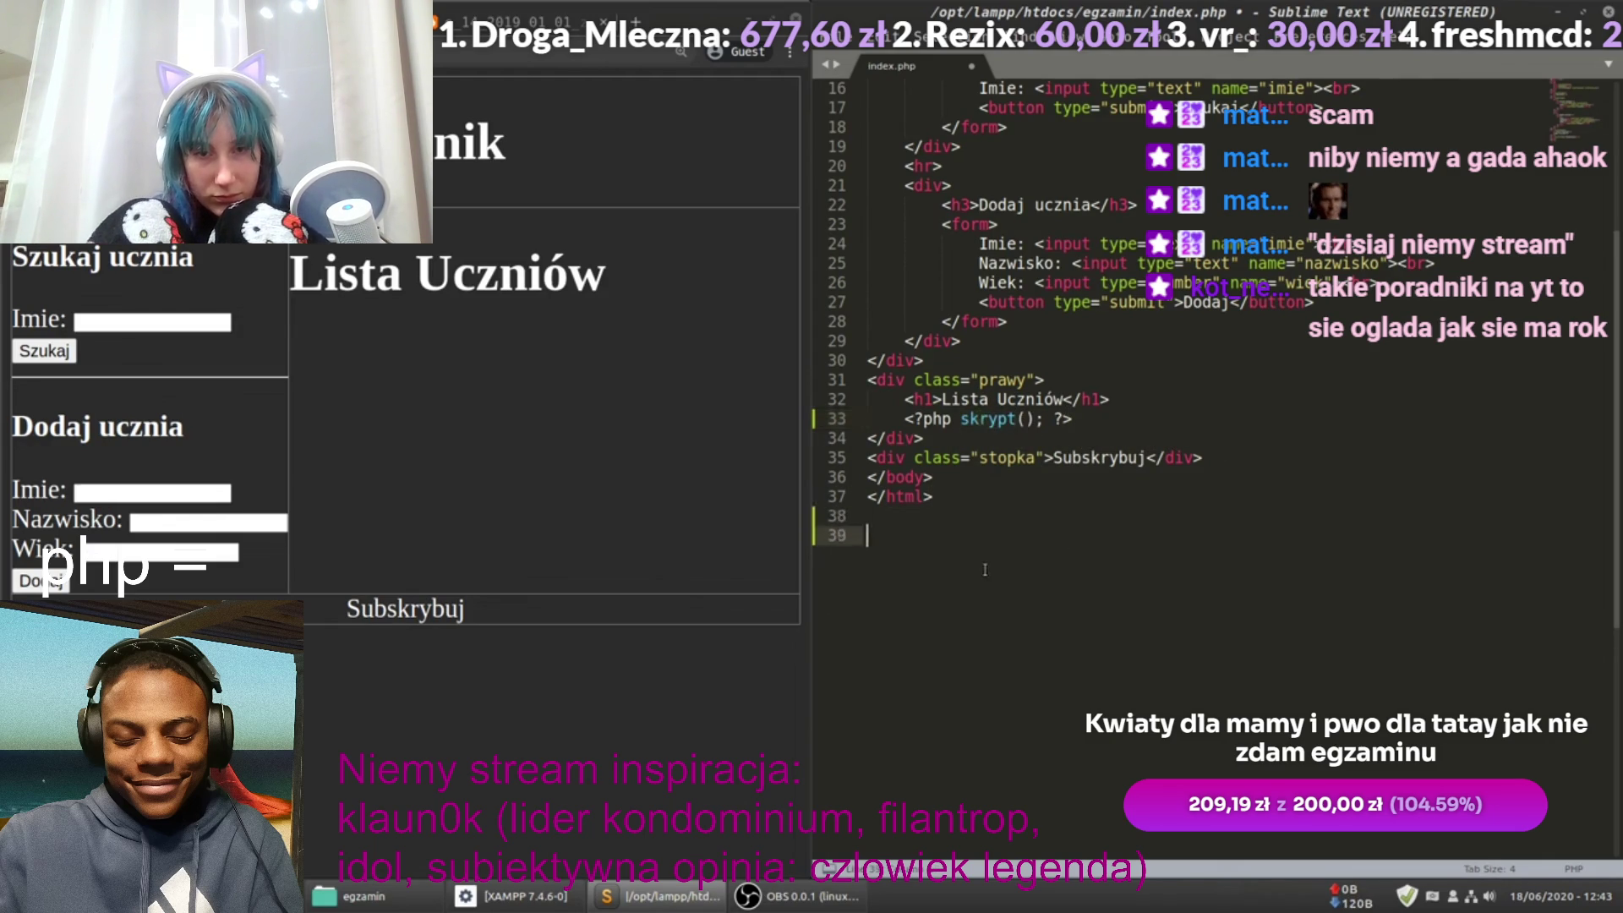
{"action": "type", "text": "<?p"}
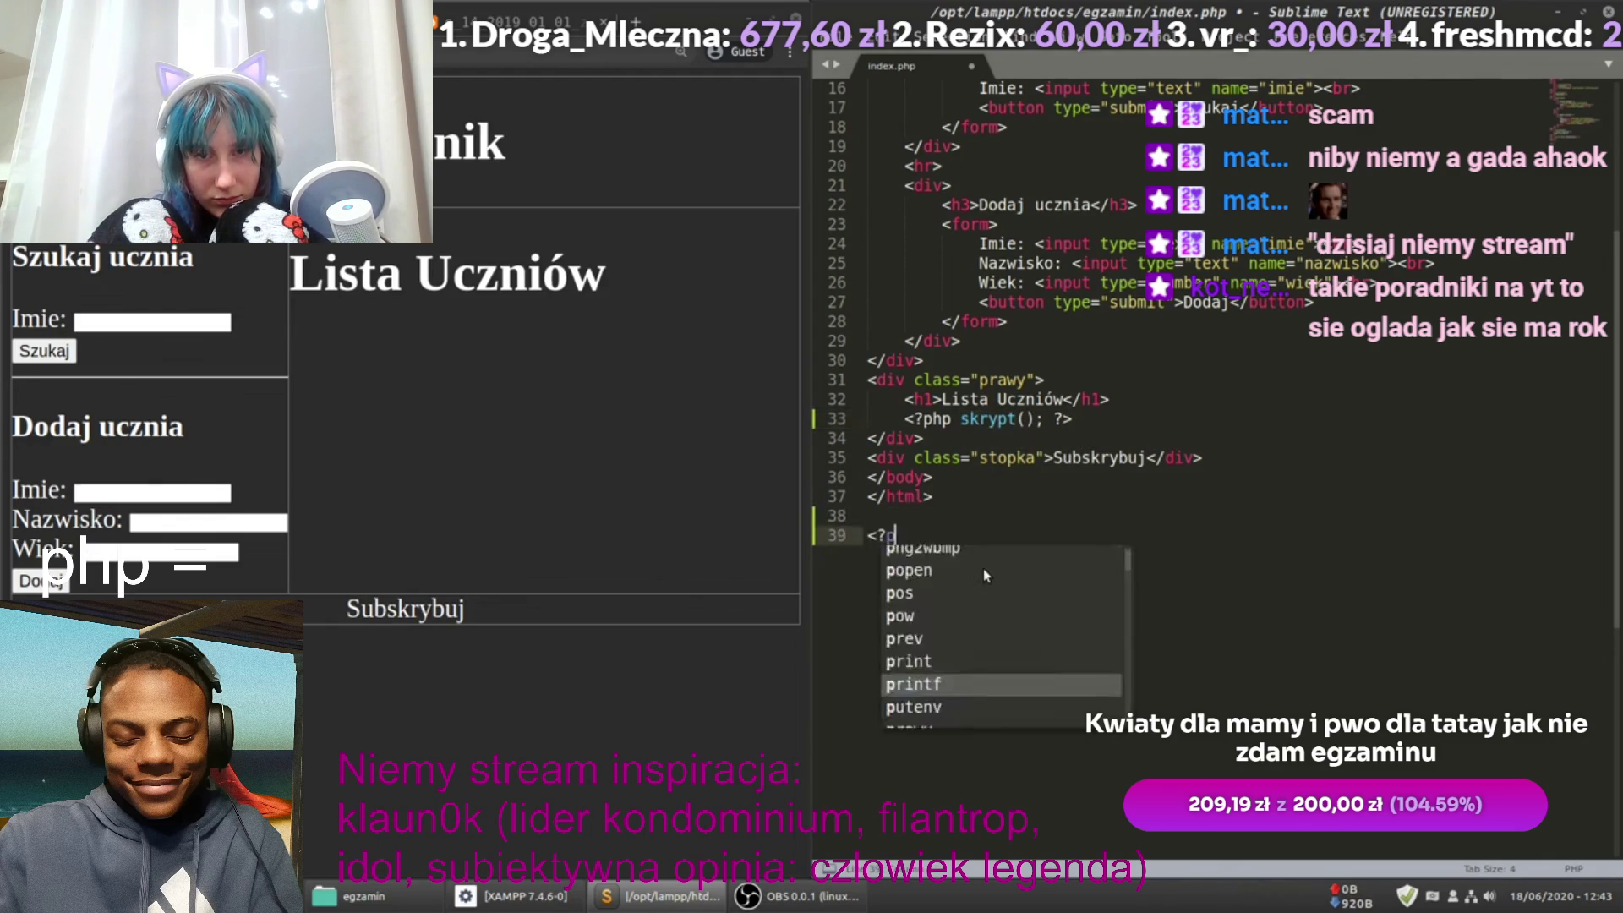
{"action": "type", "text": "hp   ?>"}
{"action": "key", "text": "Left"}
{"action": "key", "text": "Left"}
{"action": "key", "text": "Return"}
{"action": "key", "text": "Return"}
{"action": "key", "text": "Return"}
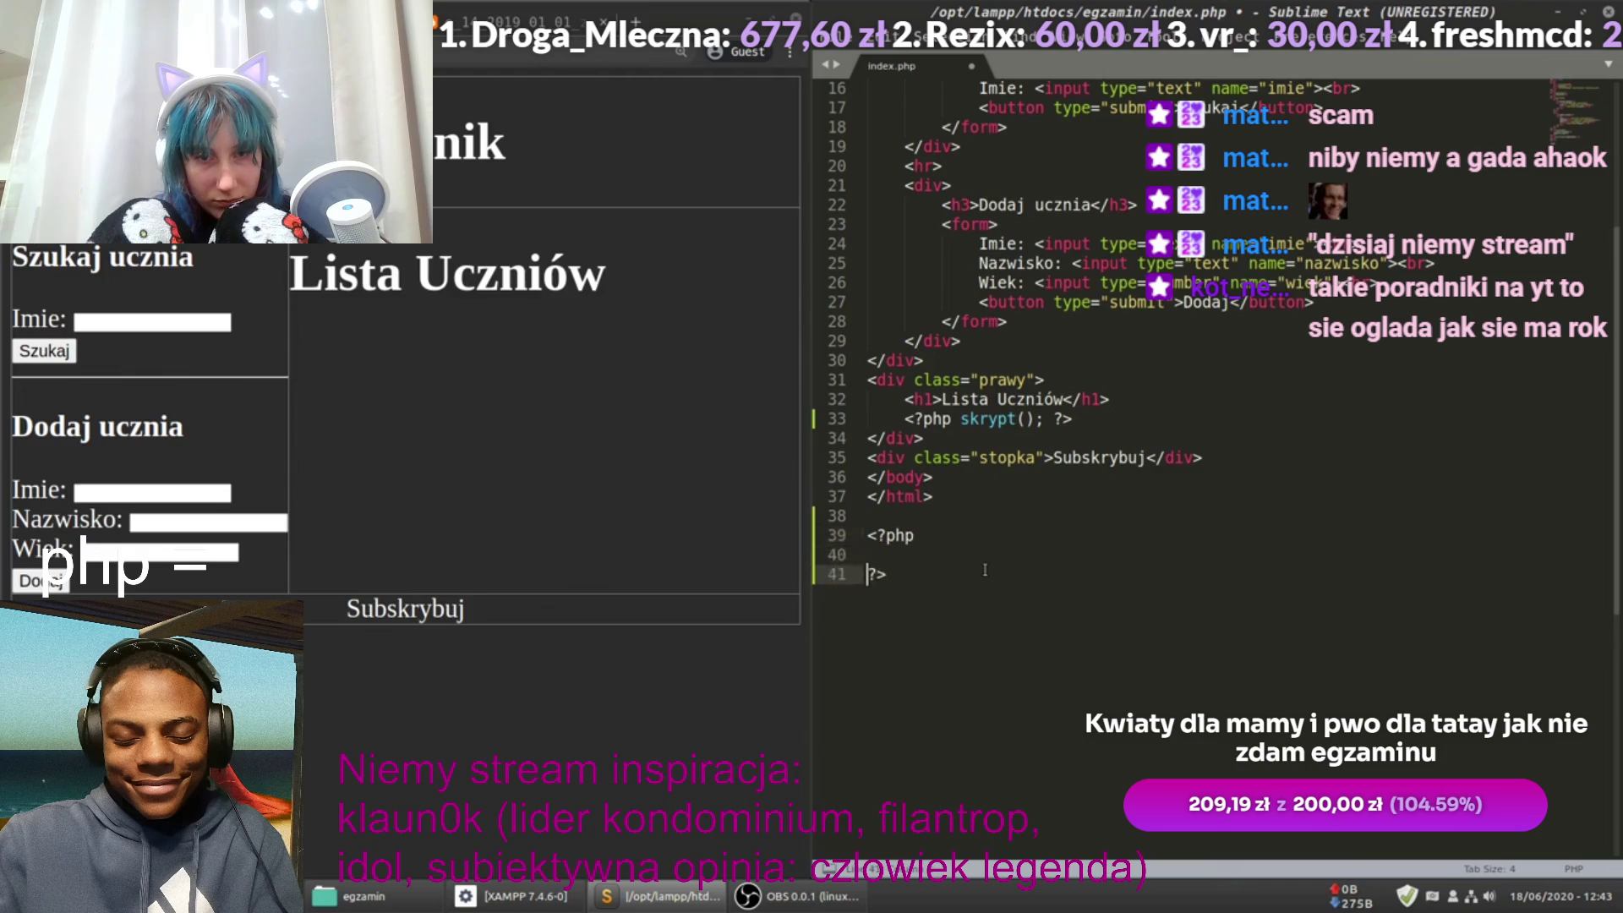
{"action": "key", "text": "Up"}
{"action": "key", "text": "Up"}
{"action": "type", "text": "fu"}
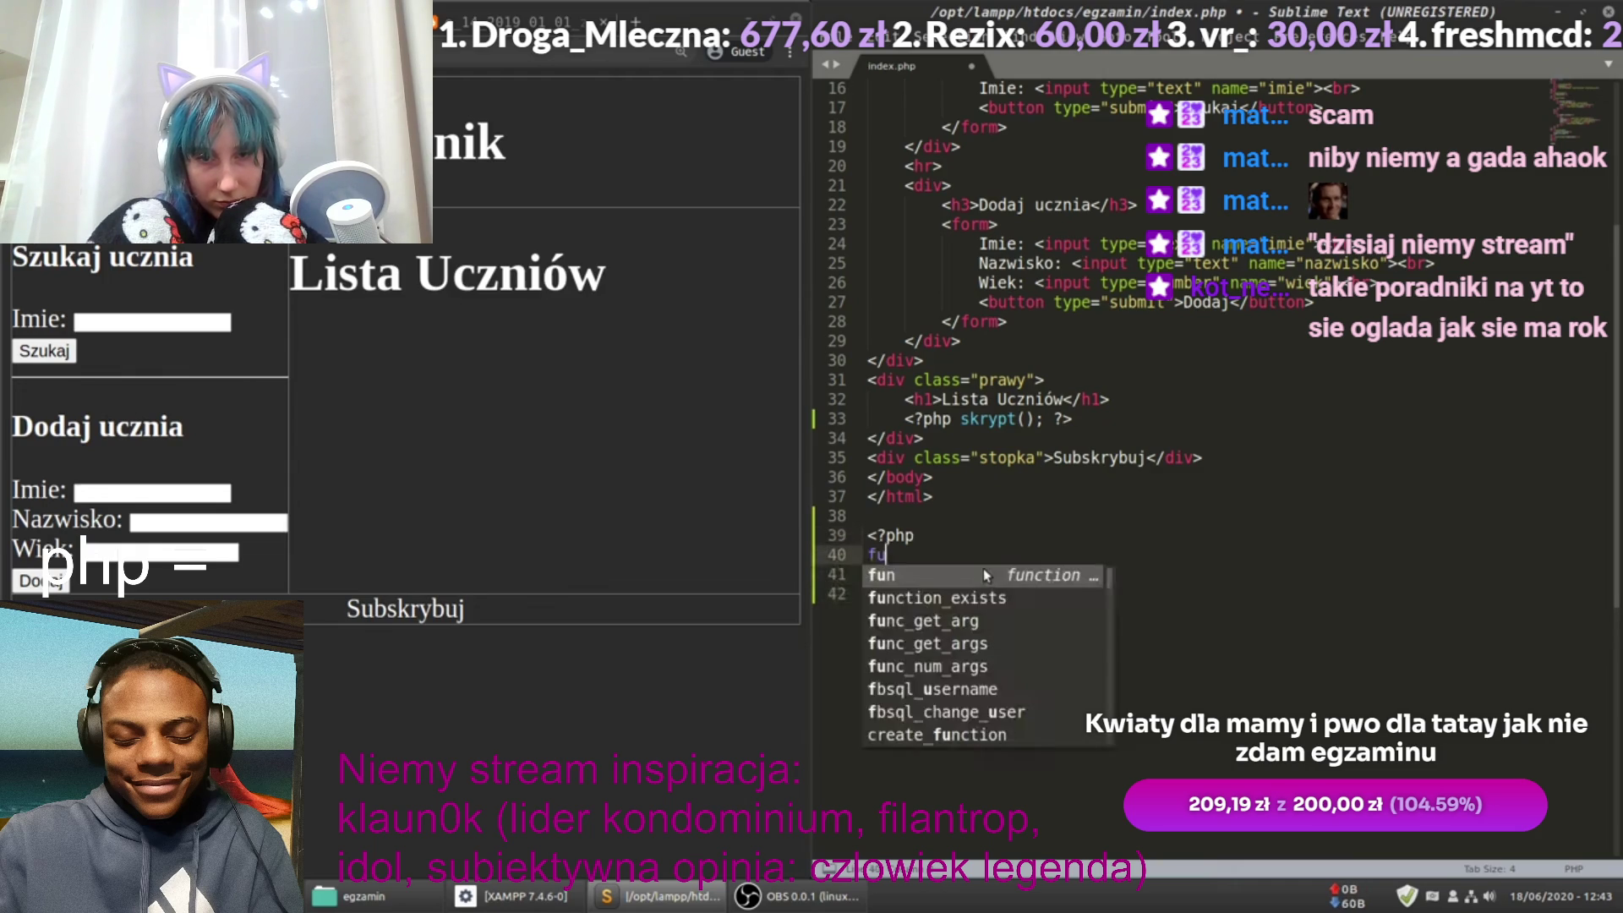
{"action": "type", "text": "nction s"}
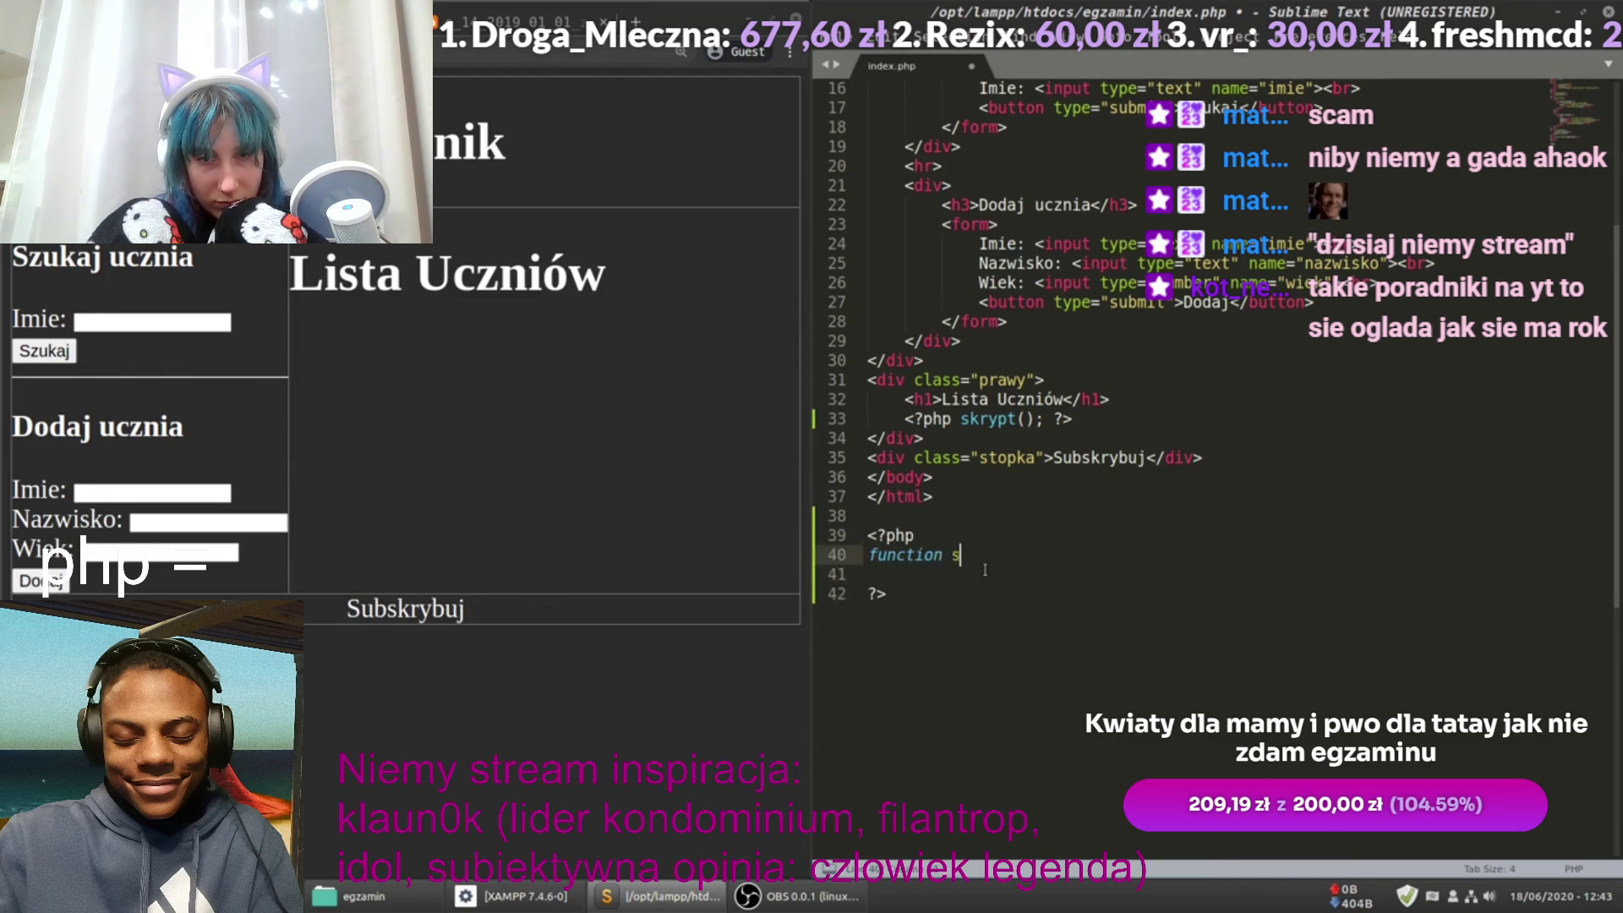
{"action": "type", "text": "krypt"}
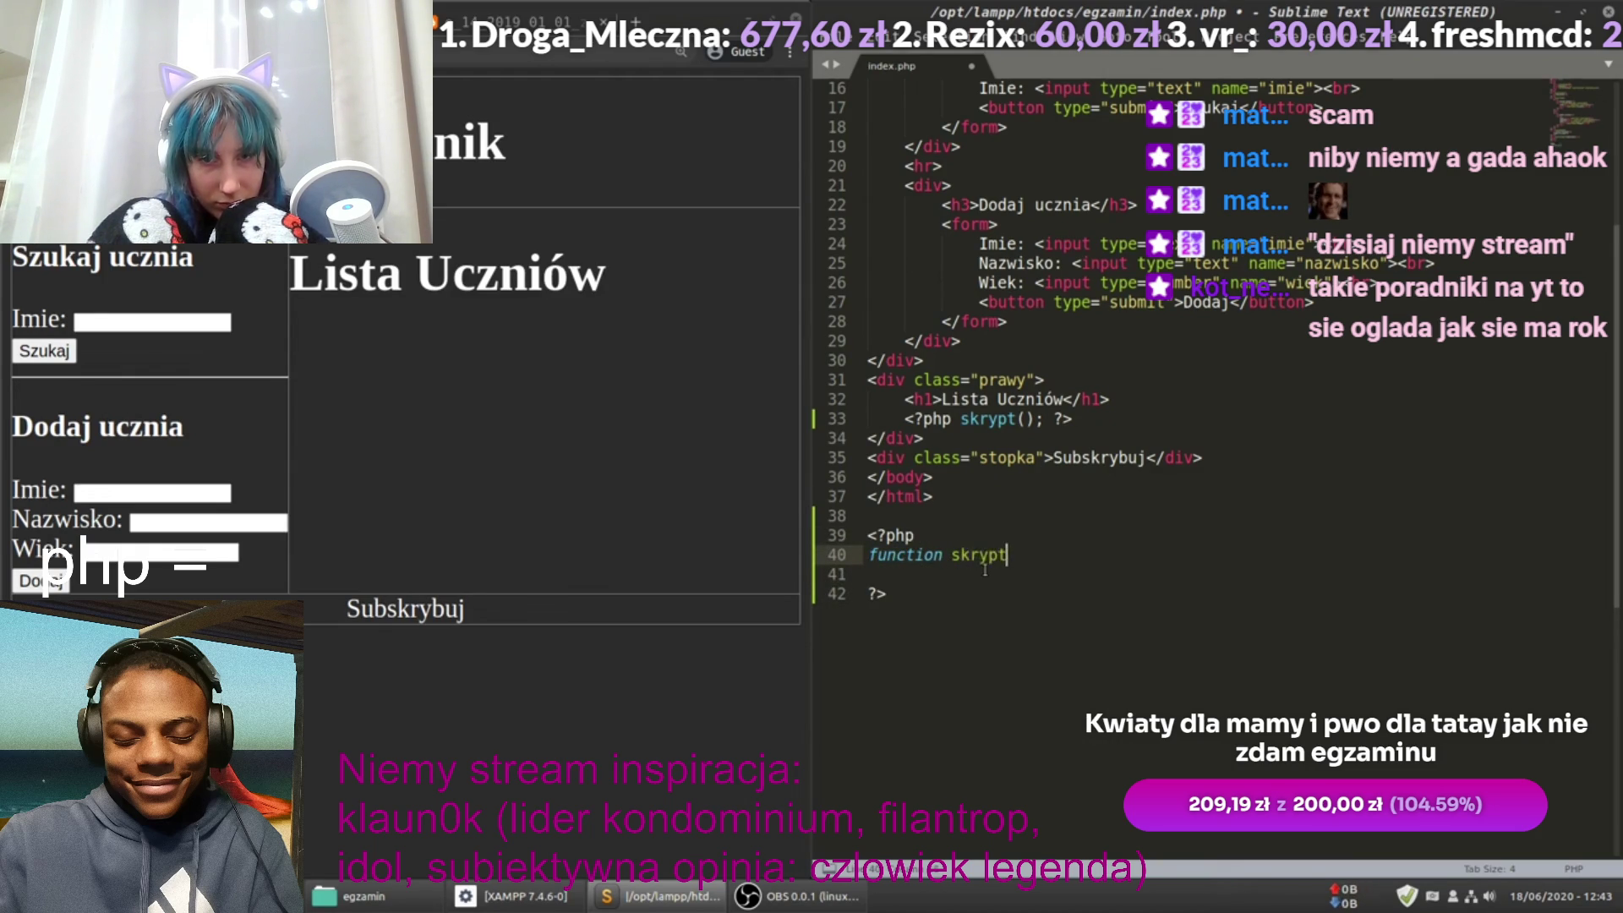
{"action": "type", "text": "(){"}
{"action": "key", "text": "Return"}
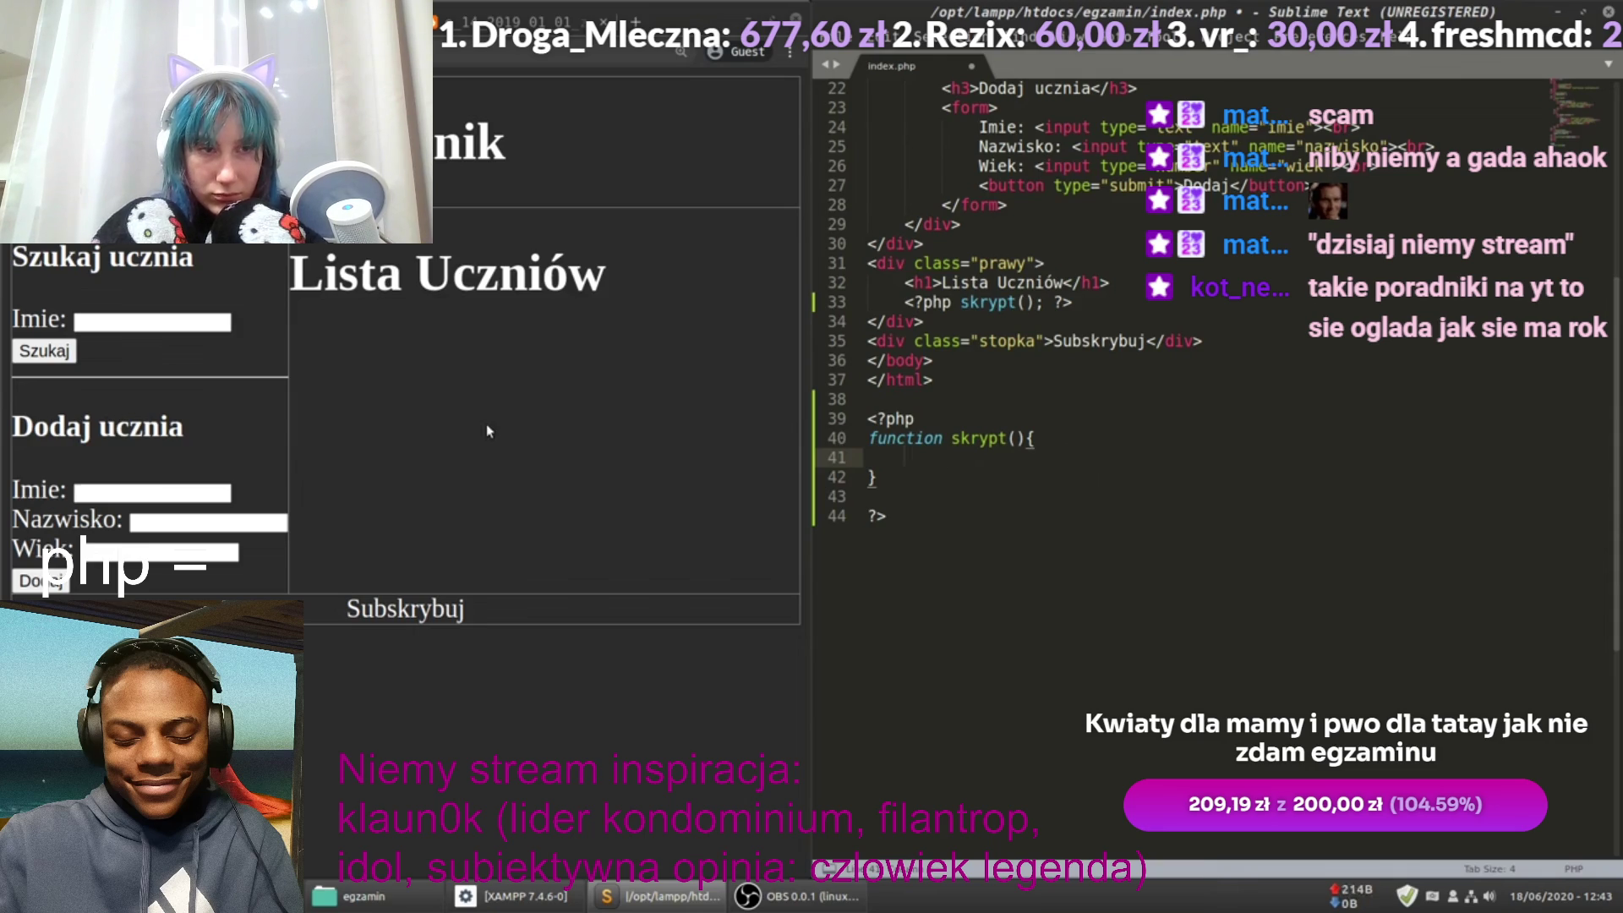
Step: Compare the imie field names in the add and search forms, then view phpMyAdmin's uczniowie table
{"action": "left_click", "coordinate": [138, 328]}
{"action": "scroll", "coordinate": [1014, 296], "scroll_direction": "up", "scroll_amount": 1}
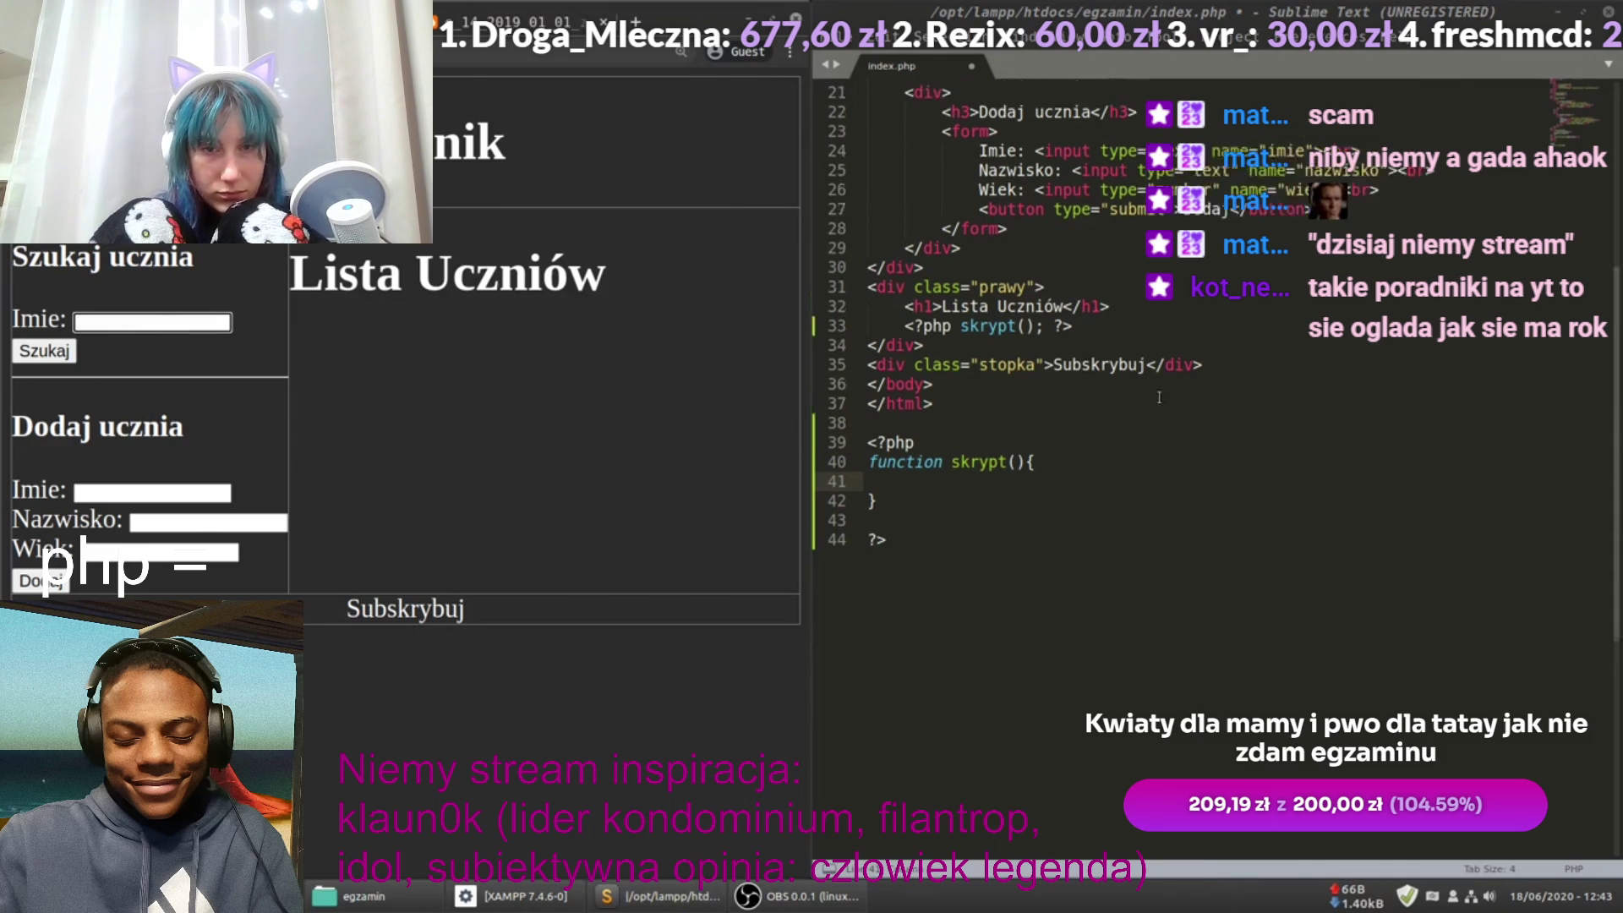
{"action": "double_click", "coordinate": [1285, 185]}
{"action": "scroll", "coordinate": [1285, 185], "scroll_direction": "up", "scroll_amount": 3}
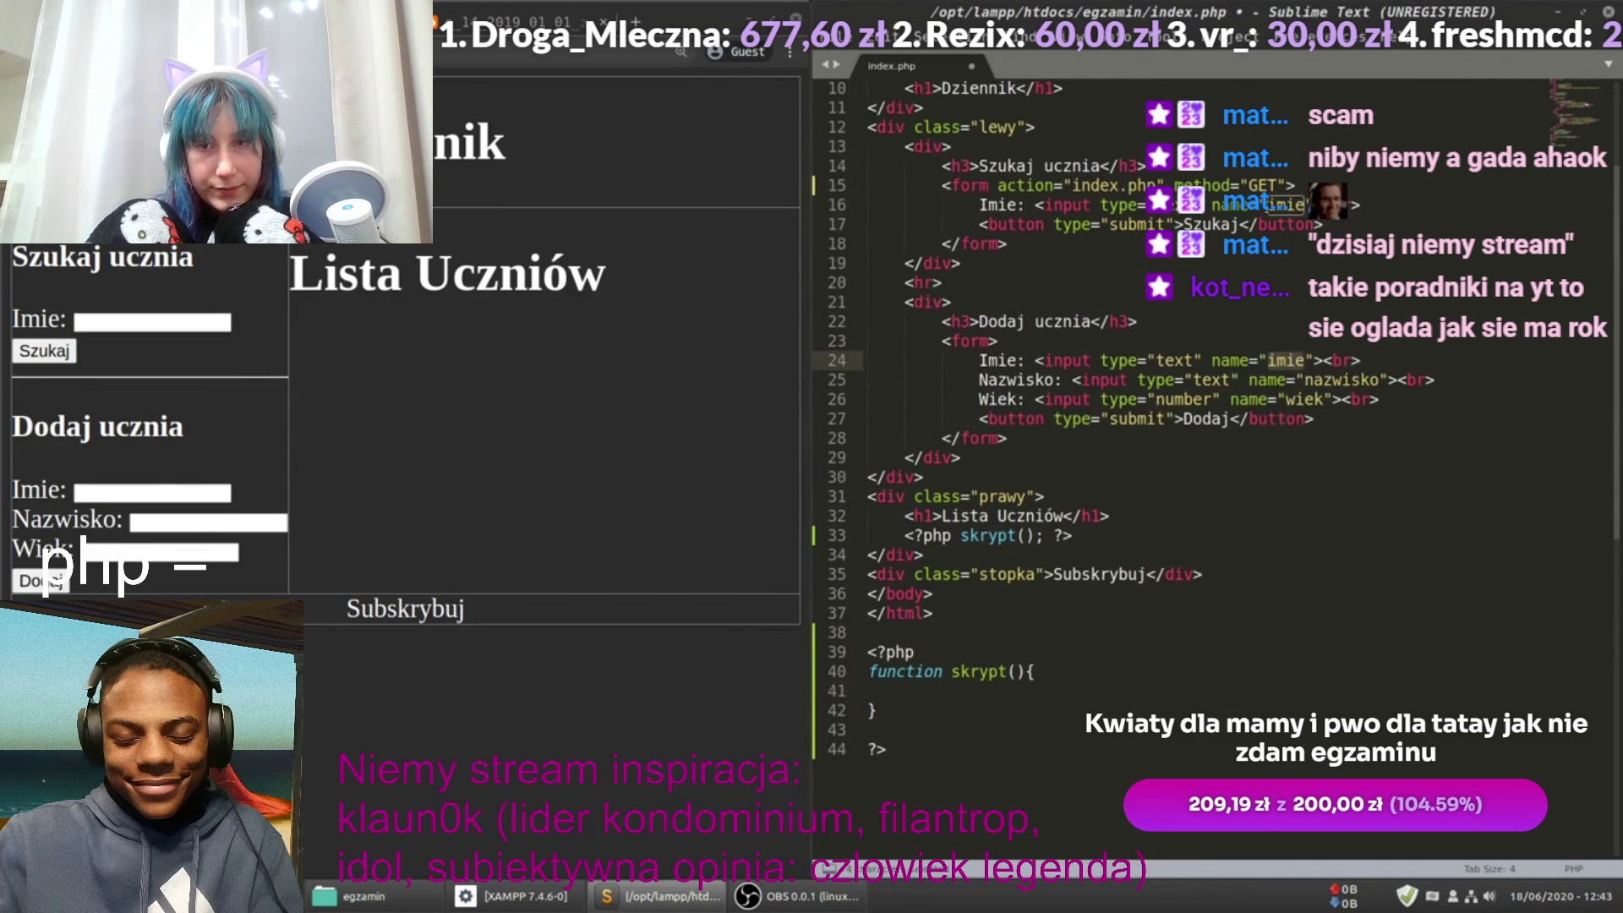
{"action": "double_click", "coordinate": [1285, 203]}
{"action": "scroll", "coordinate": [1144, 486], "scroll_direction": "down", "scroll_amount": 2}
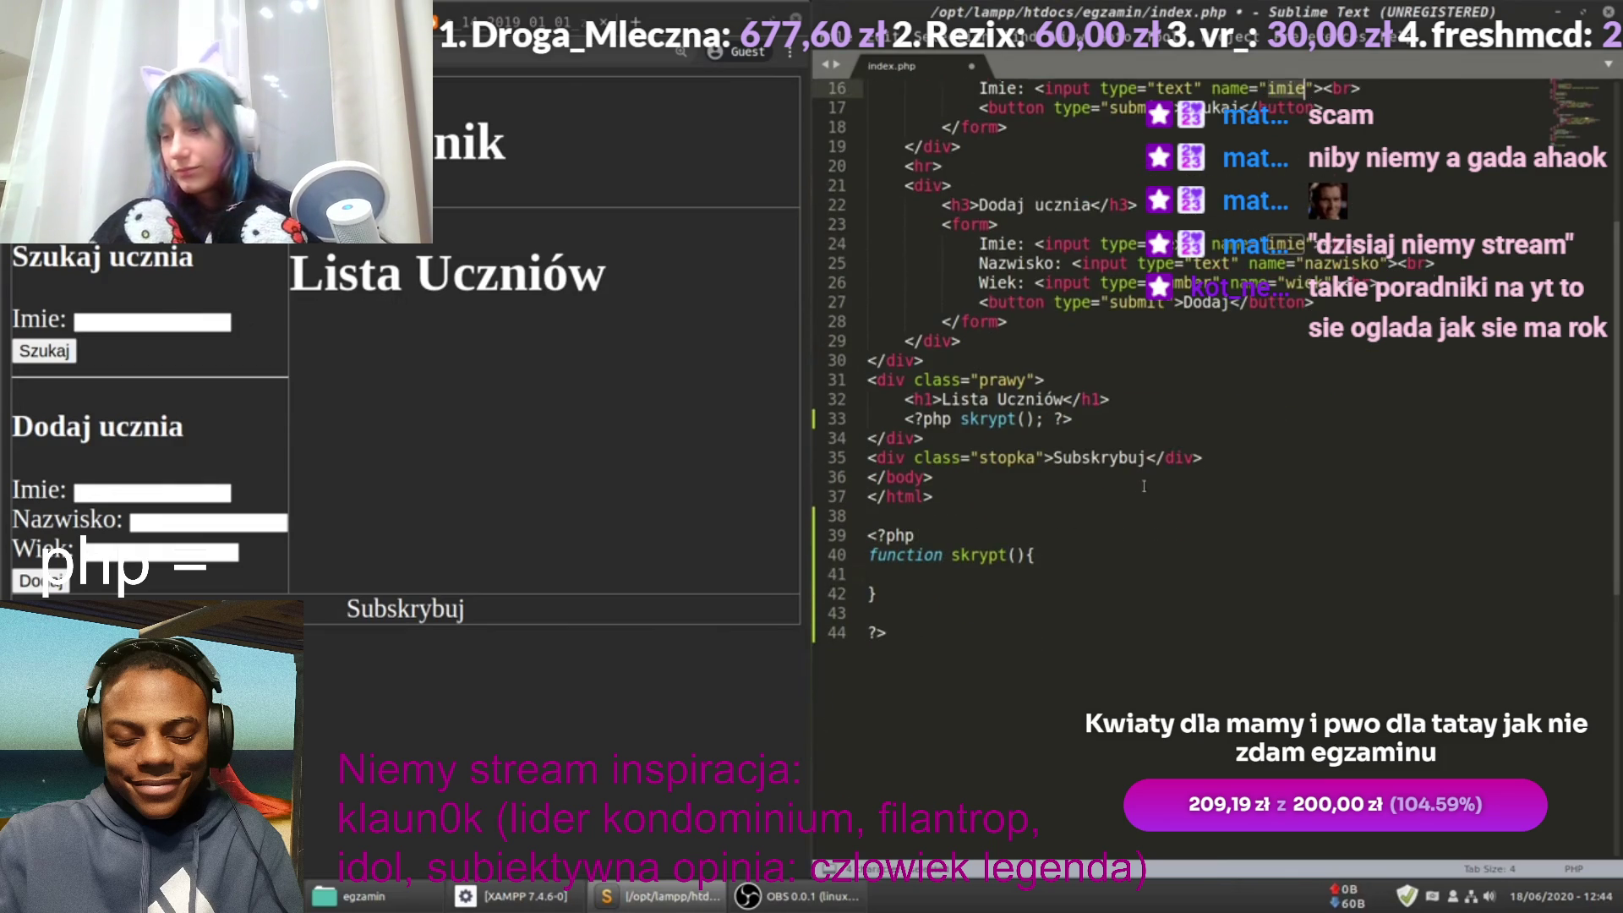
{"action": "scroll", "coordinate": [1143, 486], "scroll_direction": "up", "scroll_amount": 2}
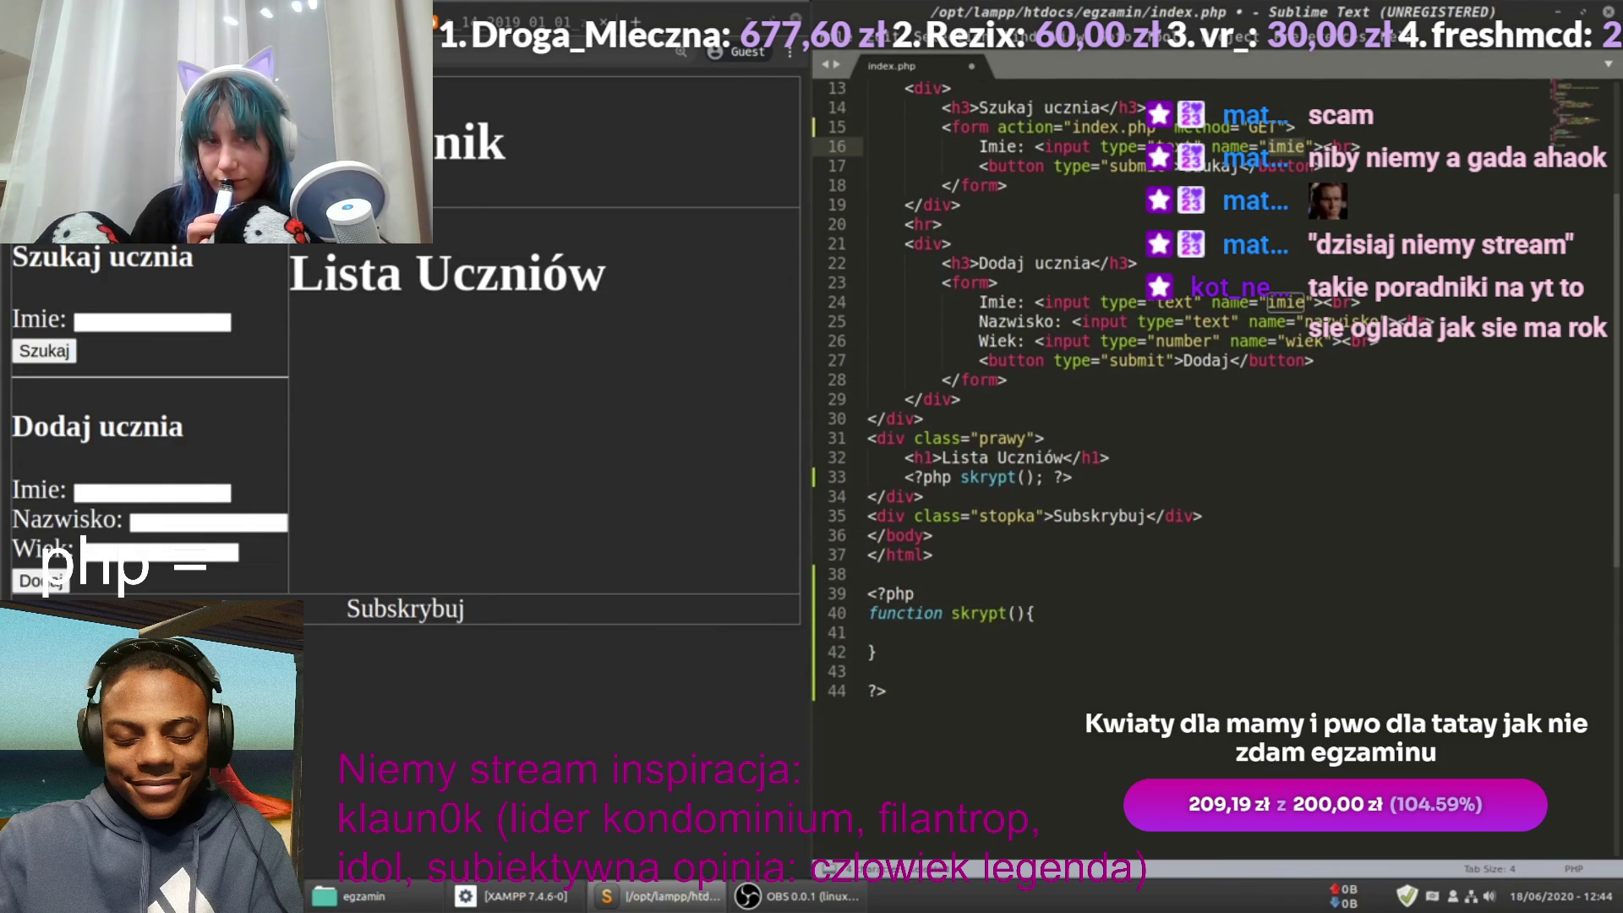
{"action": "left_click", "coordinate": [380, 21]}
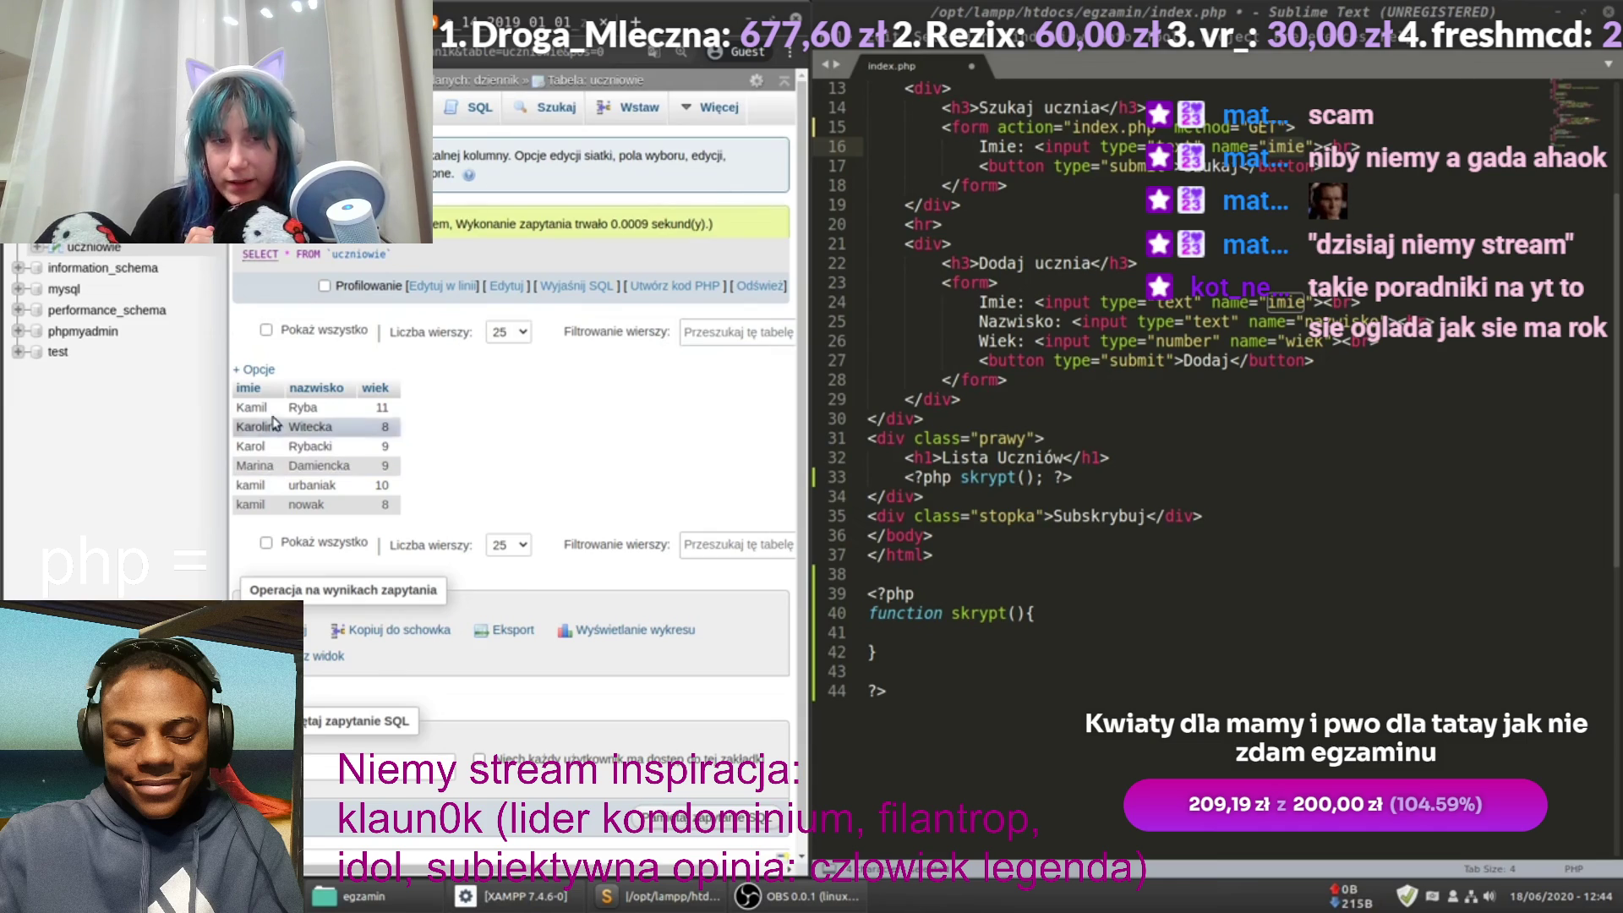
{"action": "left_click_drag", "start_coordinate": [265, 412], "coordinate": [237, 411]}
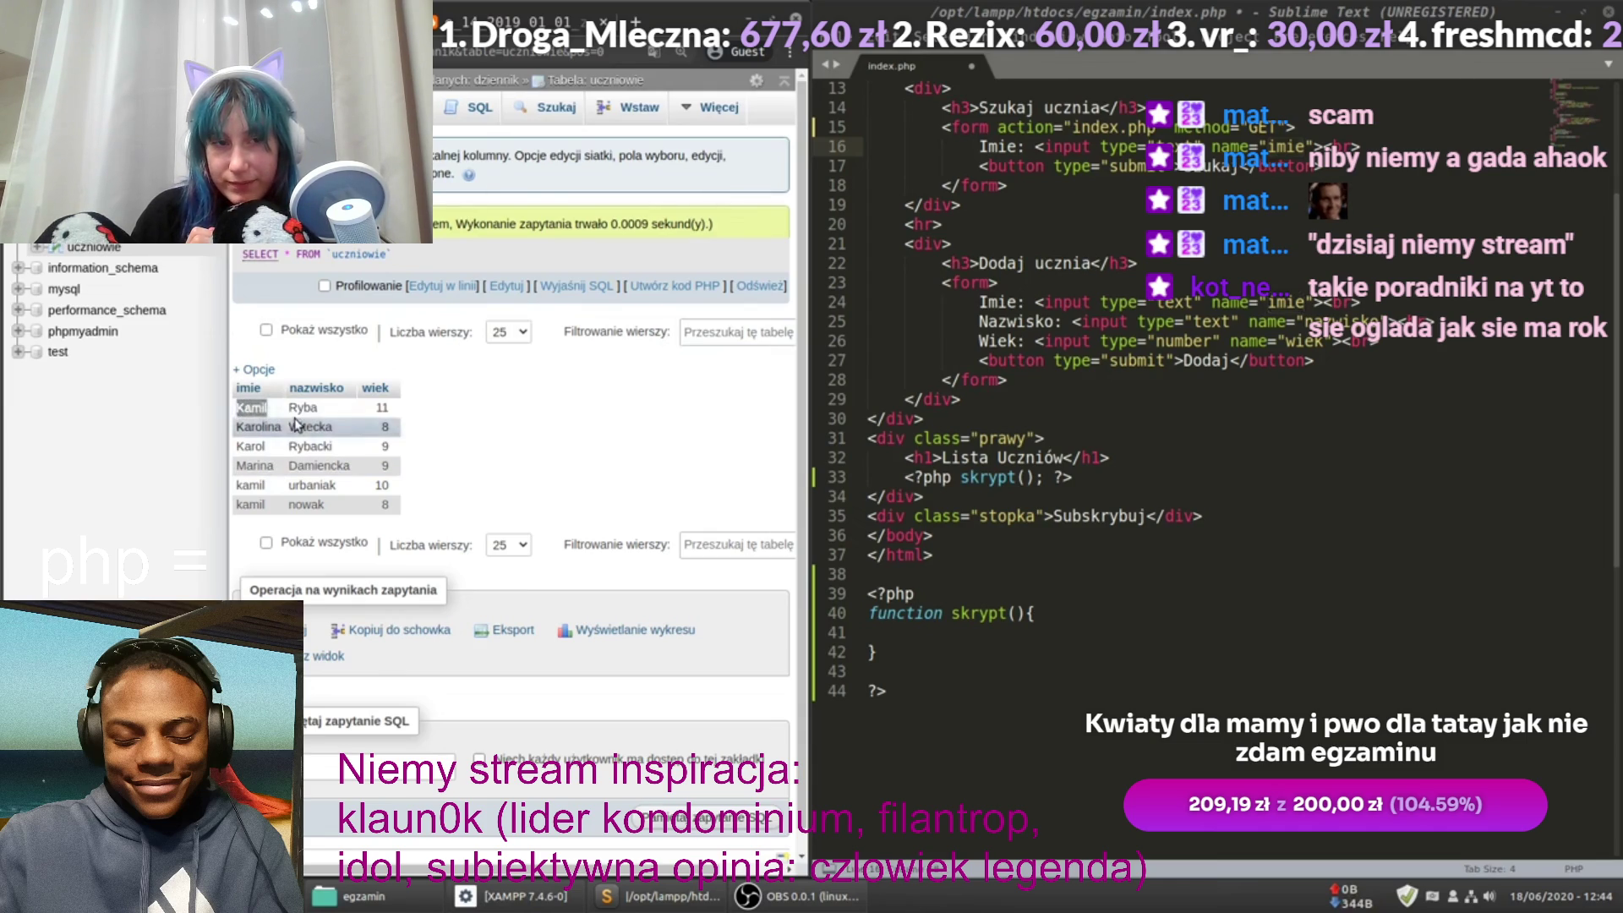
{"action": "left_click", "coordinate": [473, 437]}
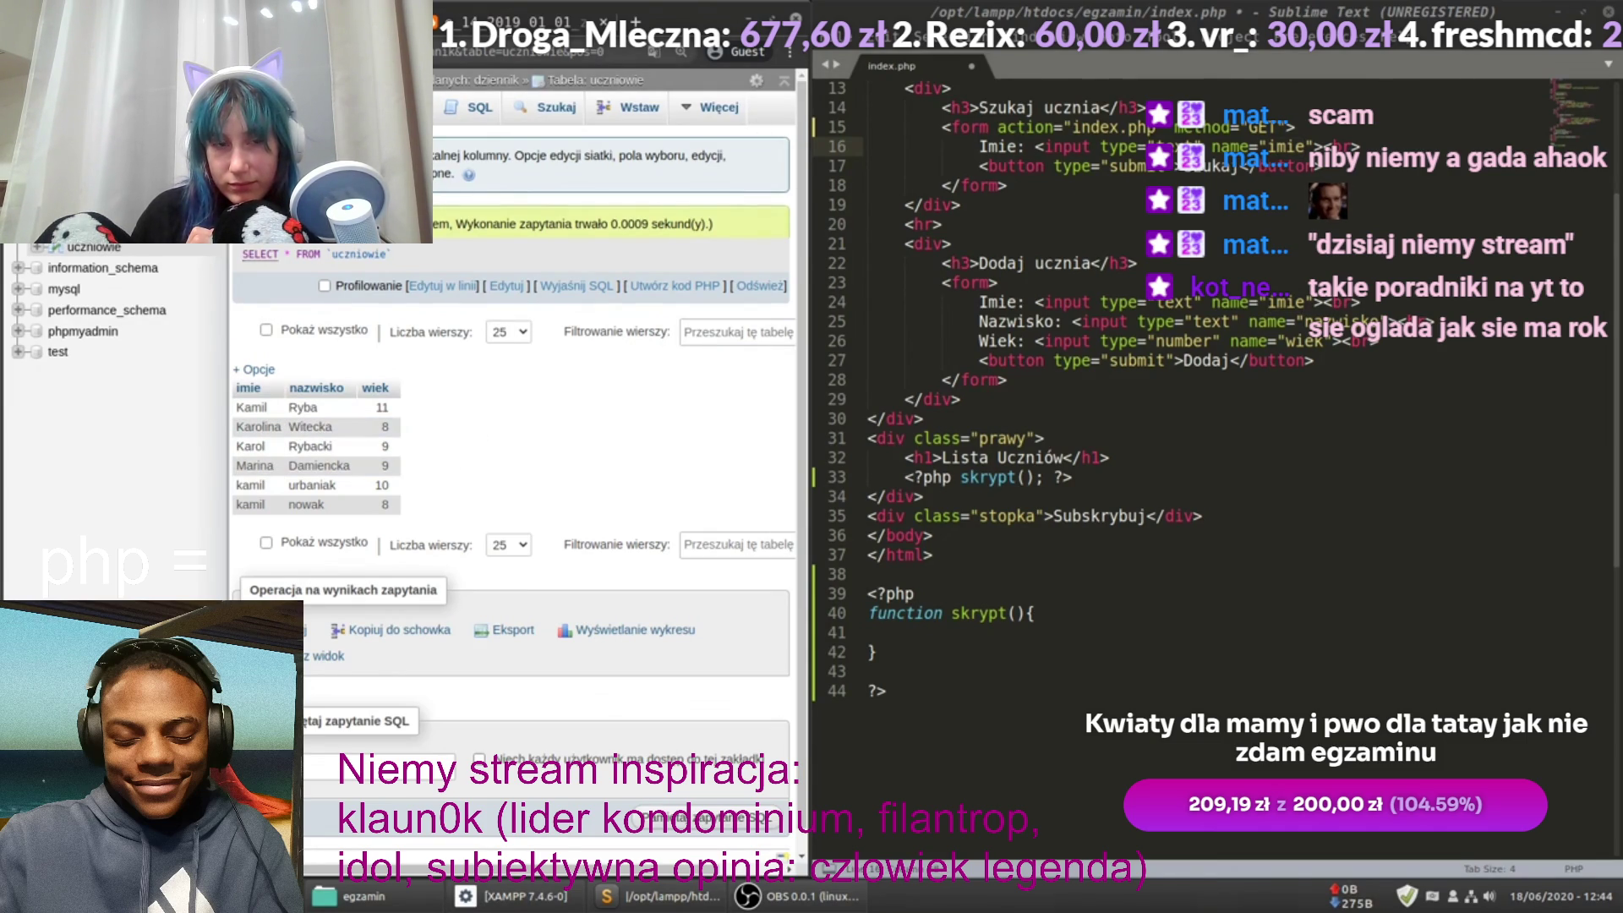
{"action": "key", "text": "ctrl+Tab"}
{"action": "left_click", "coordinate": [977, 645]}
{"action": "left_click", "coordinate": [1022, 634]}
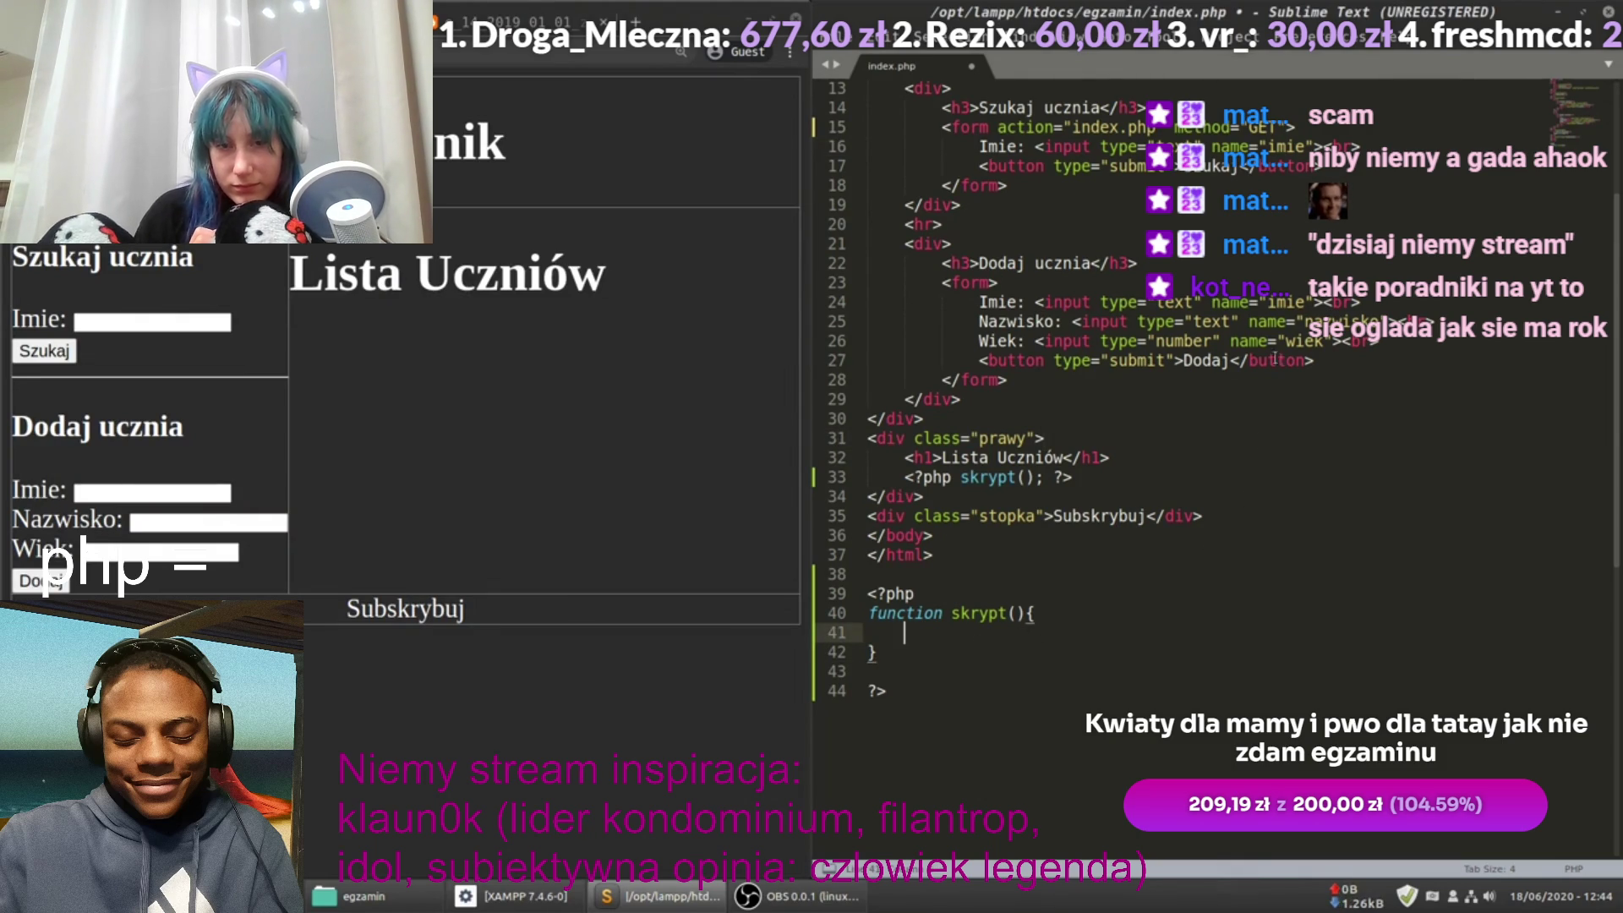
Step: Write echo $_GET; on line 41 inside skrypt(), save, and reload the page with resubmission
{"action": "left_click", "coordinate": [1265, 127]}
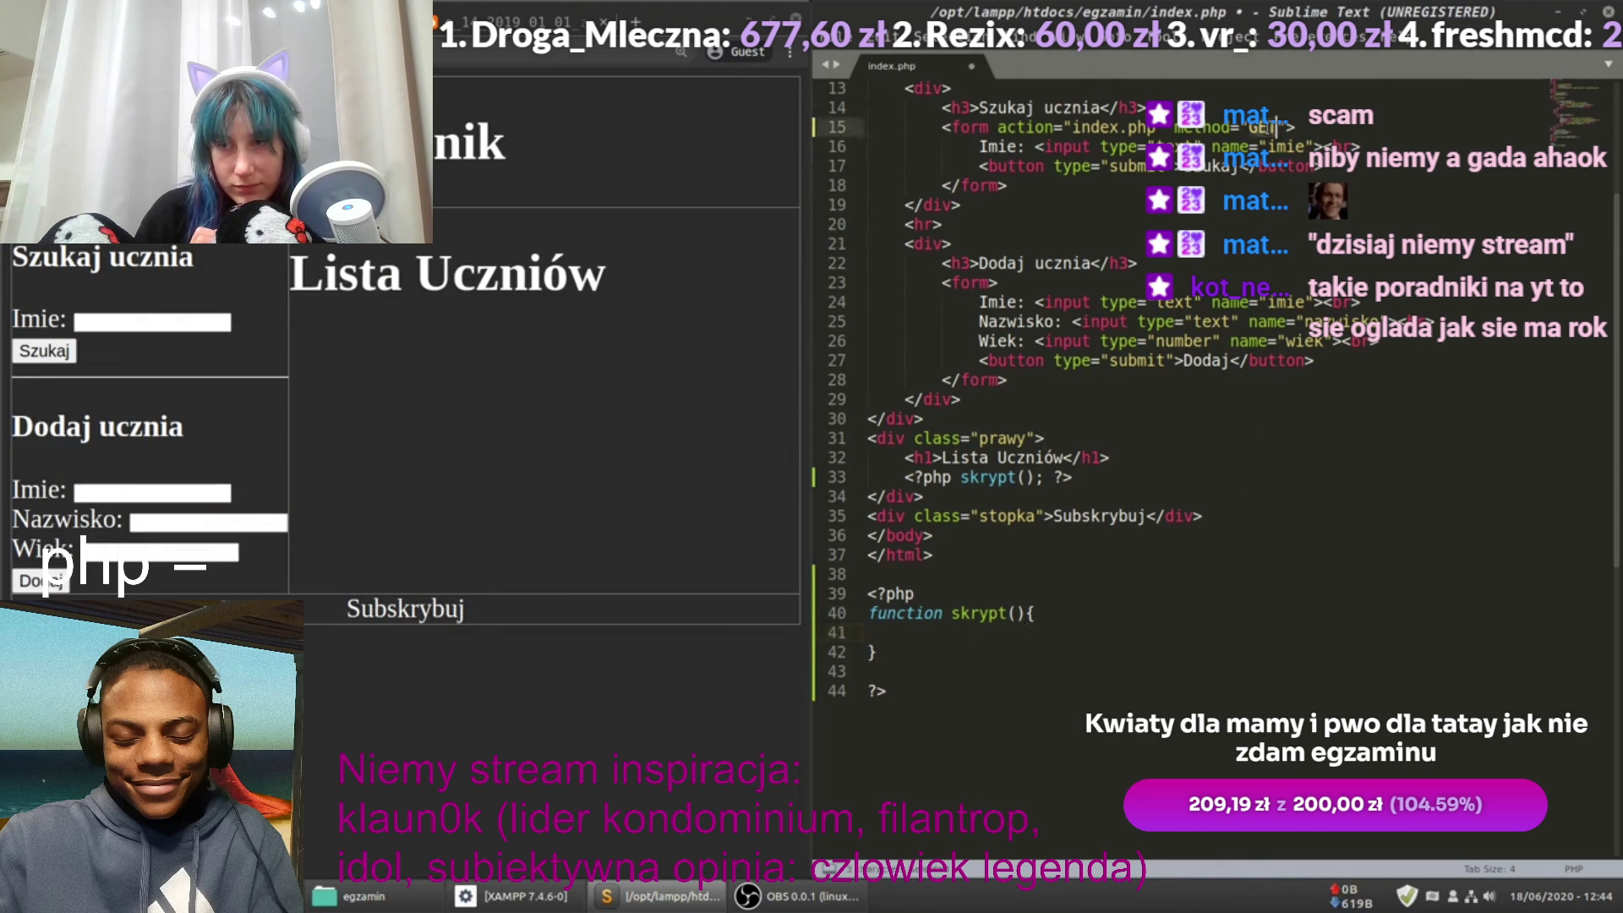
{"action": "left_click", "coordinate": [1216, 630]}
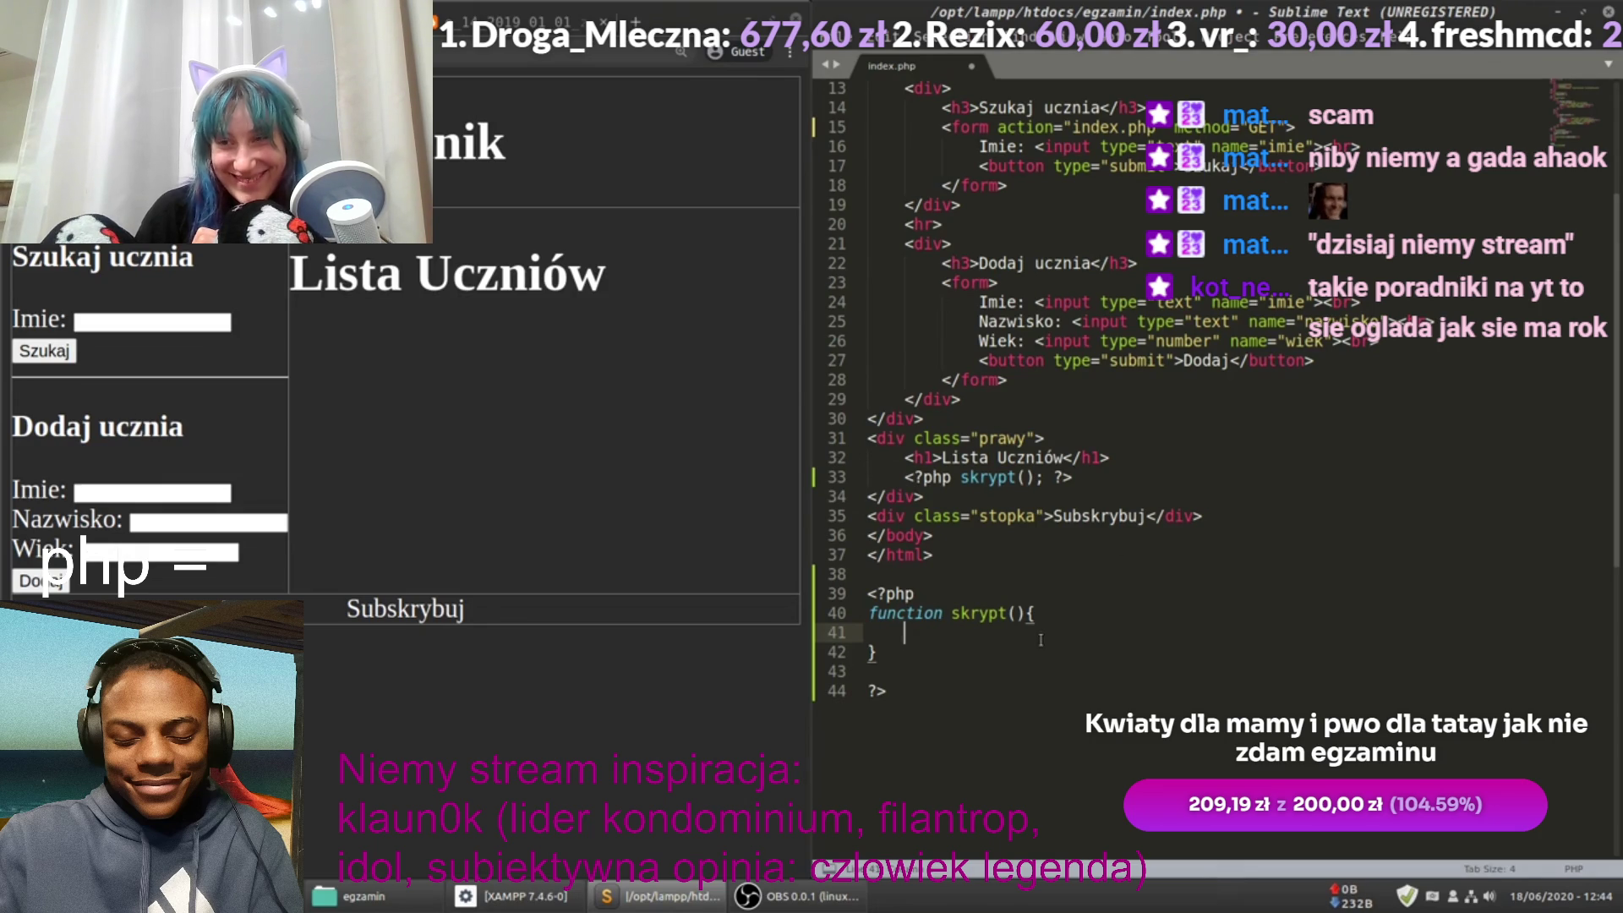
{"action": "type", "text": "$"}
{"action": "key", "text": "Left"}
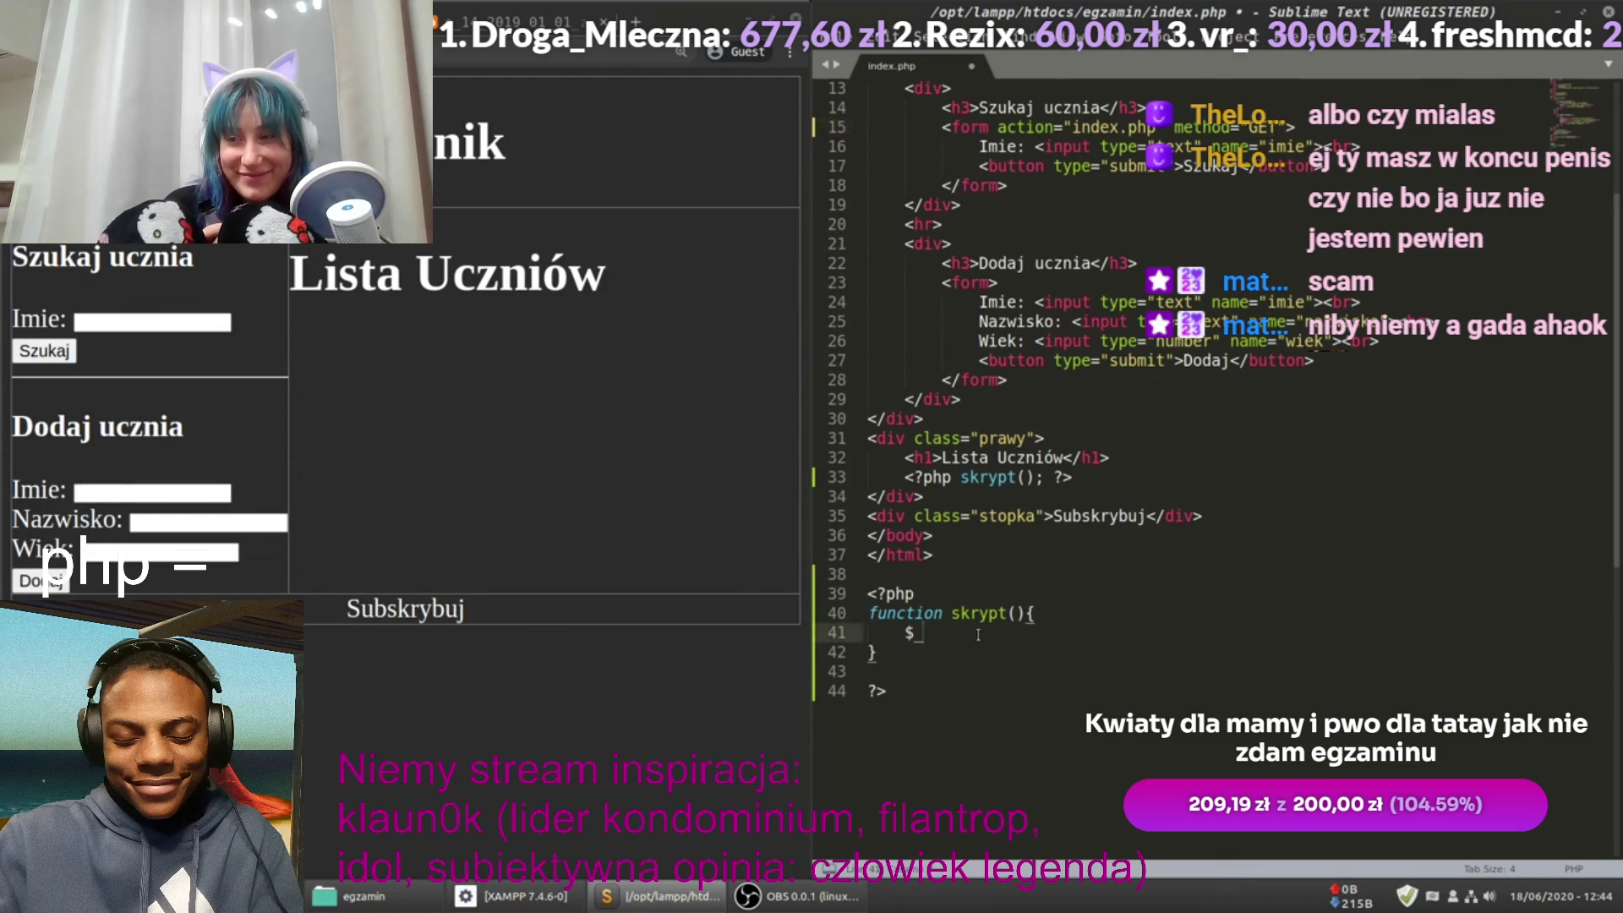
{"action": "type", "text": "GET"}
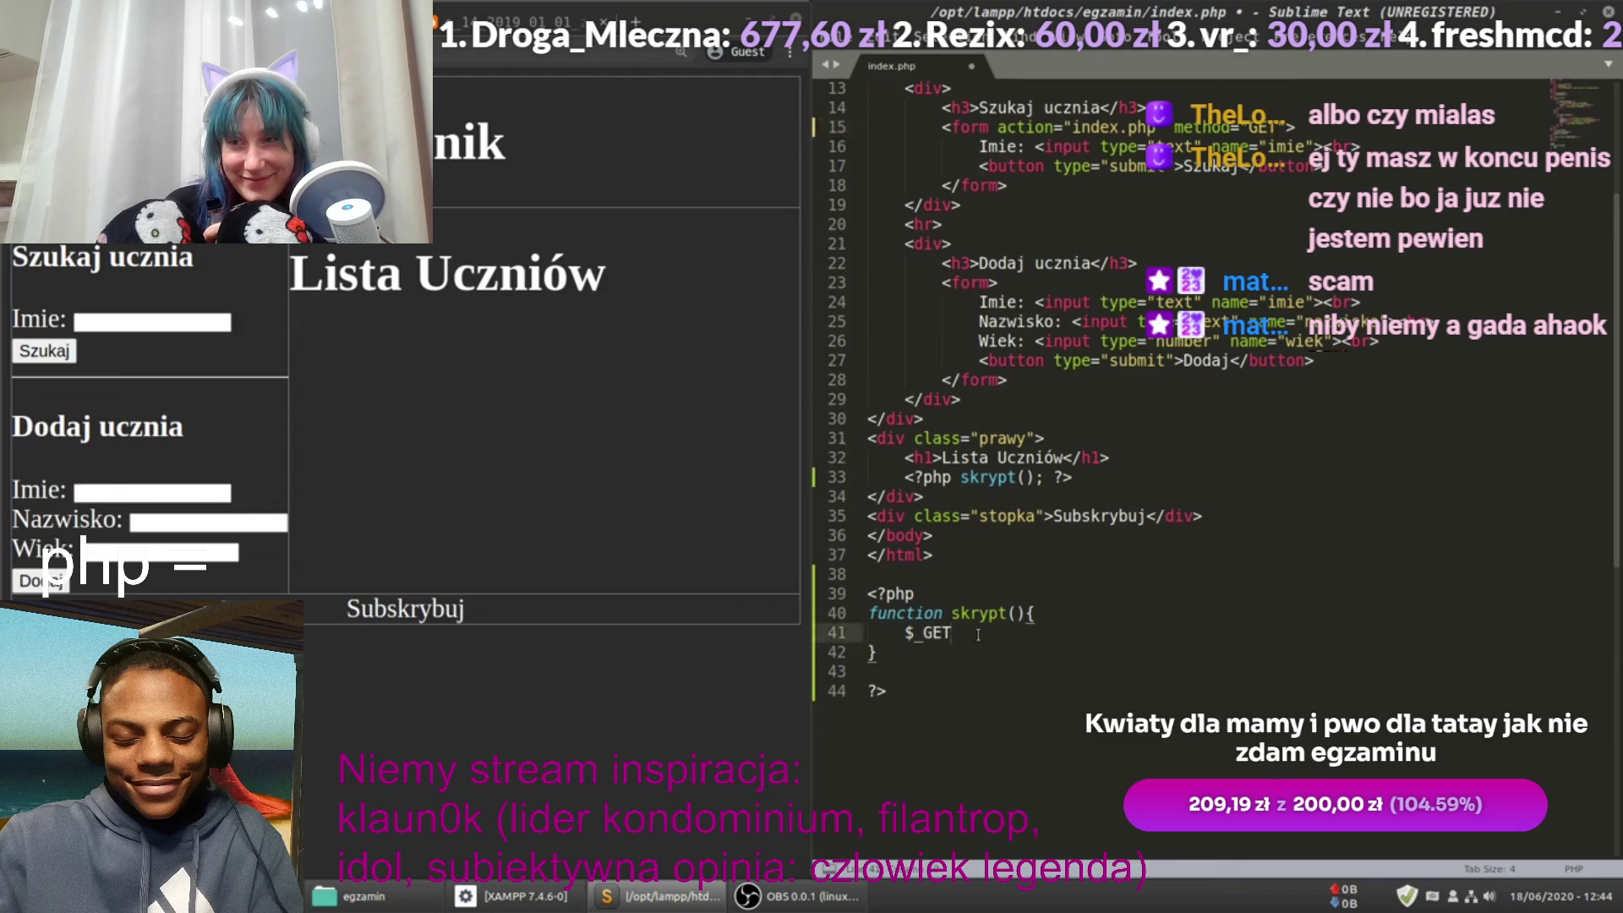
{"action": "key", "text": "ctrl+shift+Left"}
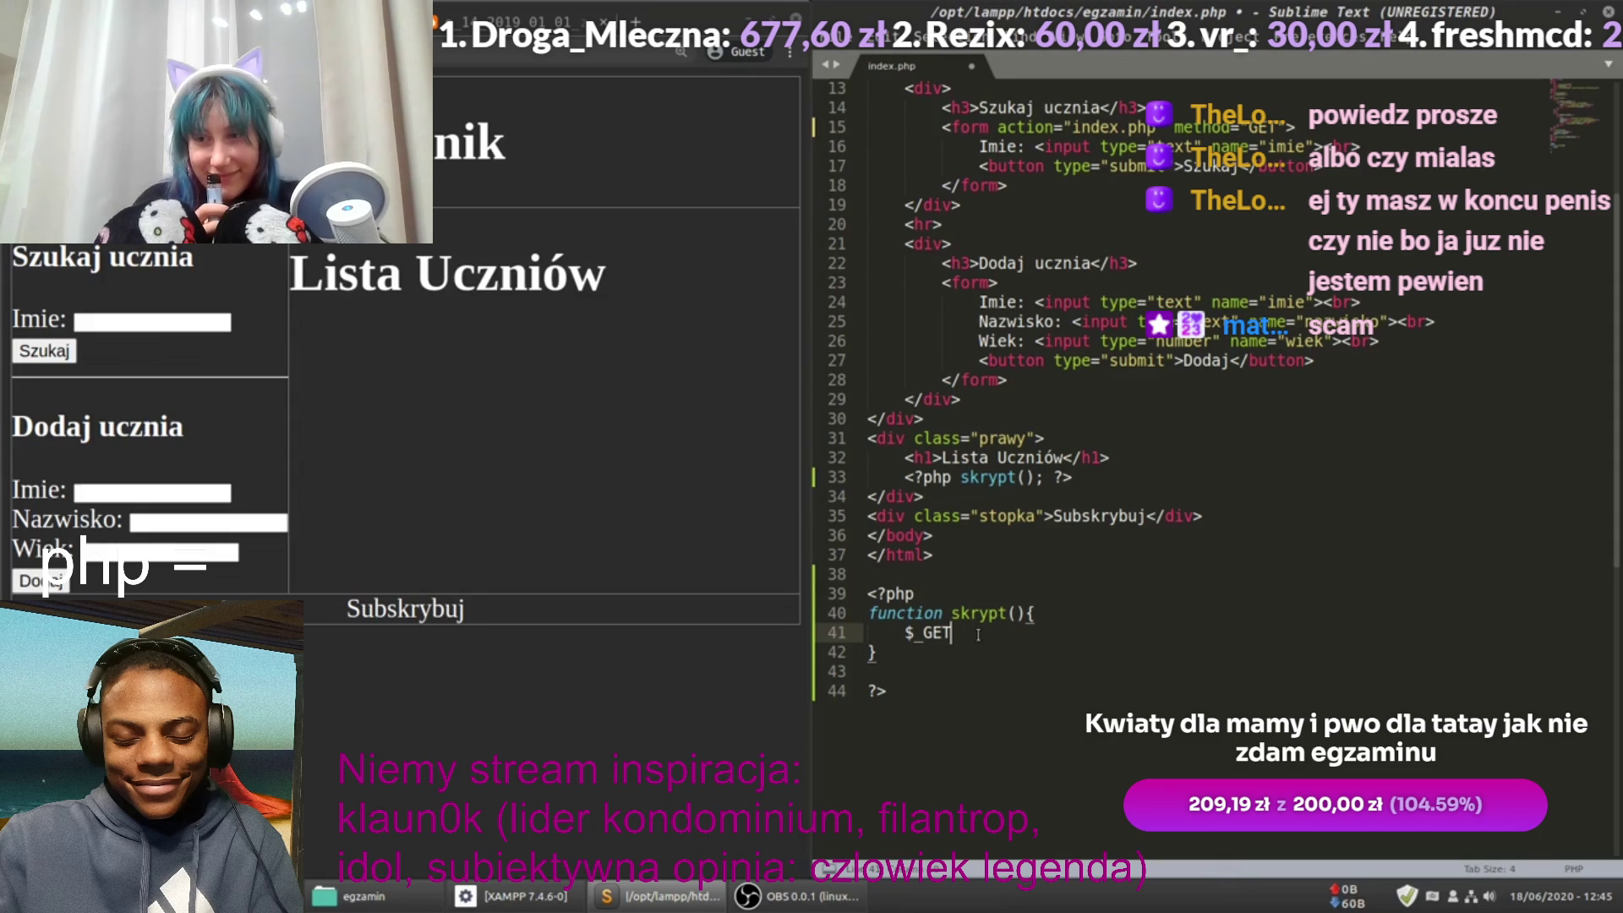
{"action": "key", "text": "Left"}
{"action": "key", "text": "Left"}
{"action": "type", "text": "echo"}
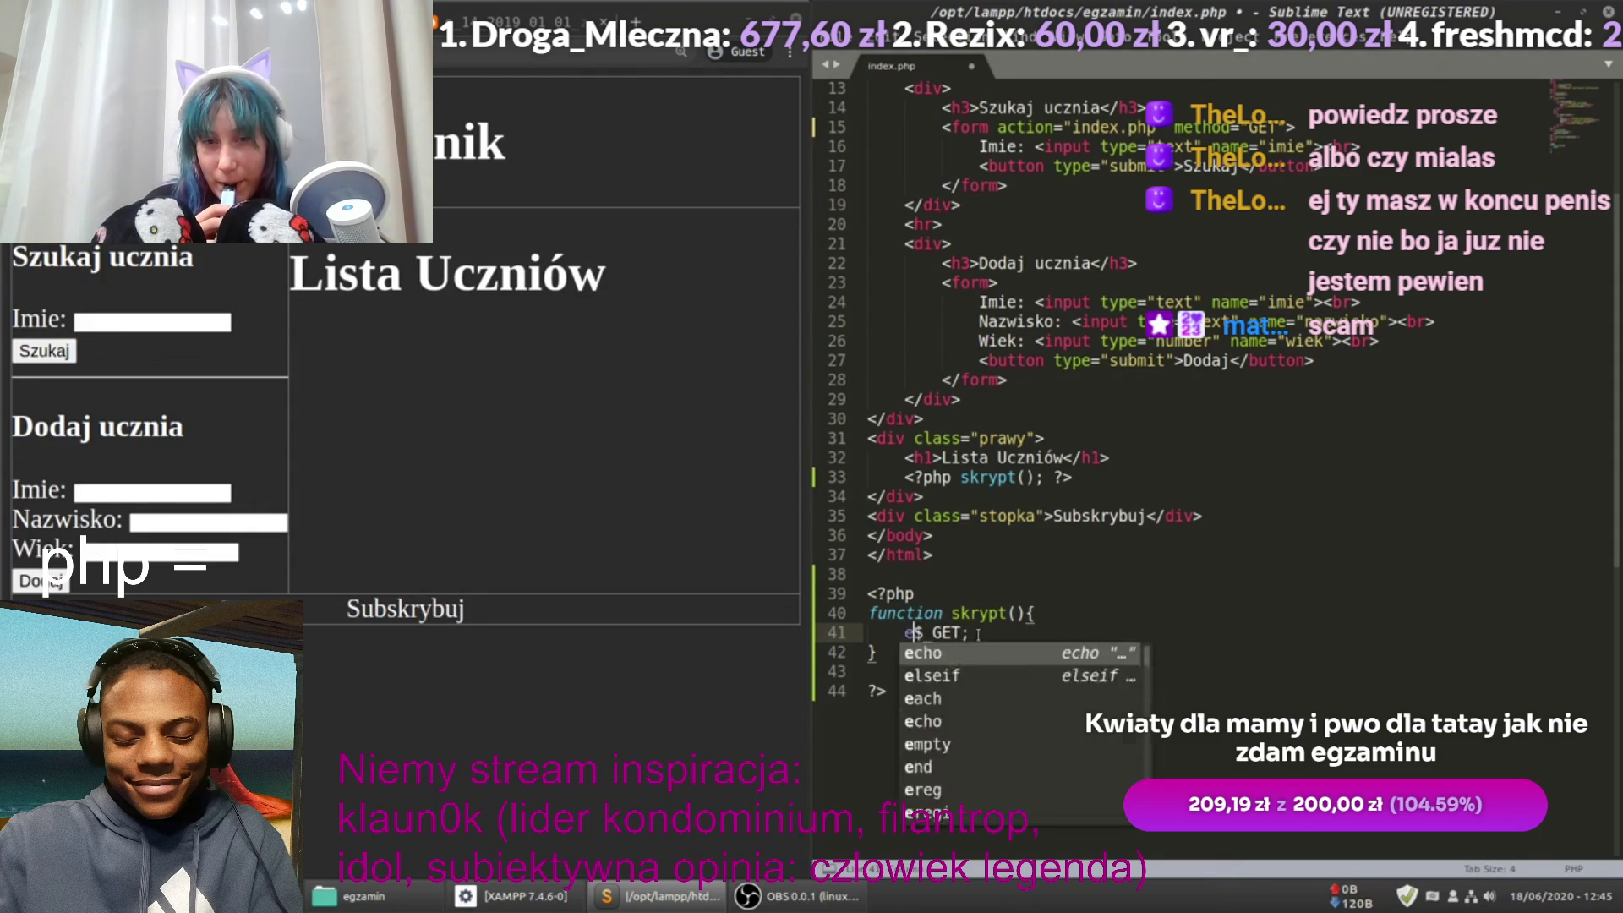
{"action": "key", "text": "ctrl+s"}
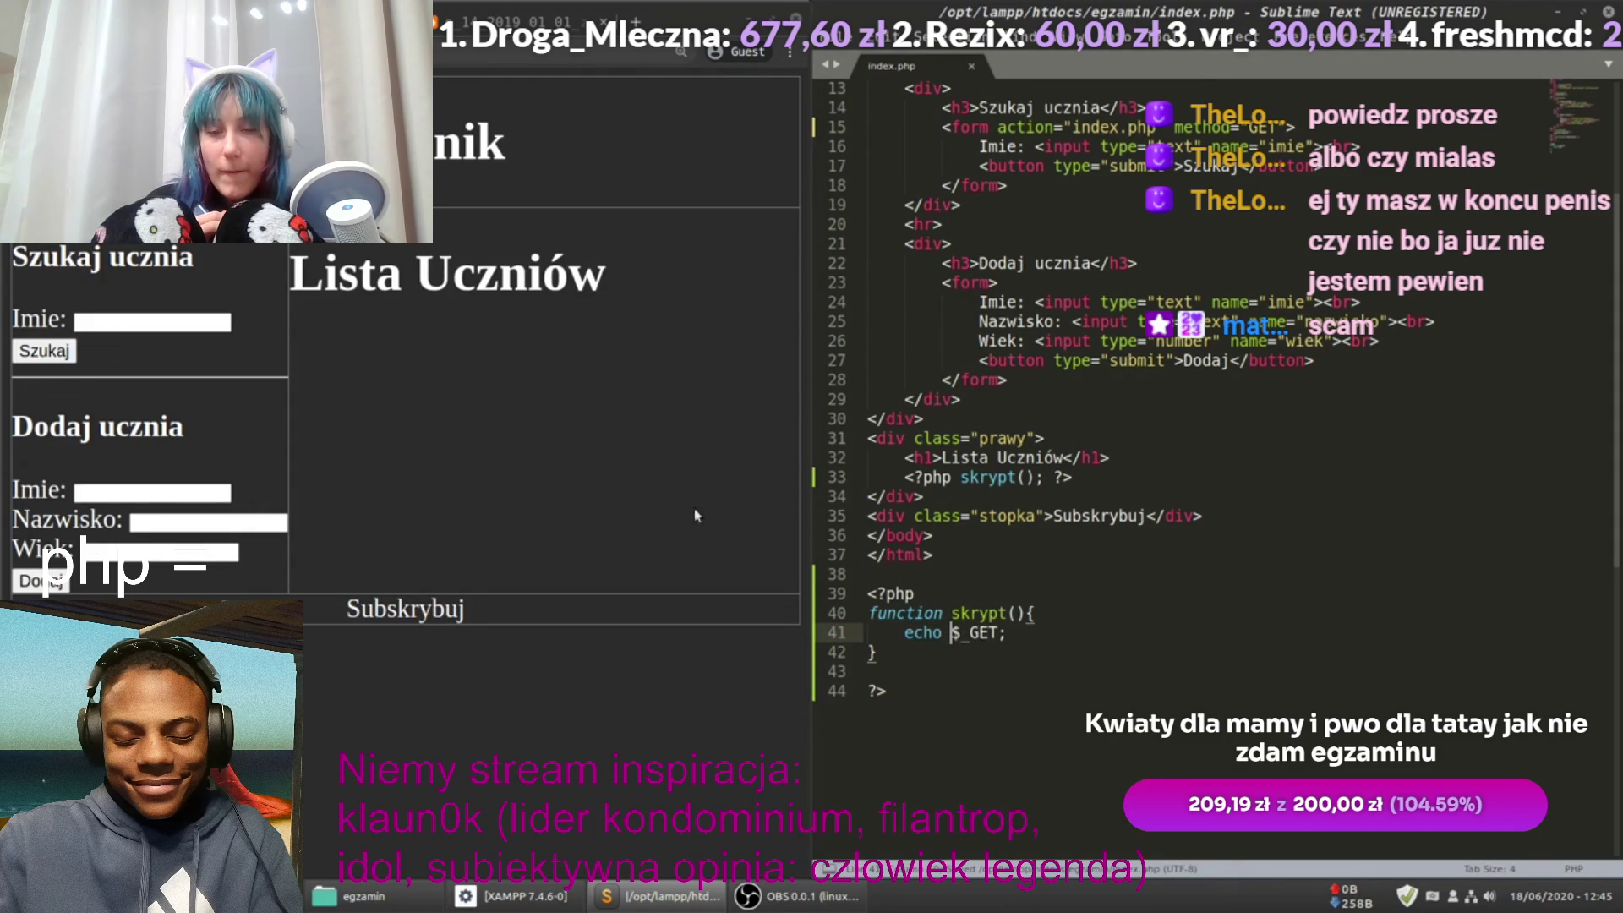
{"action": "left_click", "coordinate": [538, 240]}
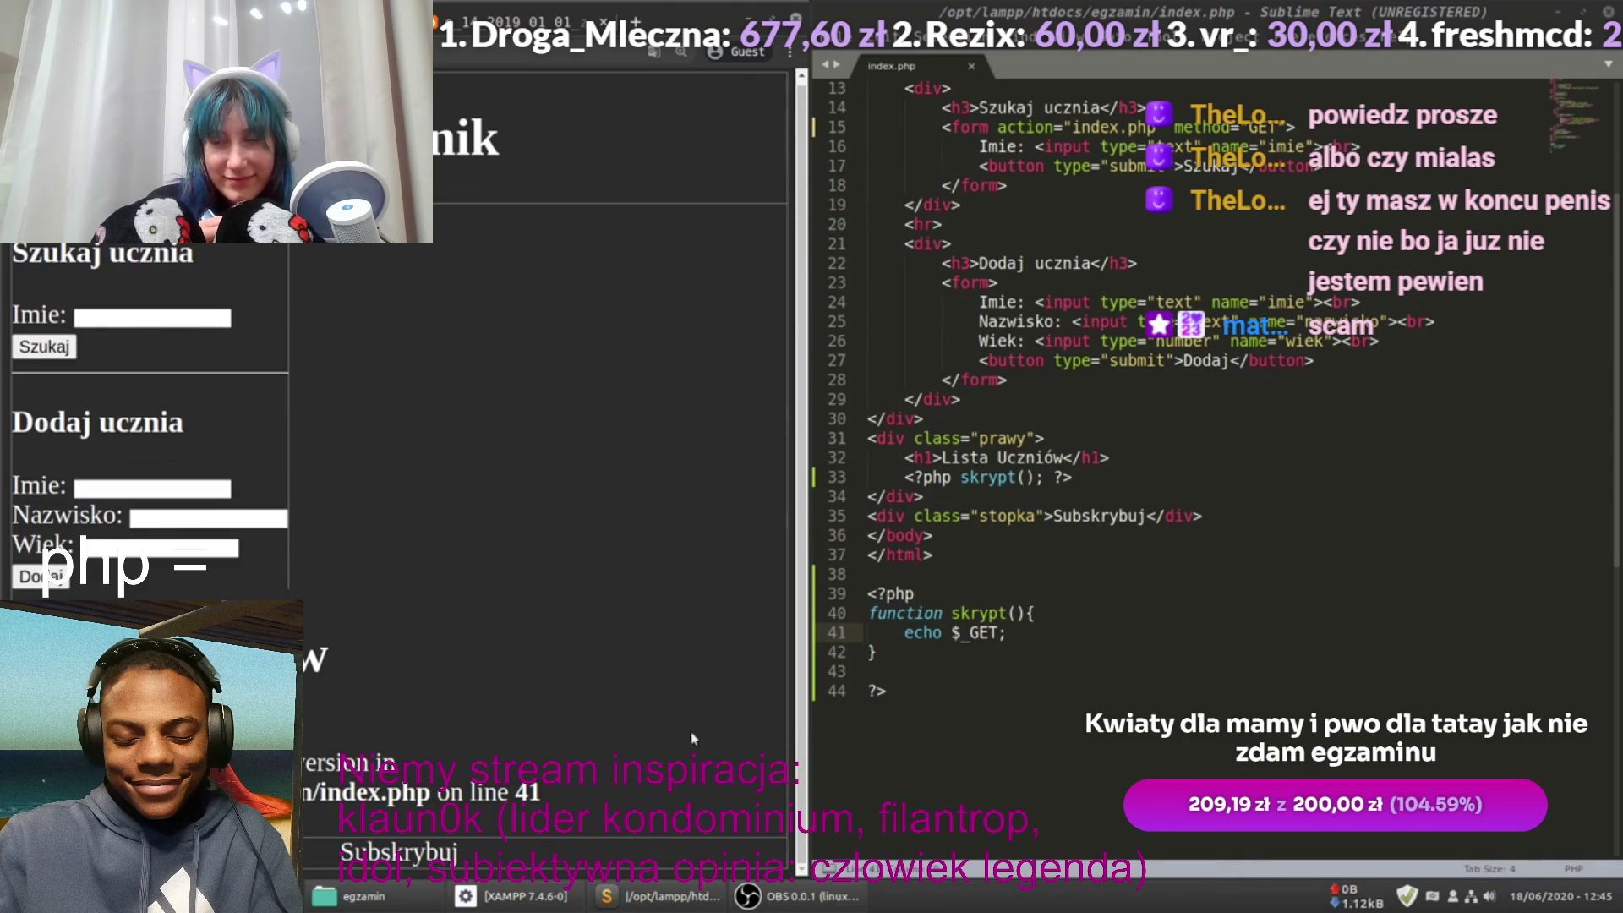
Step: Replace line 41's echo with print_r($_GET); using autocomplete, and save index.php
{"action": "left_click", "coordinate": [948, 634]}
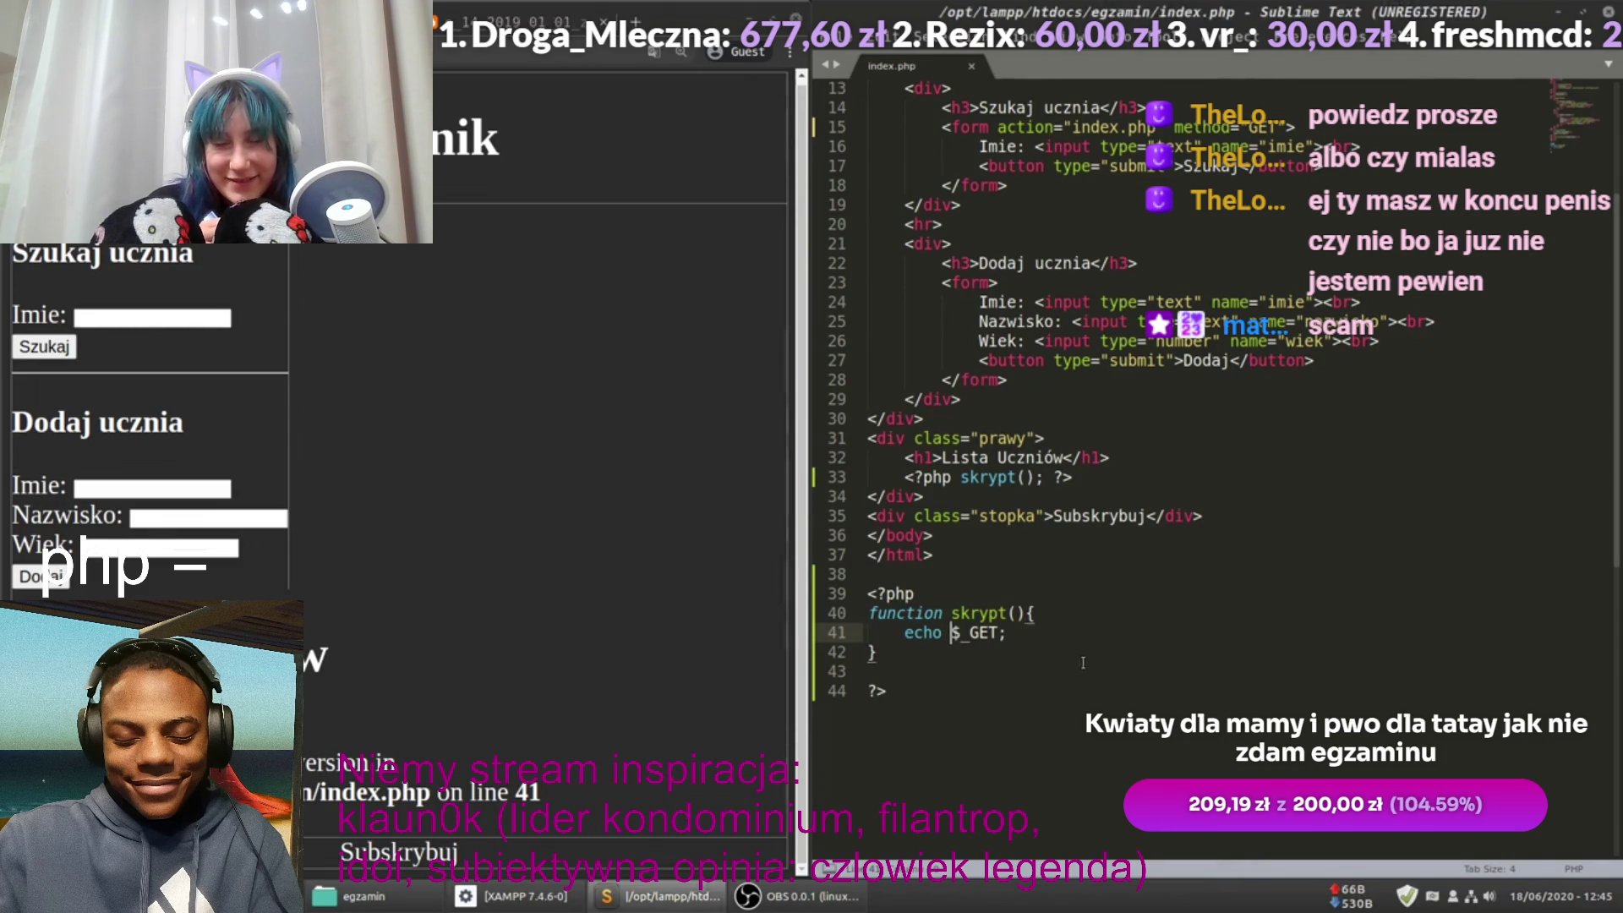
{"action": "type", "text": "\"asda"}
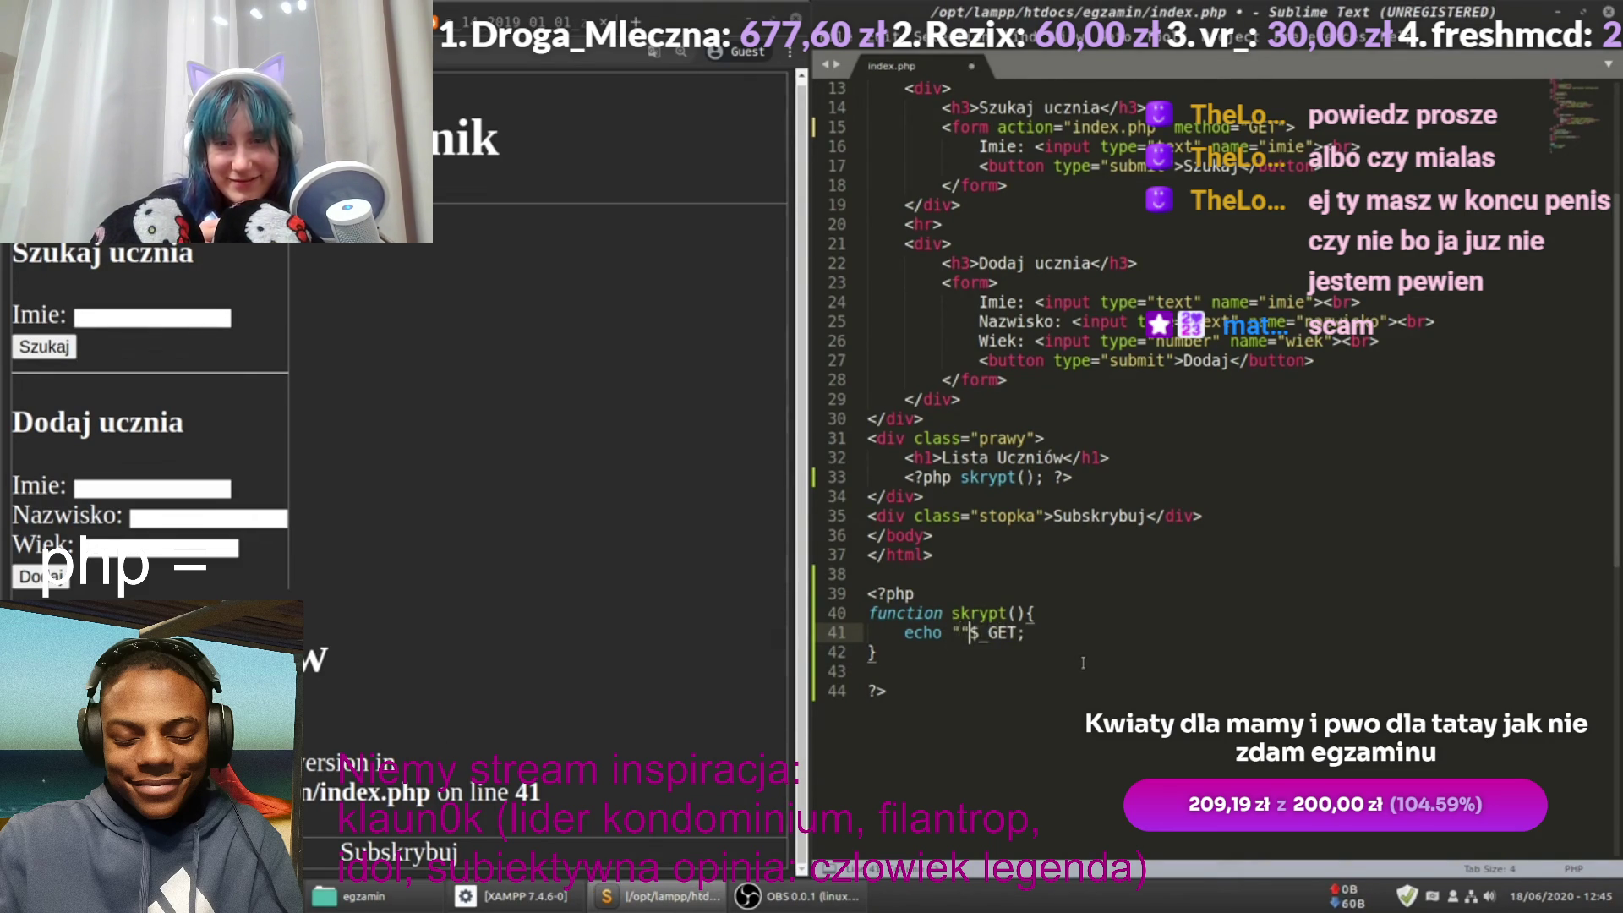
{"action": "key", "text": "BackSpace"}
{"action": "key", "text": "BackSpace"}
{"action": "key", "text": "BackSpace"}
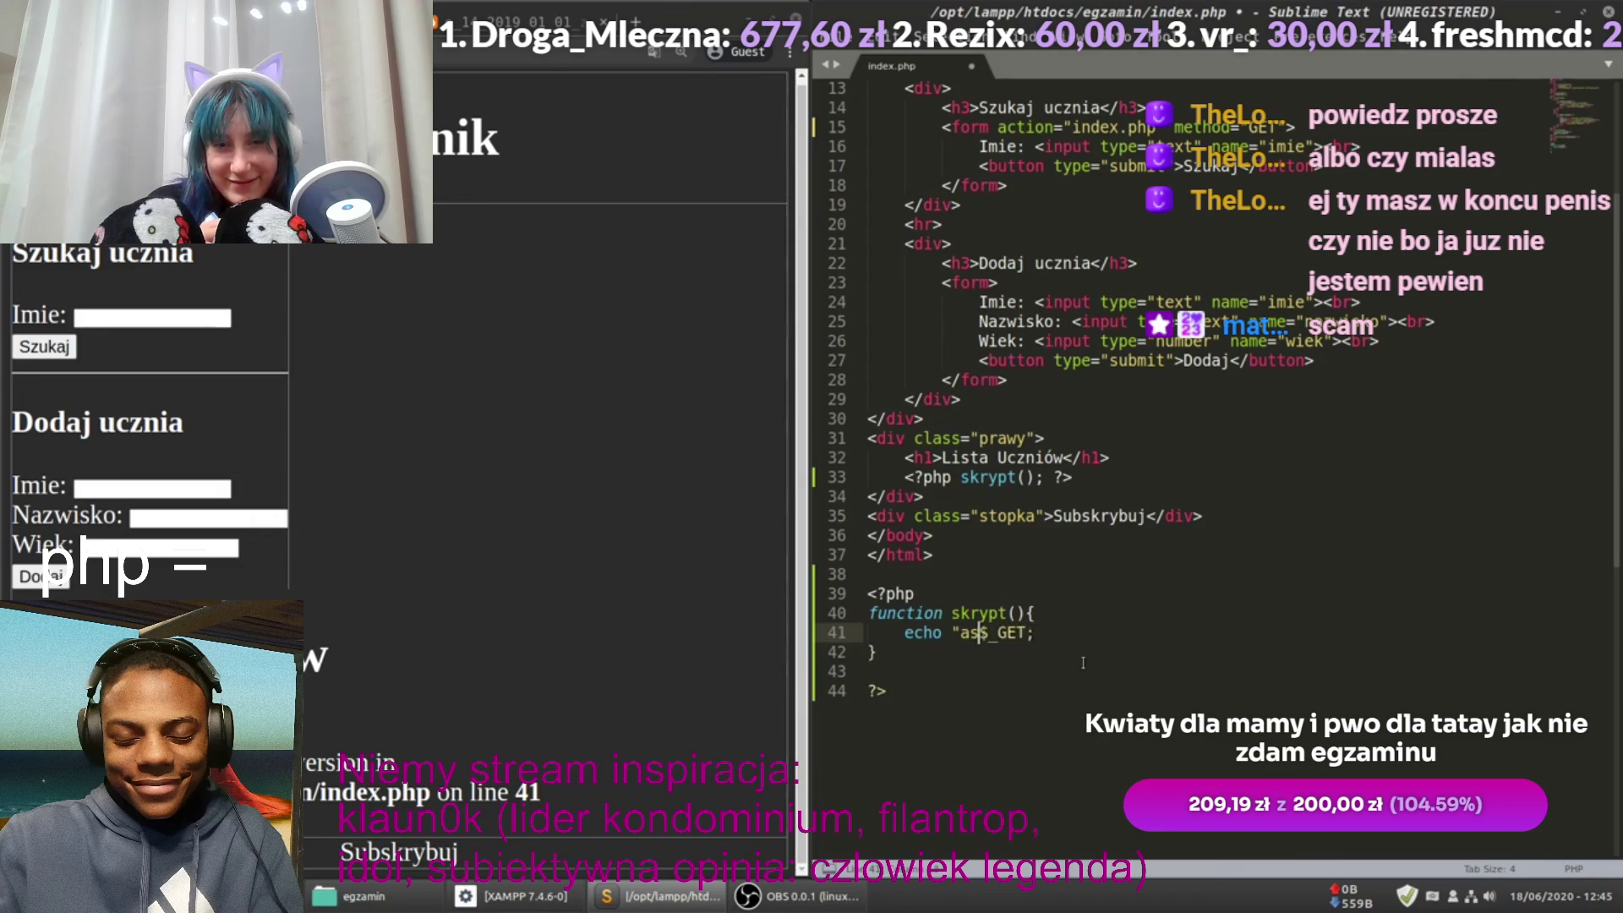
{"action": "key", "text": "BackSpace"}
{"action": "key", "text": "BackSpace"}
{"action": "key", "text": "BackSpace"}
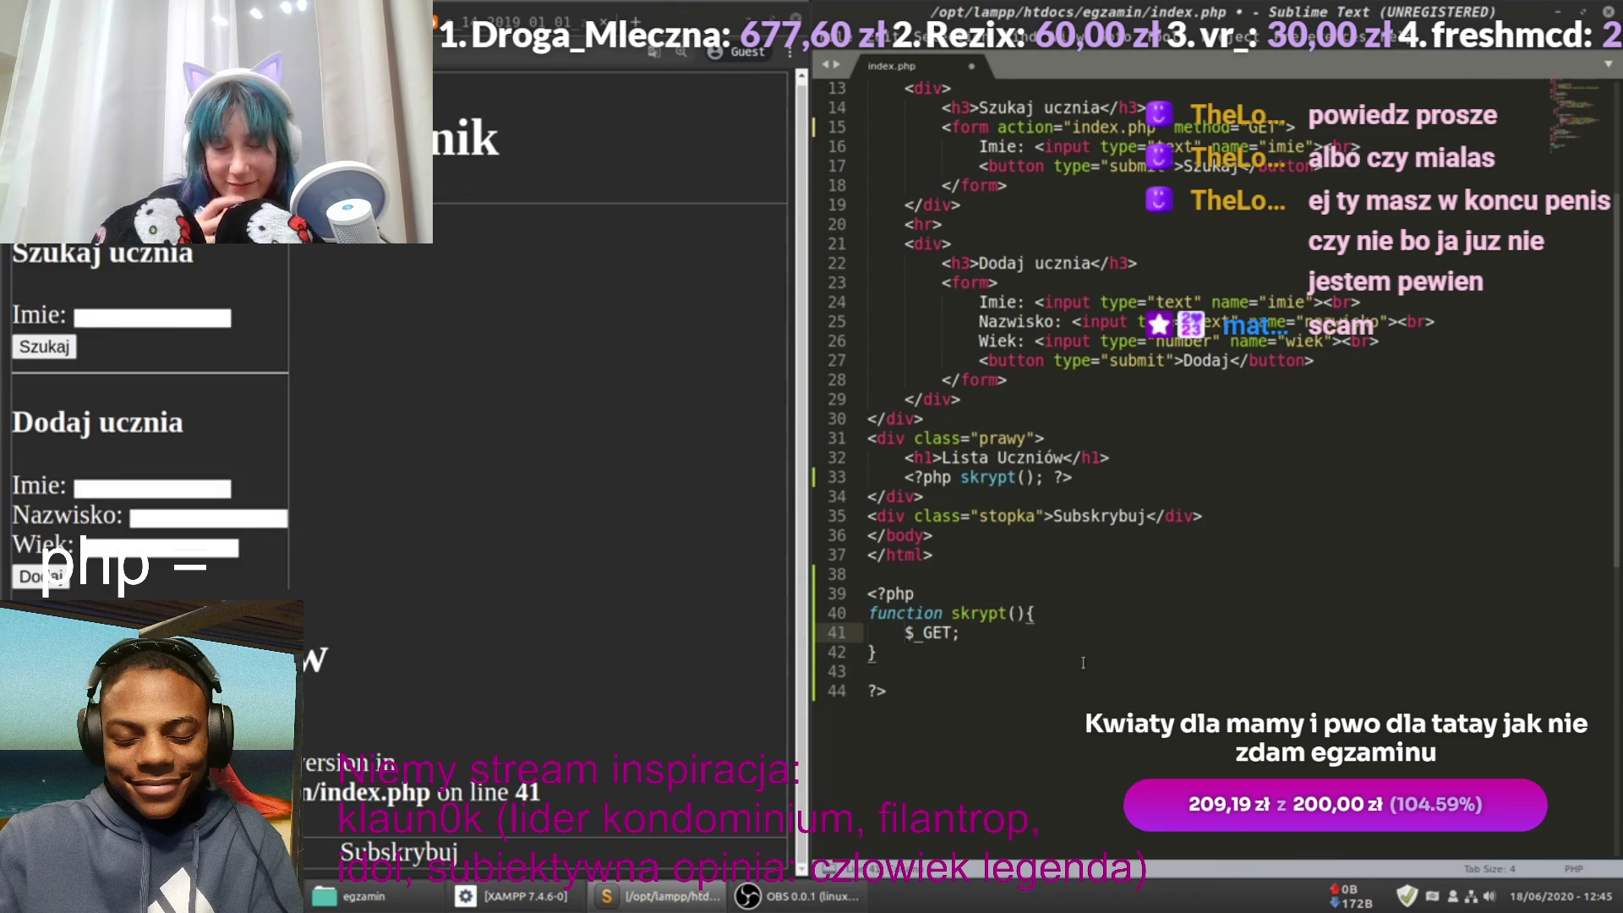
{"action": "type", "text": "print_r"}
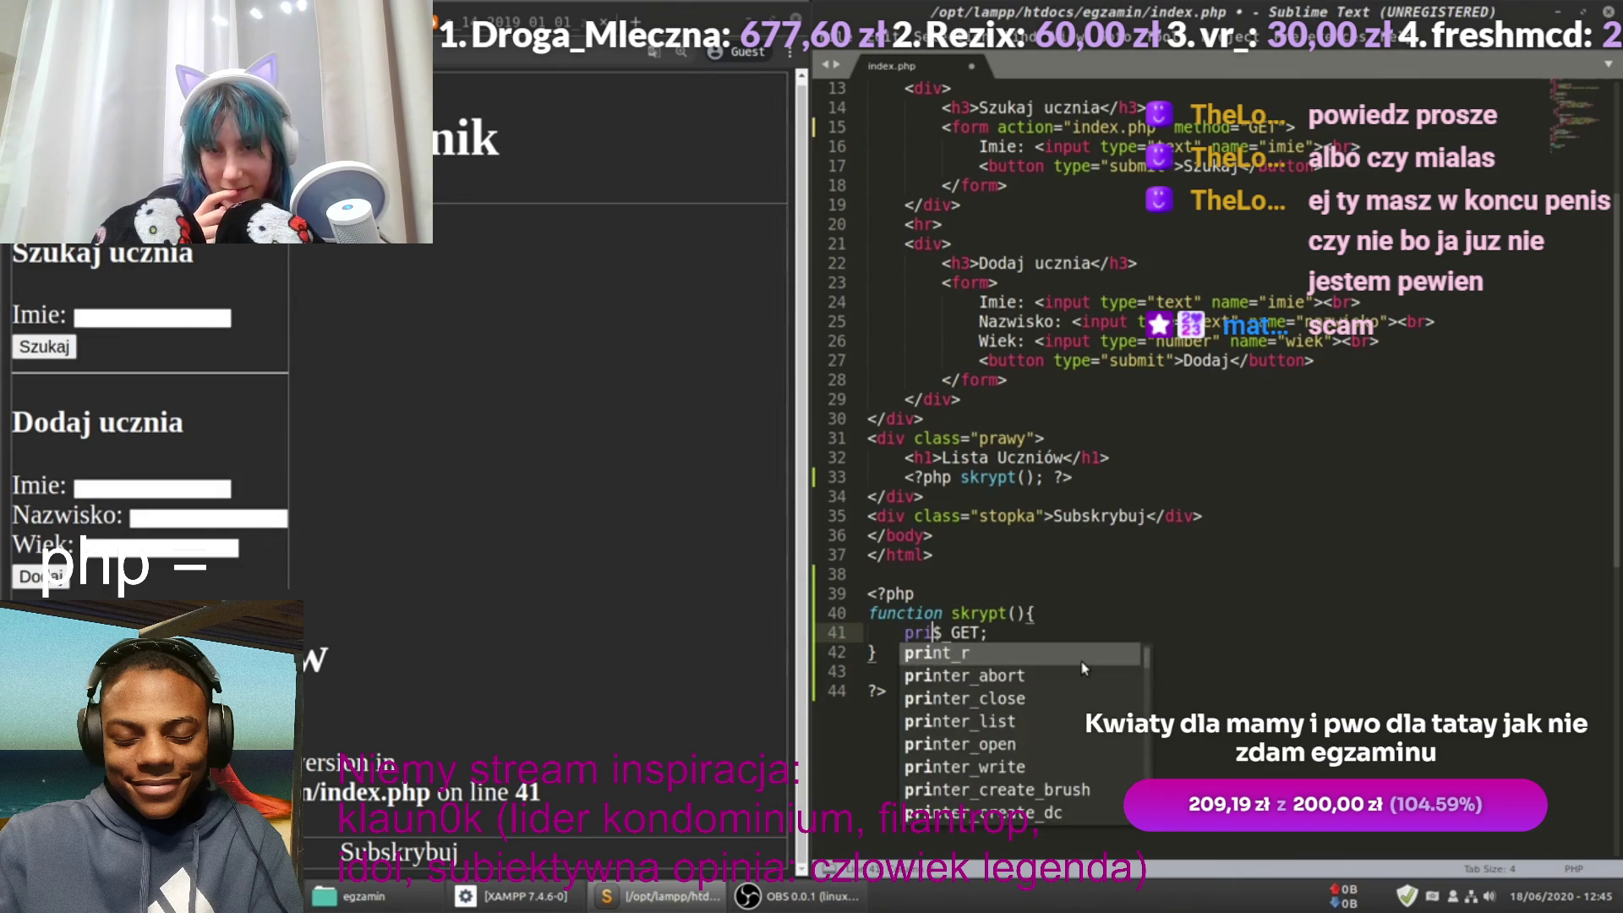
{"action": "key", "text": "Return"}
{"action": "key", "text": "Tab"}
{"action": "key", "text": "ctrl+shift+Right"}
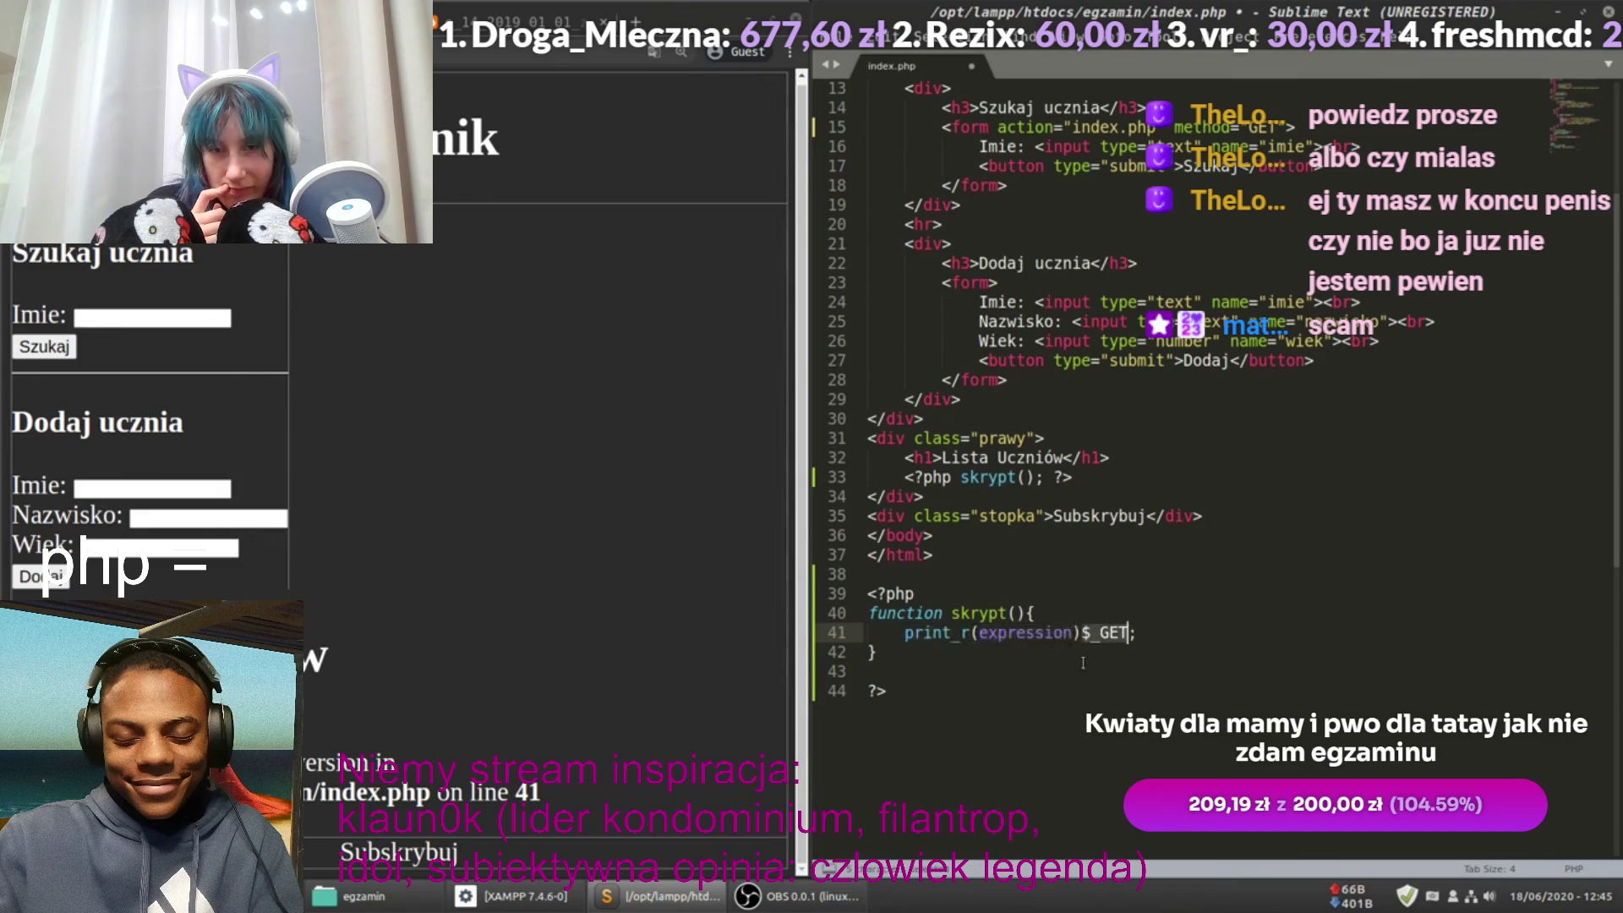
{"action": "key", "text": "ctrl+x"}
{"action": "key", "text": "Left"}
{"action": "key", "text": "ctrl+shift+Left"}
{"action": "key", "text": "ctrl+v"}
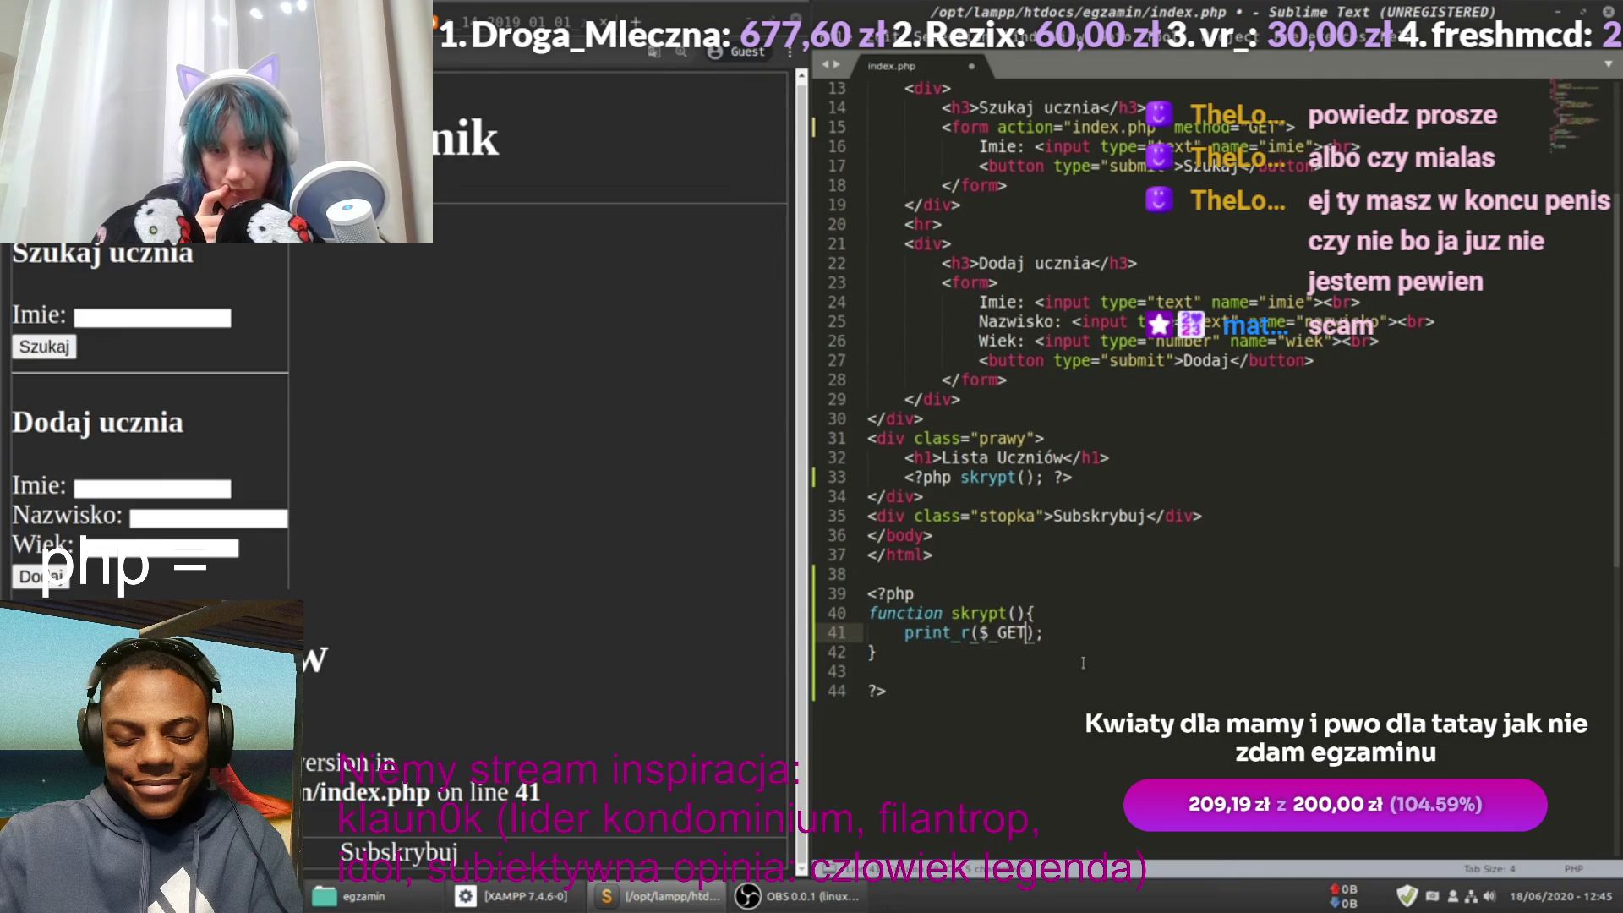
{"action": "key", "text": "ctrl+s"}
Step: Reload the Dziennik page, confirm resending, and select the Array ( ) output
{"action": "left_click", "coordinate": [532, 524]}
{"action": "key", "text": "F5"}
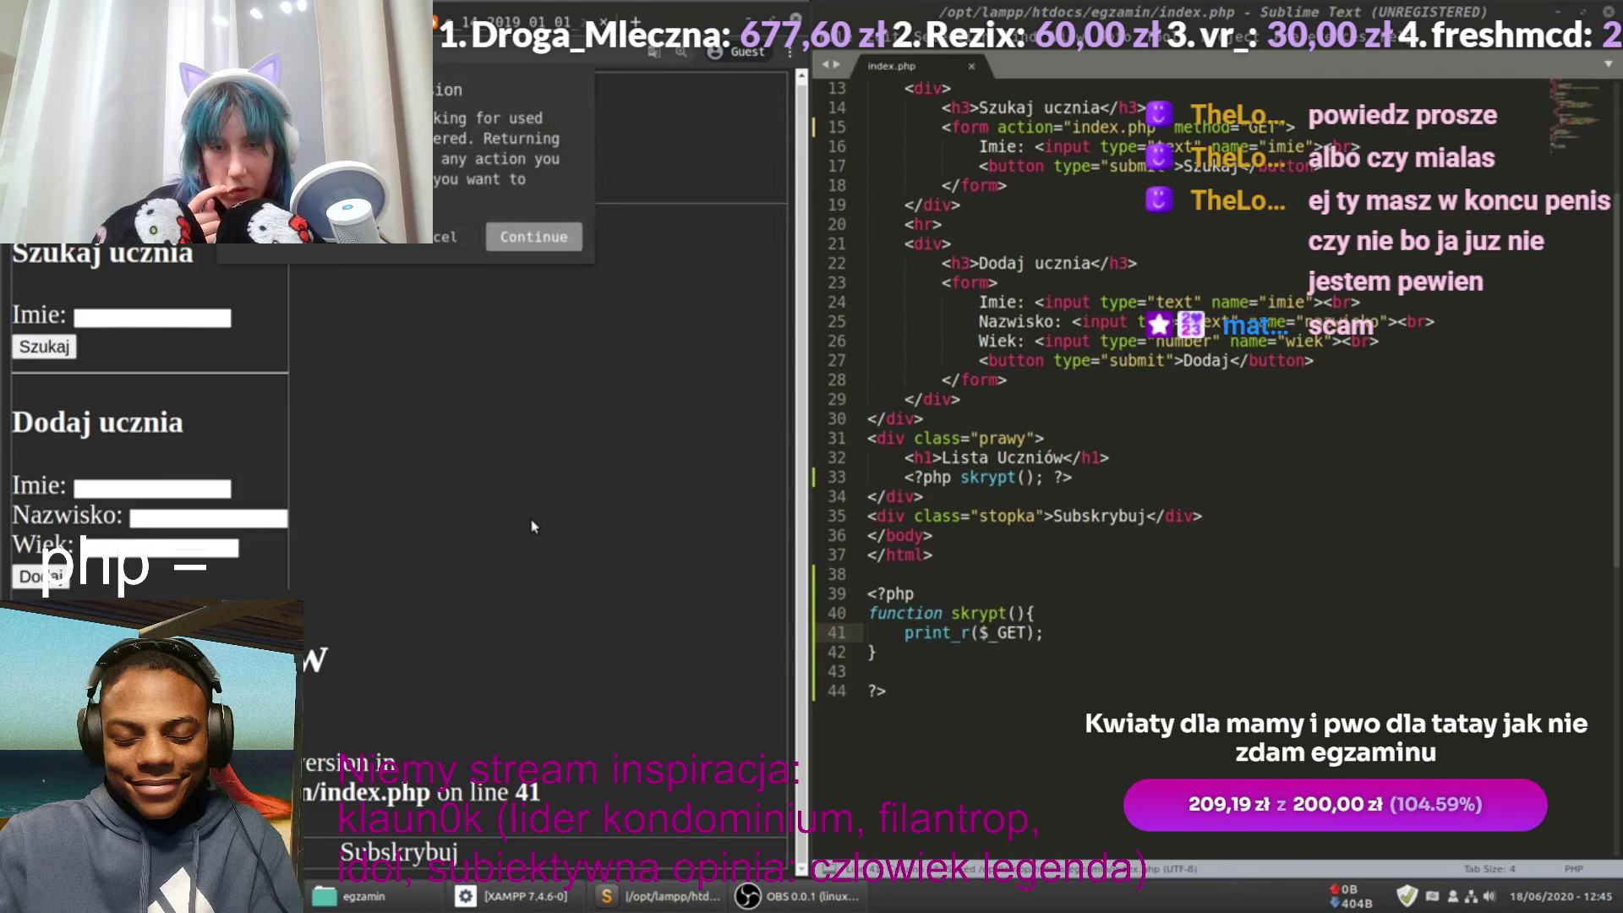
{"action": "left_click", "coordinate": [525, 238]}
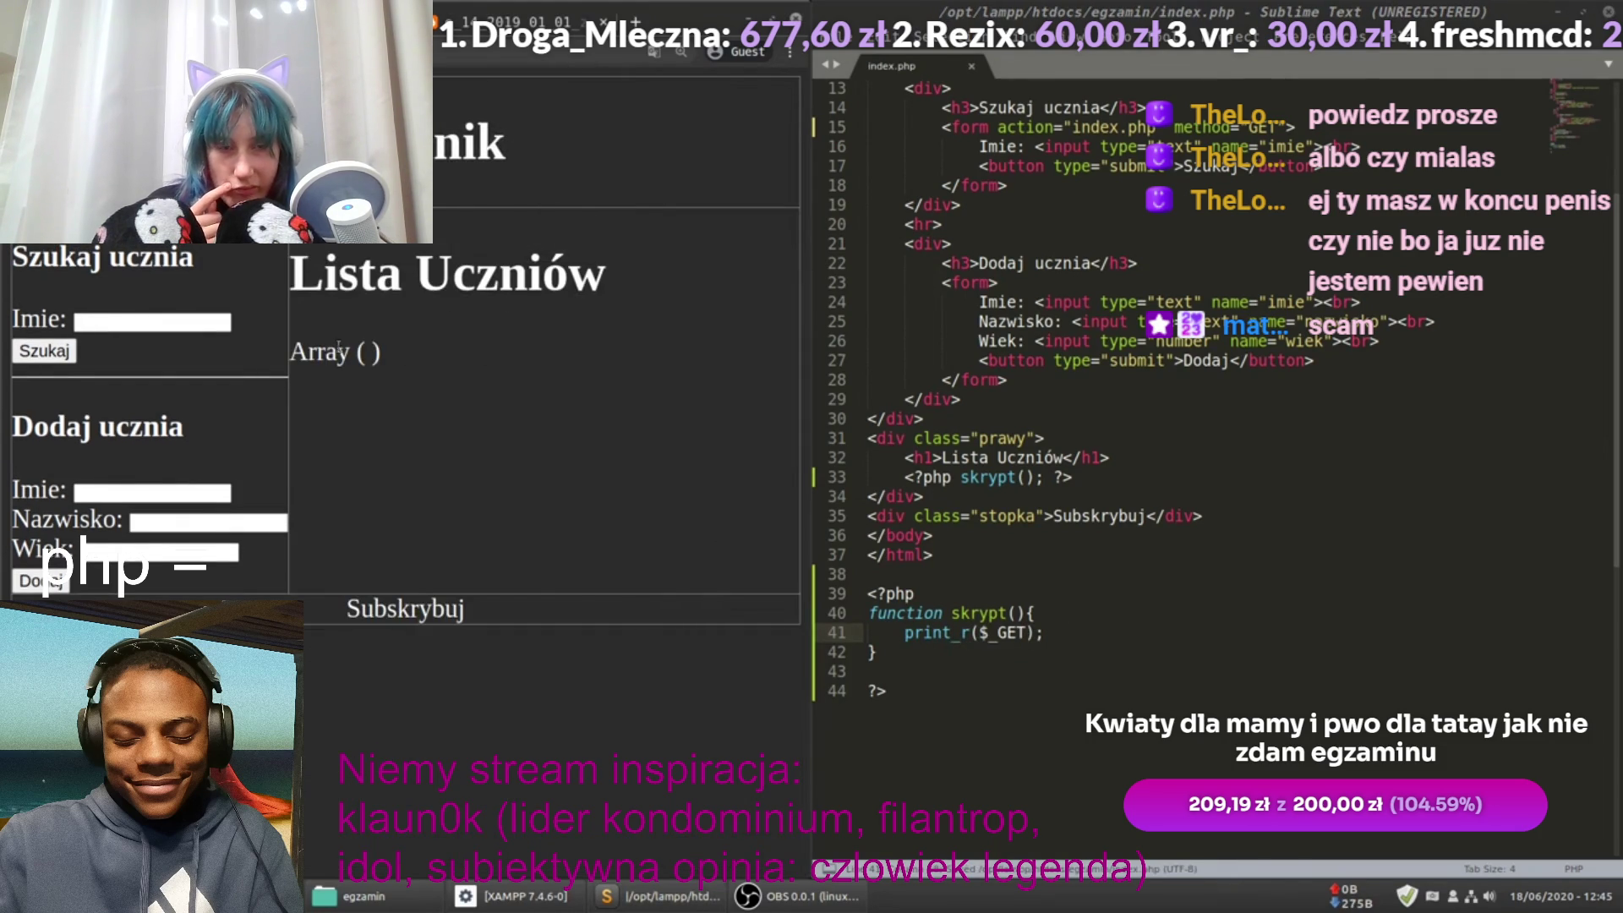
{"action": "left_click_drag", "start_coordinate": [351, 355], "coordinate": [302, 352]}
Step: Search for 'ania' and inspect the imie and ania entries in the printed array
{"action": "left_click", "coordinate": [129, 323]}
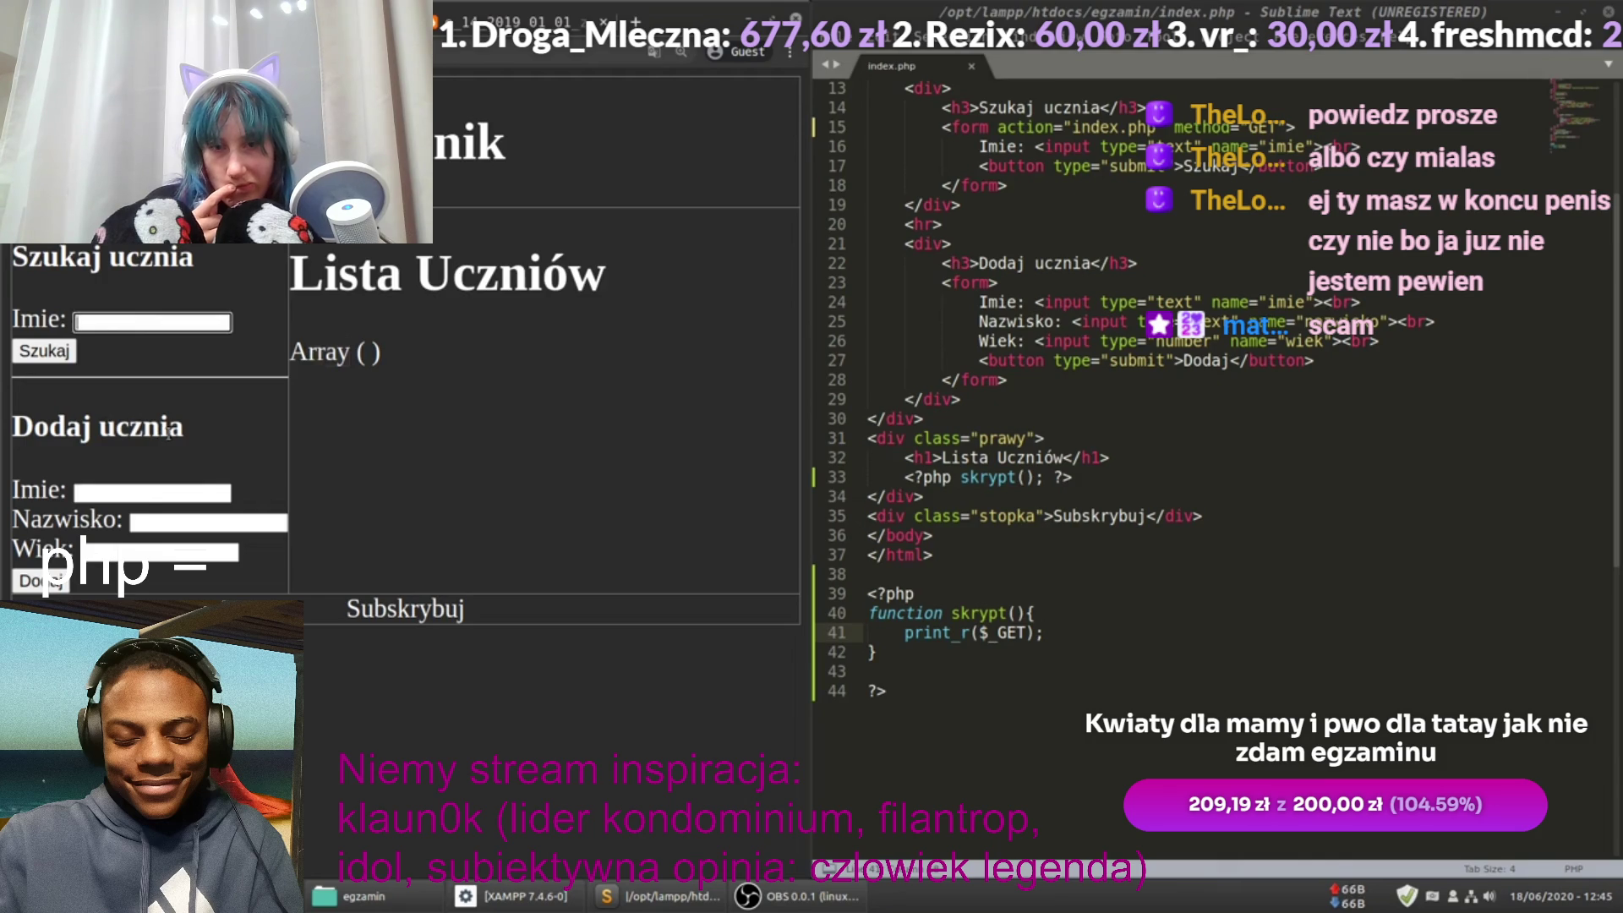
{"action": "type", "text": "ania"}
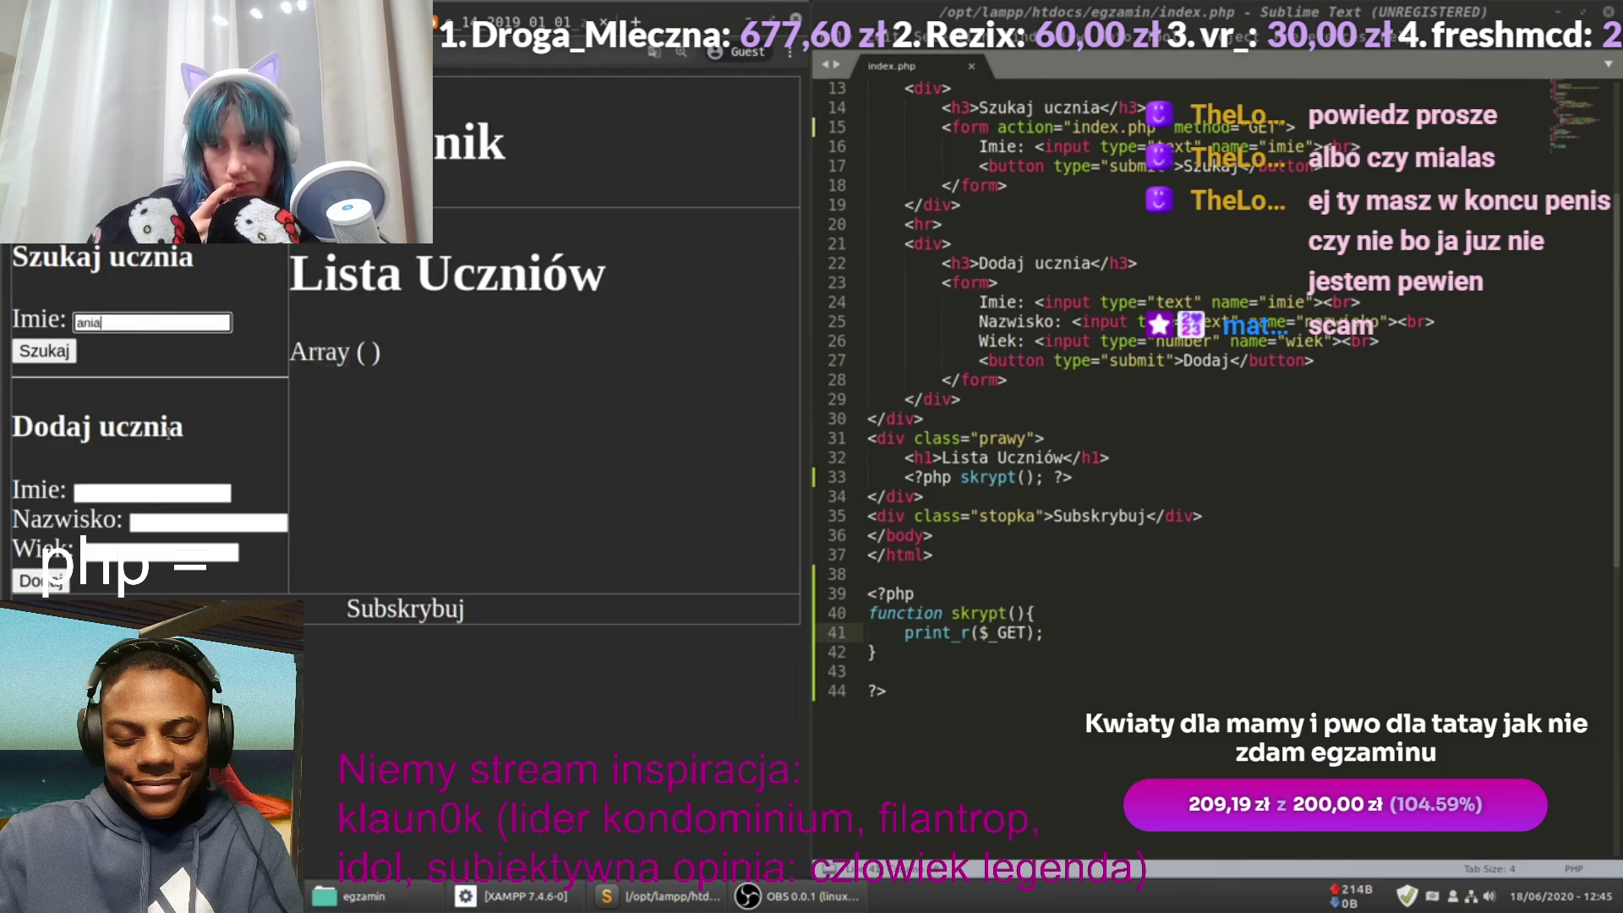
{"action": "left_click", "coordinate": [62, 347]}
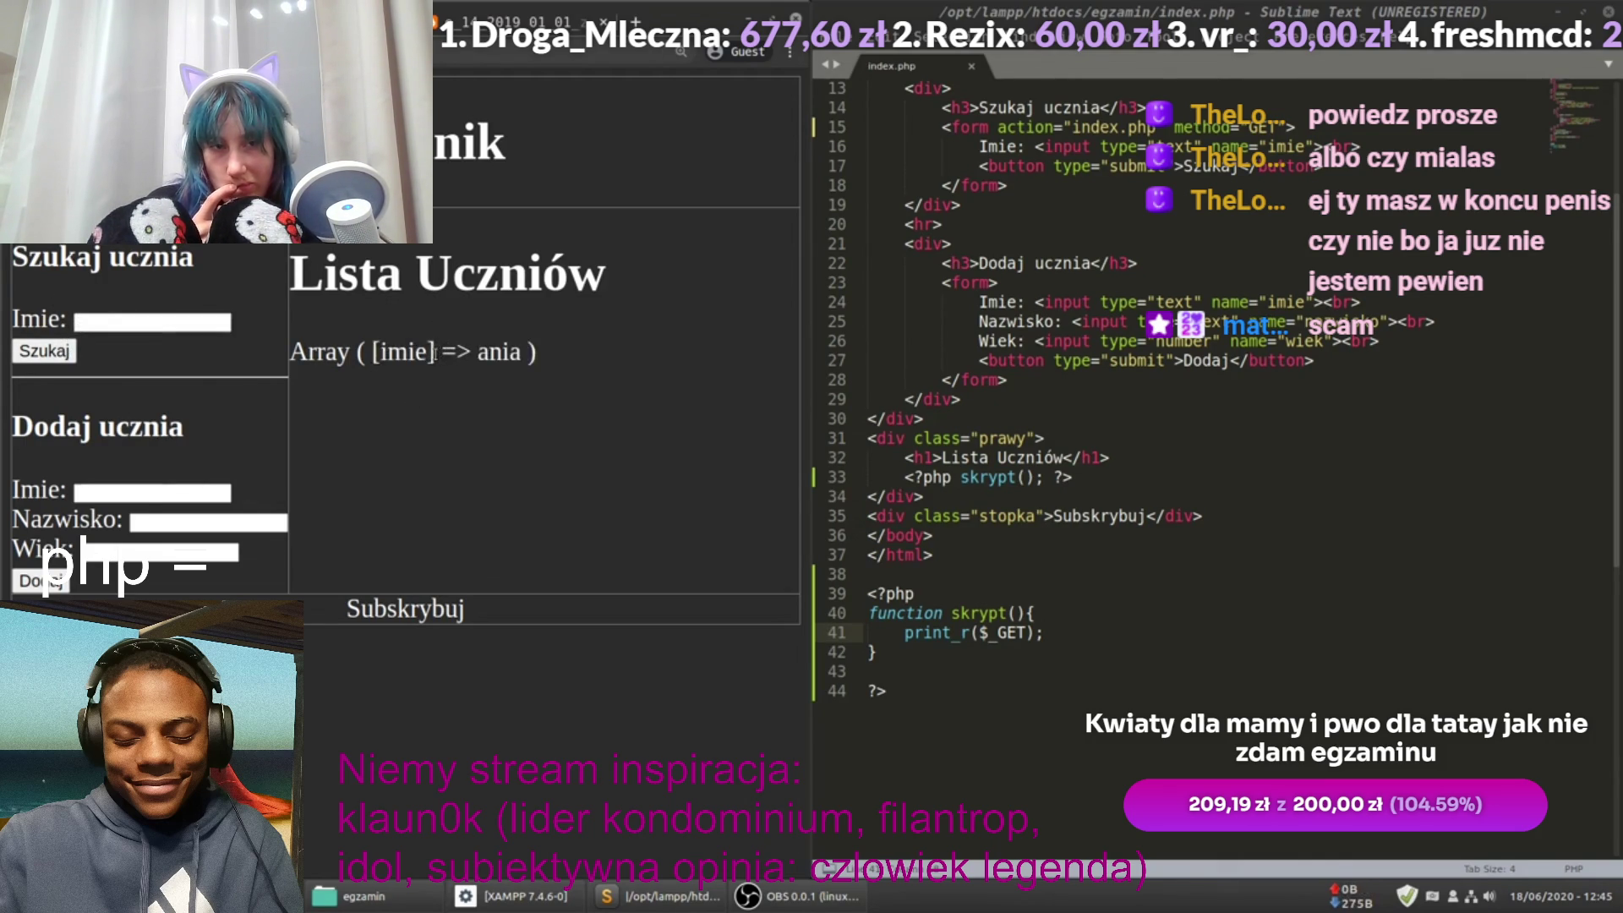
{"action": "double_click", "coordinate": [389, 351]}
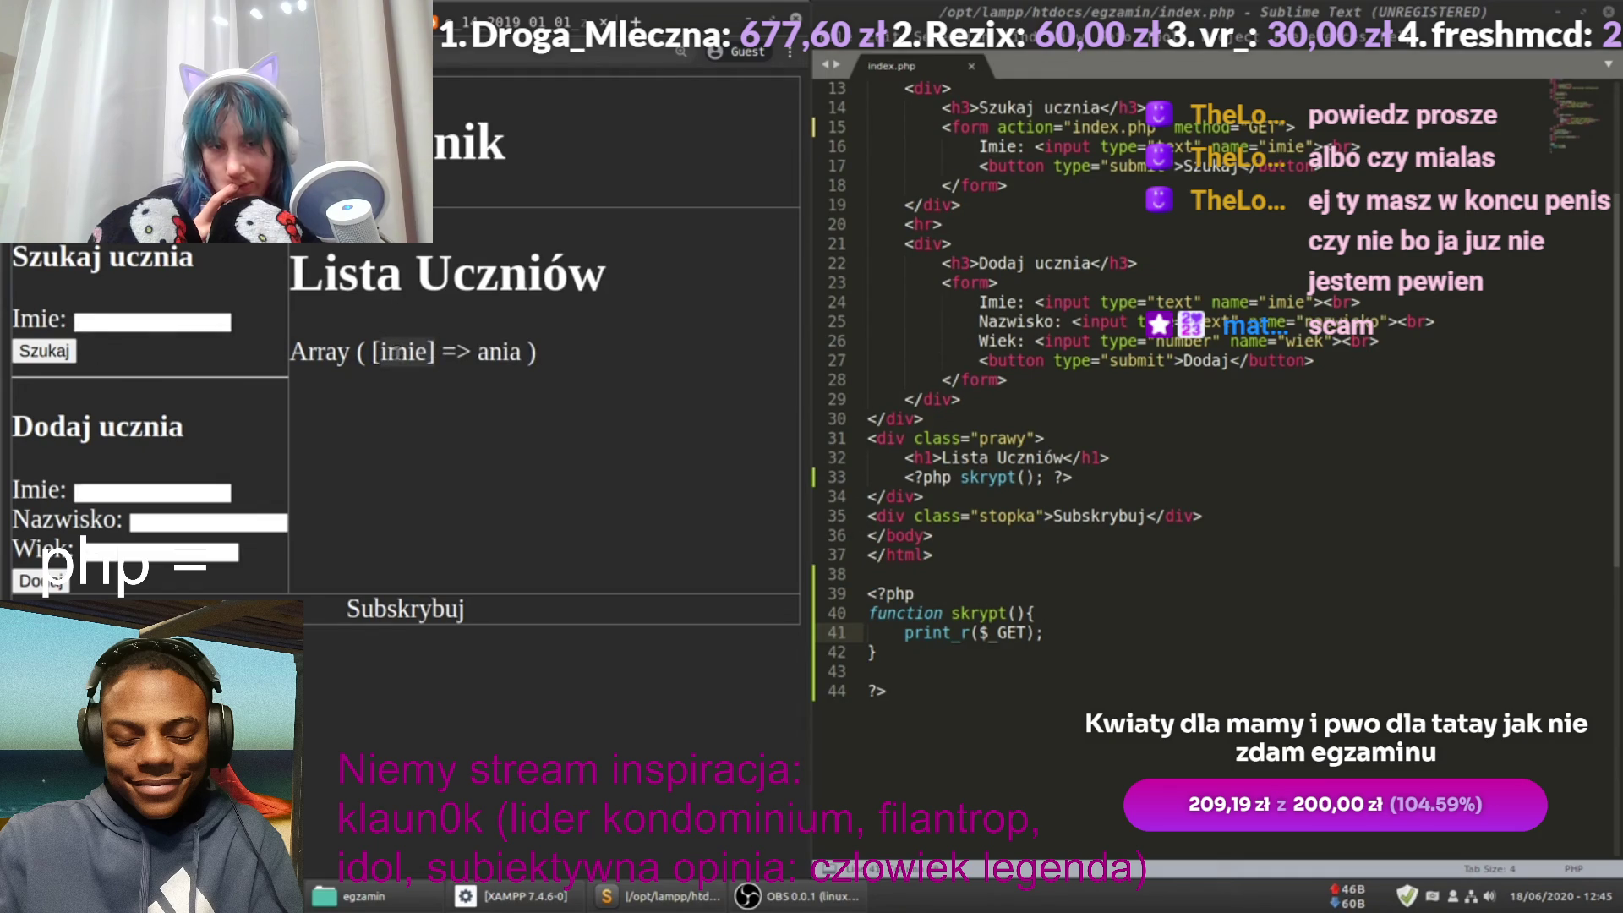
{"action": "double_click", "coordinate": [507, 352]}
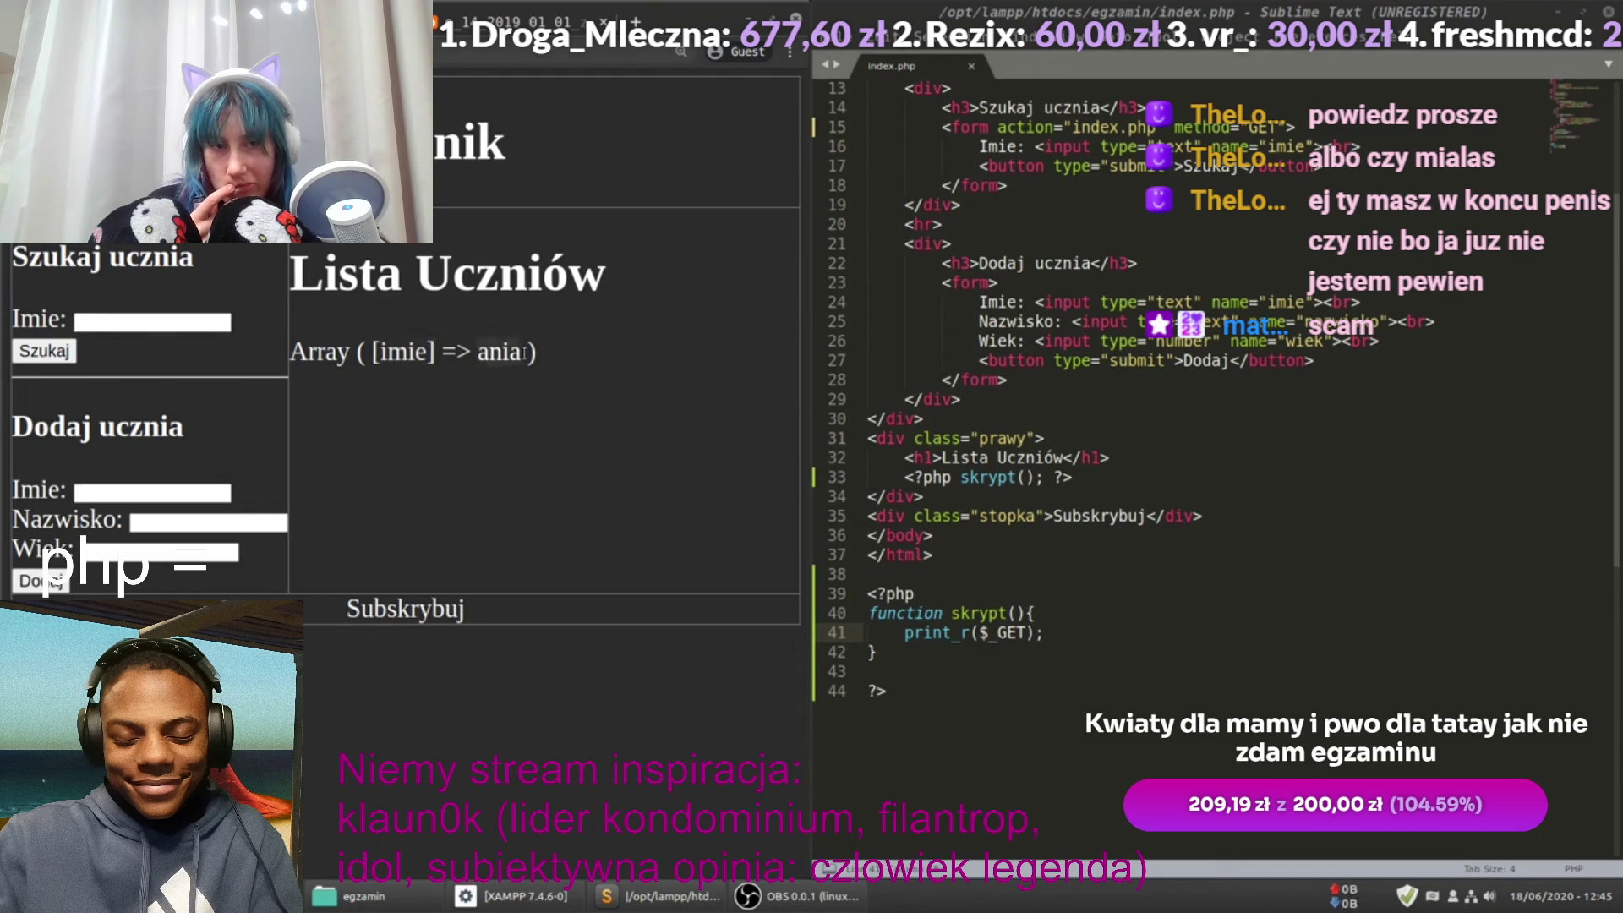
{"action": "left_click", "coordinate": [379, 350]}
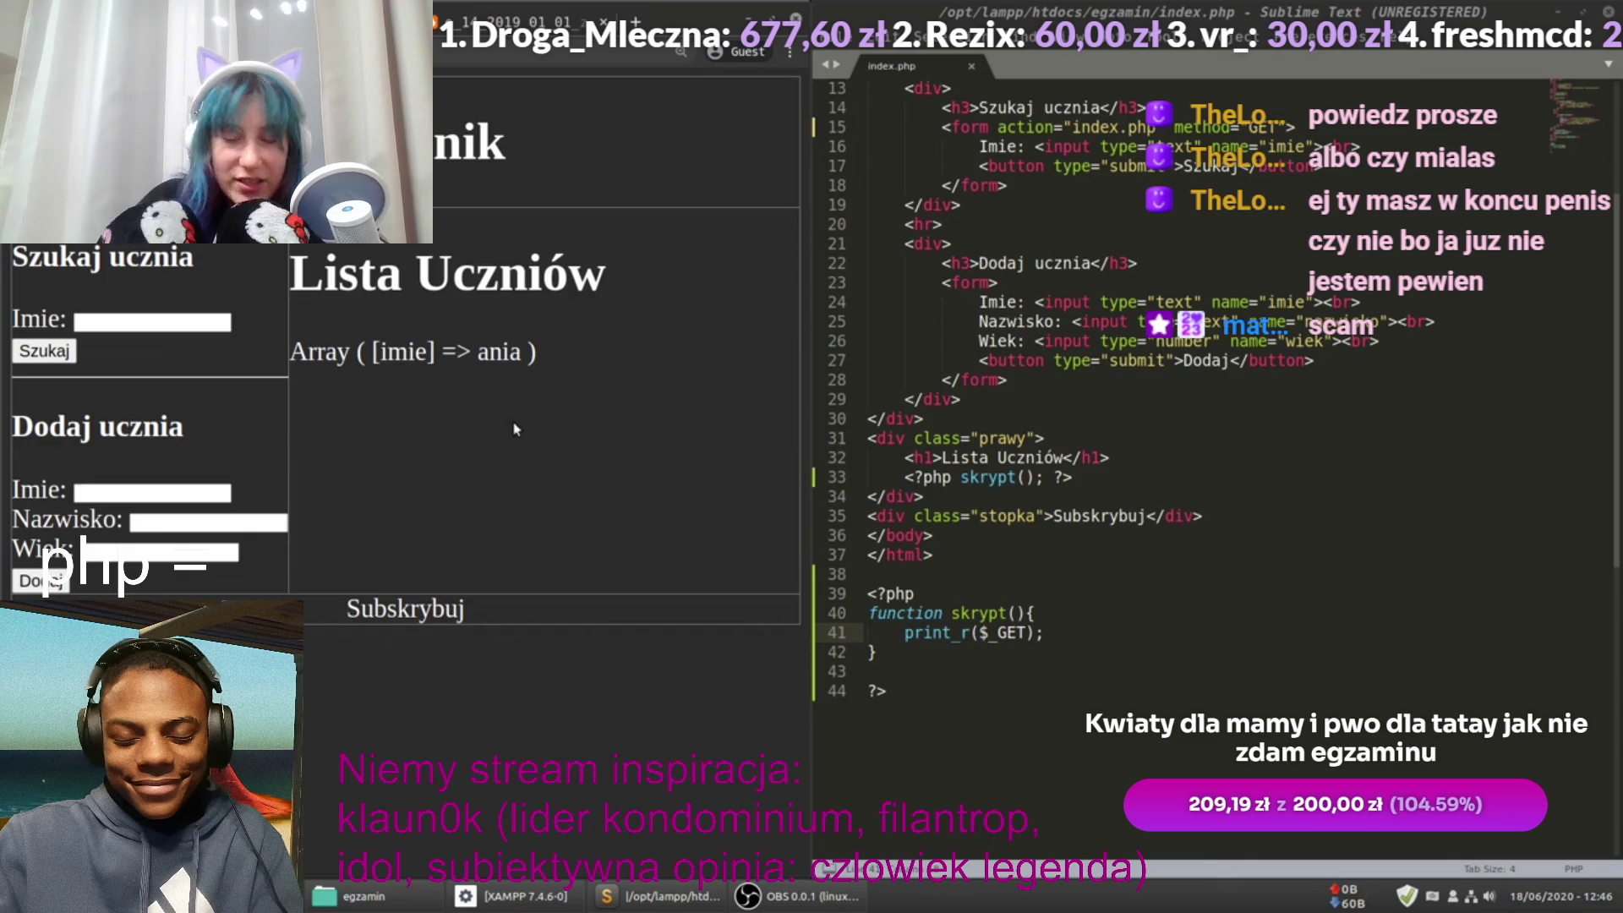
{"action": "left_click", "coordinate": [614, 608]}
Step: Exit fullscreen and flip between the Mieszalnia farb and Google search results tabs
{"action": "key", "text": "Escape"}
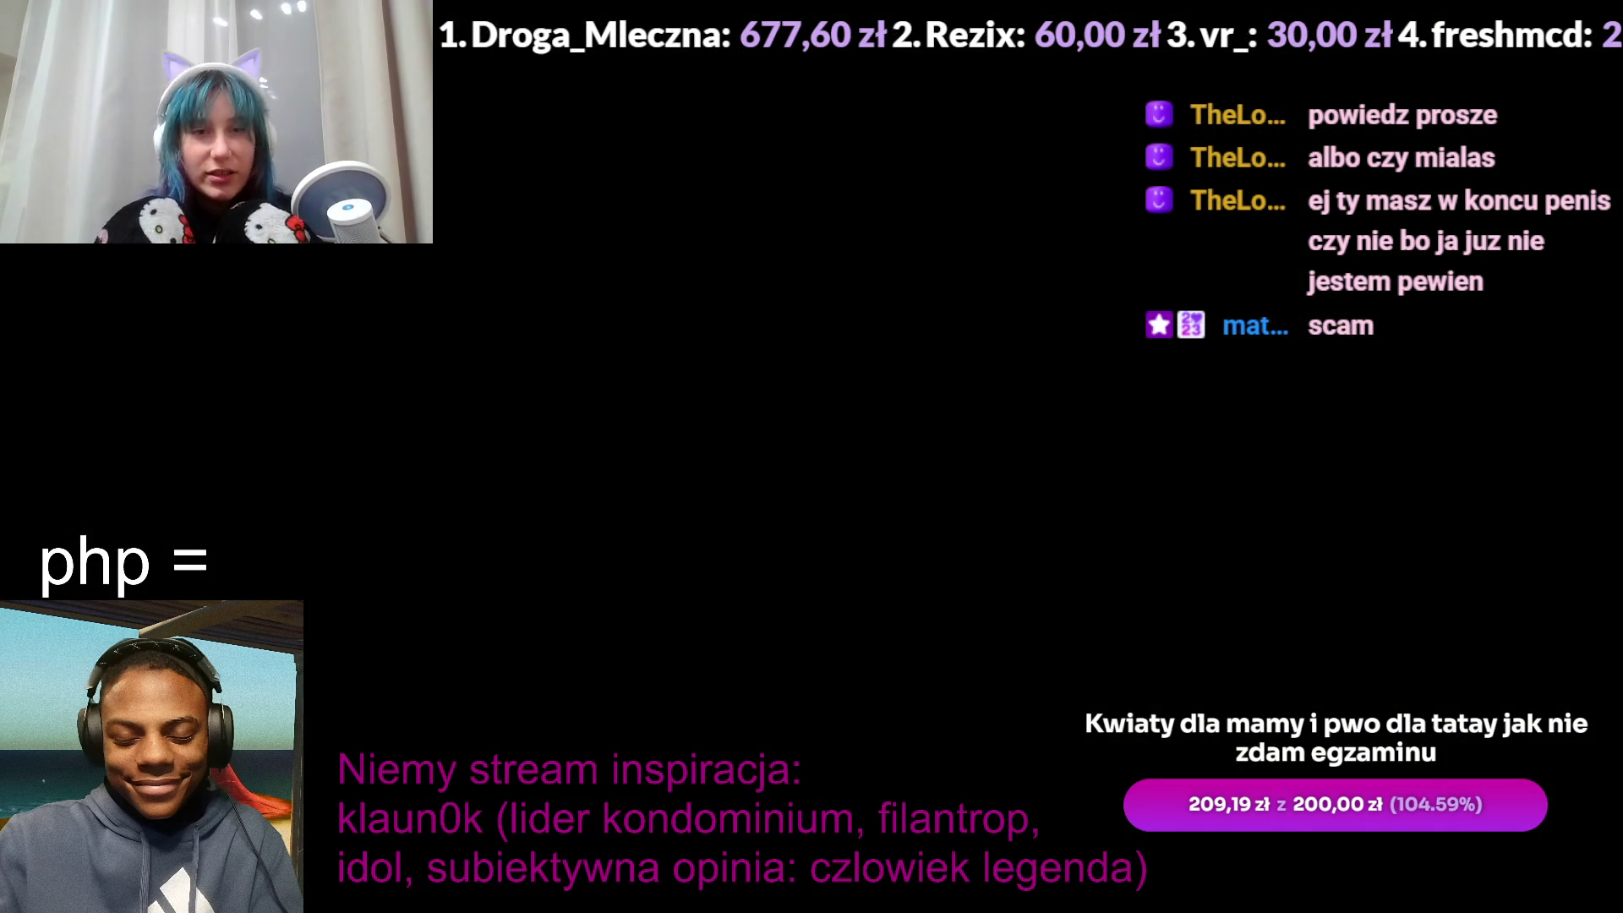
{"action": "scroll", "coordinate": [441, 703], "scroll_direction": "down", "scroll_amount": 3}
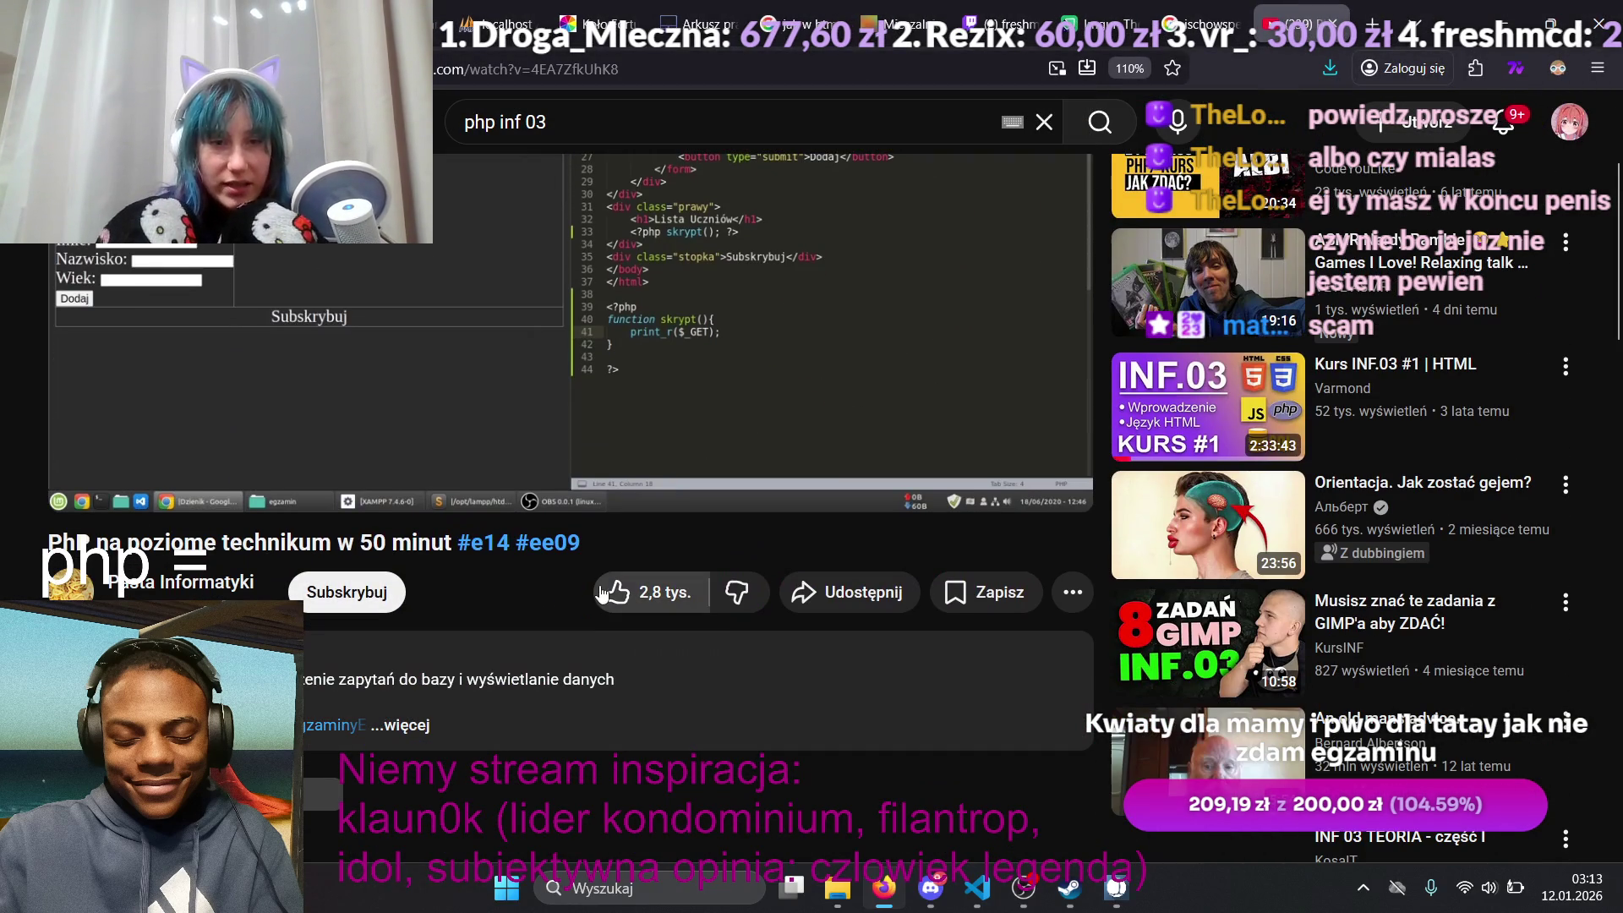
{"action": "scroll", "coordinate": [676, 710], "scroll_direction": "up", "scroll_amount": 3}
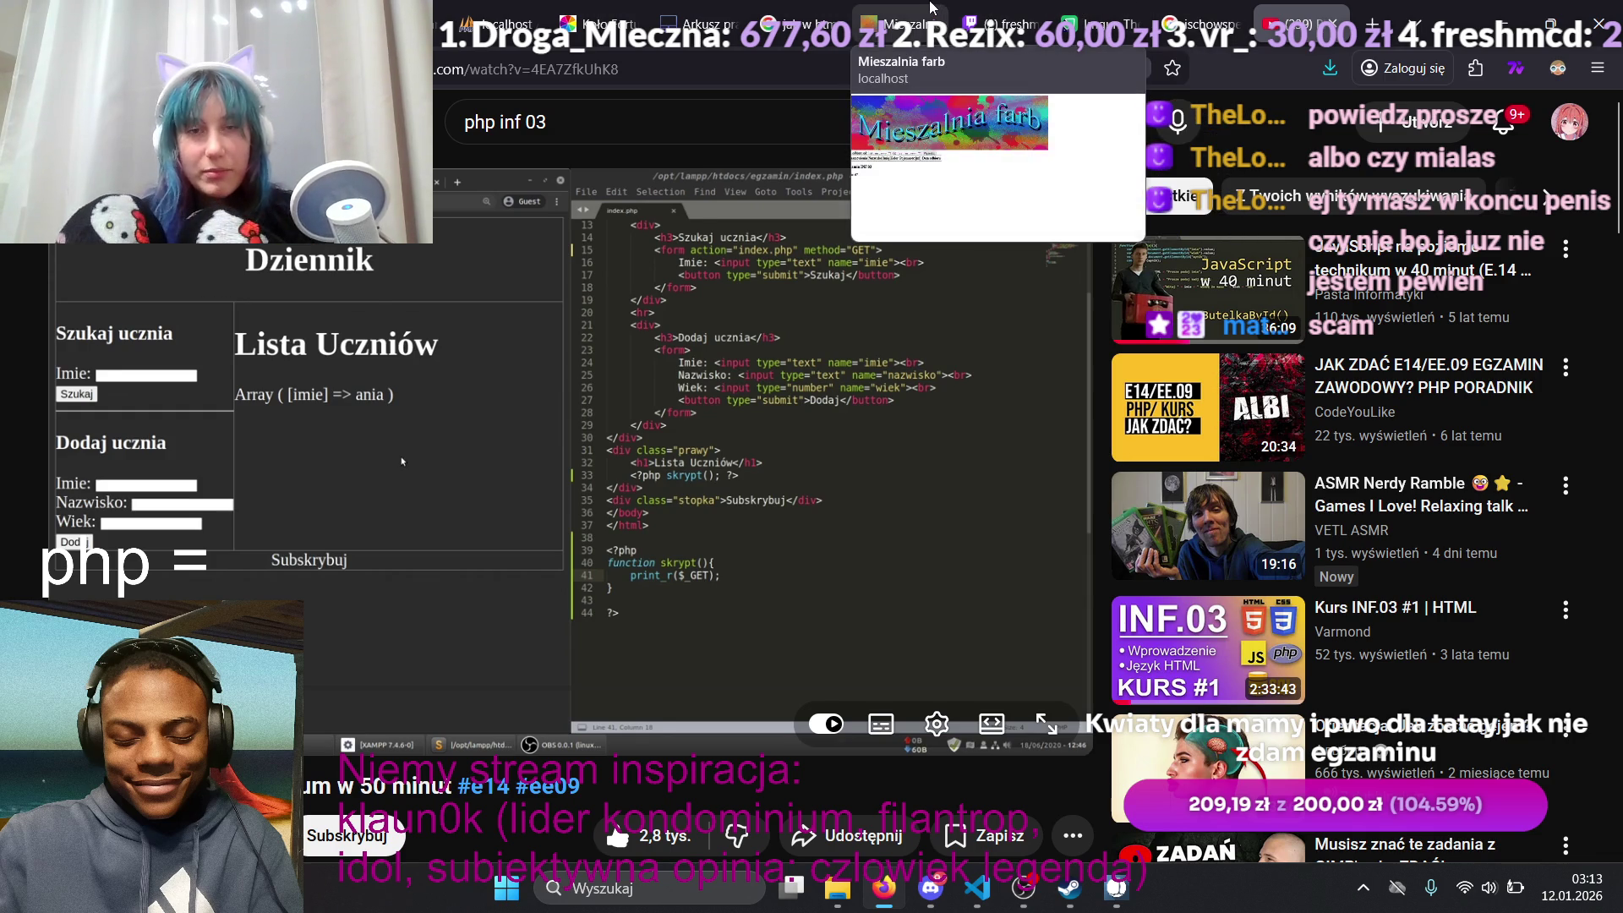
{"action": "left_click", "coordinate": [929, 7]}
{"action": "left_click", "coordinate": [795, 12]}
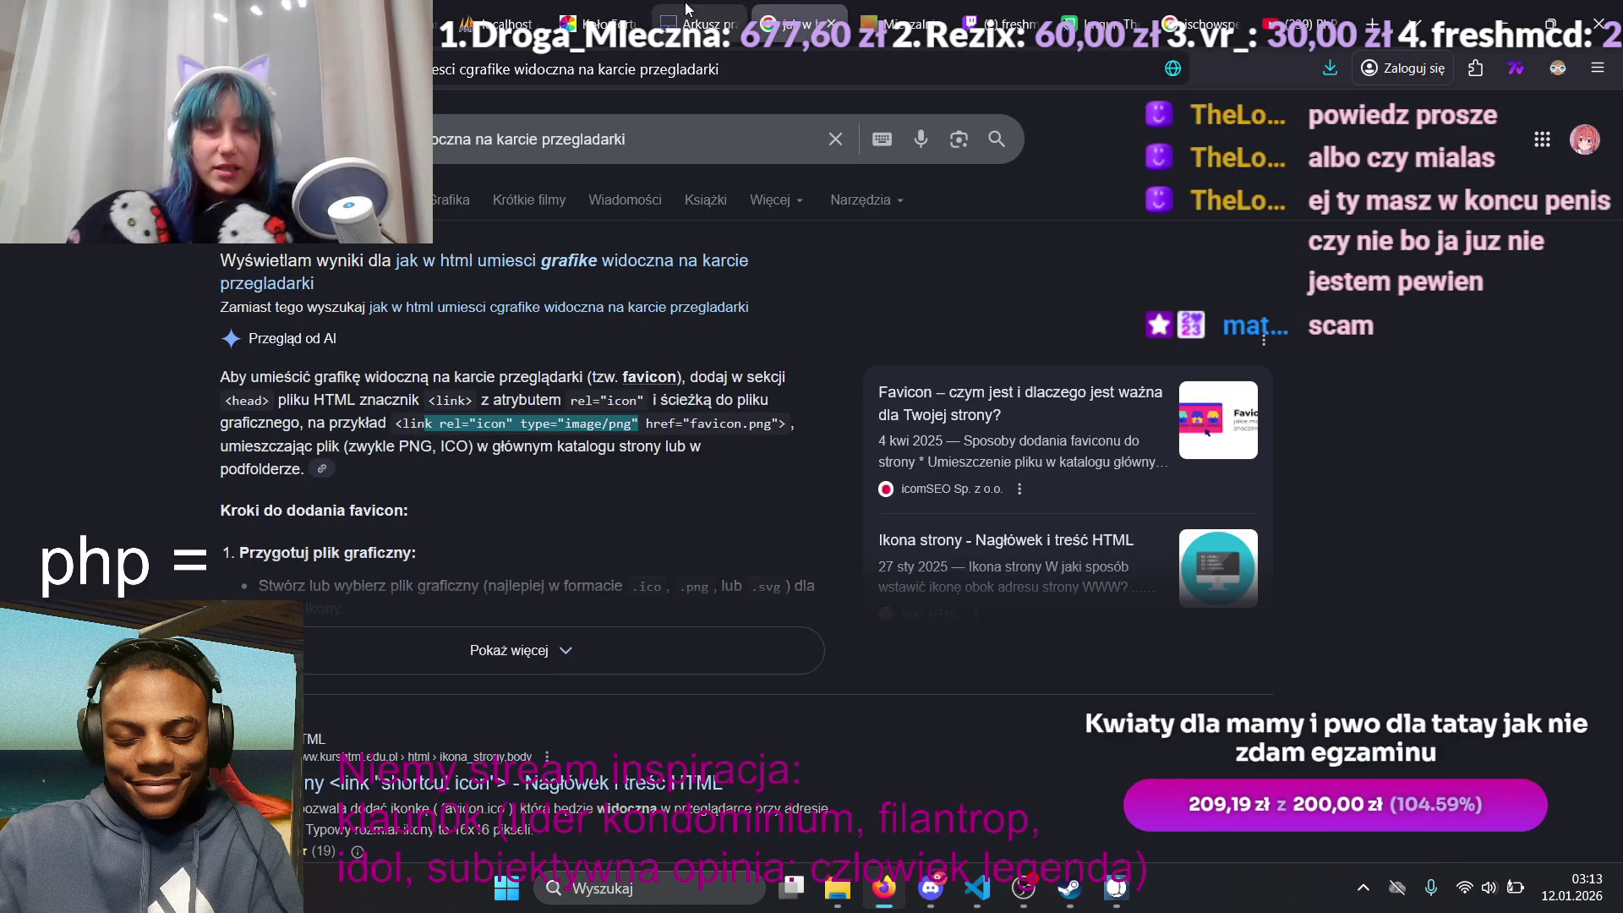
{"action": "left_click", "coordinate": [900, 13]}
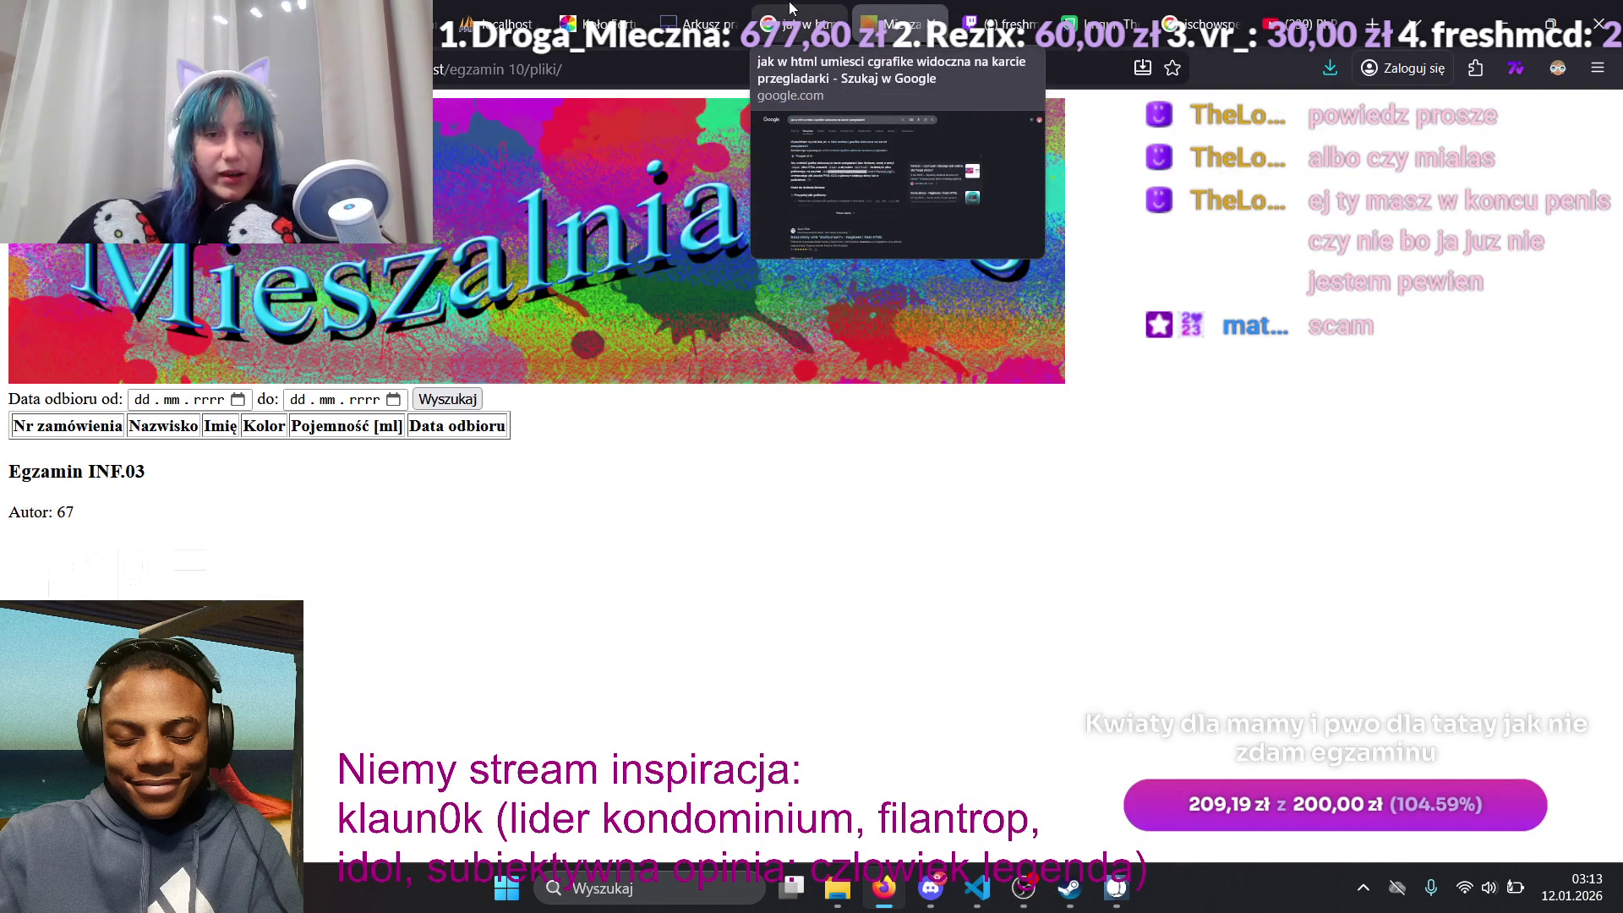
{"action": "left_click", "coordinate": [792, 8]}
Step: Look over the informatyk.pl tutorial and exam sheet PDF, then return to YouTube
{"action": "left_click", "coordinate": [499, 24]}
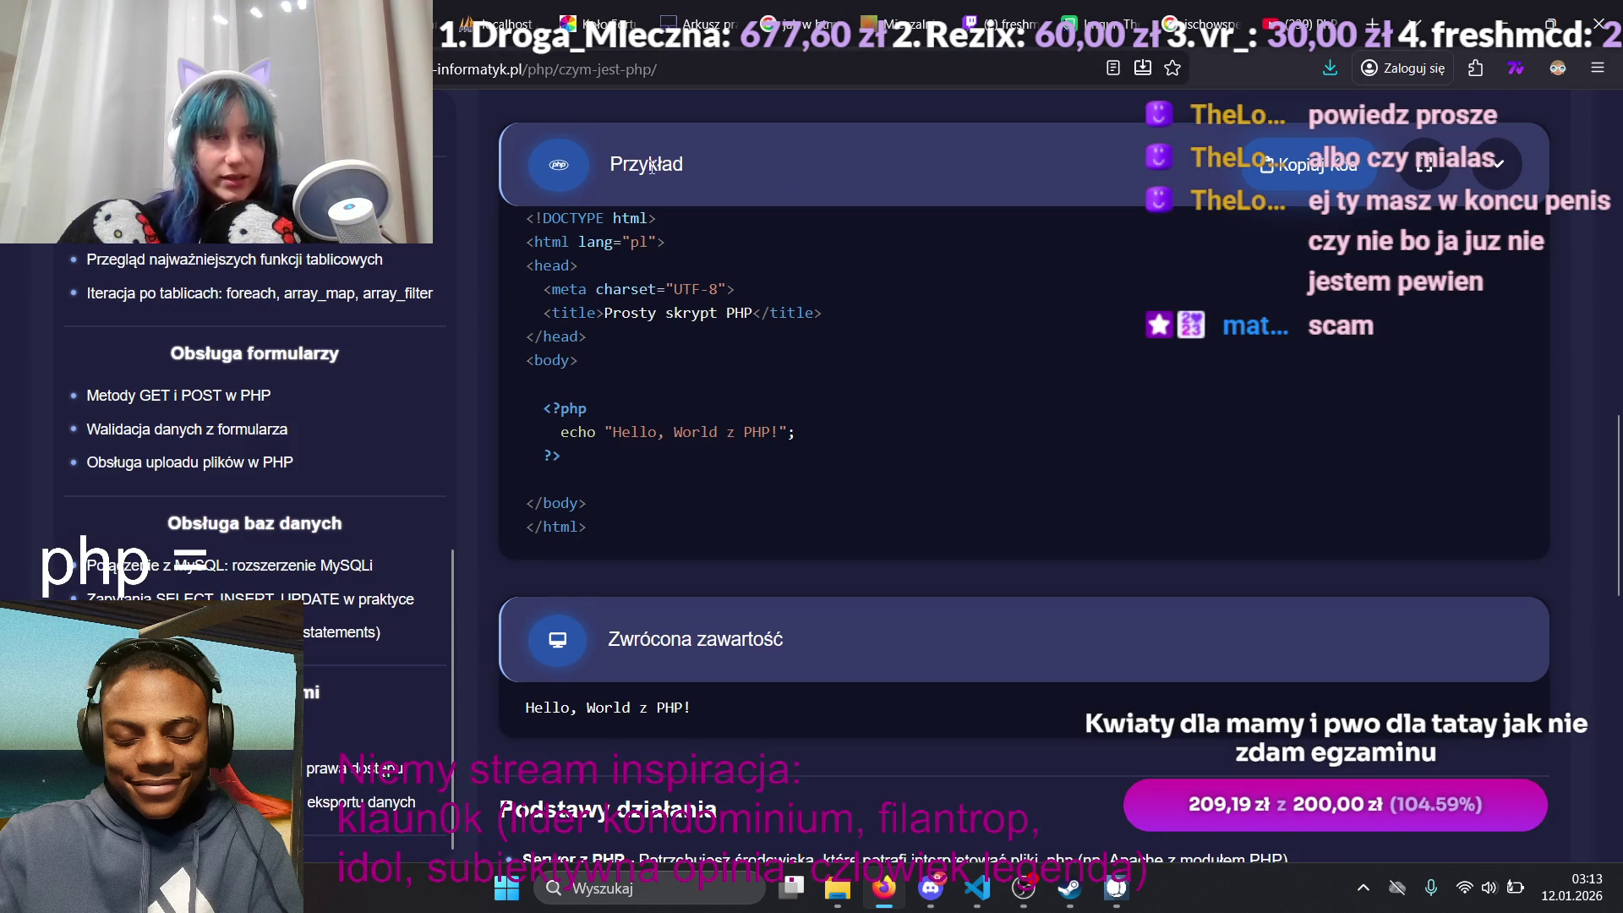
{"action": "left_click", "coordinate": [693, 24]}
{"action": "scroll", "coordinate": [952, 528], "scroll_direction": "up", "scroll_amount": 15}
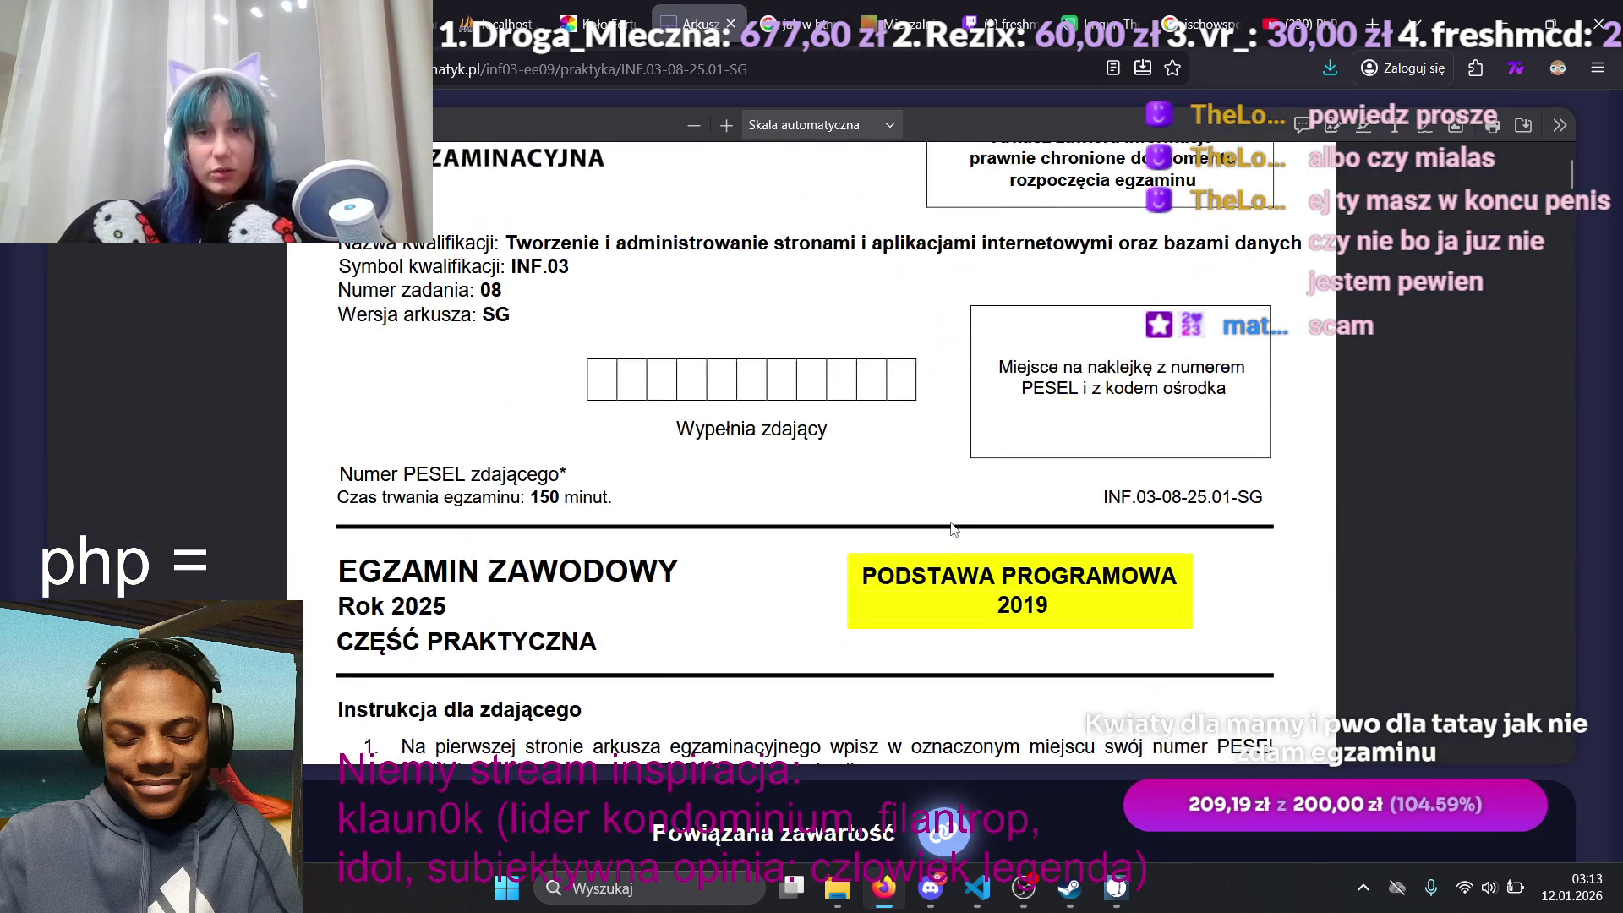
{"action": "scroll", "coordinate": [953, 528], "scroll_direction": "up", "scroll_amount": 5}
{"action": "scroll", "coordinate": [987, 713], "scroll_direction": "down", "scroll_amount": 5}
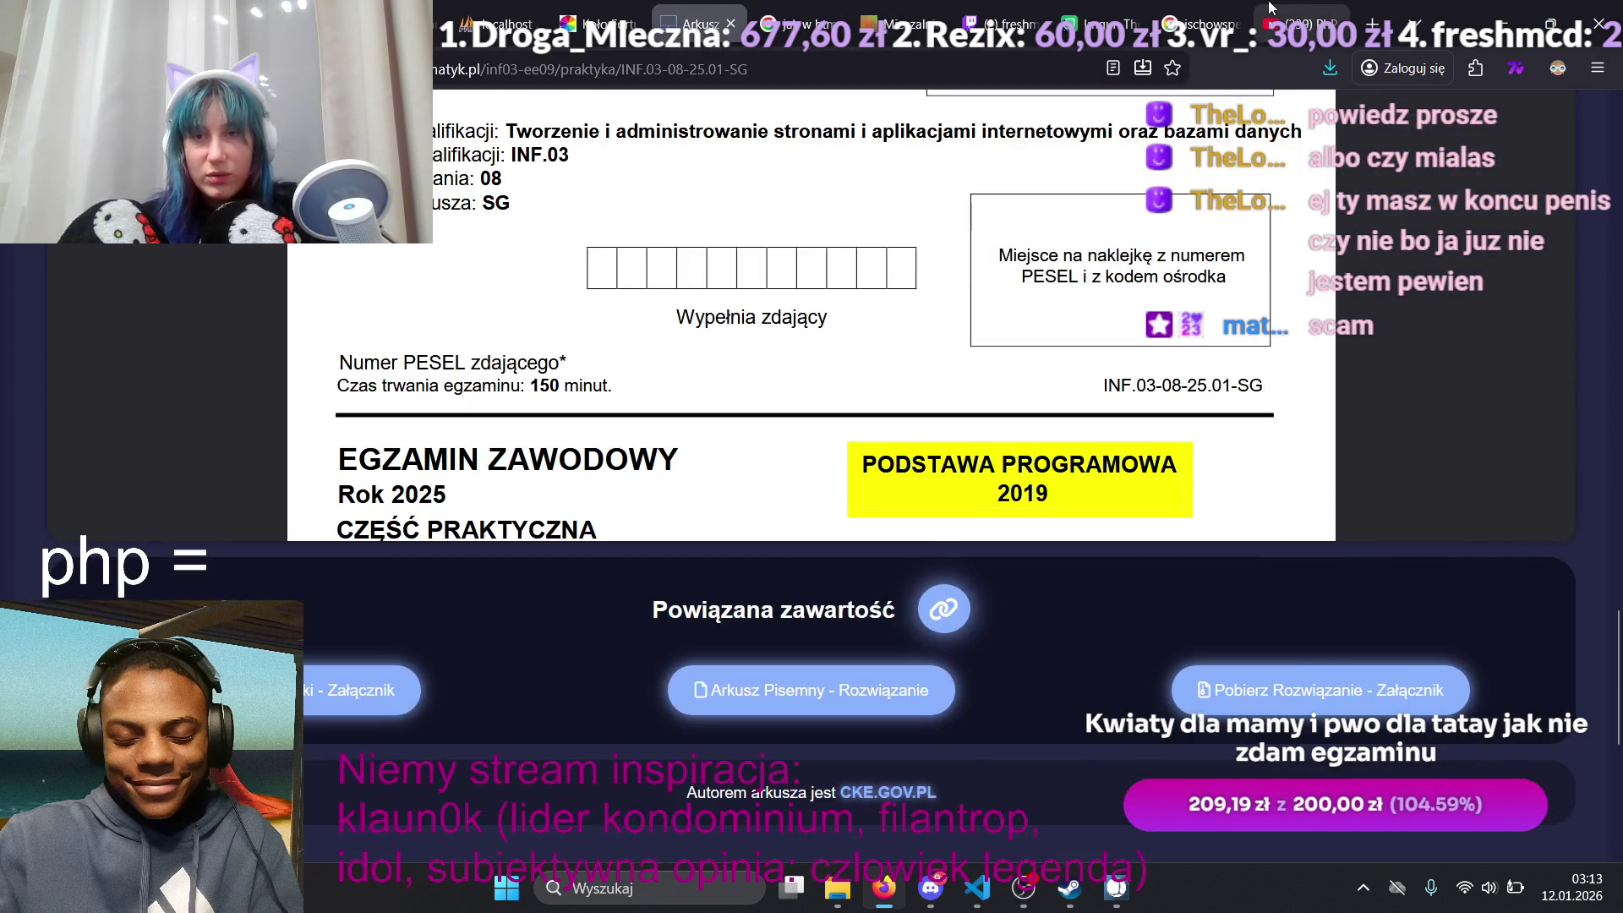
{"action": "left_click", "coordinate": [1298, 24]}
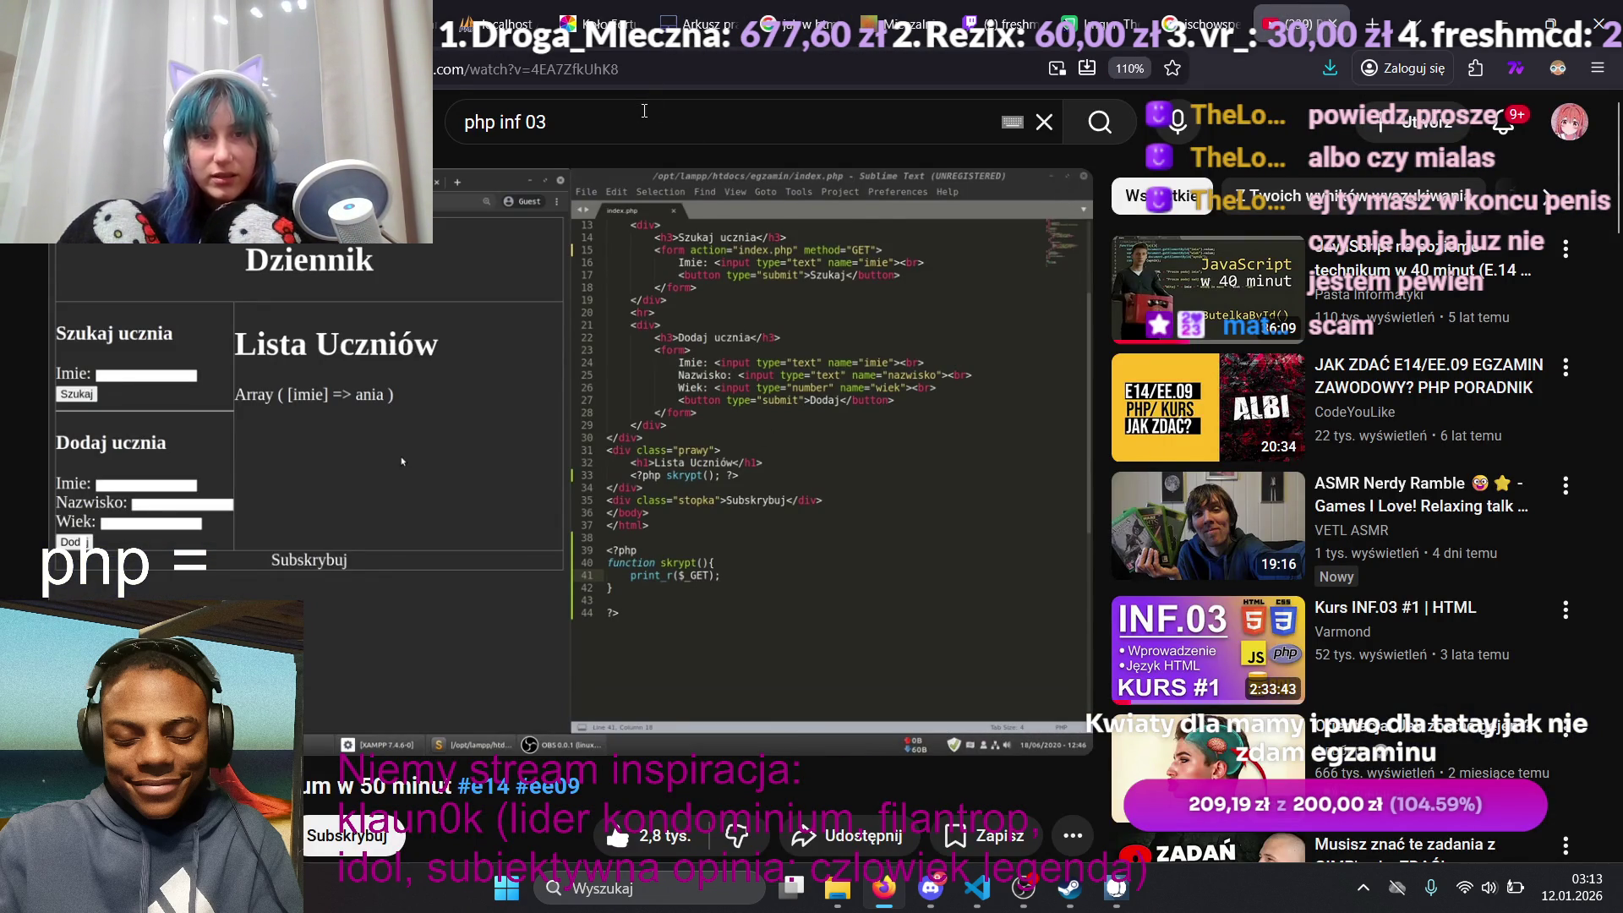
Step: Search YouTube for 'vixa manifest og music' and play the ELO VIXA live mix
{"action": "left_click", "coordinate": [647, 107]}
{"action": "type", "text": "v"}
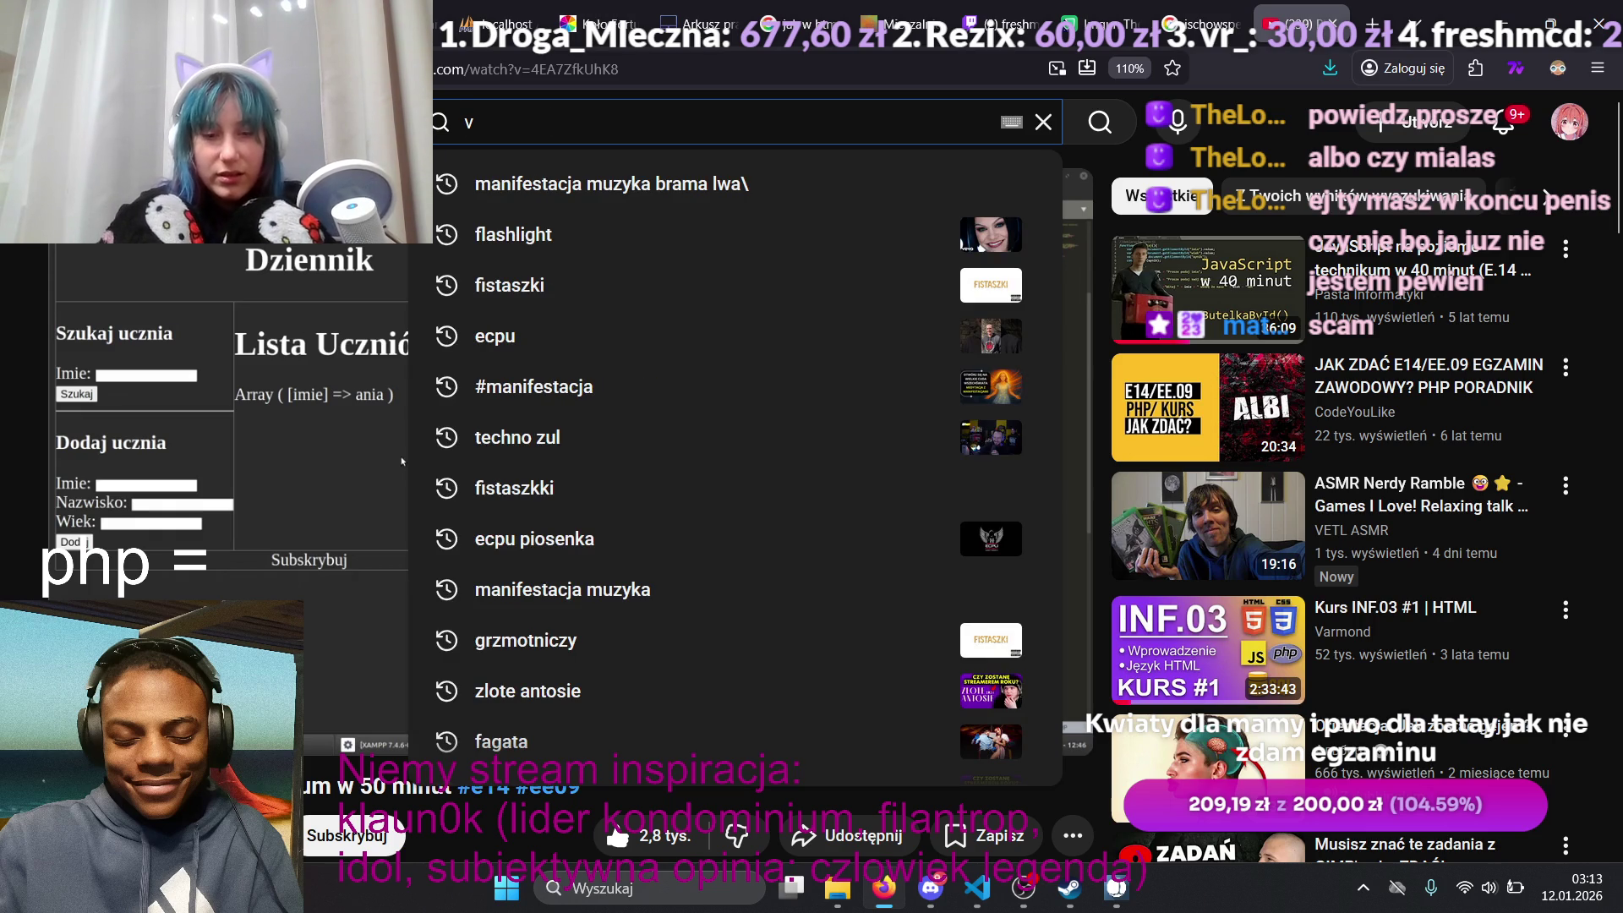
{"action": "type", "text": "ixamanis"}
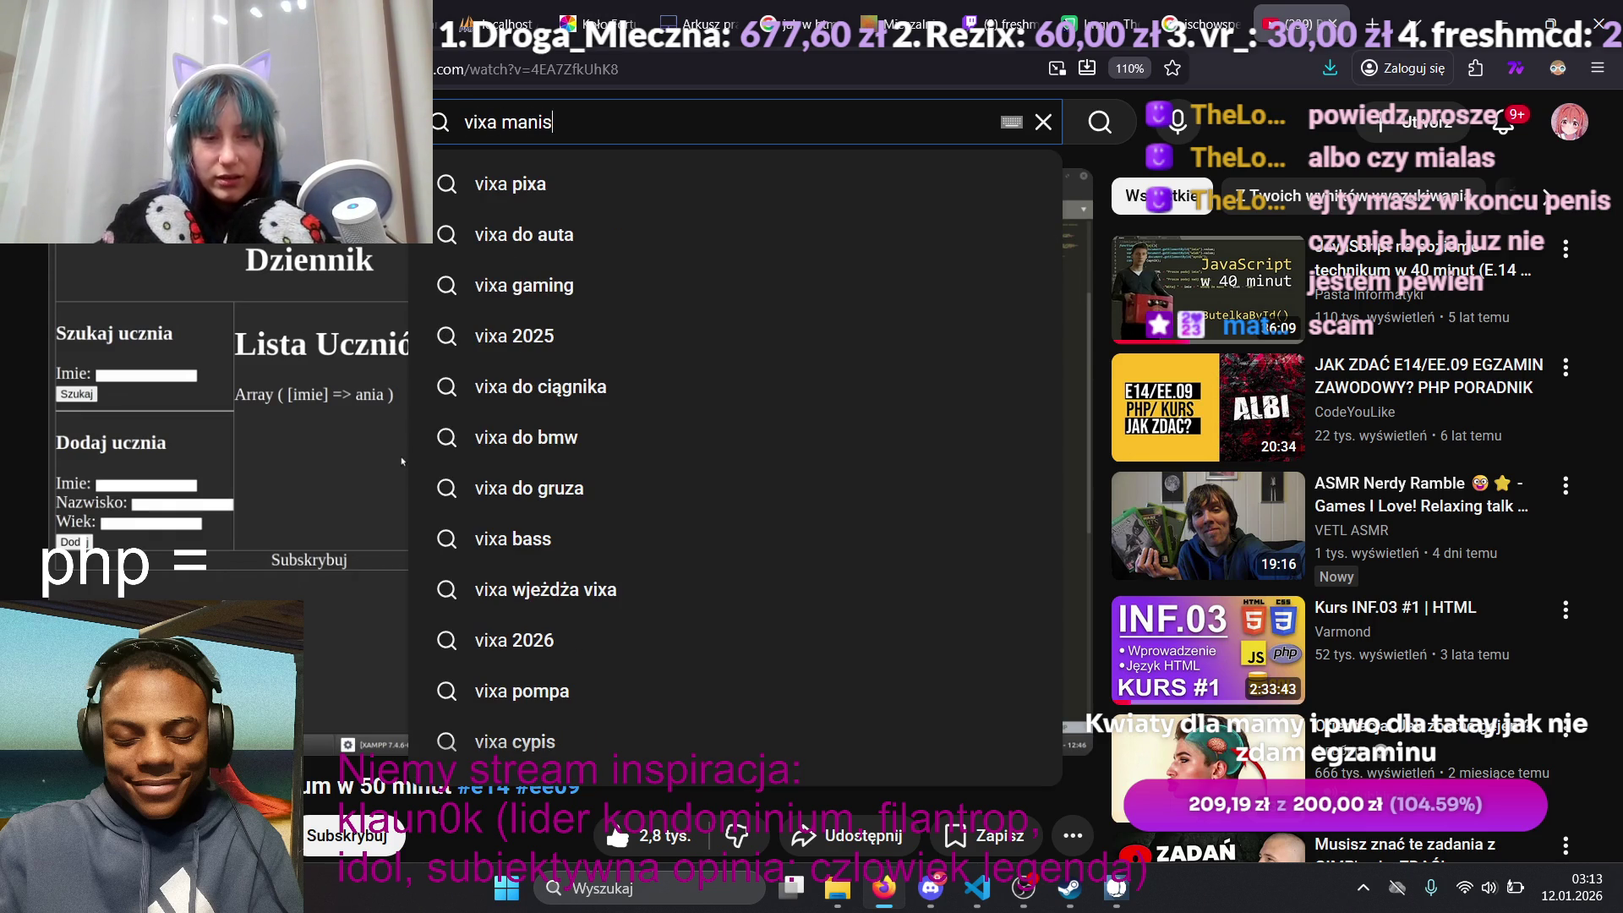
{"action": "key", "text": "BackSpace"}
{"action": "type", "text": "fest og "}
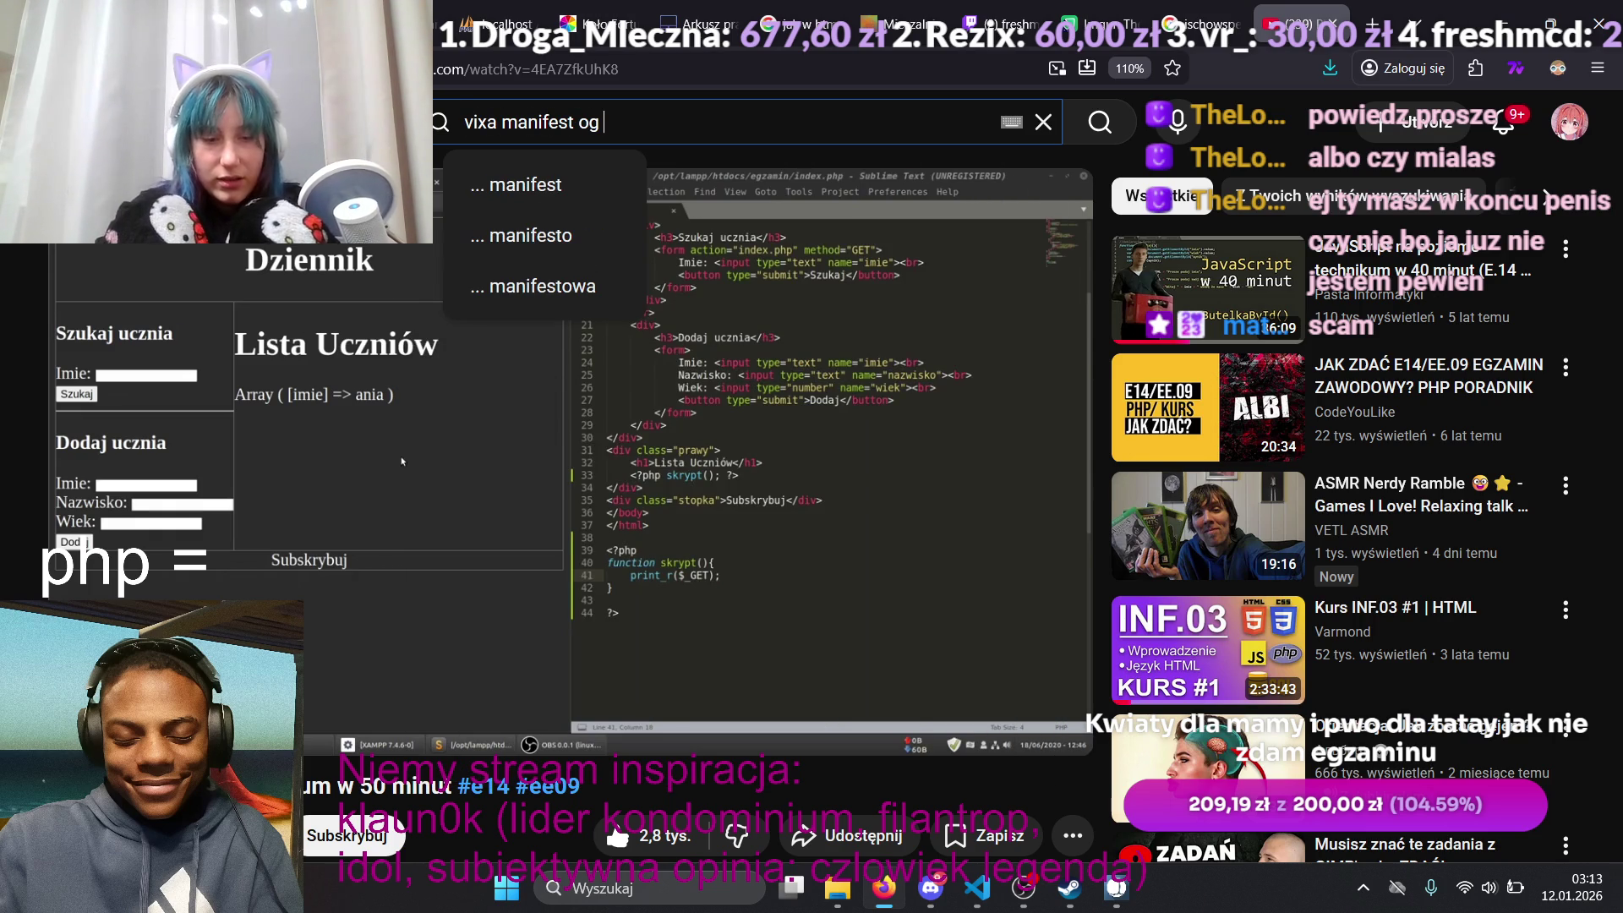
{"action": "type", "text": "music"}
{"action": "key", "text": "Return"}
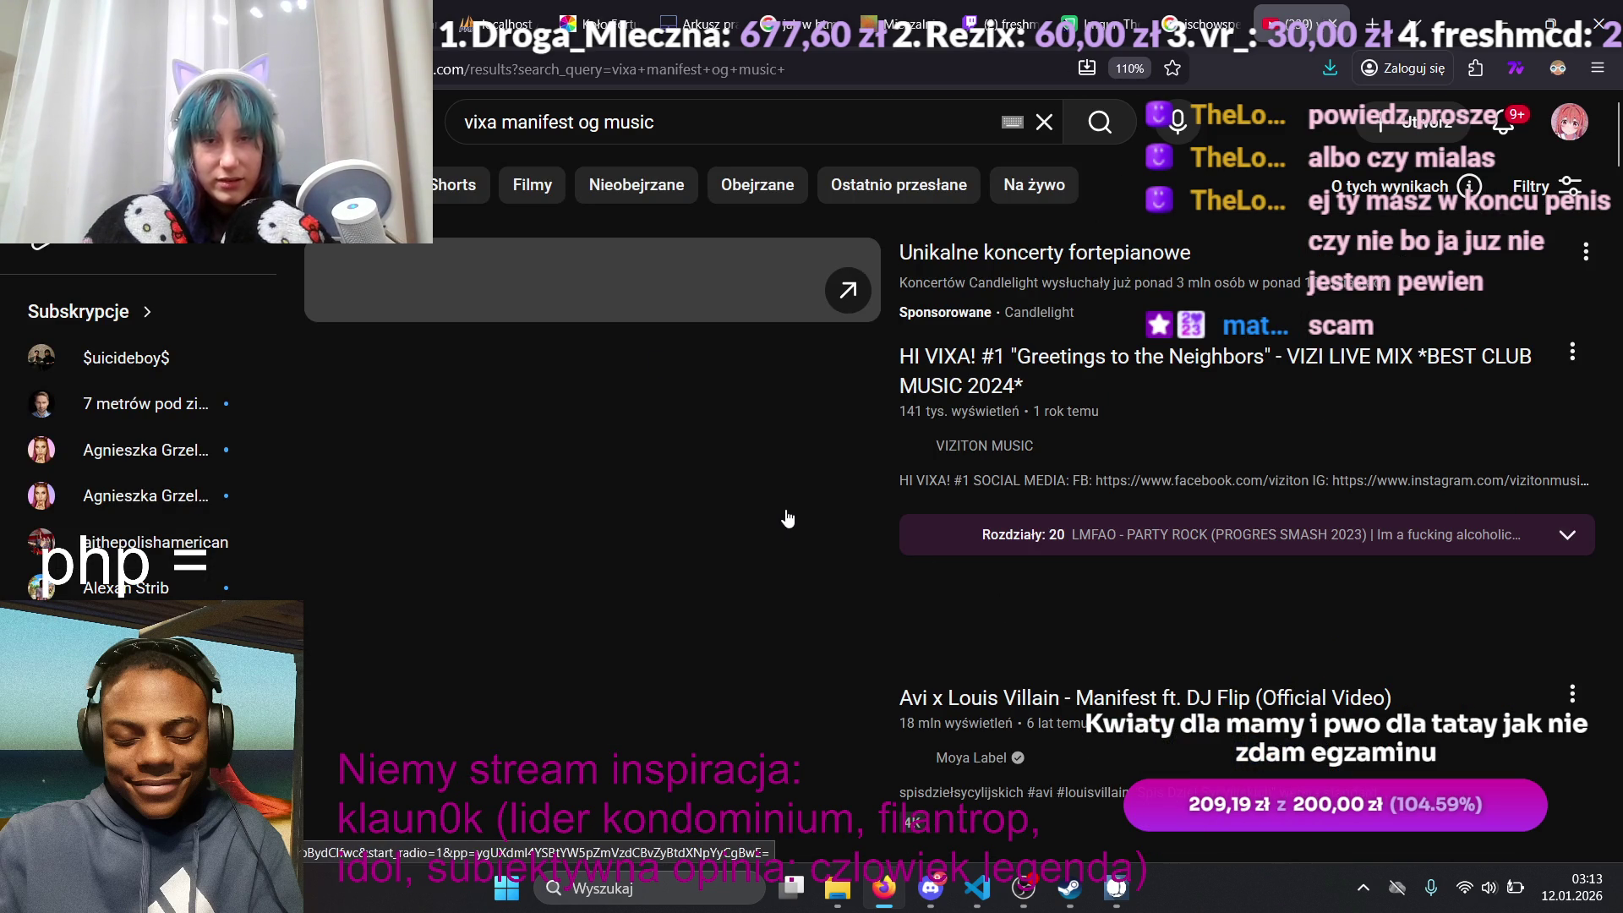
{"action": "scroll", "coordinate": [666, 336], "scroll_direction": "down", "scroll_amount": 3}
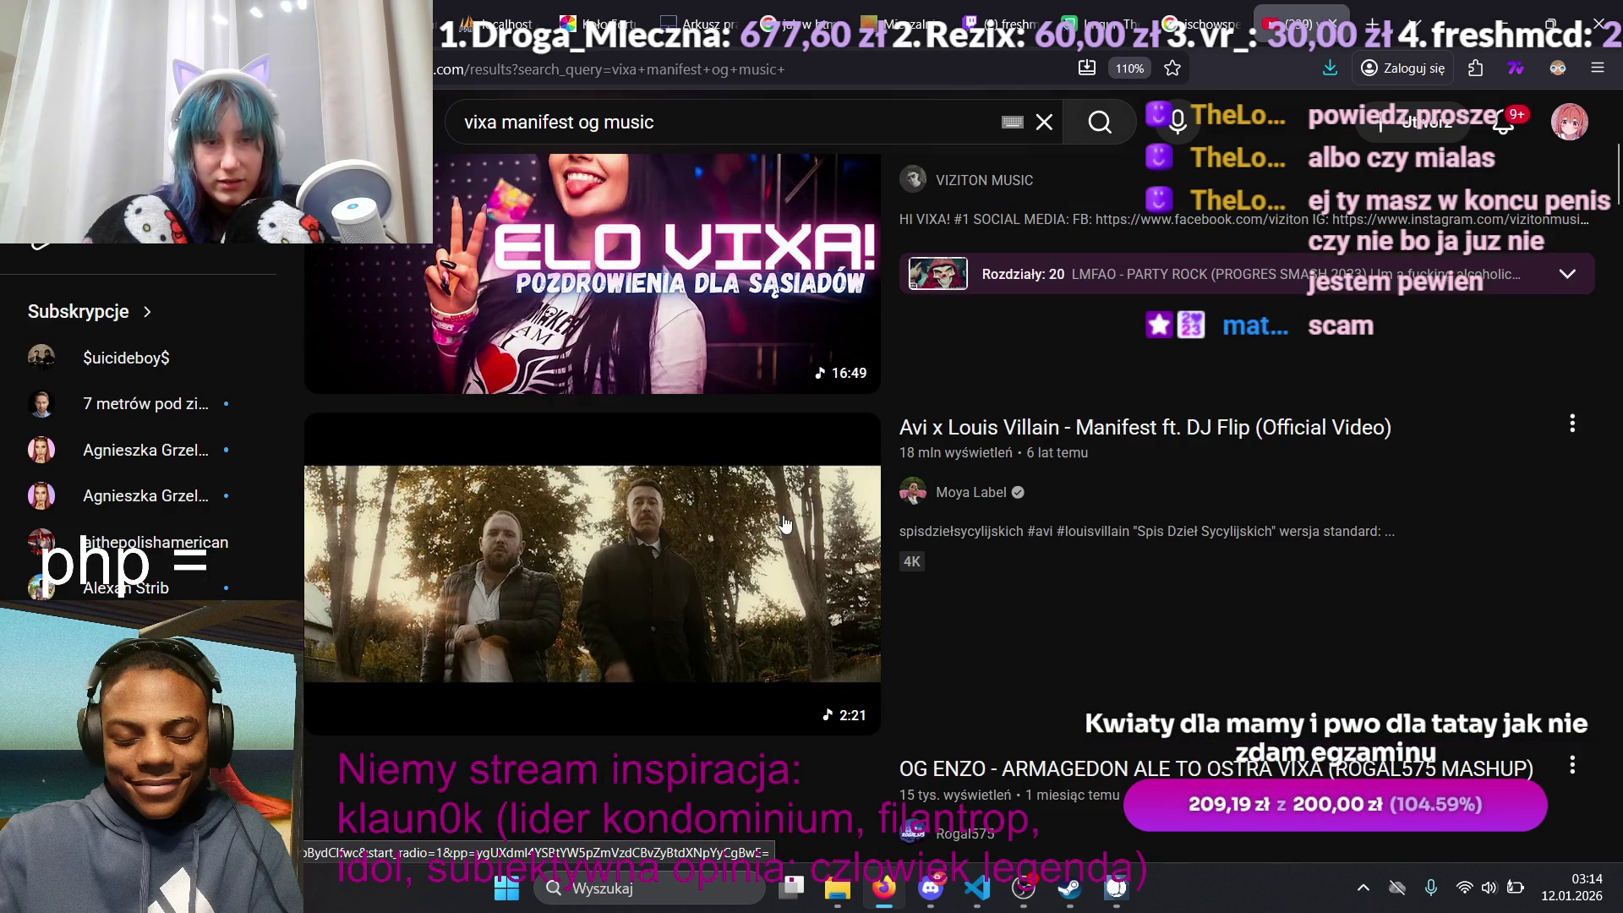
{"action": "scroll", "coordinate": [666, 336], "scroll_direction": "up", "scroll_amount": 4}
{"action": "left_click", "coordinate": [623, 652]}
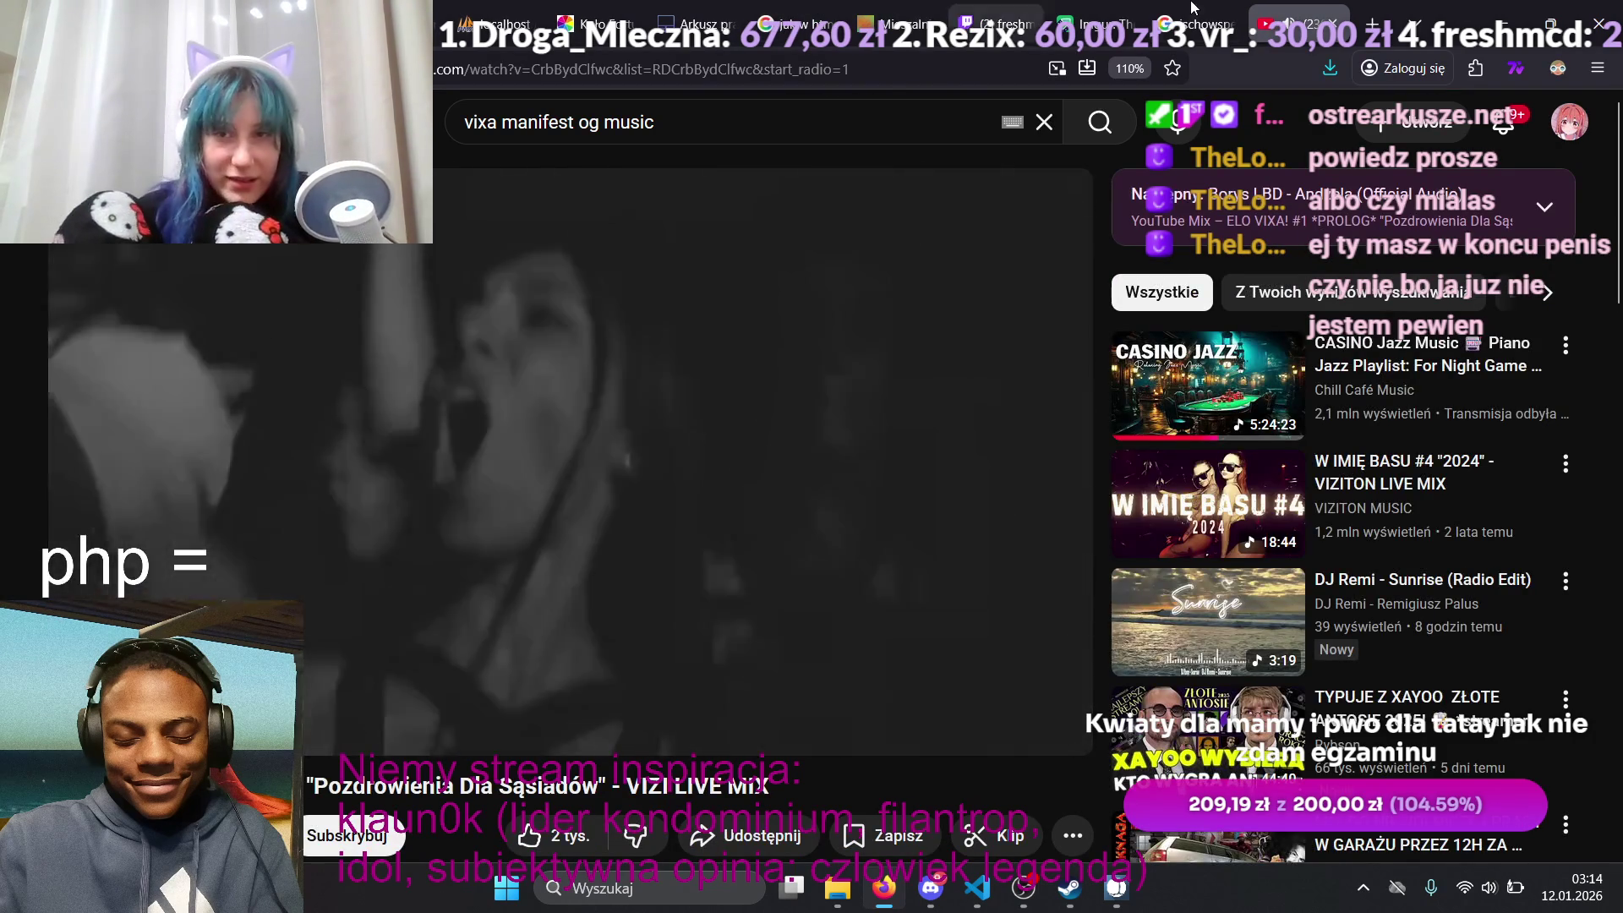
{"action": "left_click", "coordinate": [1193, 7]}
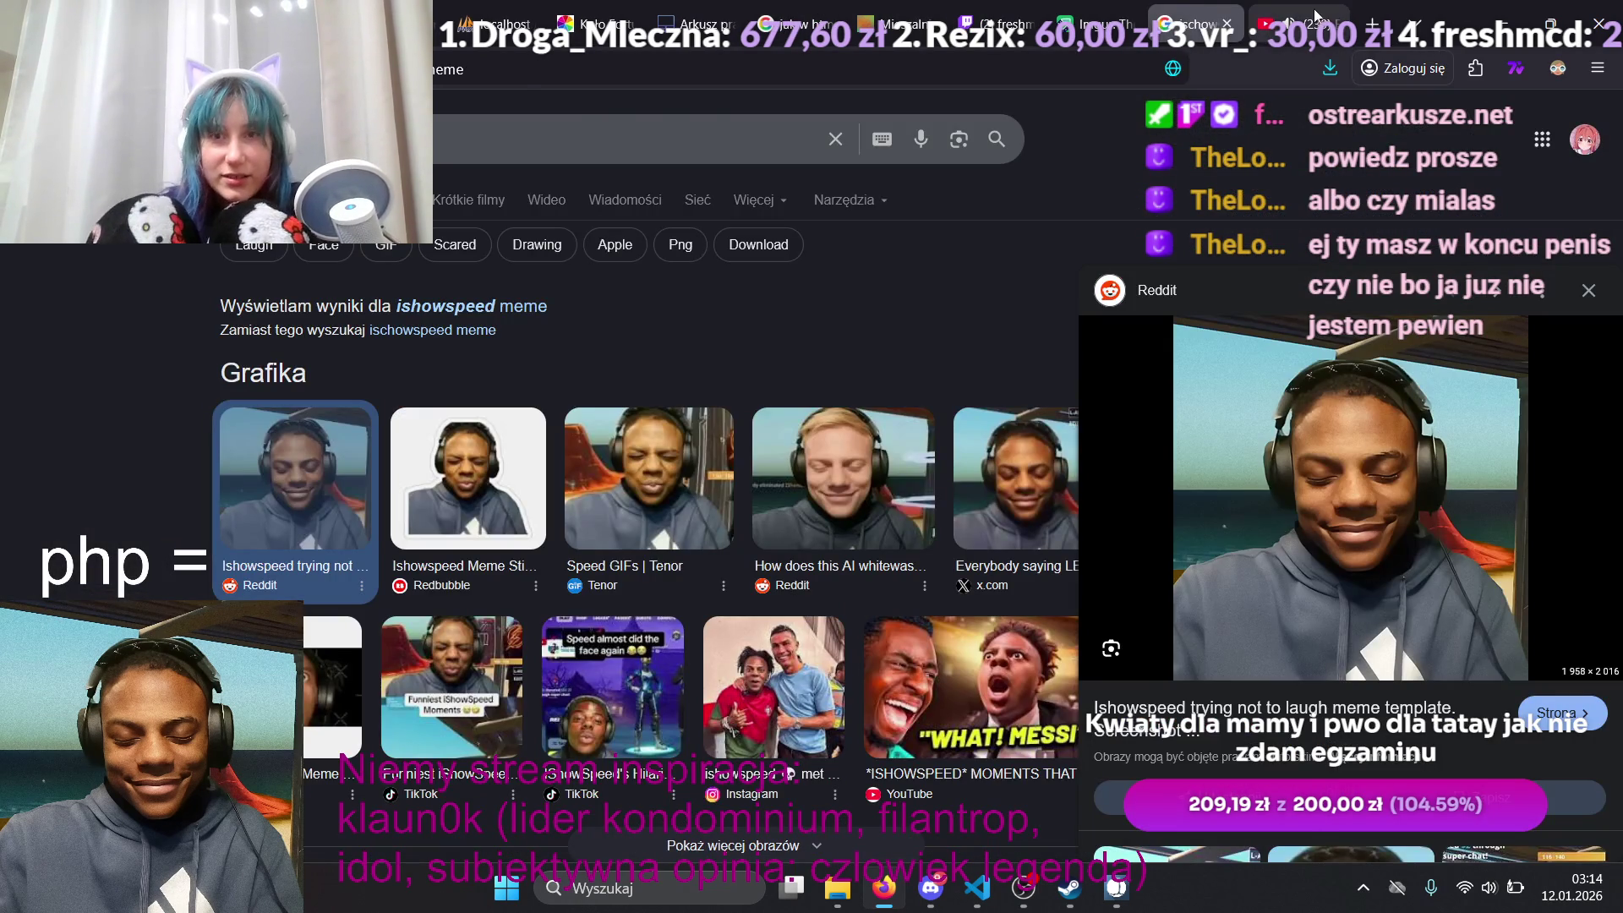
Step: Pass through the YouTube mix and Mieszalnia farb tabs, then bring the marble racing game forward
{"action": "left_click", "coordinate": [1289, 23]}
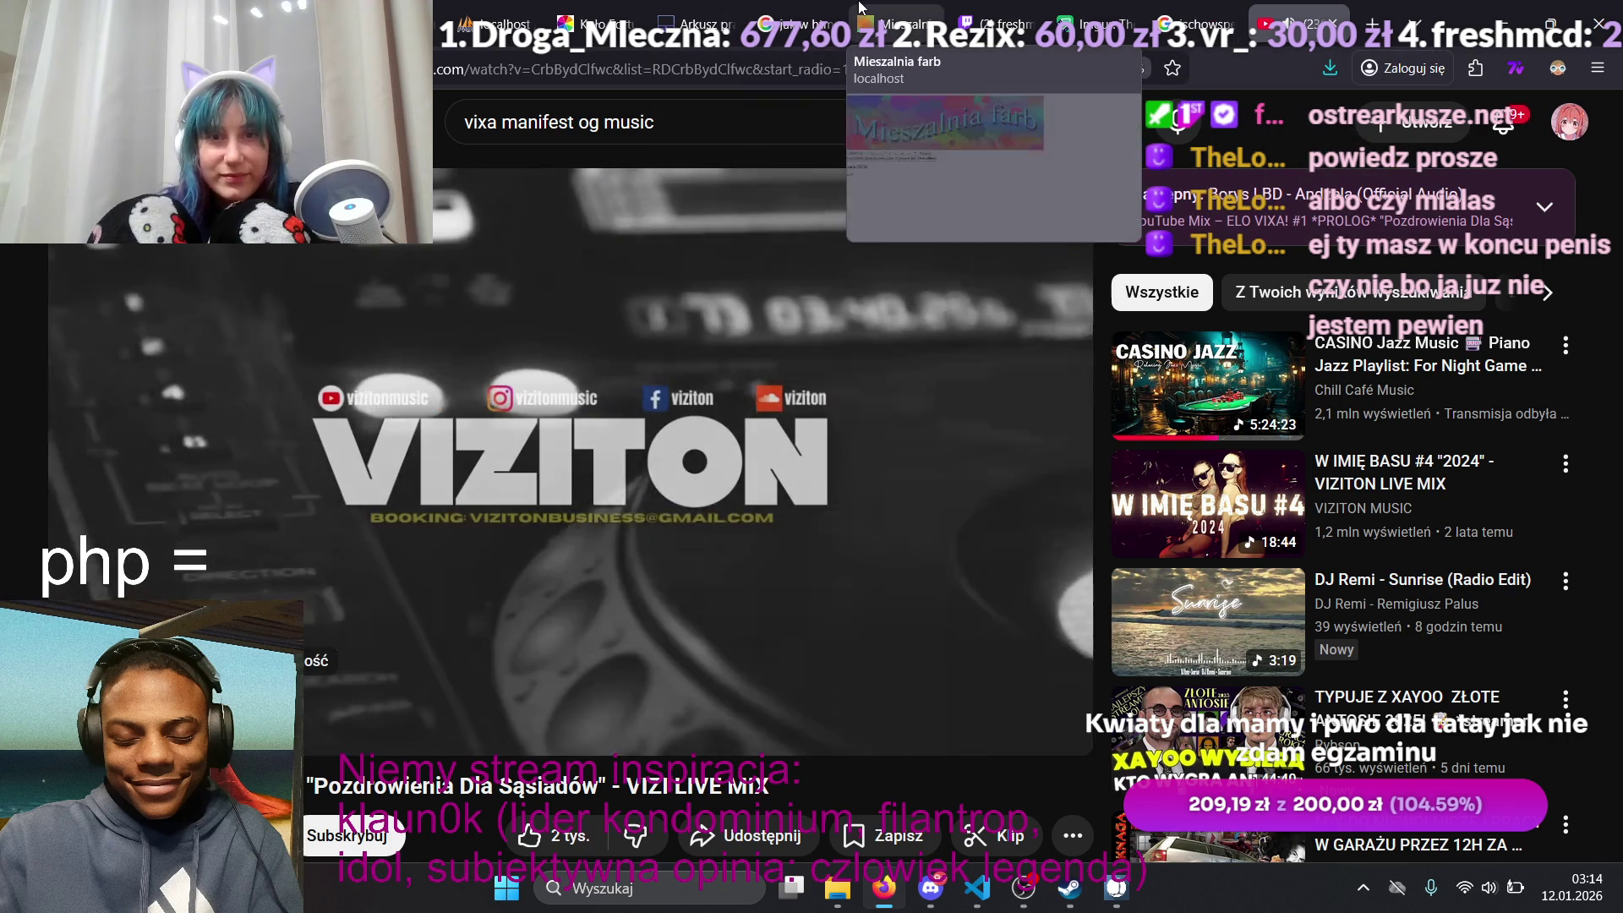
{"action": "left_click", "coordinate": [868, 8]}
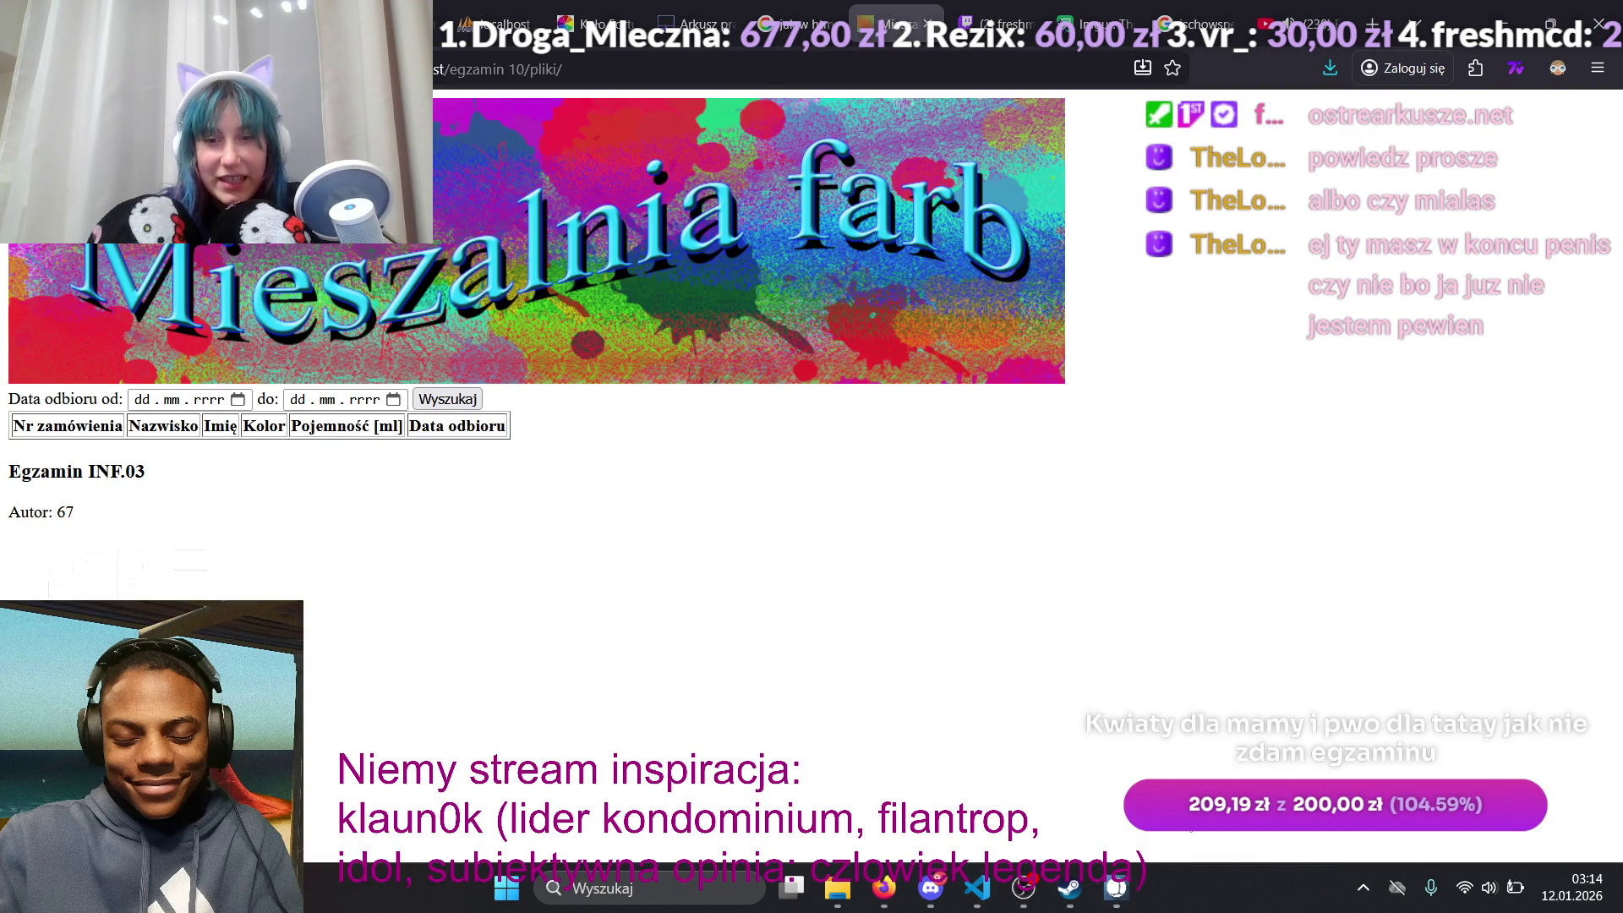
{"action": "left_click", "coordinate": [1125, 904]}
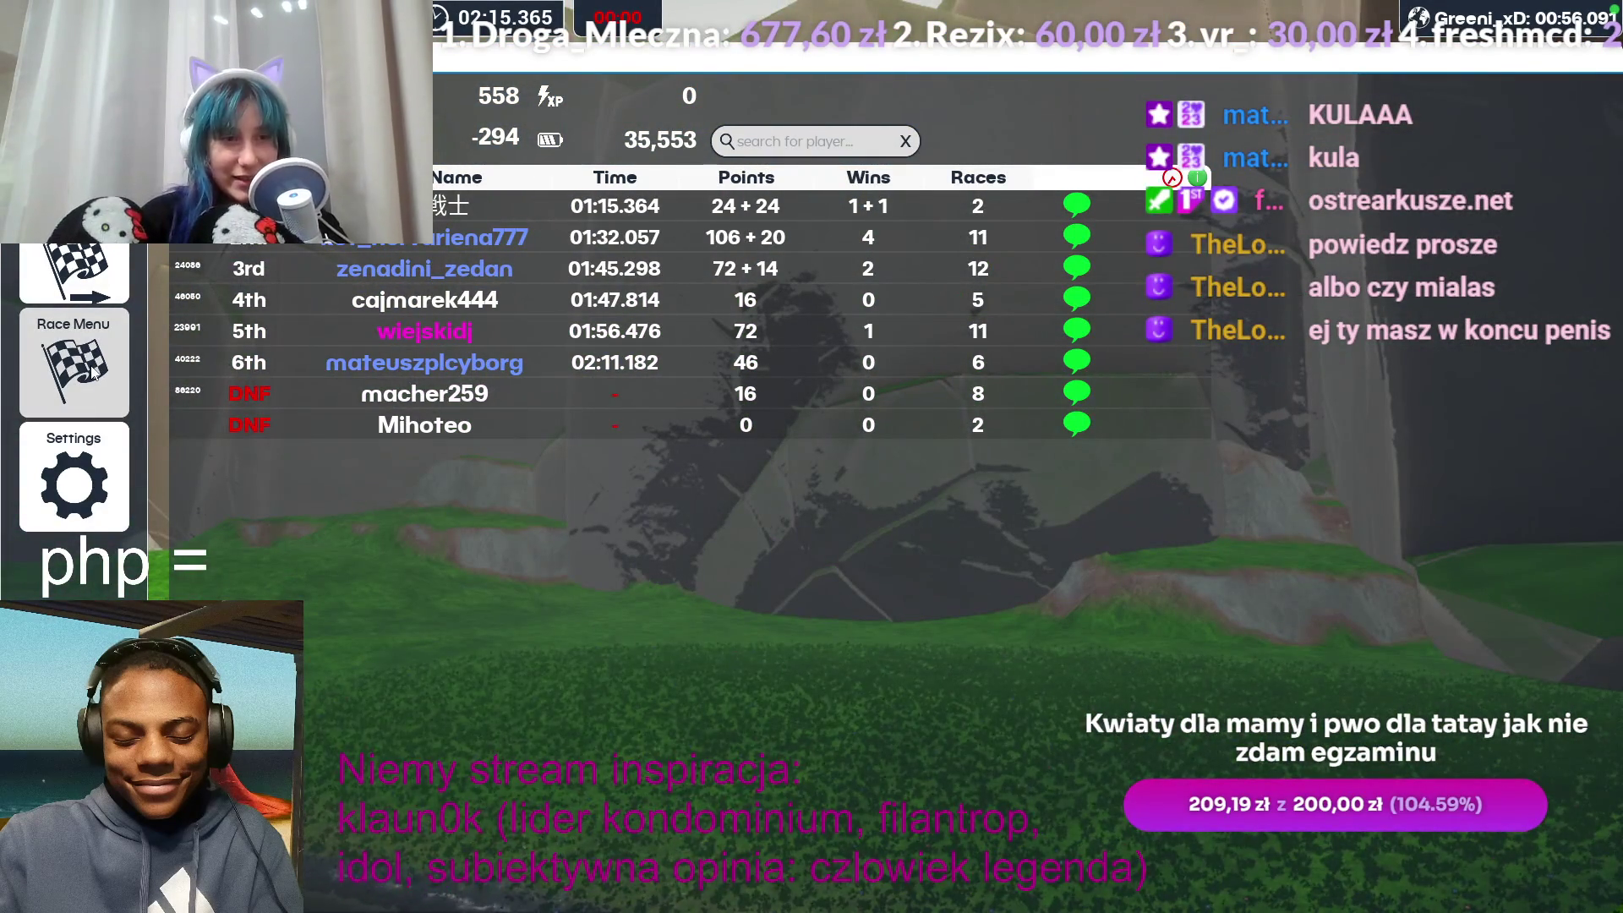
Step: Return to the game's main menu, add Coils of Power and remove Castle Siege
{"action": "left_click", "coordinate": [97, 371]}
{"action": "left_click", "coordinate": [740, 558]}
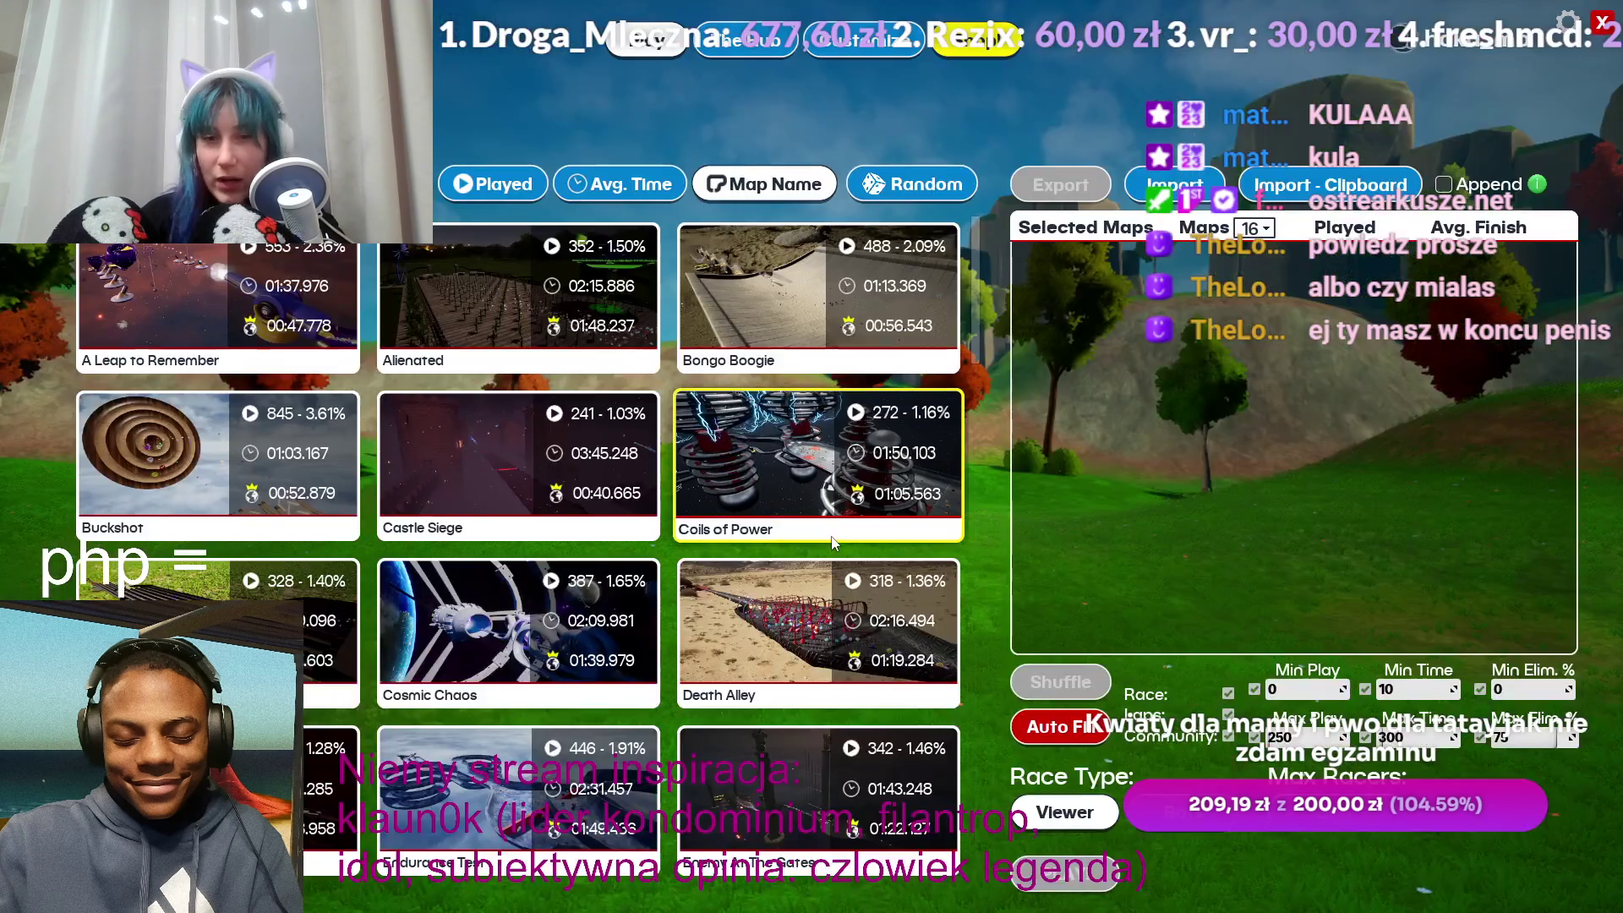
{"action": "left_click", "coordinate": [525, 423]}
{"action": "left_click", "coordinate": [727, 457]}
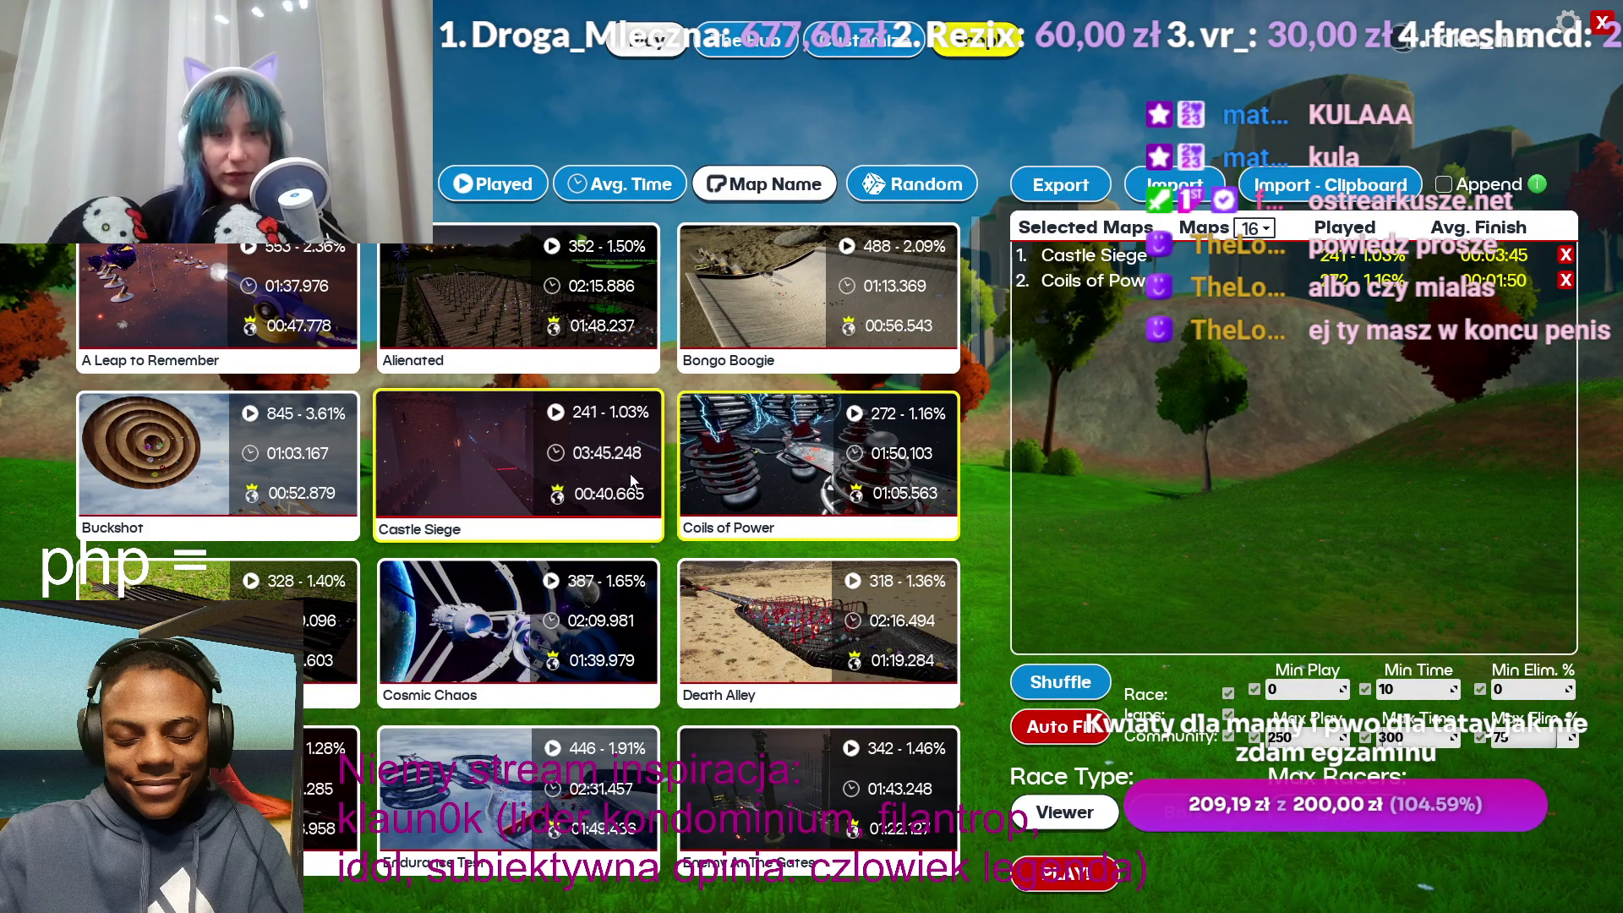
{"action": "left_click", "coordinate": [1564, 258]}
Step: Add Bongo Boogie to the selected maps, launch the race, and open settings
{"action": "scroll", "coordinate": [649, 730], "scroll_direction": "down", "scroll_amount": 8}
{"action": "scroll", "coordinate": [649, 731], "scroll_direction": "down", "scroll_amount": 10}
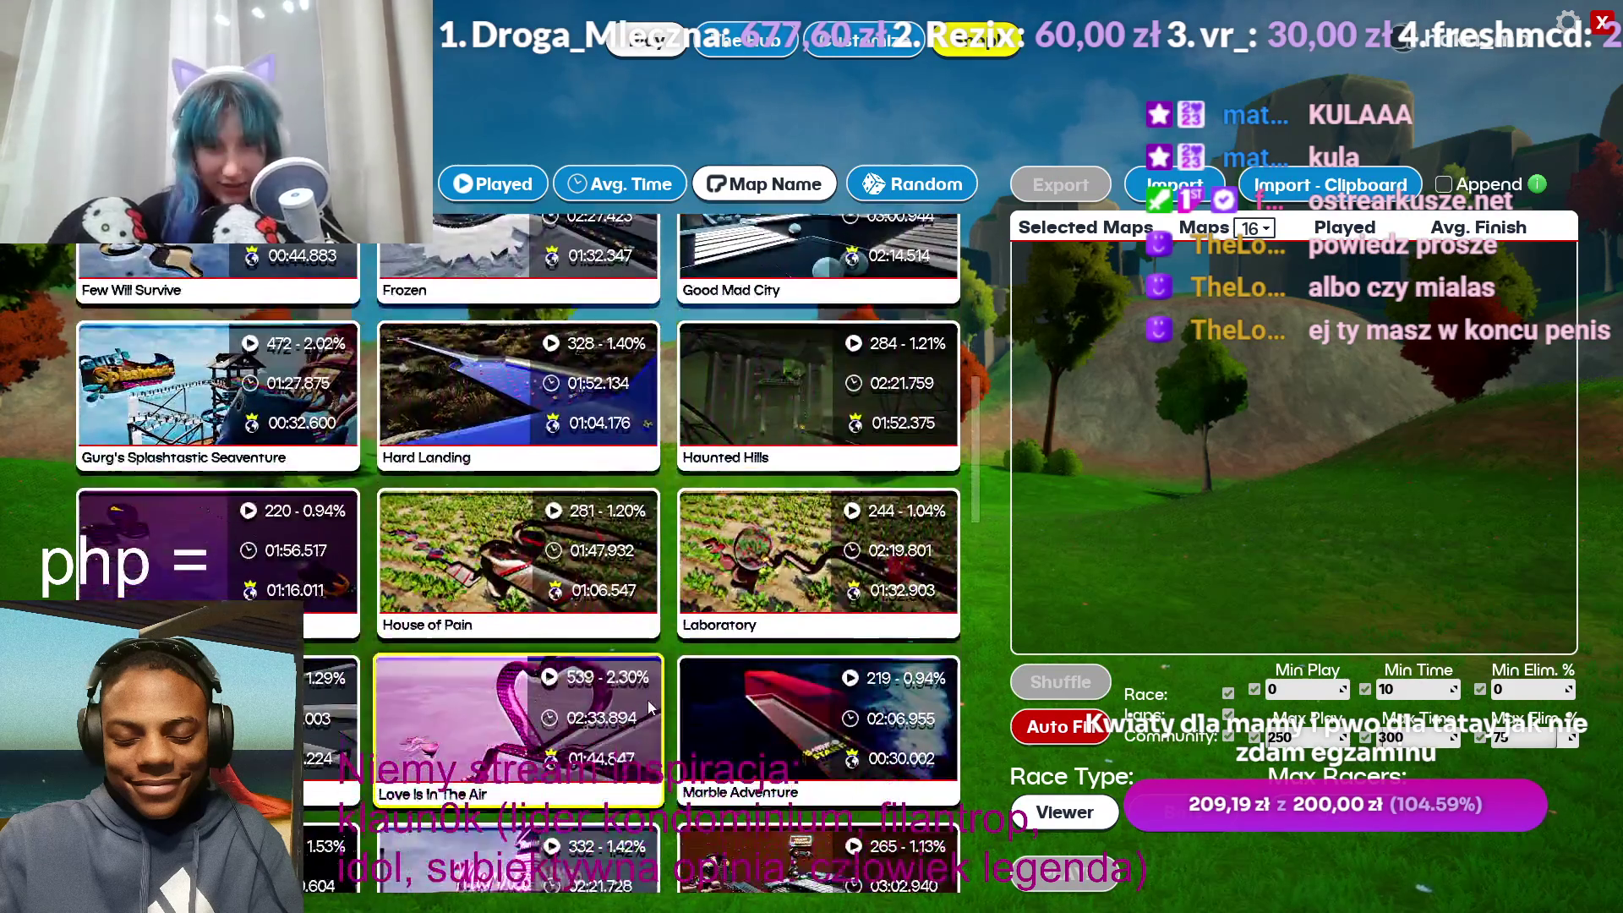
{"action": "scroll", "coordinate": [645, 724], "scroll_direction": "down", "scroll_amount": 10}
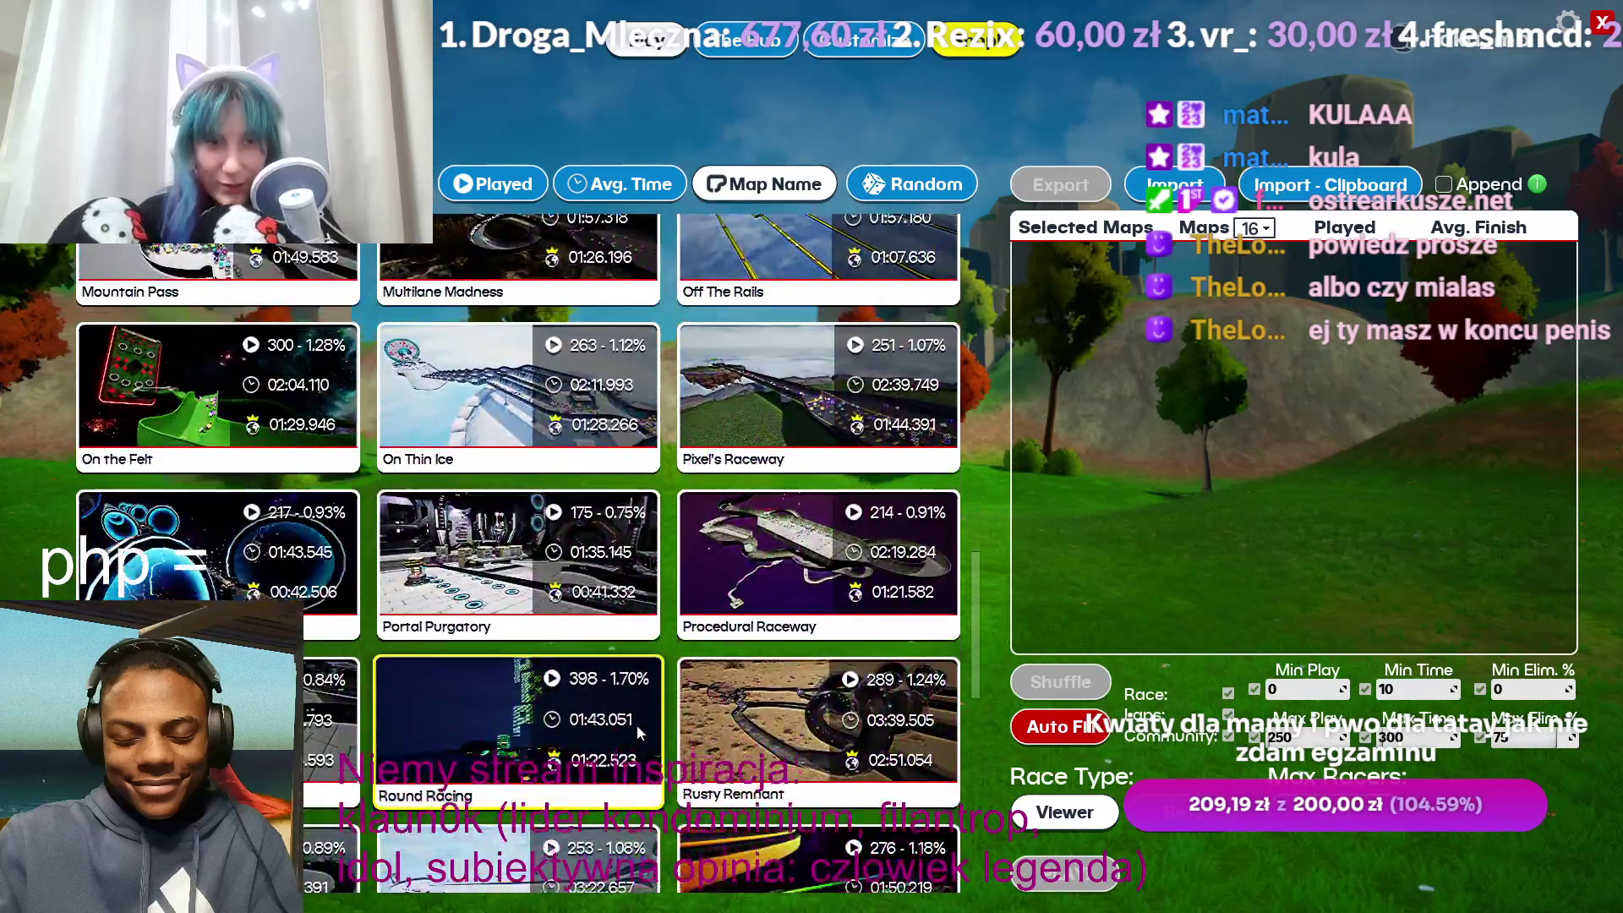
{"action": "scroll", "coordinate": [630, 723], "scroll_direction": "down", "scroll_amount": 3}
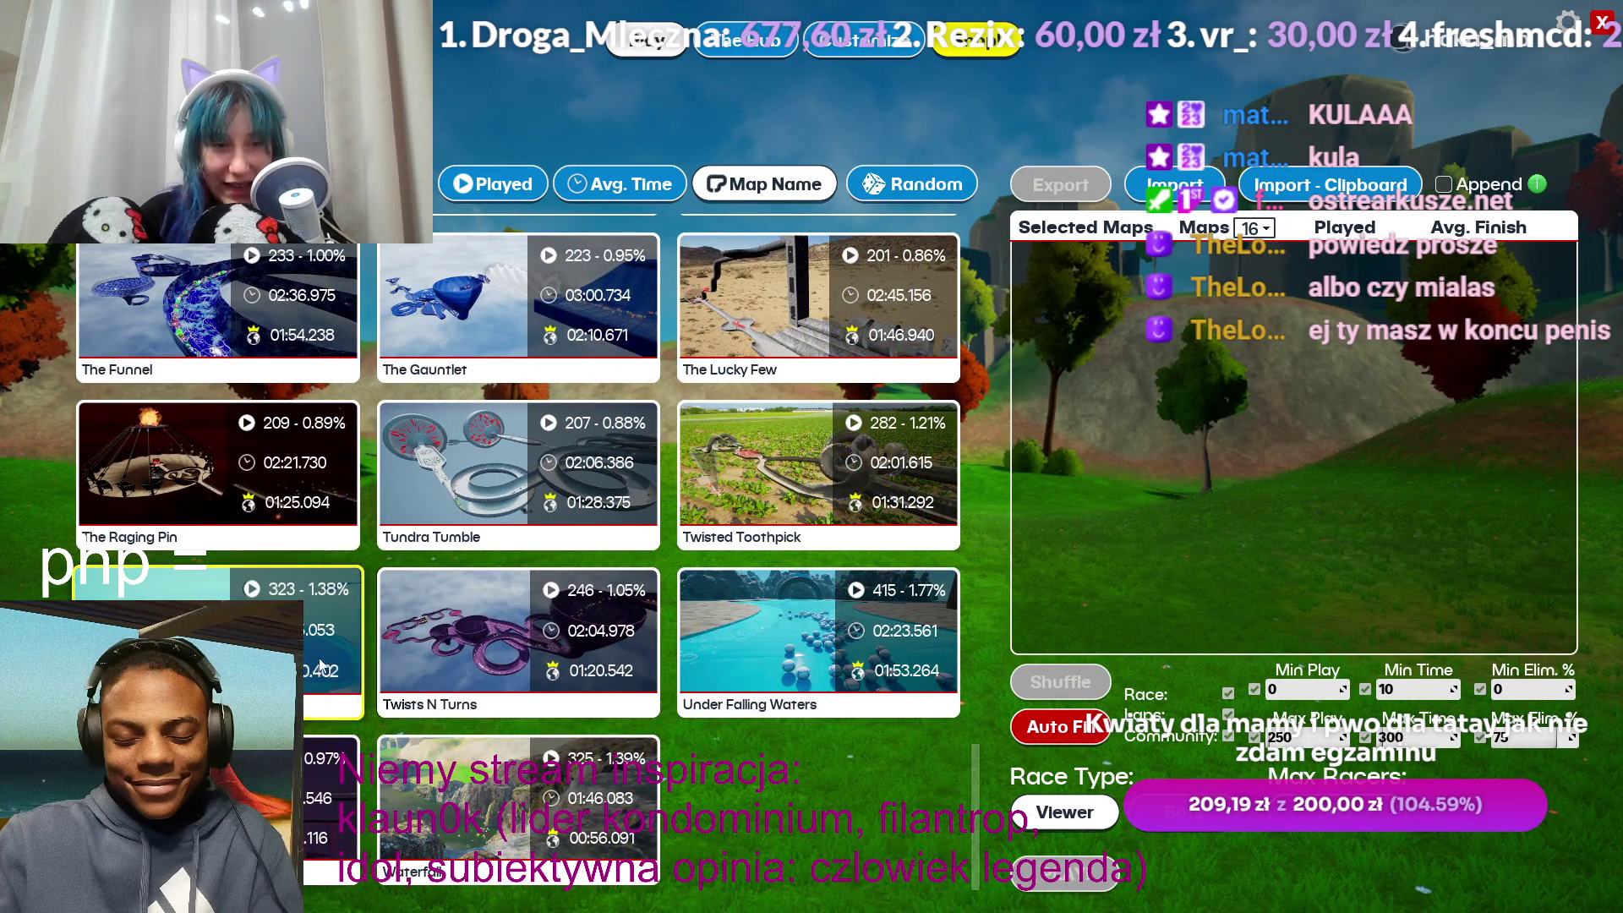
{"action": "scroll", "coordinate": [434, 765], "scroll_direction": "up", "scroll_amount": 9}
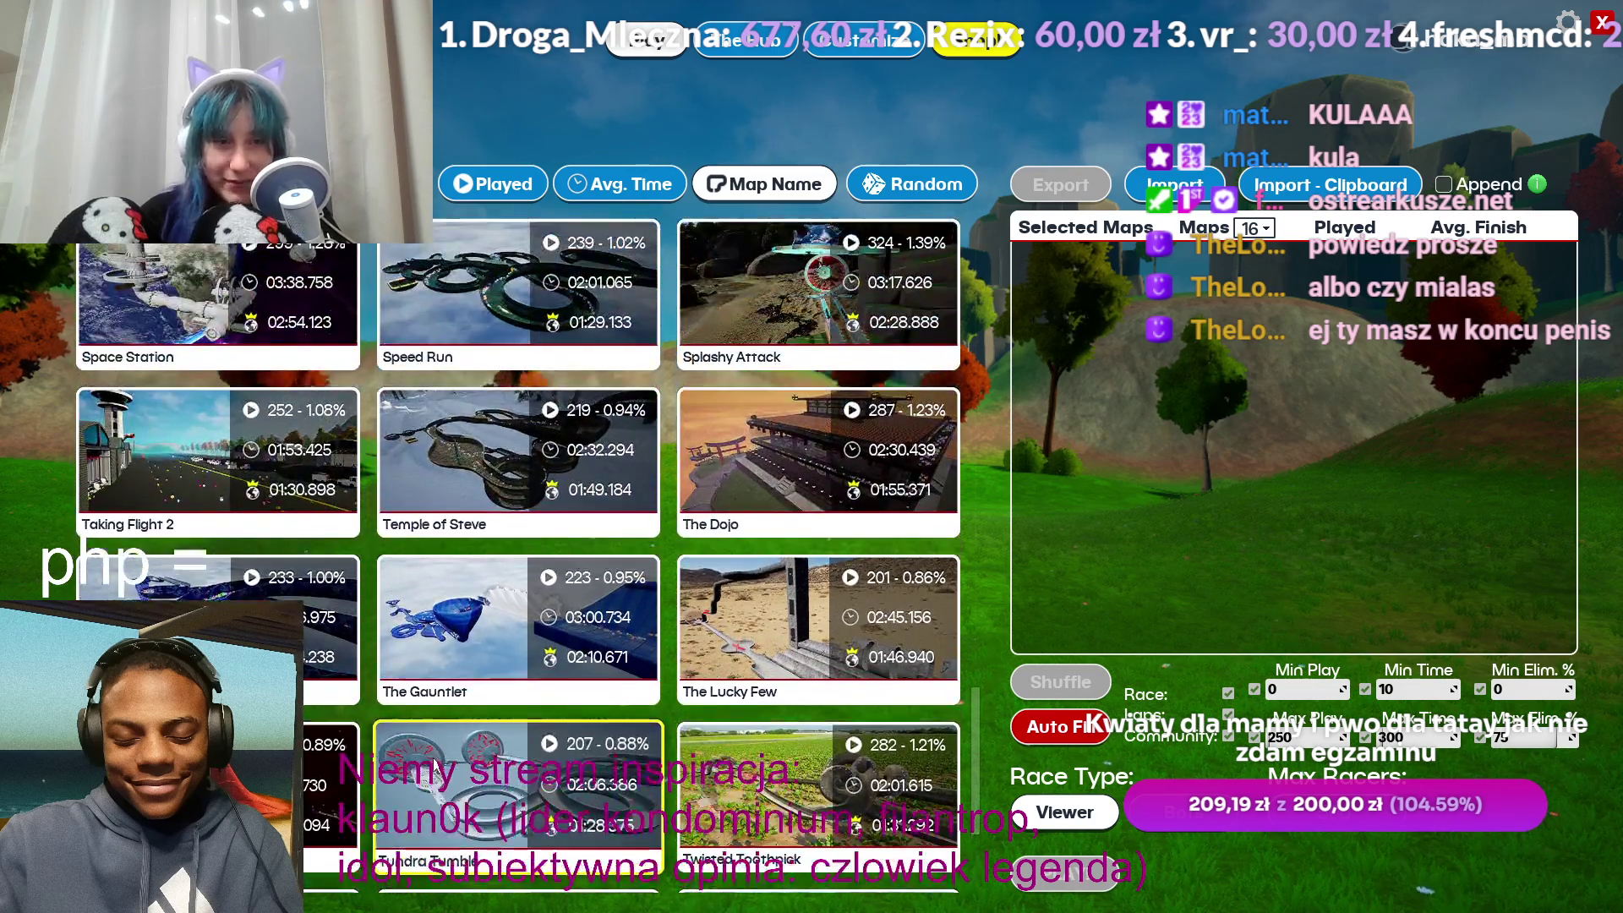
{"action": "scroll", "coordinate": [434, 760], "scroll_direction": "up", "scroll_amount": 3}
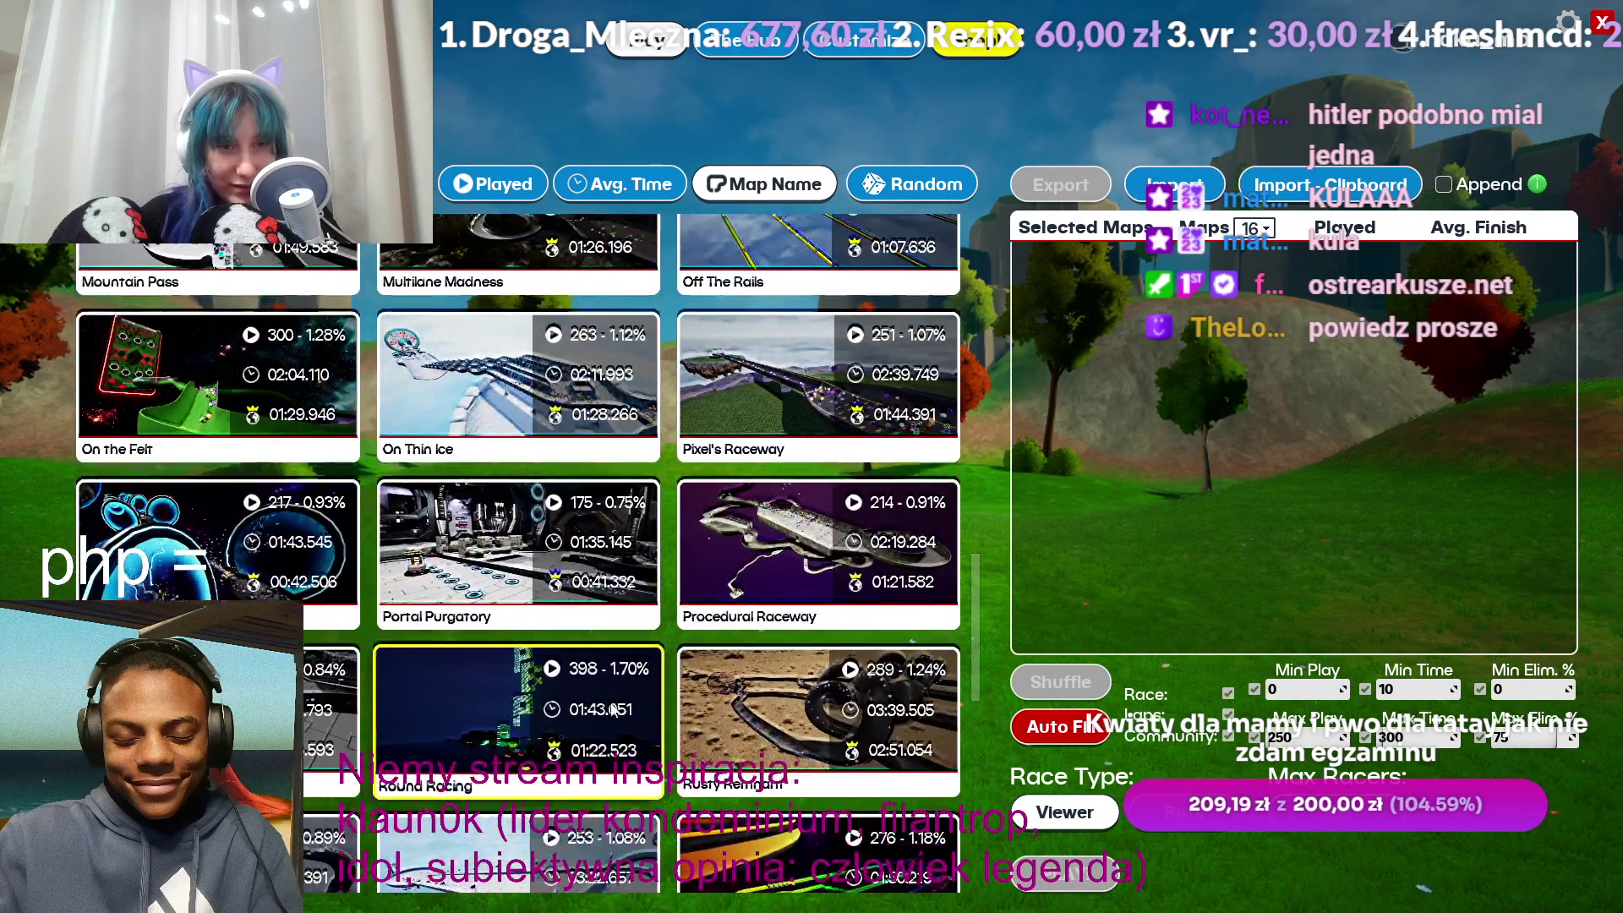
{"action": "scroll", "coordinate": [603, 725], "scroll_direction": "up", "scroll_amount": 15}
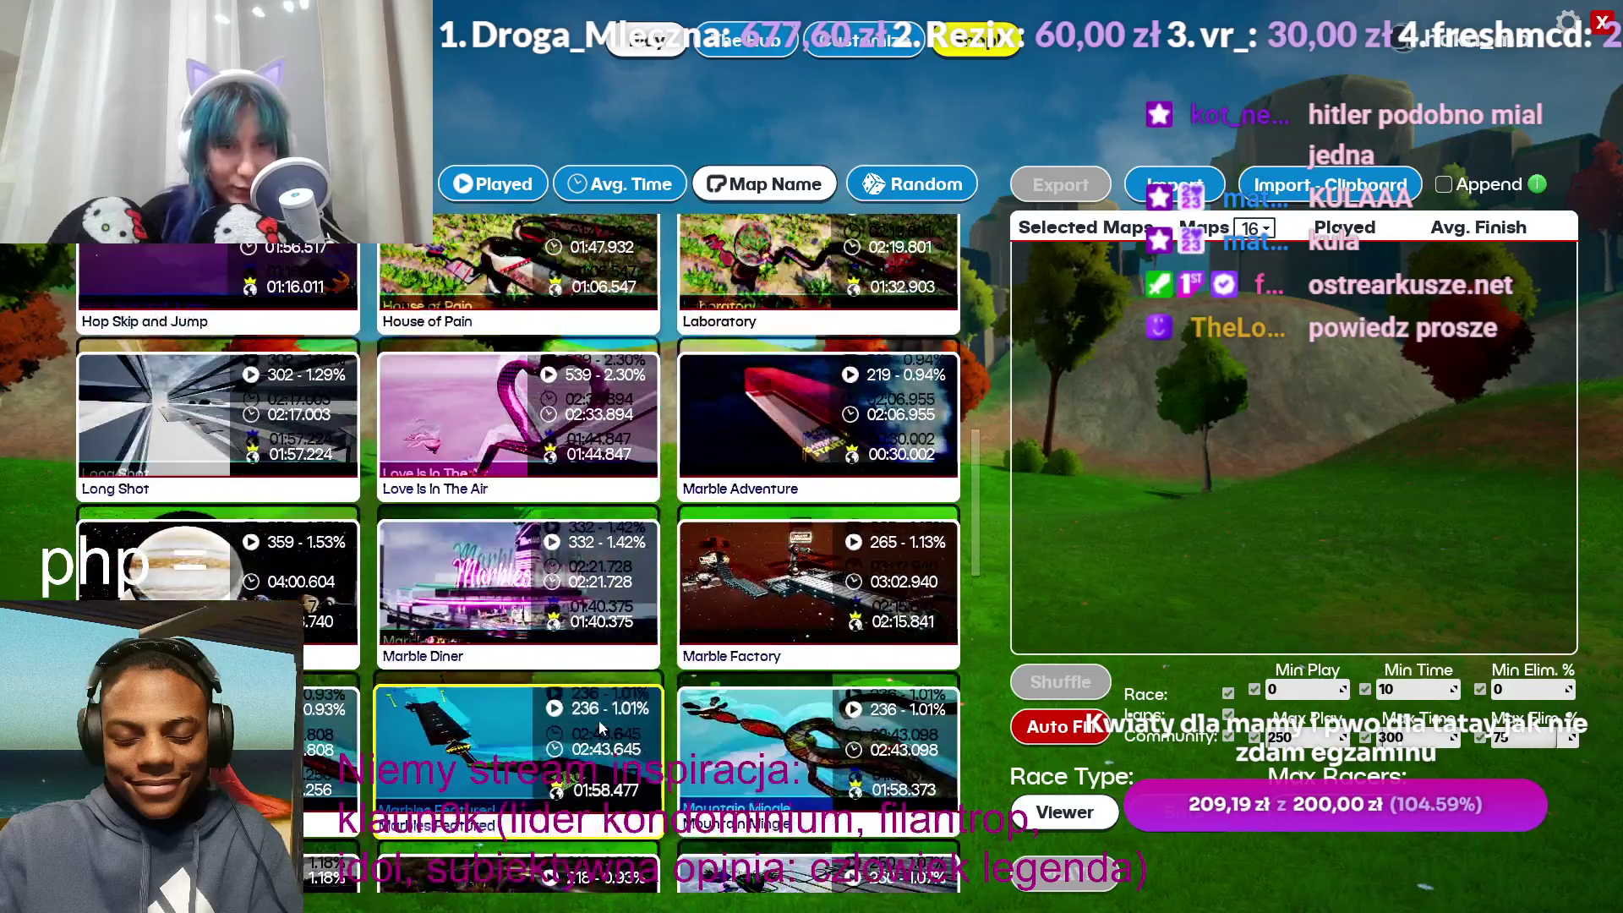
{"action": "scroll", "coordinate": [602, 726], "scroll_direction": "up", "scroll_amount": 15}
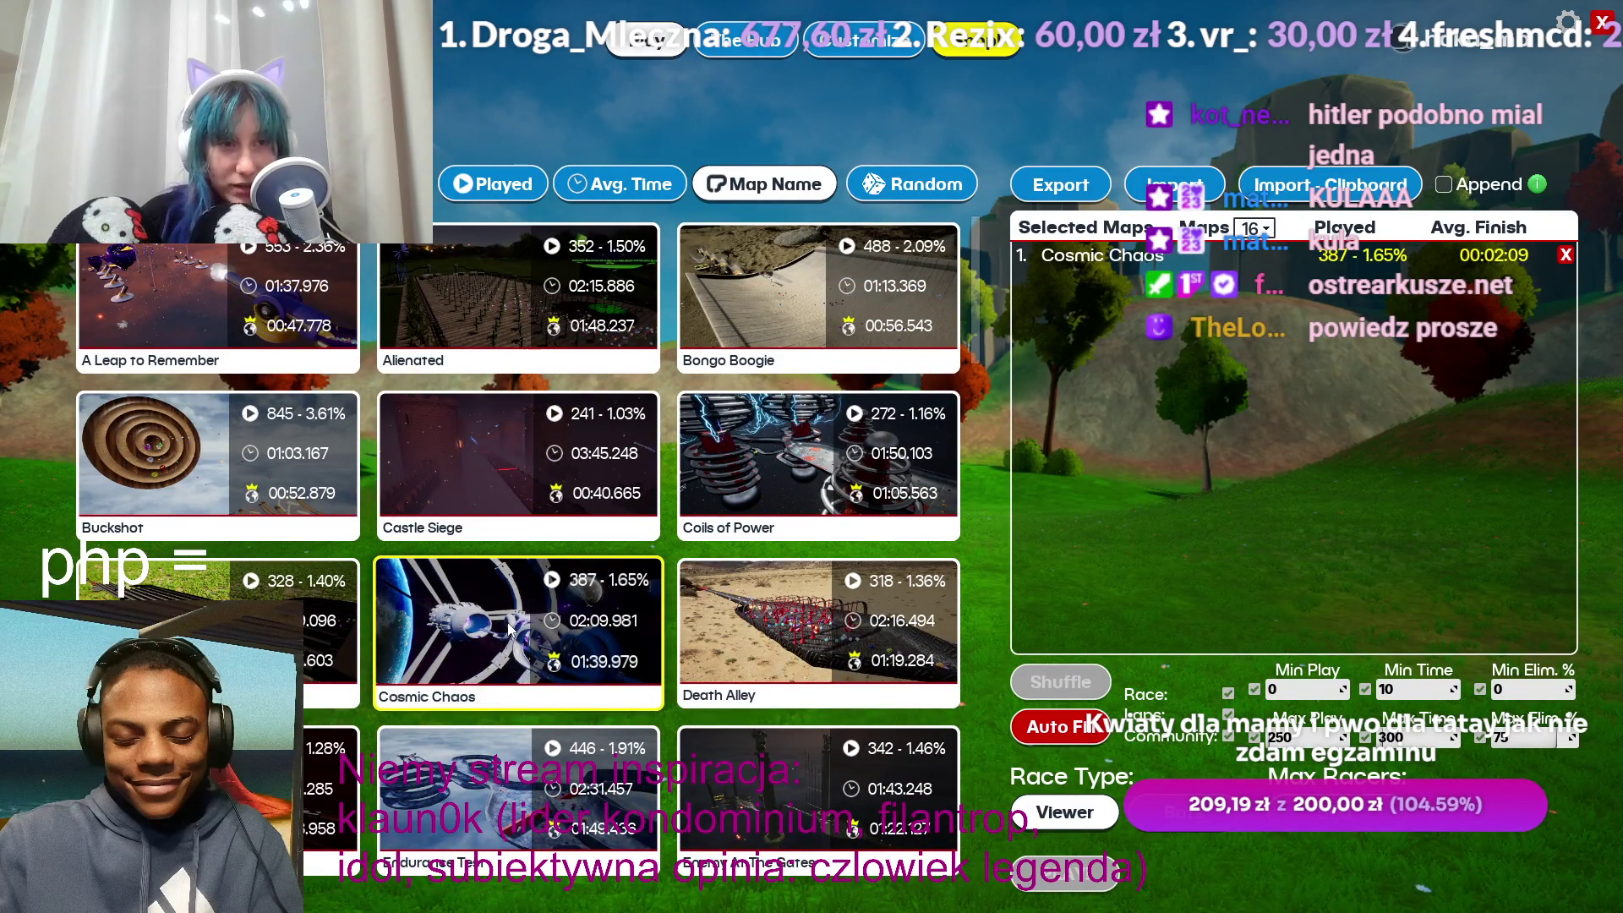
{"action": "left_click", "coordinate": [816, 295]}
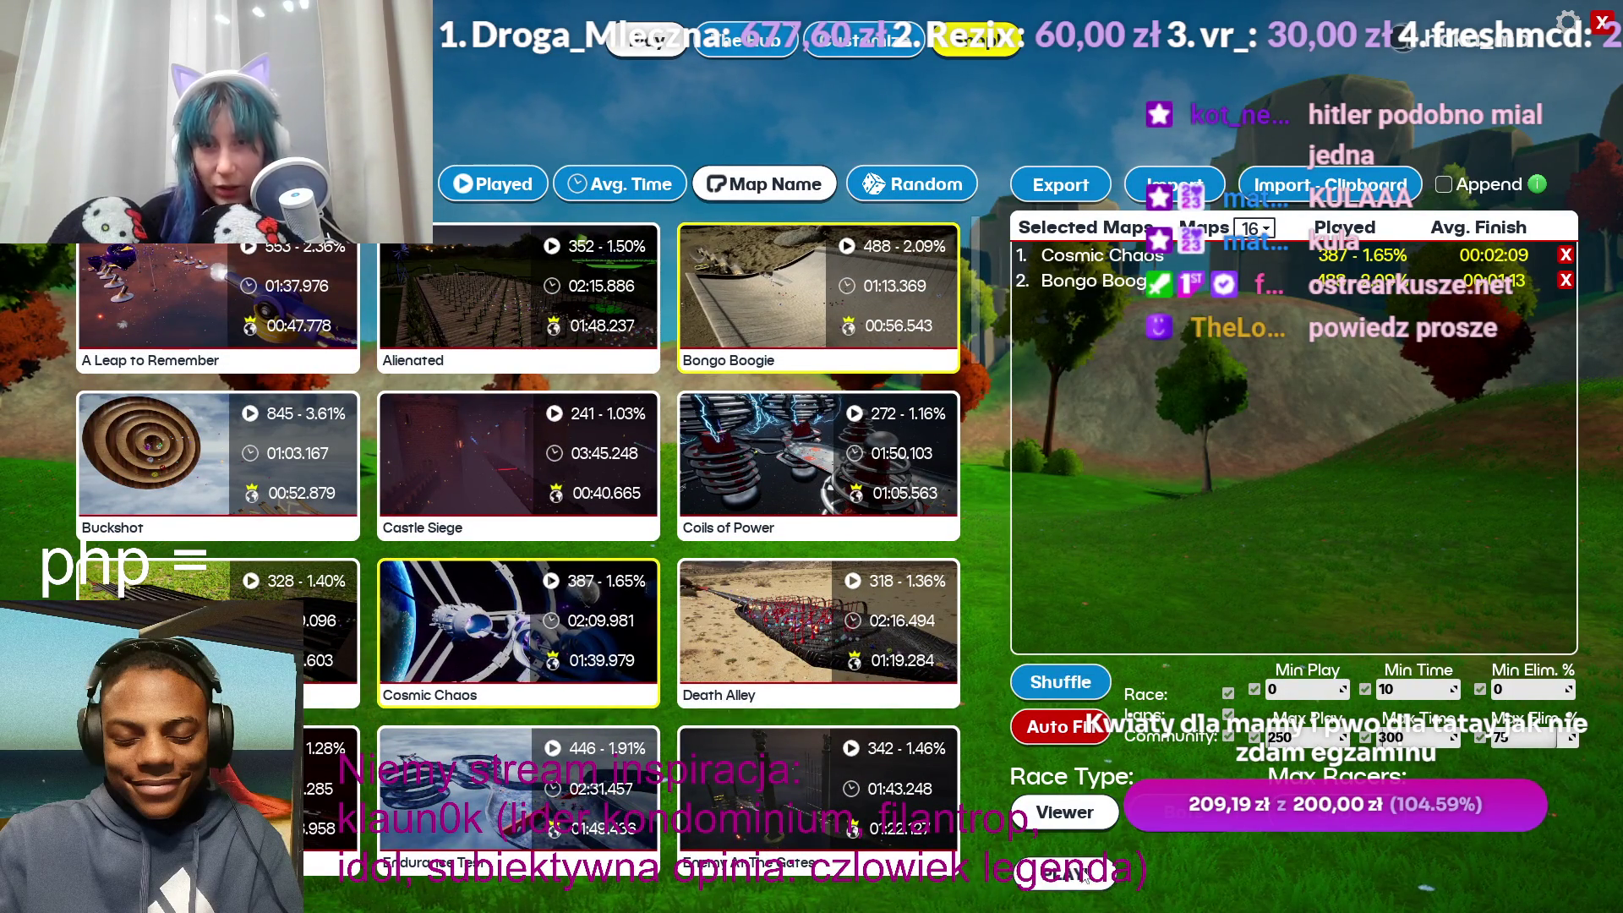
{"action": "left_click", "coordinate": [1085, 877]}
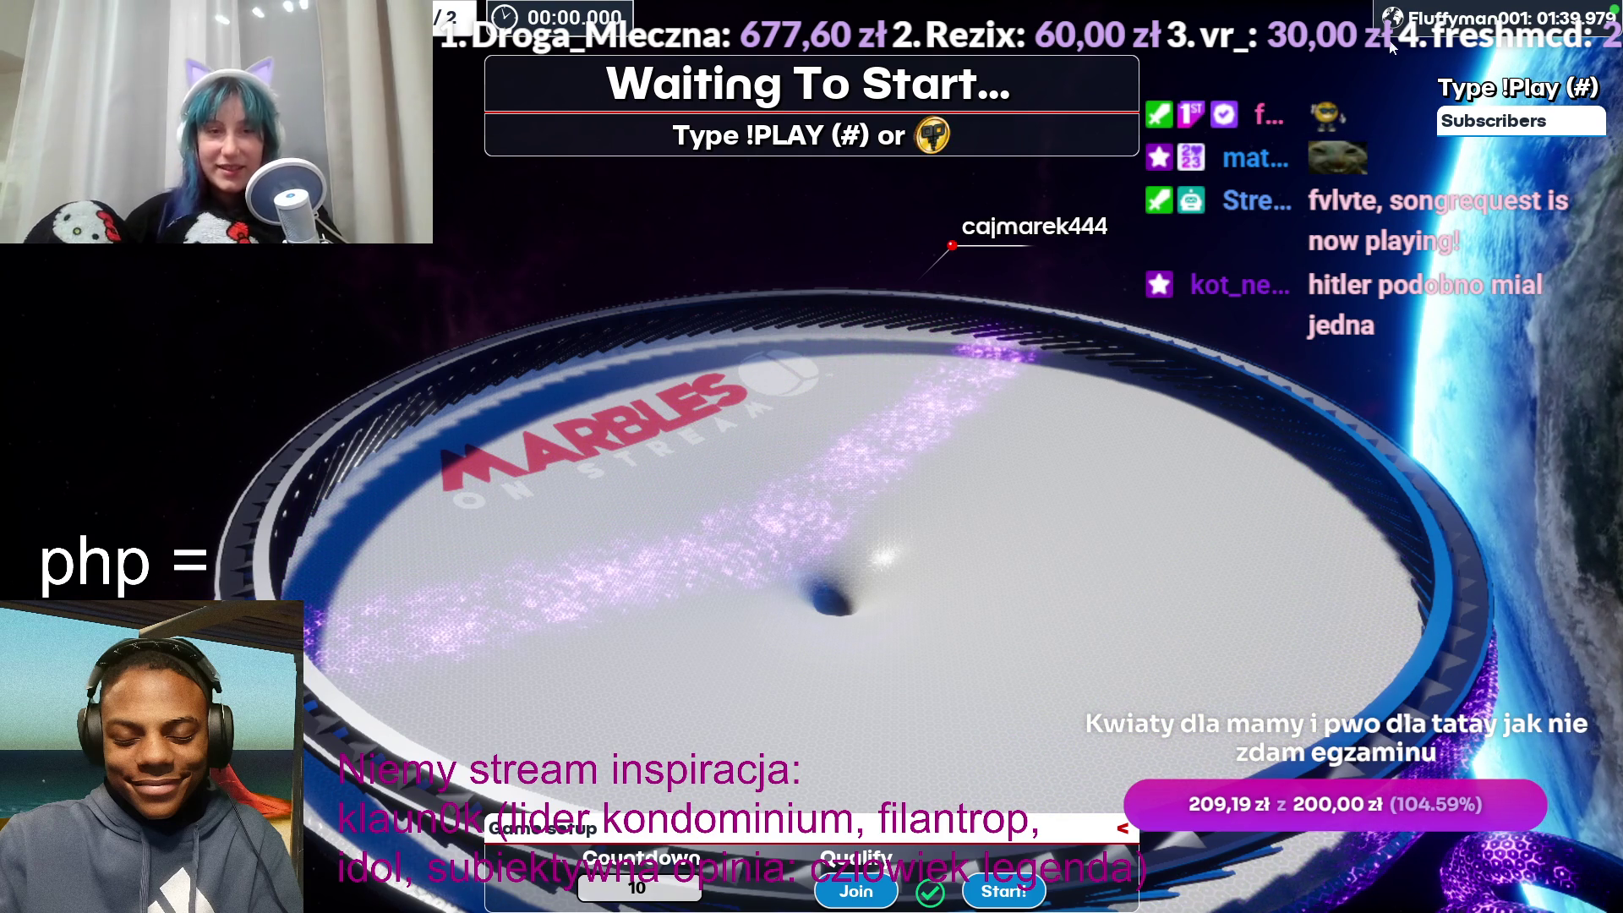
{"action": "key", "text": "Escape"}
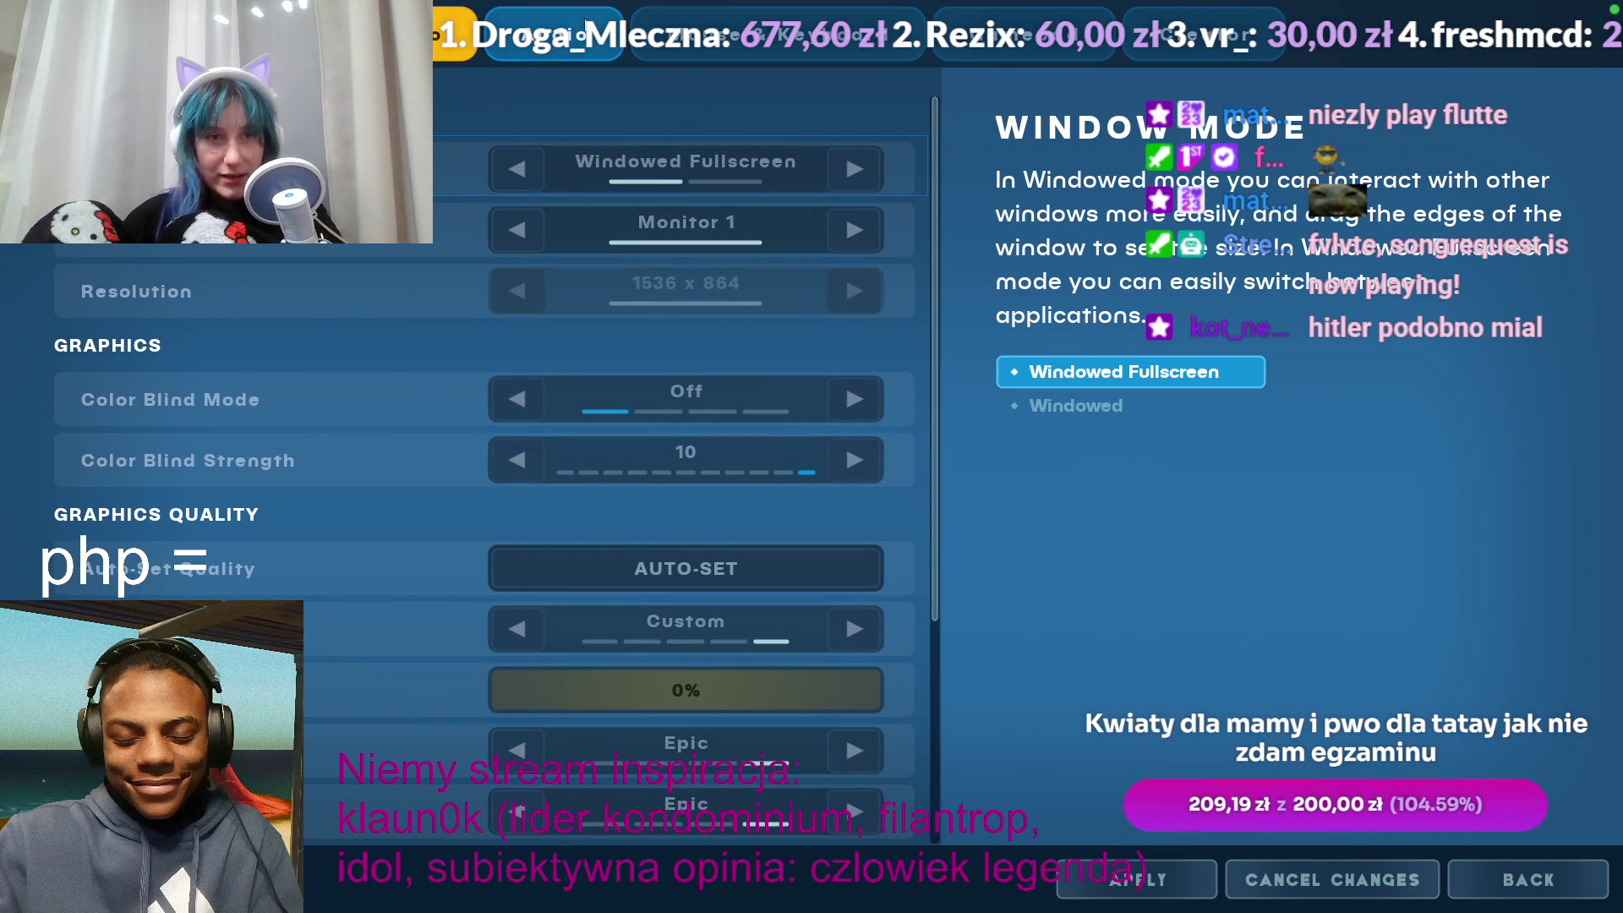
Step: Switch from the game to the YouTube tab, briefly back to the game, then to the song request page
{"action": "key", "text": "alt+Tab"}
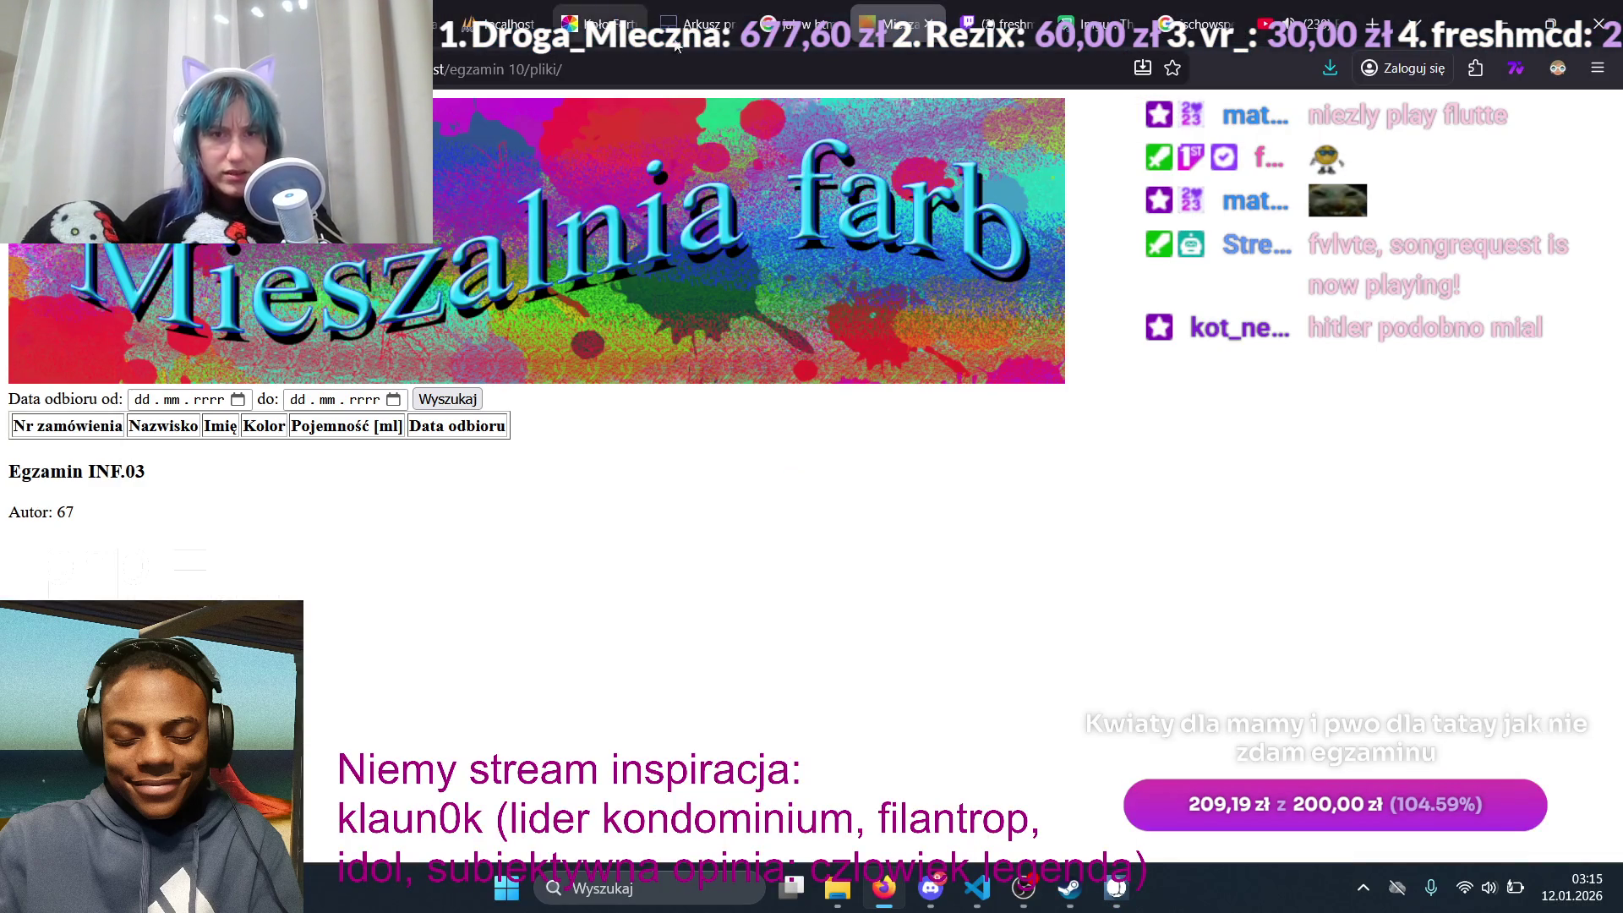
{"action": "left_click", "coordinate": [1334, 24]}
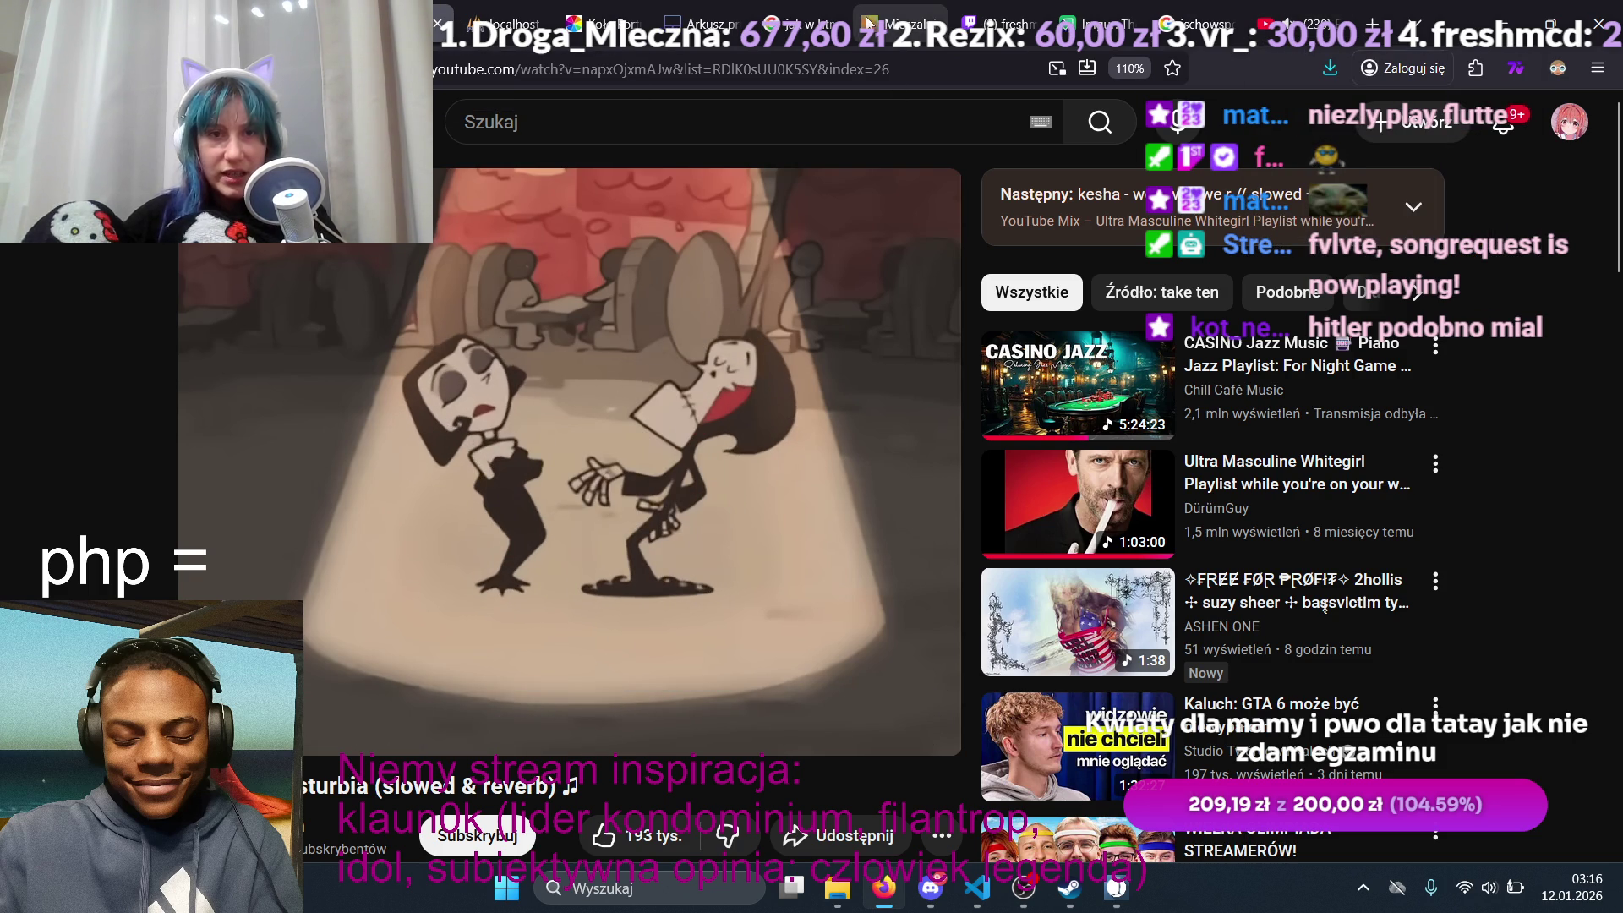
{"action": "left_click", "coordinate": [1117, 897]}
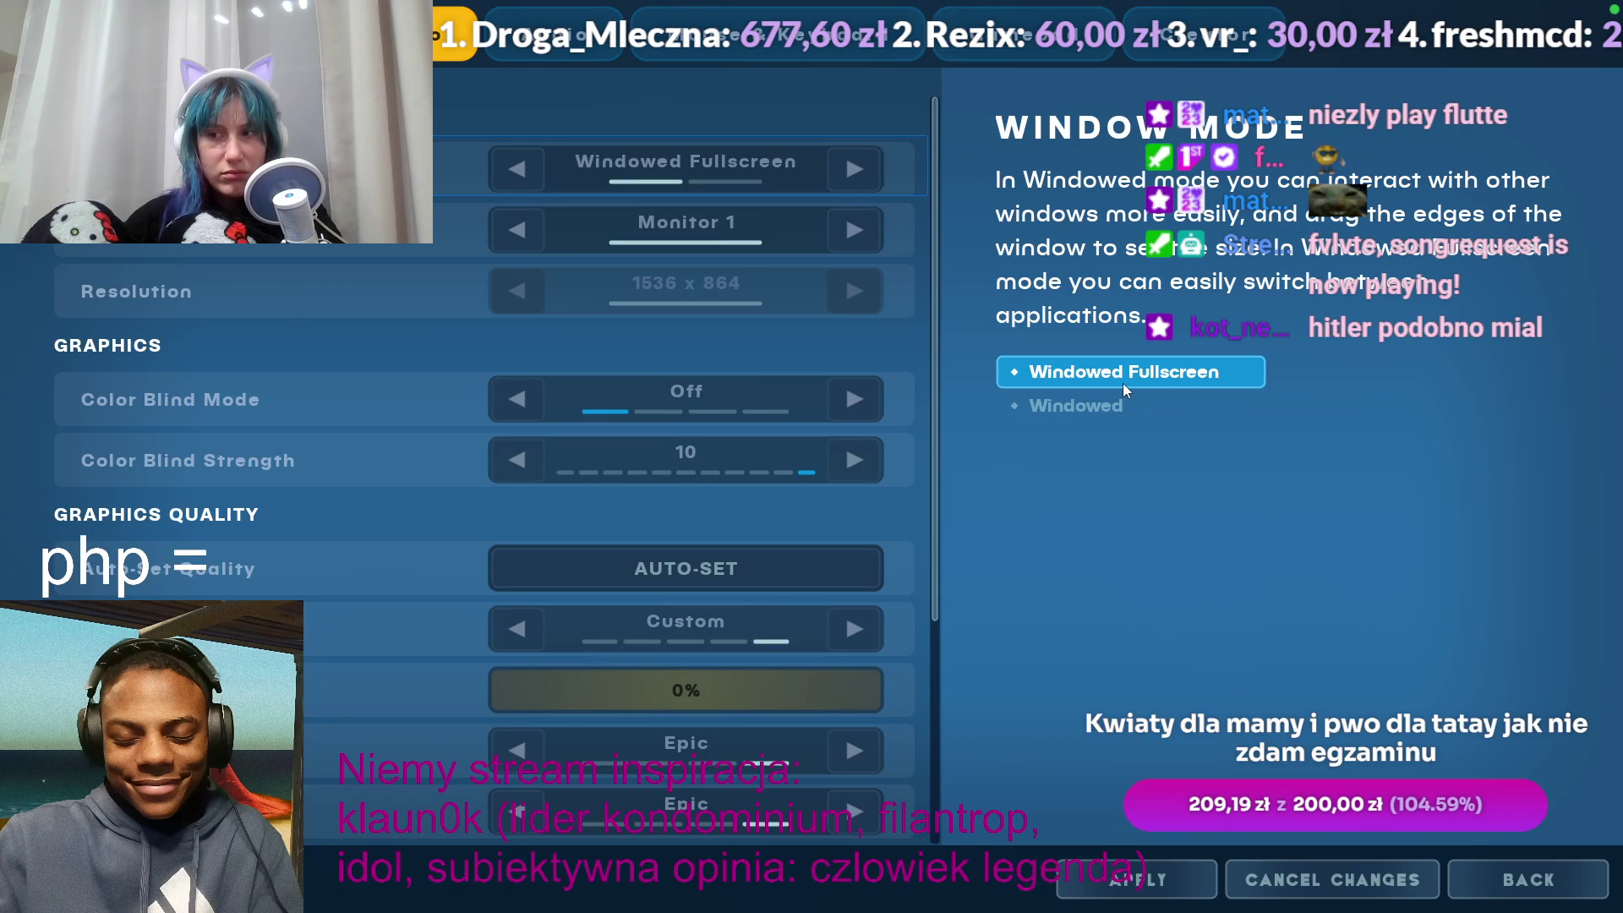
{"action": "key", "text": "alt+Tab"}
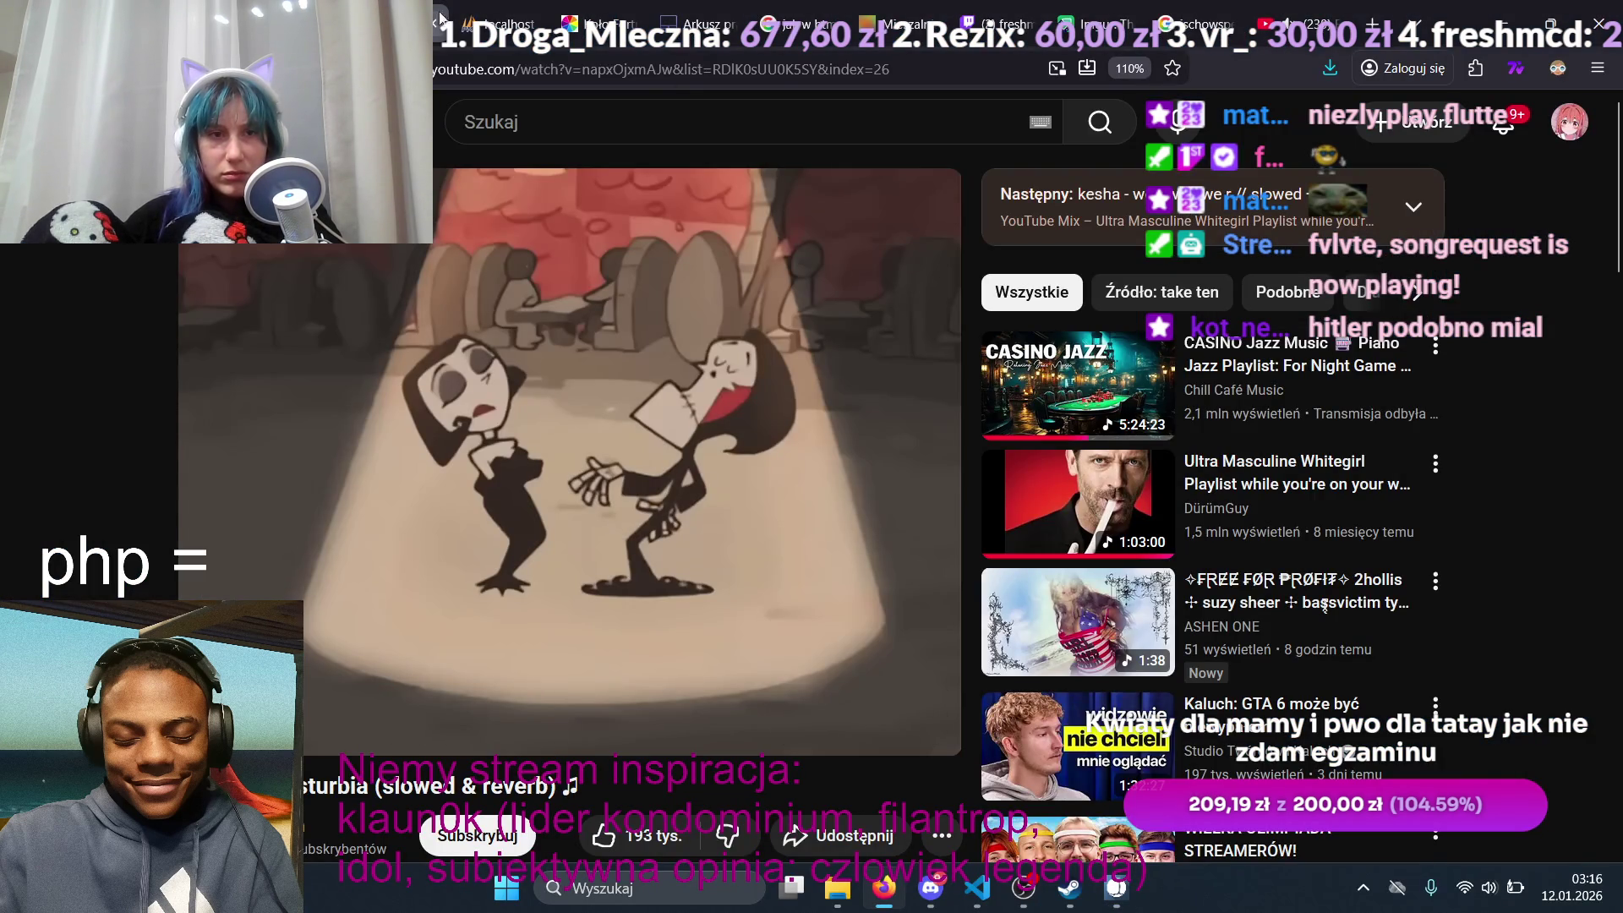
{"action": "left_click", "coordinate": [435, 18]}
Step: Pause the StreamElements song request and resume the YouTube mix with k
{"action": "left_click", "coordinate": [343, 420]}
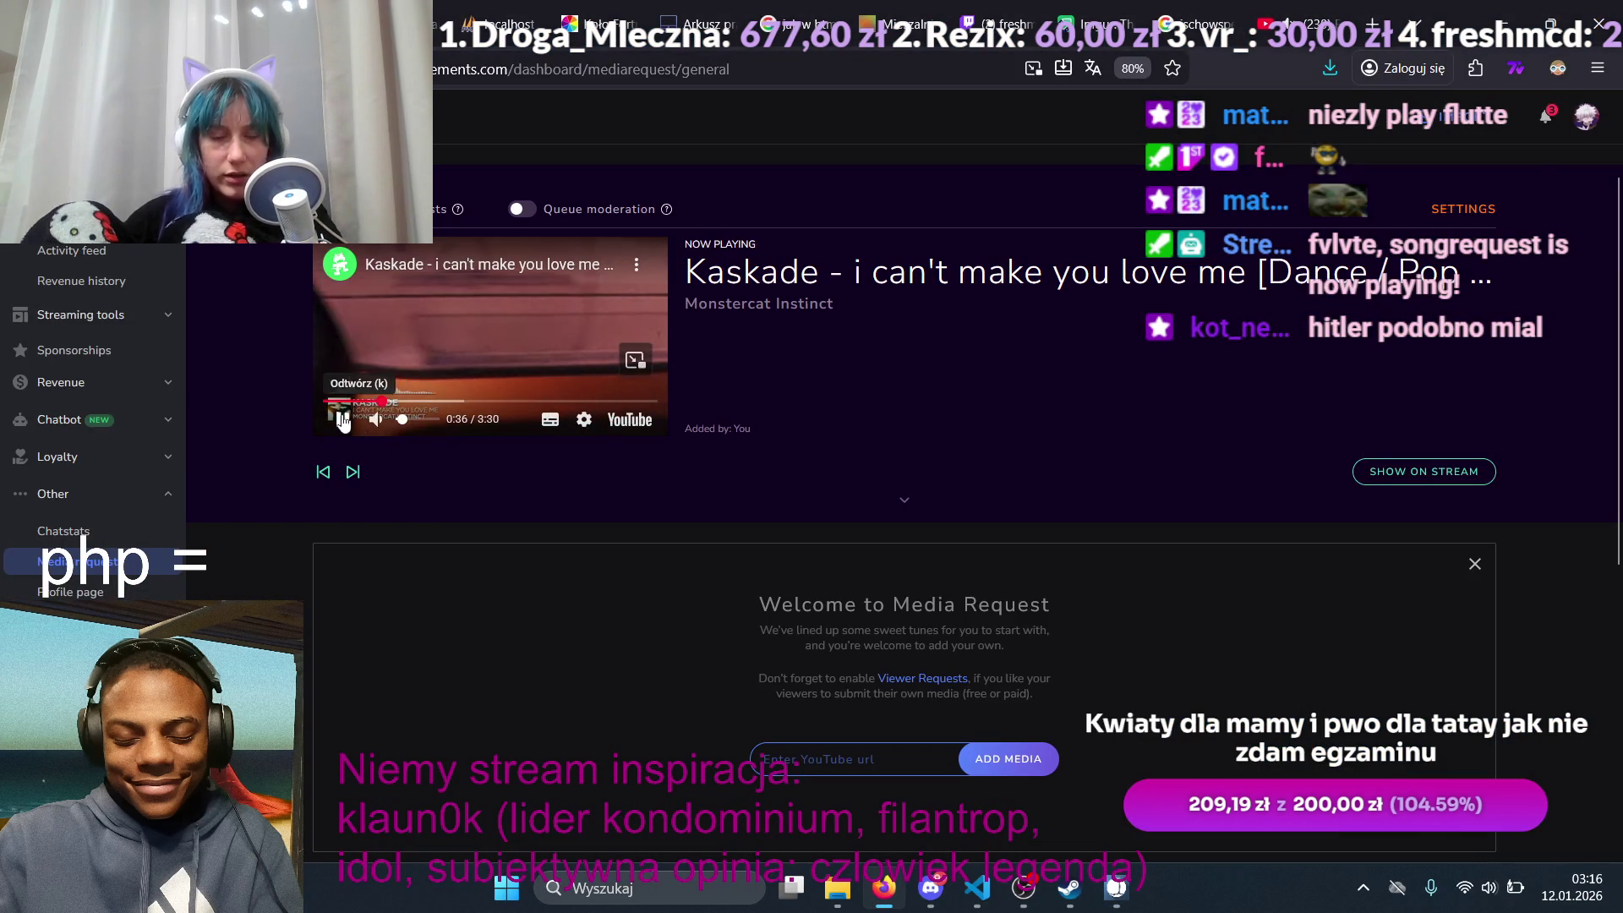
{"action": "left_click", "coordinate": [1298, 23]}
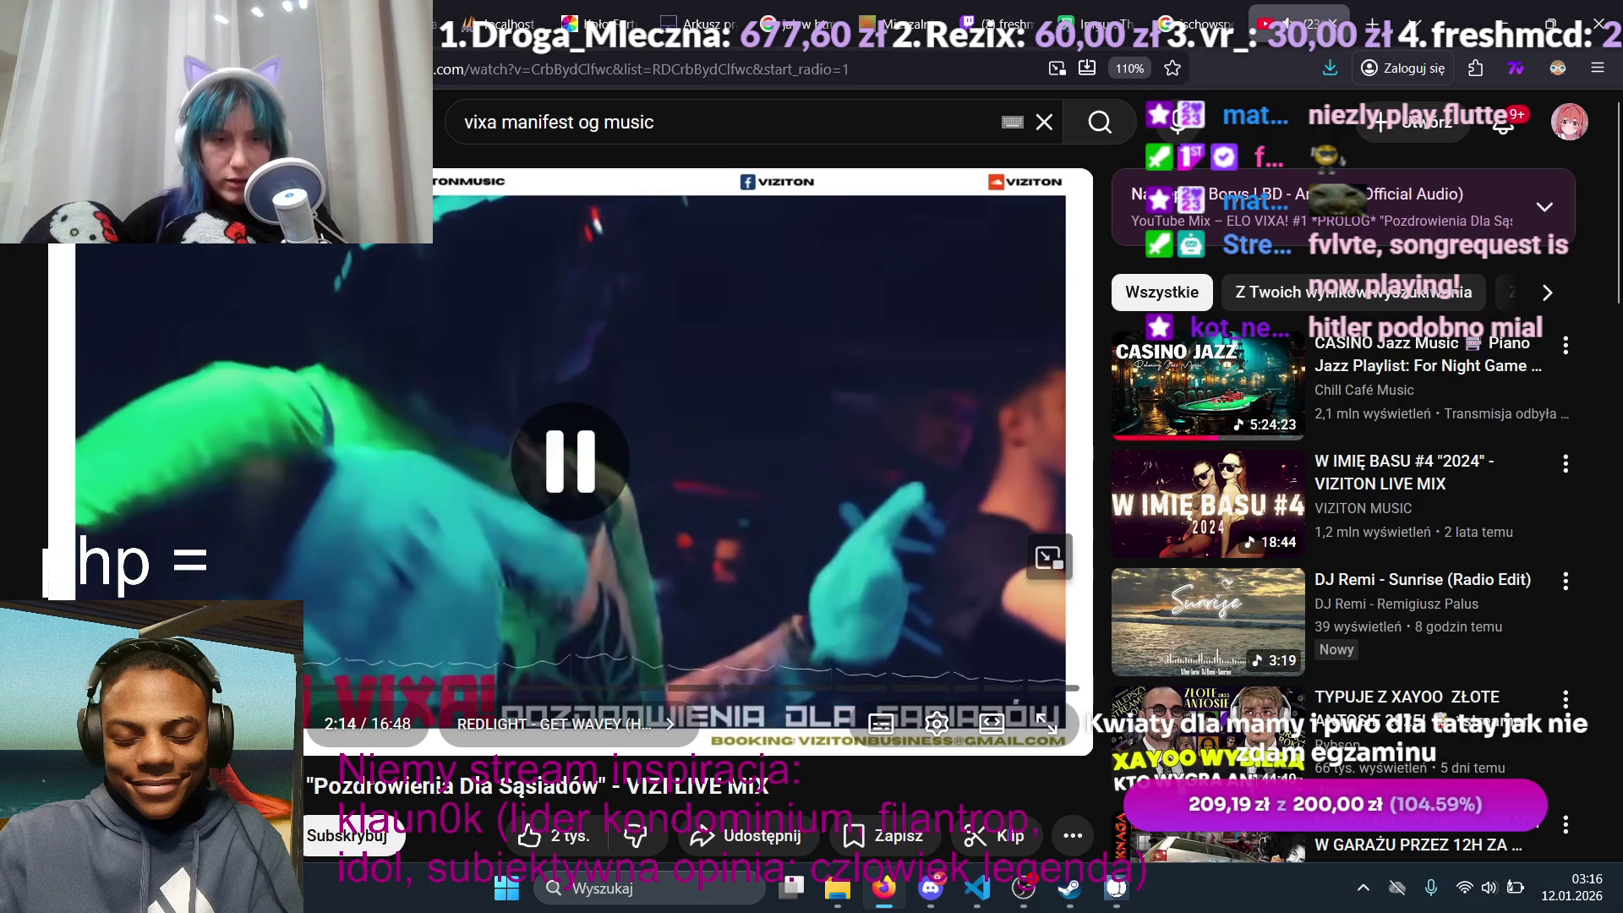
{"action": "key", "text": "k"}
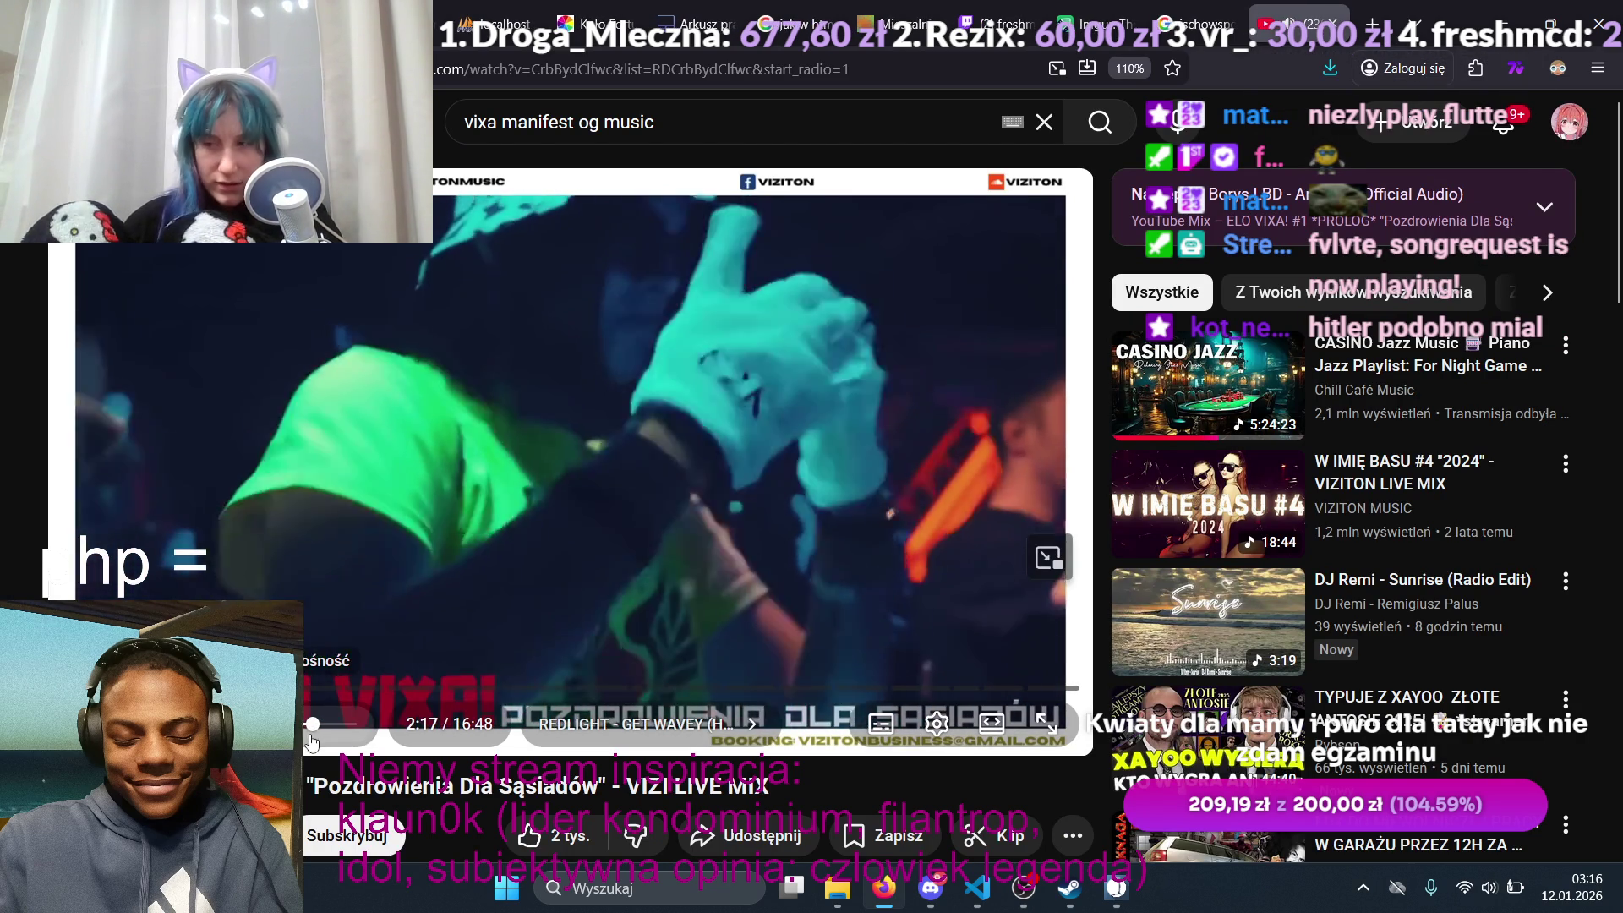
Step: Skip the YouTube mix ahead to about 3:08 and return to the game's settings exit prompt
{"action": "left_click", "coordinate": [439, 688]}
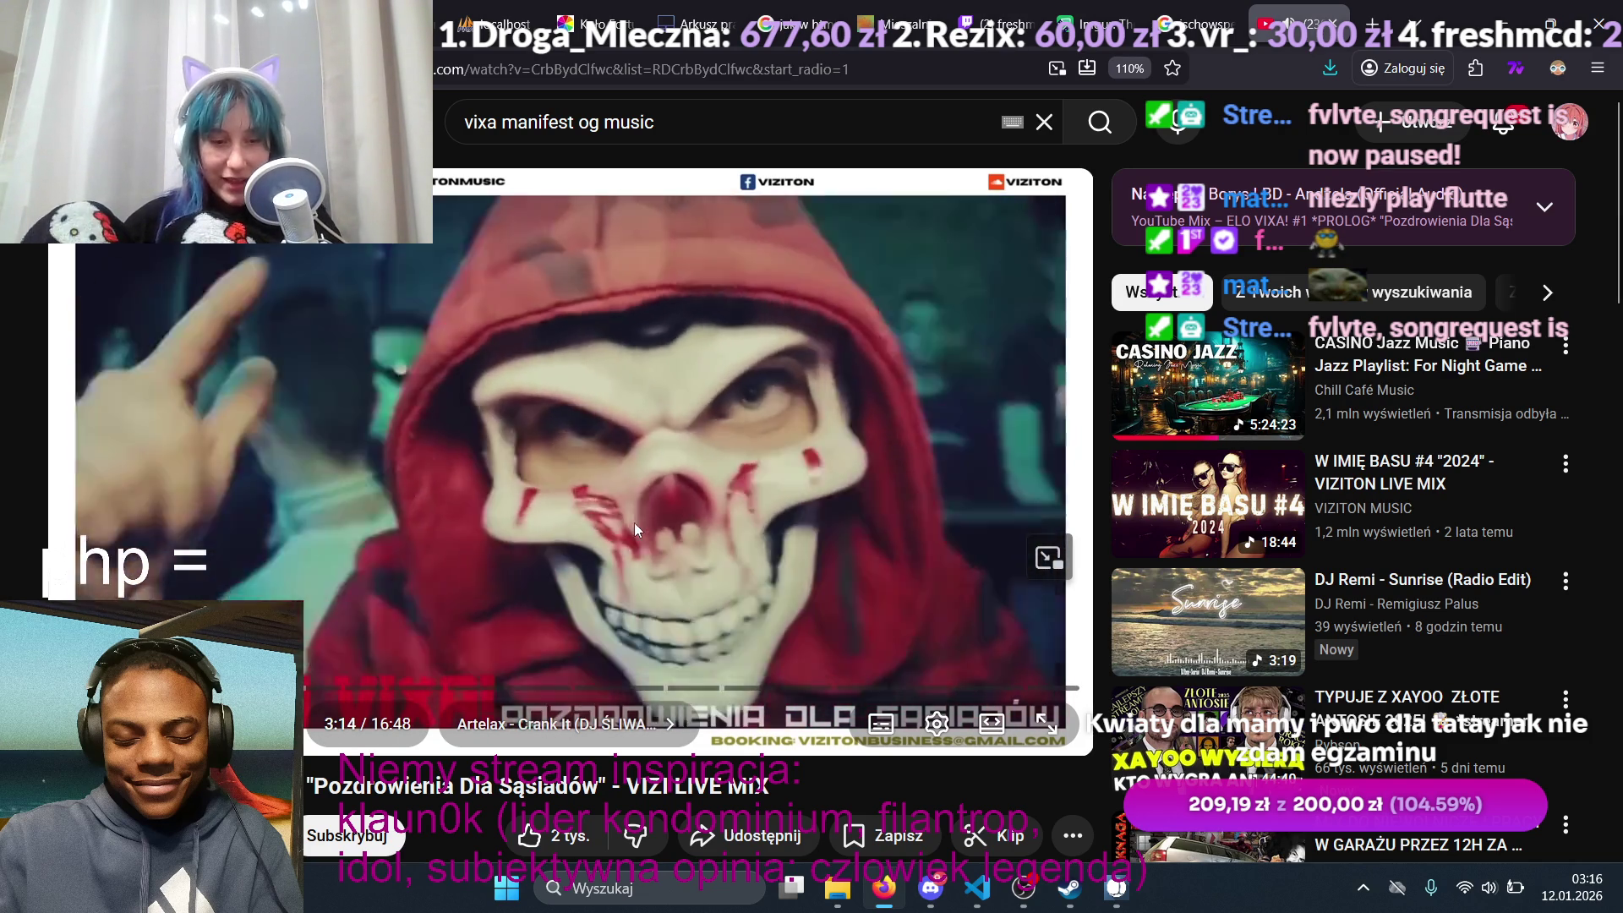
{"action": "key", "text": "alt+Tab"}
{"action": "key", "text": "Escape"}
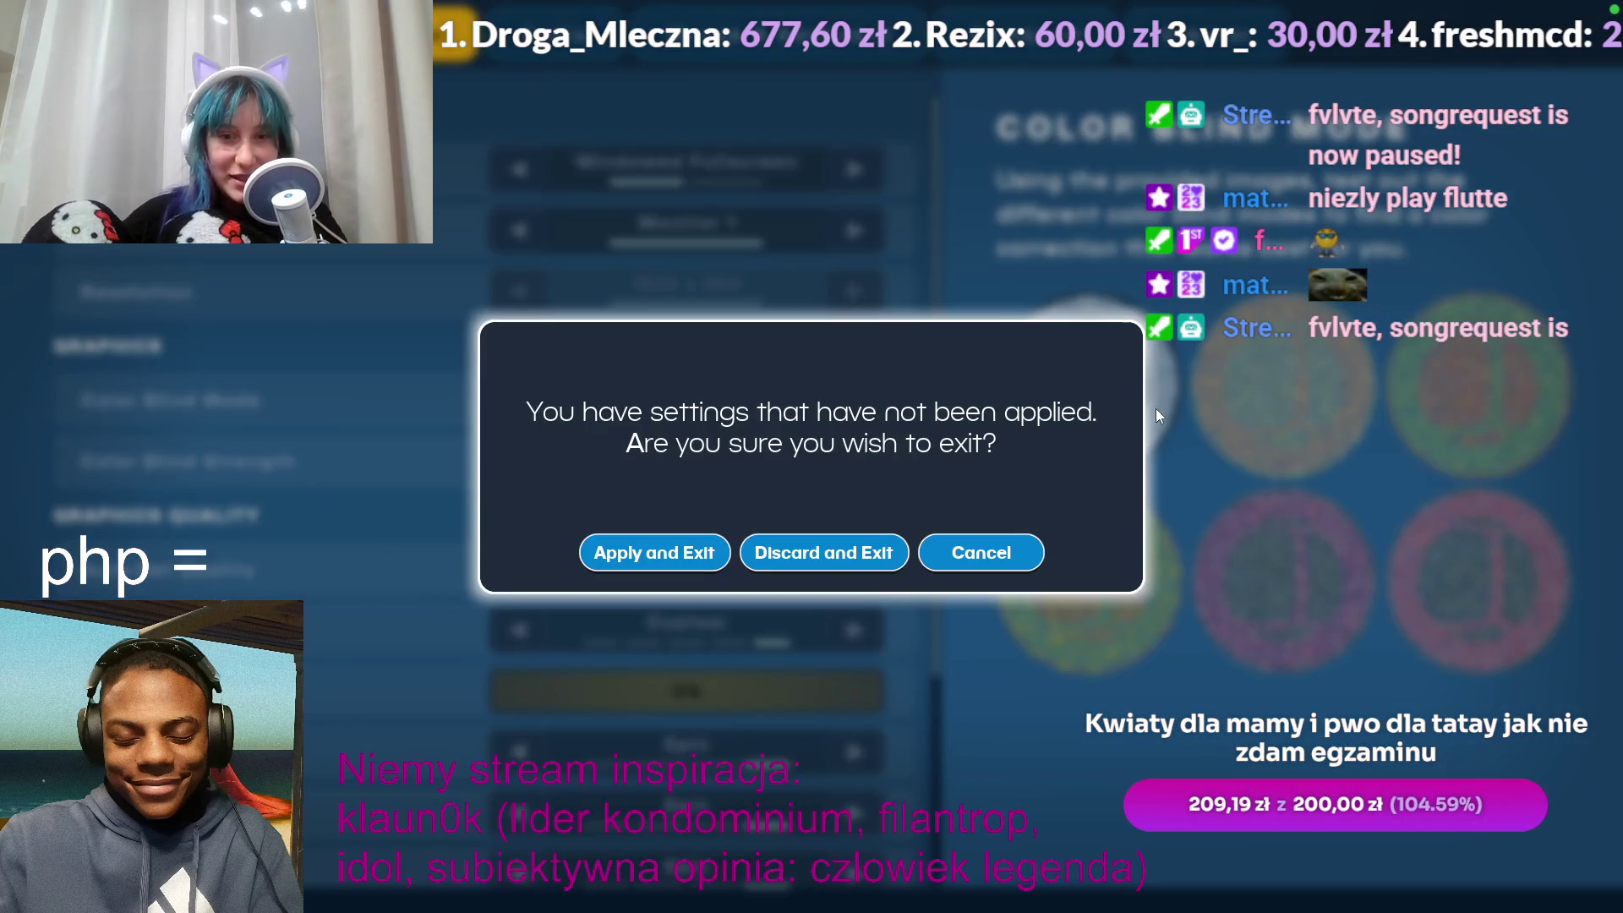
Step: Apply and exit the settings, swing the free camera around the arena, and start the race countdown
{"action": "left_click", "coordinate": [659, 551]}
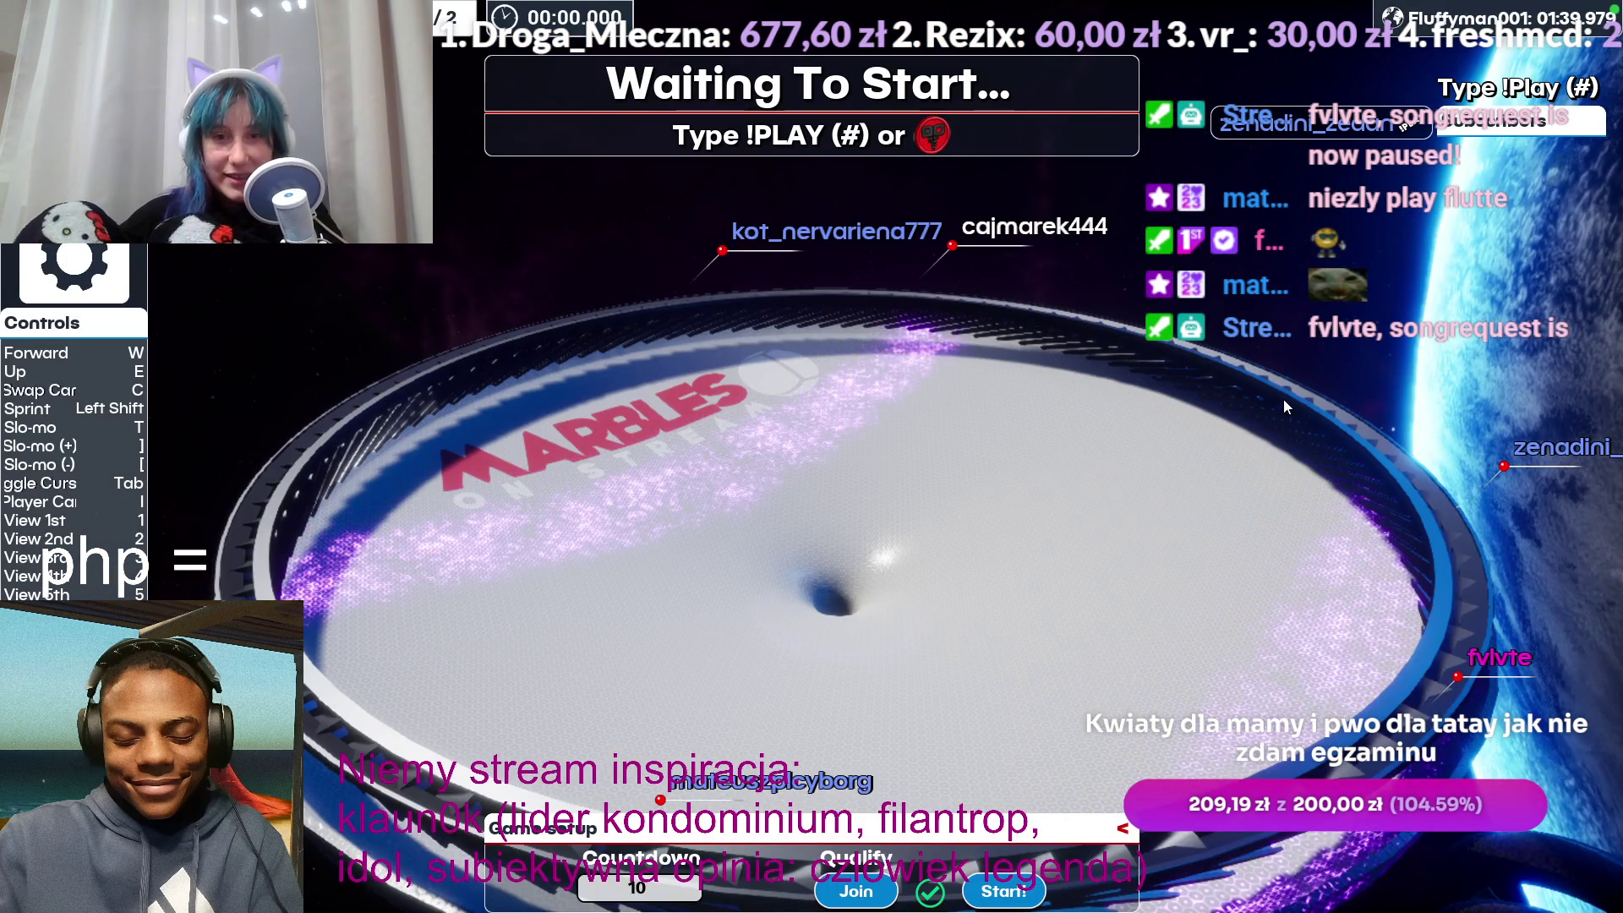
{"action": "key", "text": "Tab"}
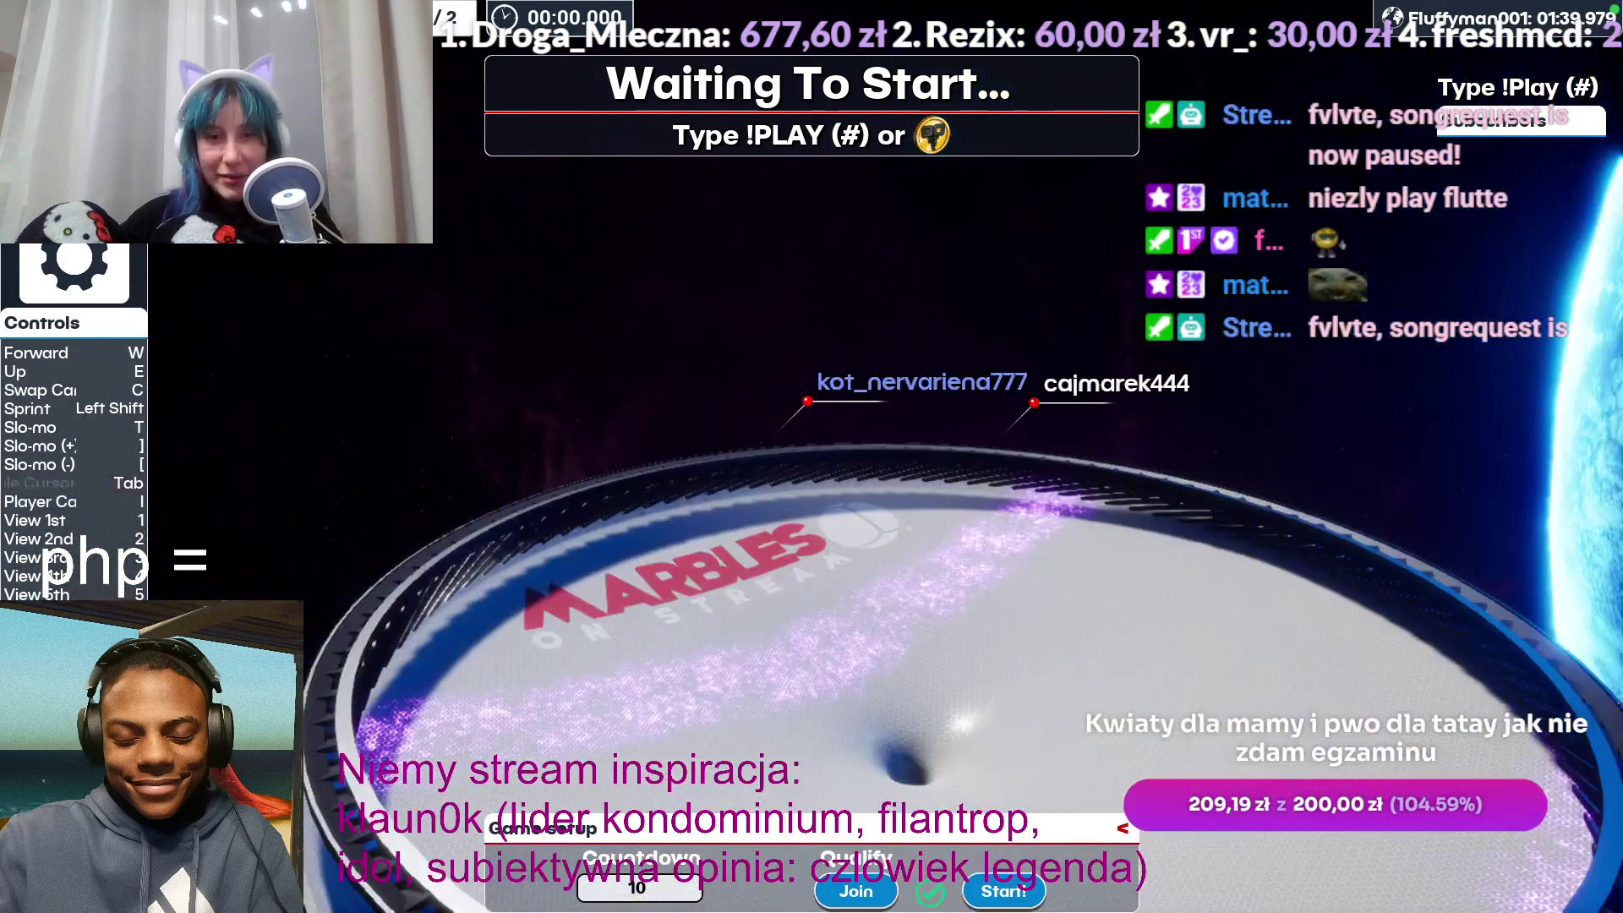
{"action": "key", "text": "bracketright"}
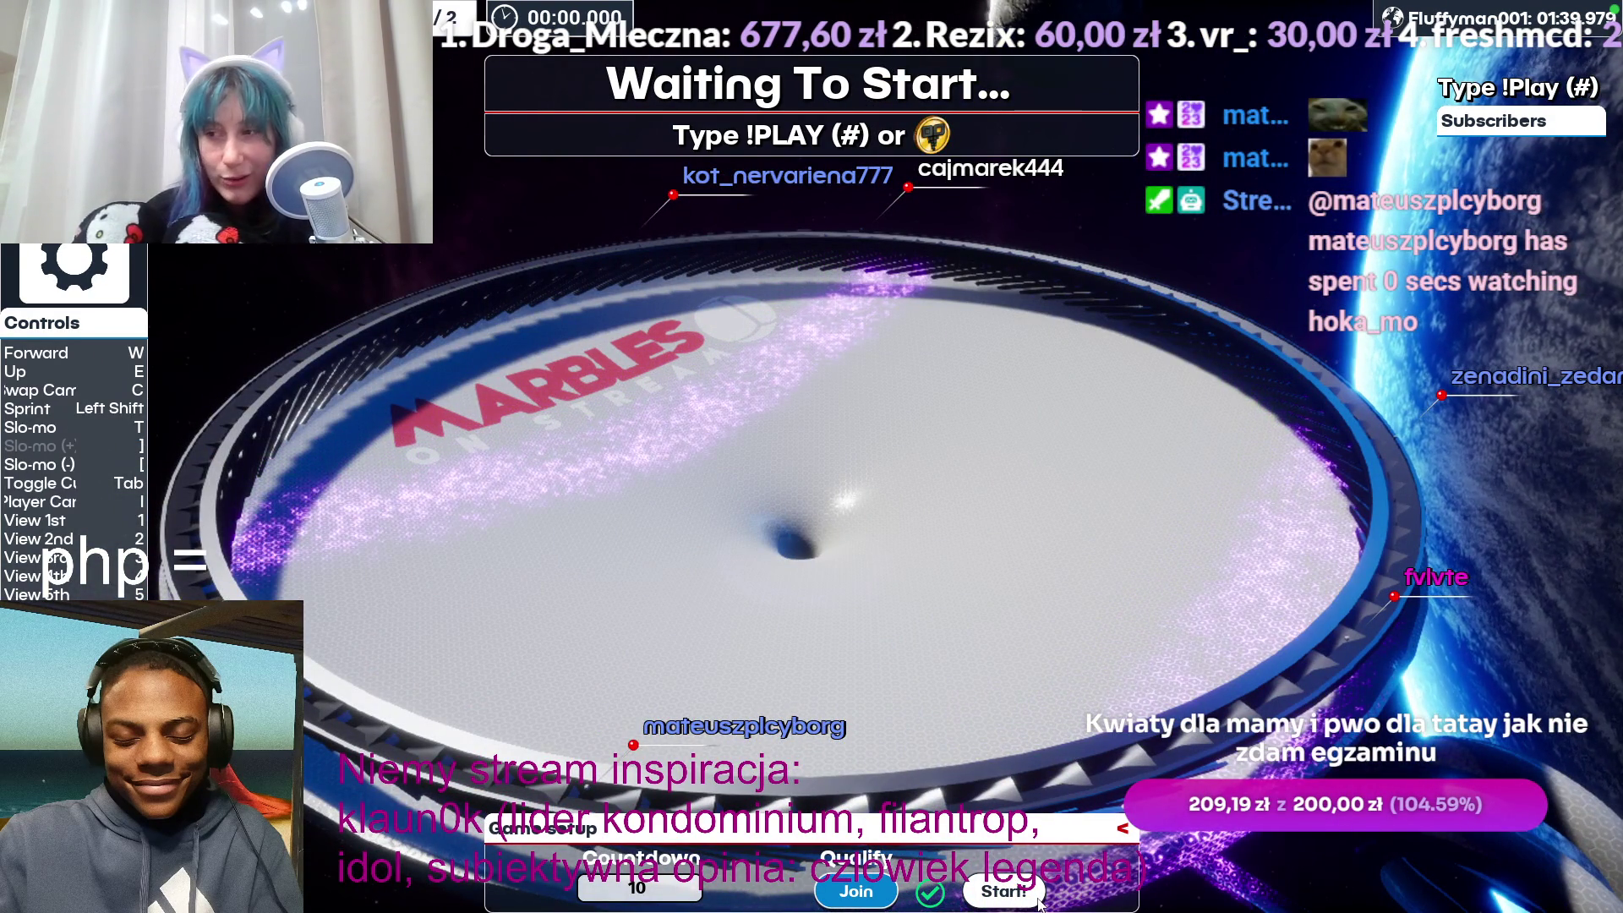
{"action": "left_click", "coordinate": [1031, 905]}
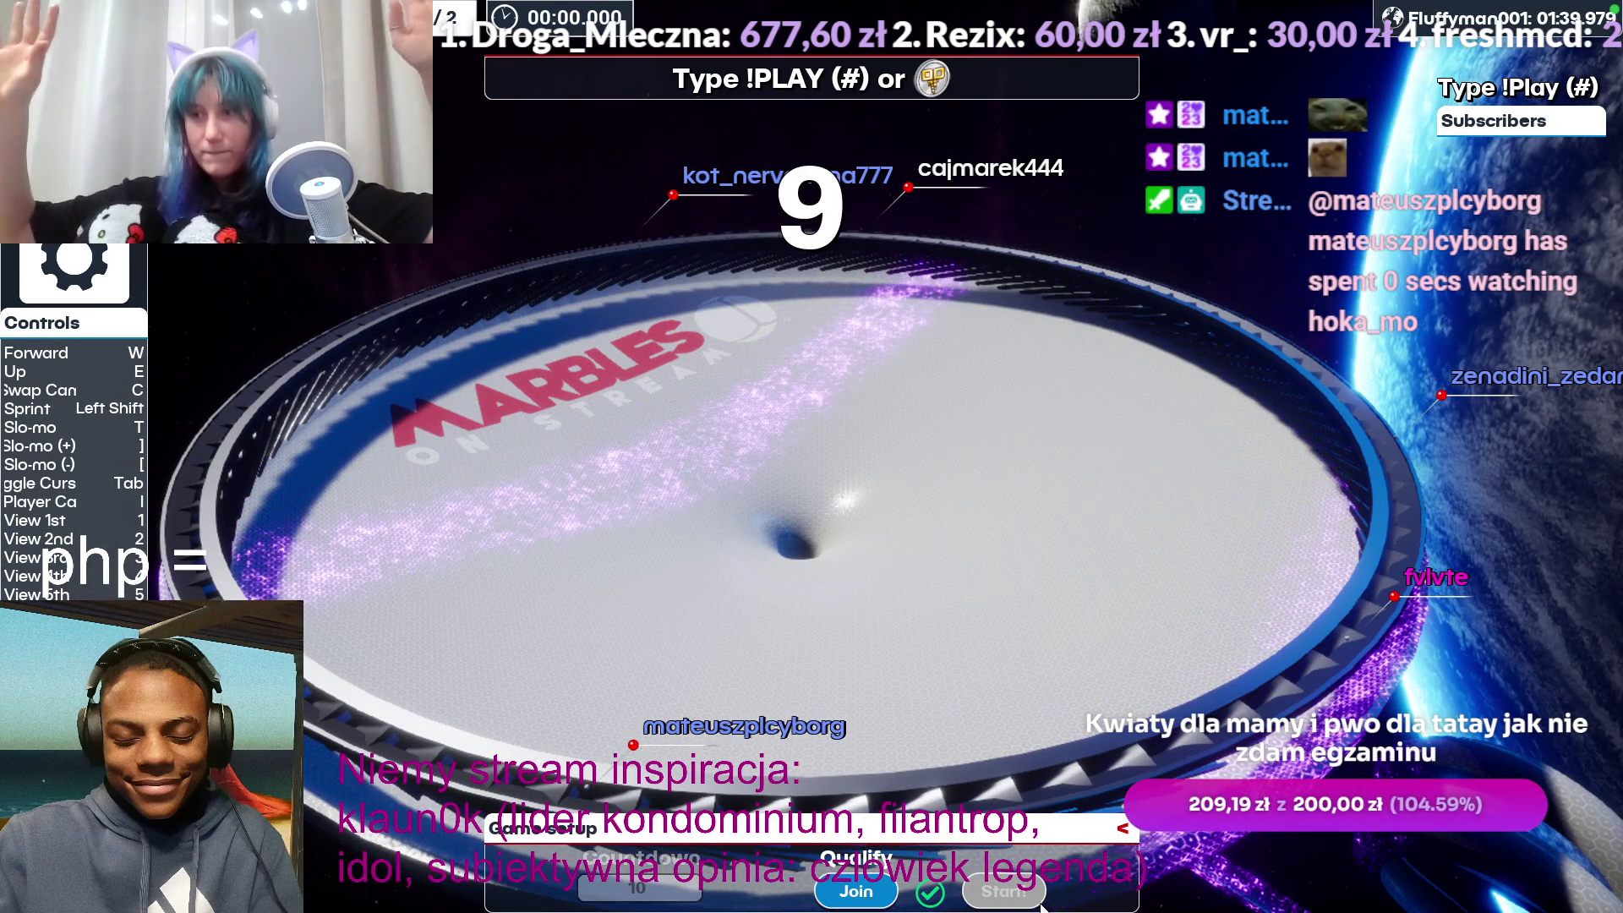
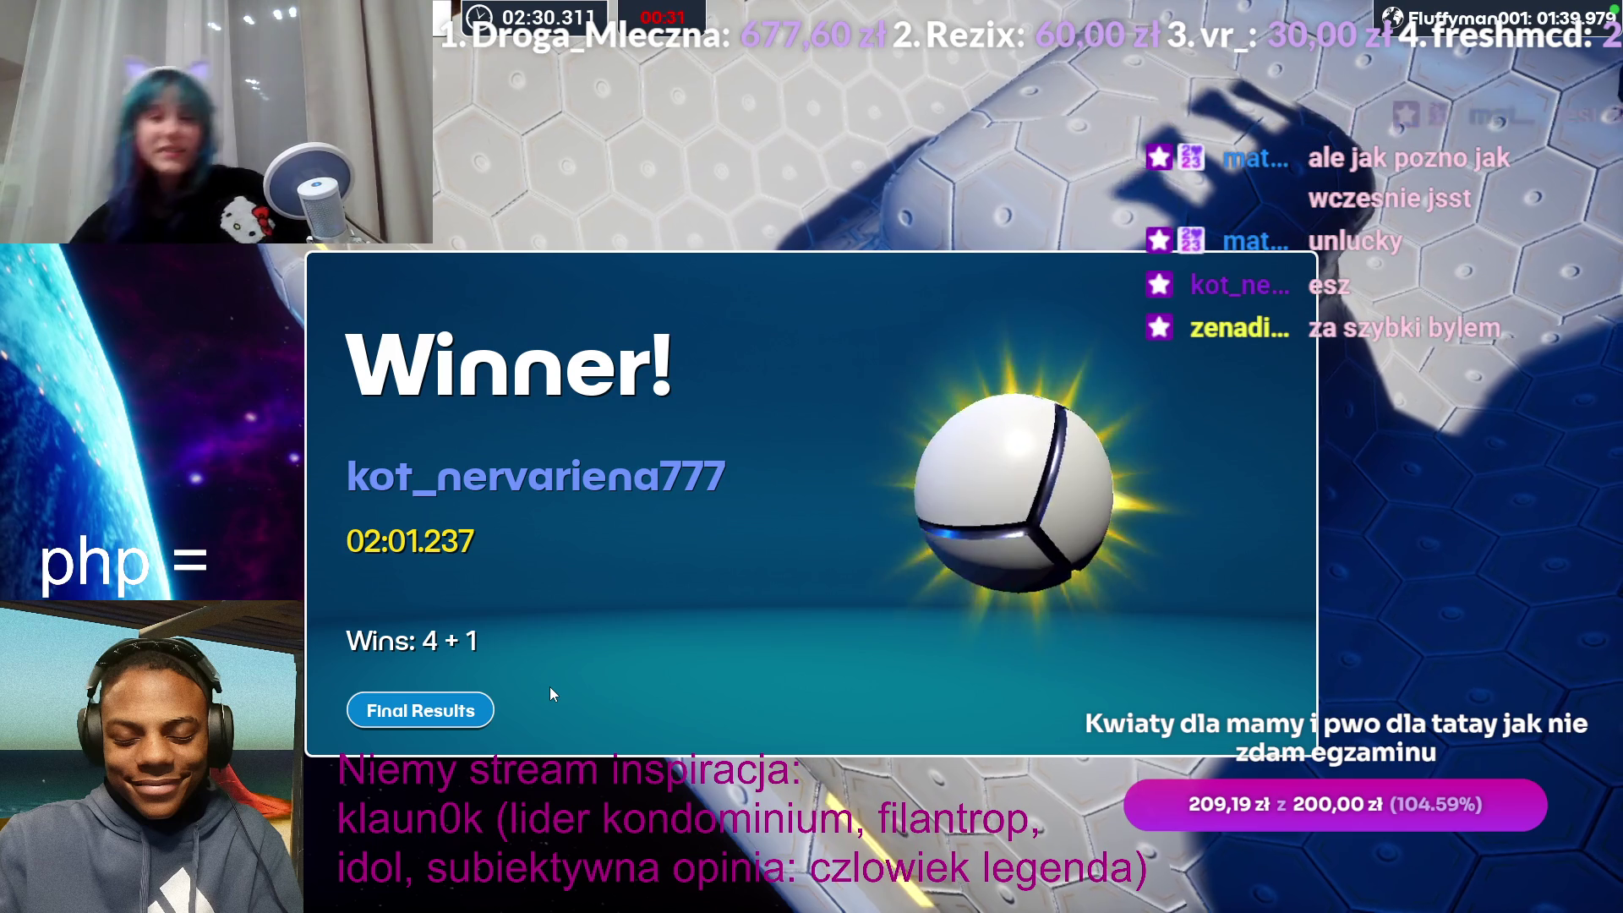
Step: Dismiss the winner screen and bring up the Race 2/2 track choices: Cosmic Chaos and Bongo Boogie
{"action": "left_click", "coordinate": [377, 721]}
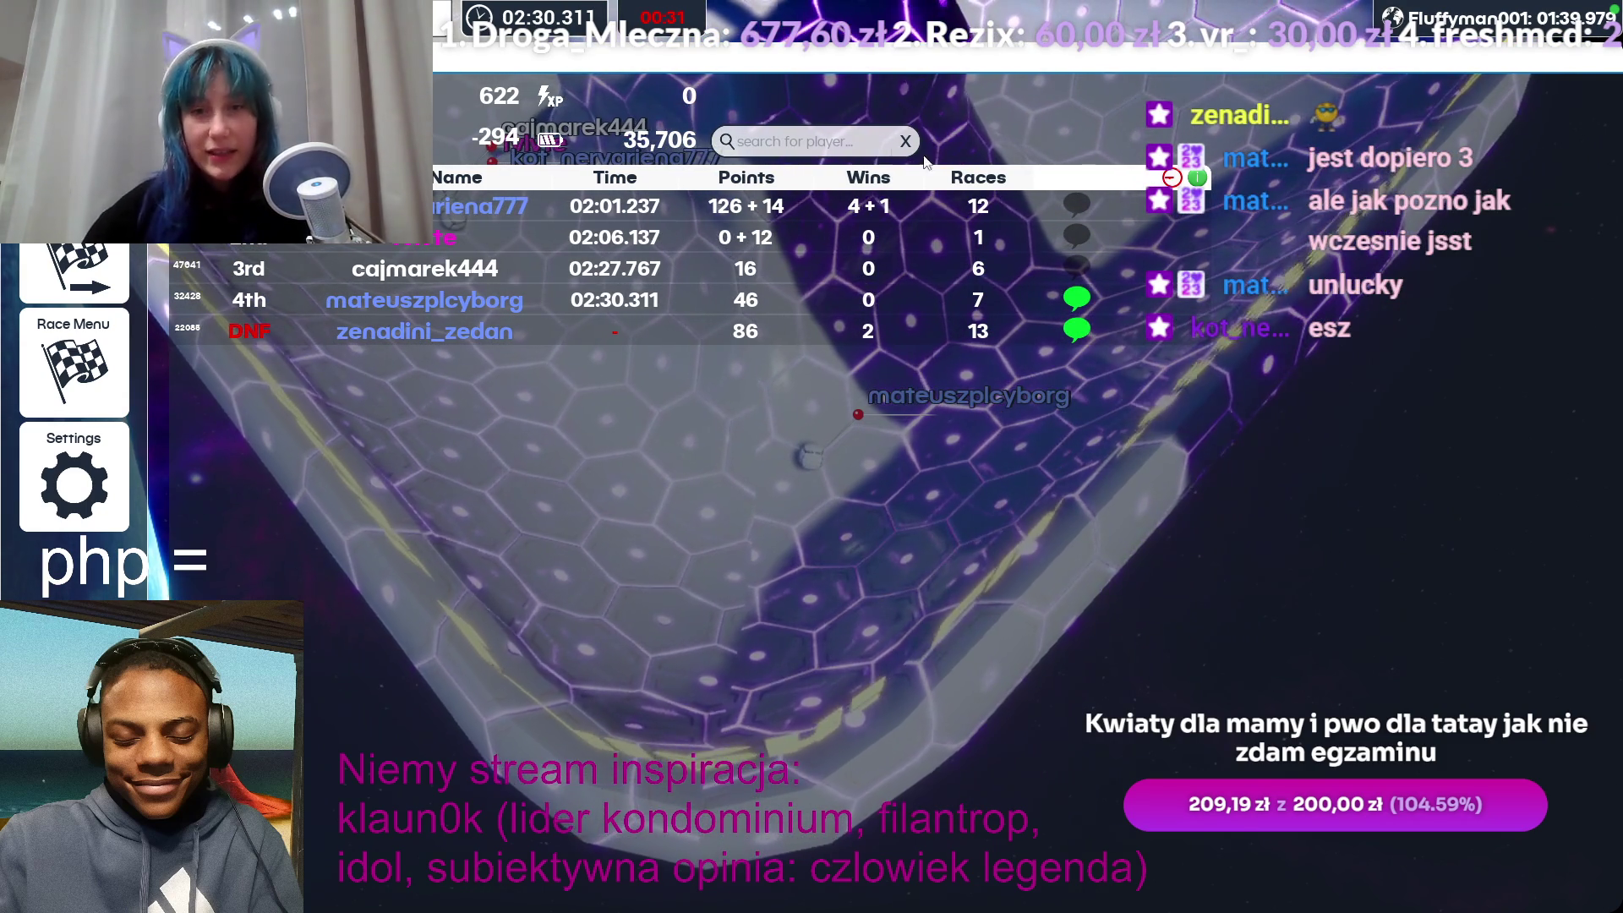
{"action": "left_click", "coordinate": [68, 336]}
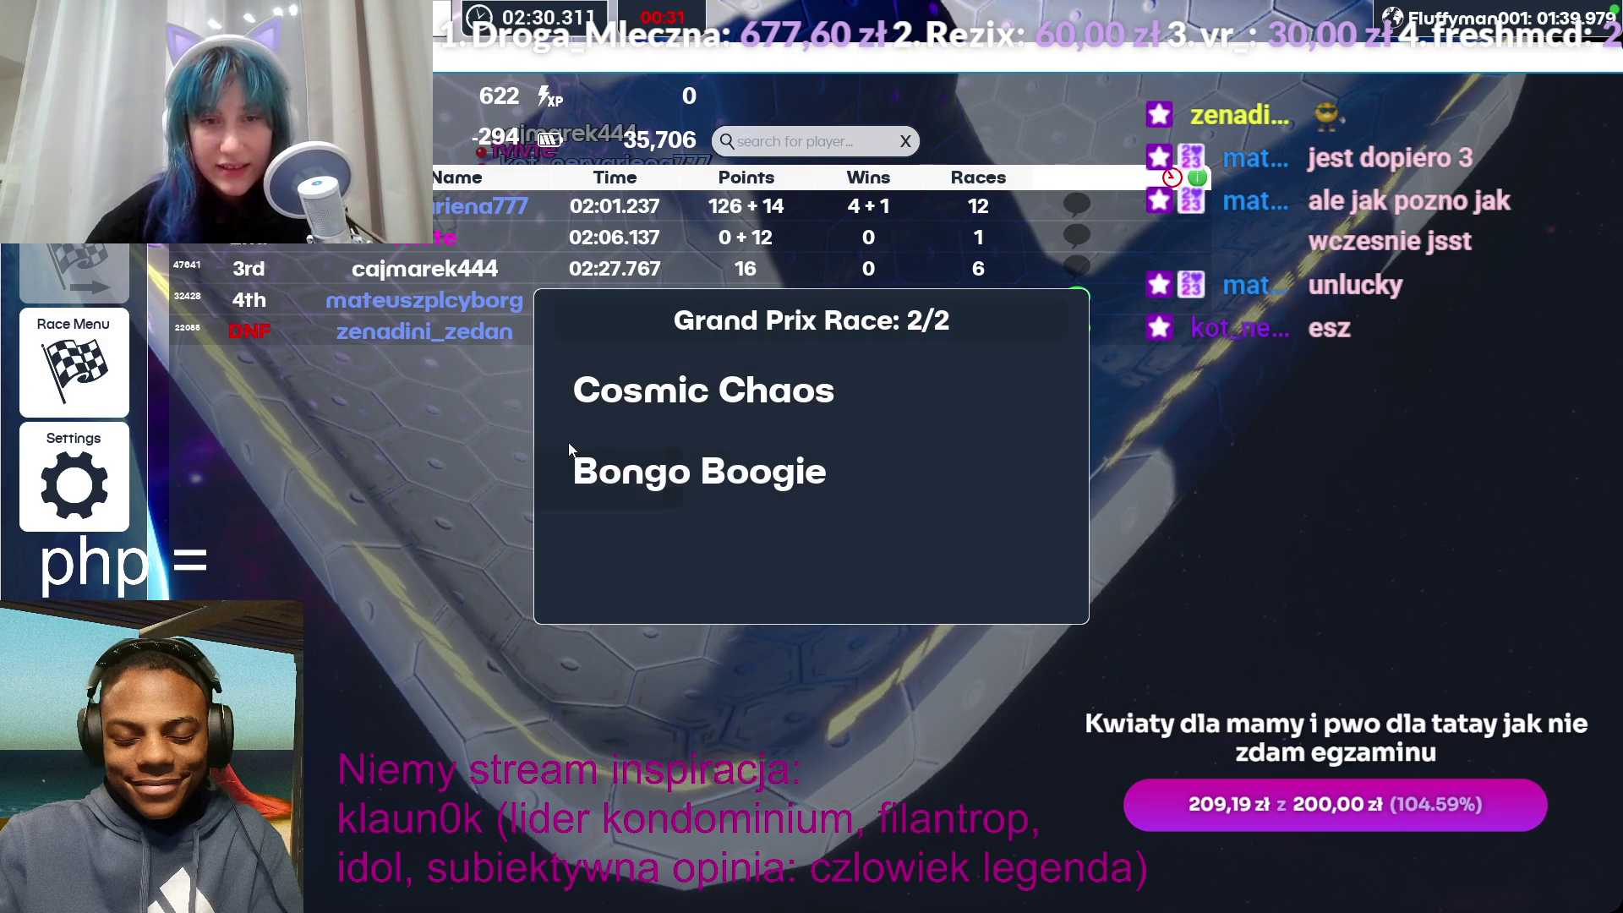
Step: Pick Bongo Boogie for race 2, lower the system volume, and move to the YouTube video
{"action": "left_click", "coordinate": [703, 476]}
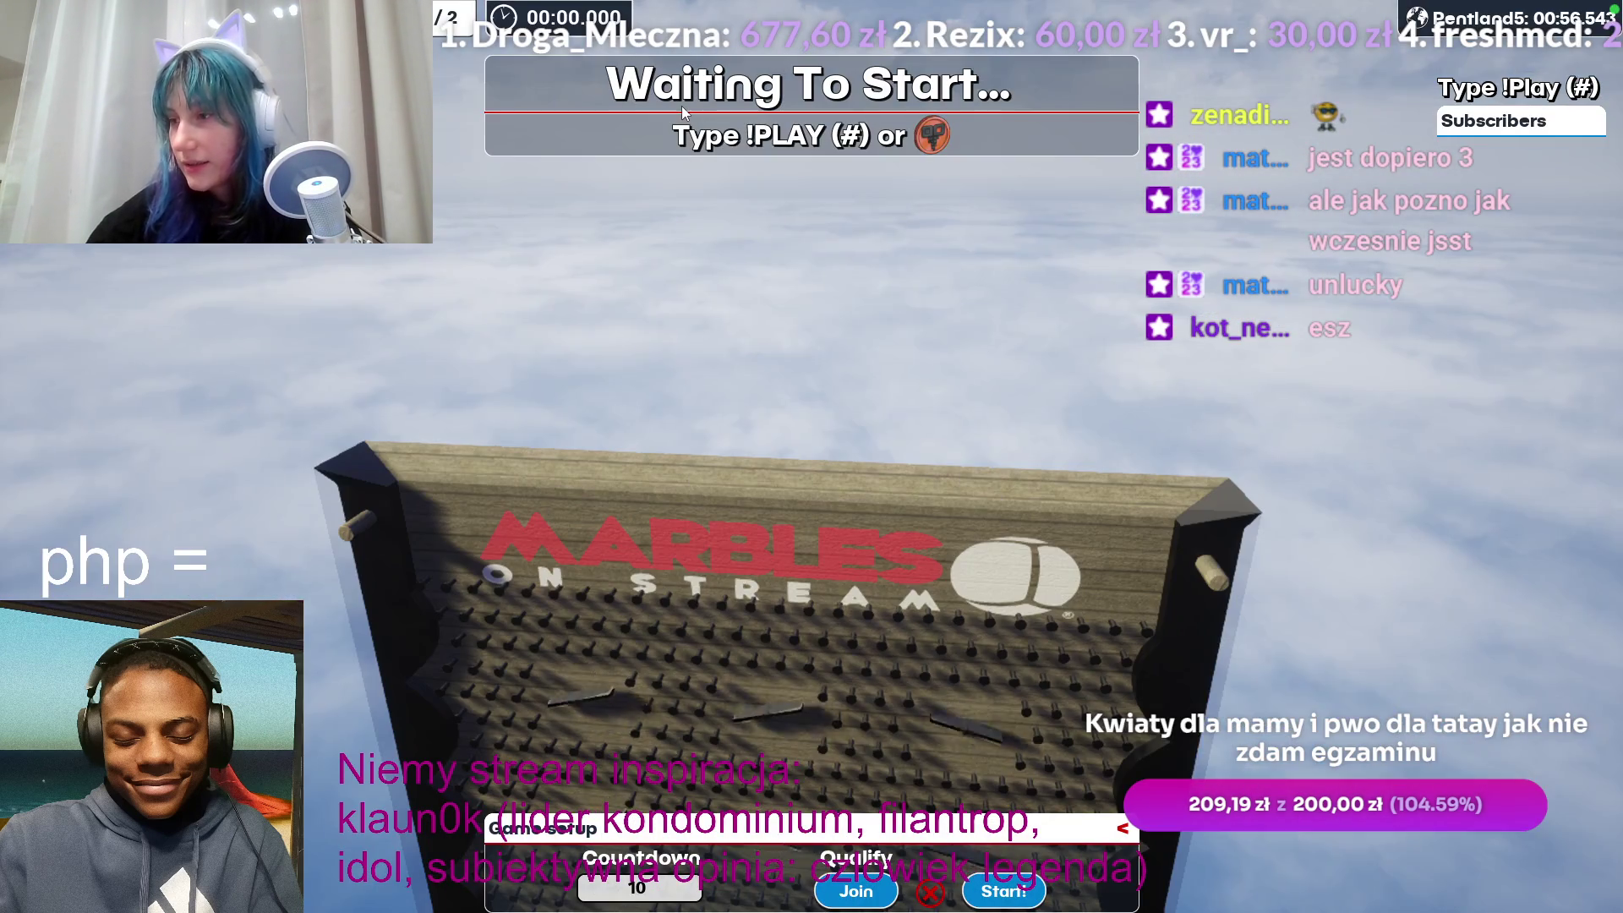
{"action": "key", "text": "alt+Tab"}
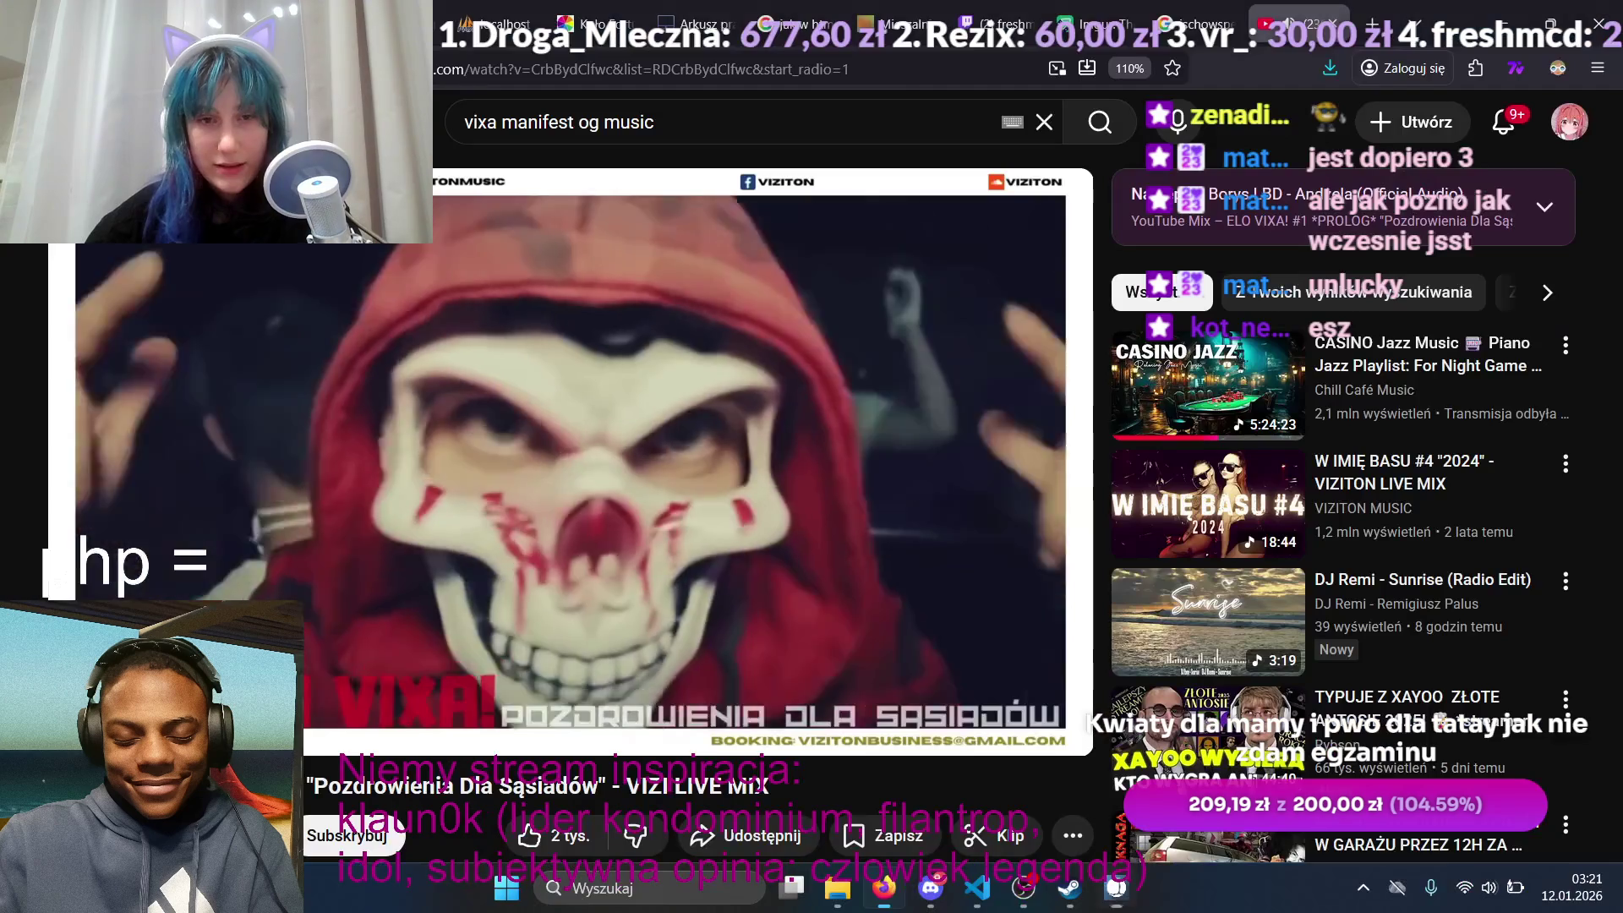
{"action": "key", "text": "alt+Tab"}
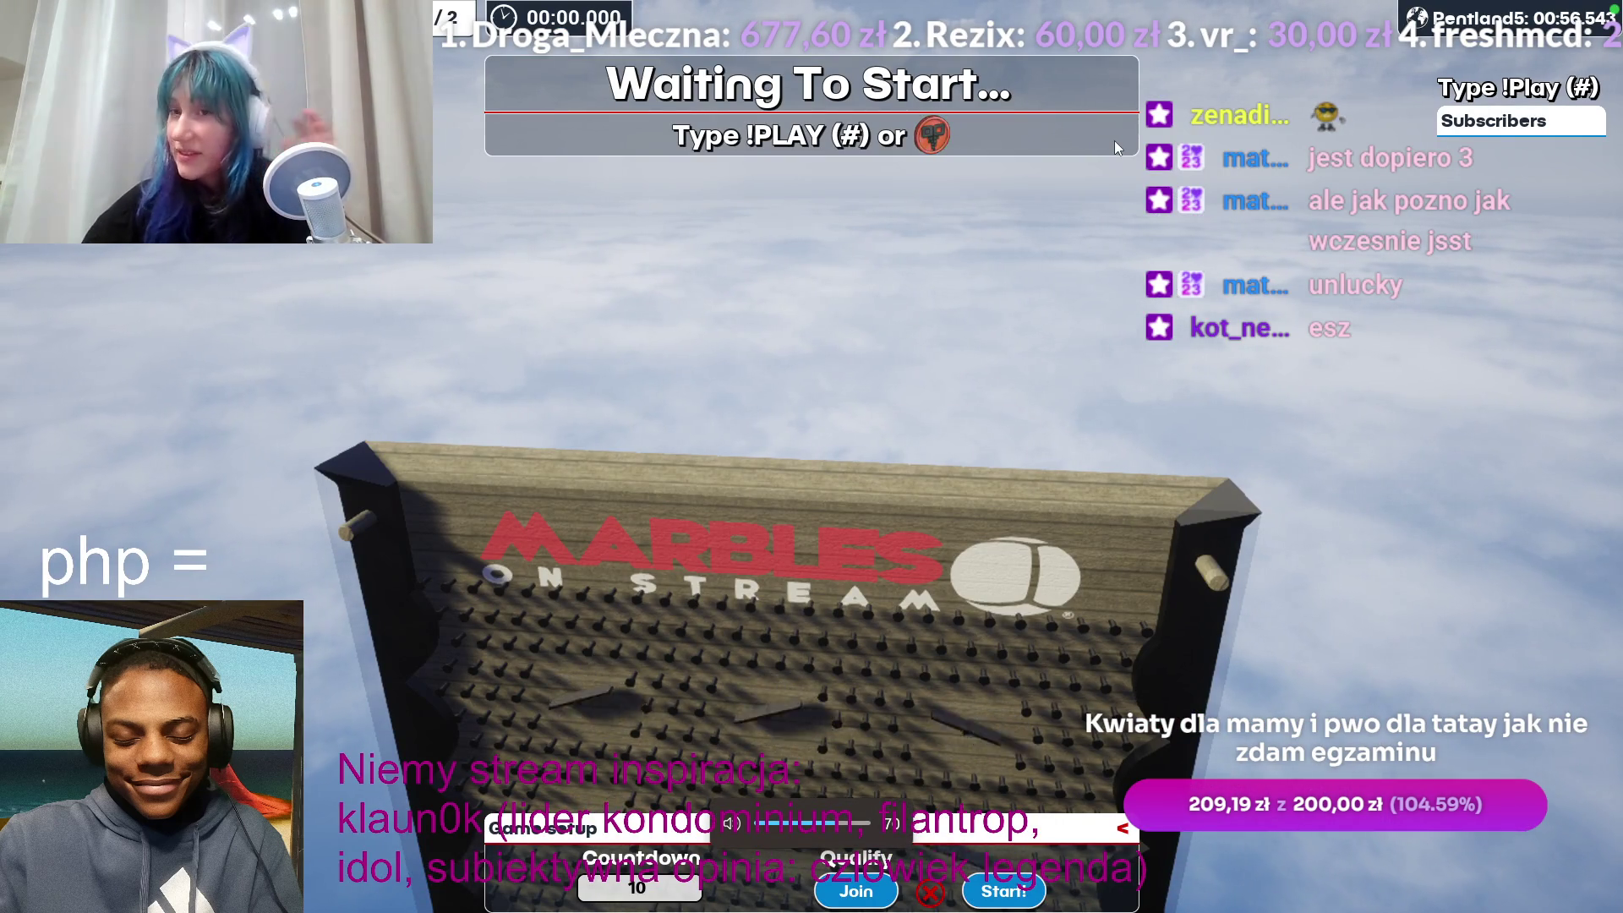
{"action": "key", "text": "XF86AudioLowerVolume"}
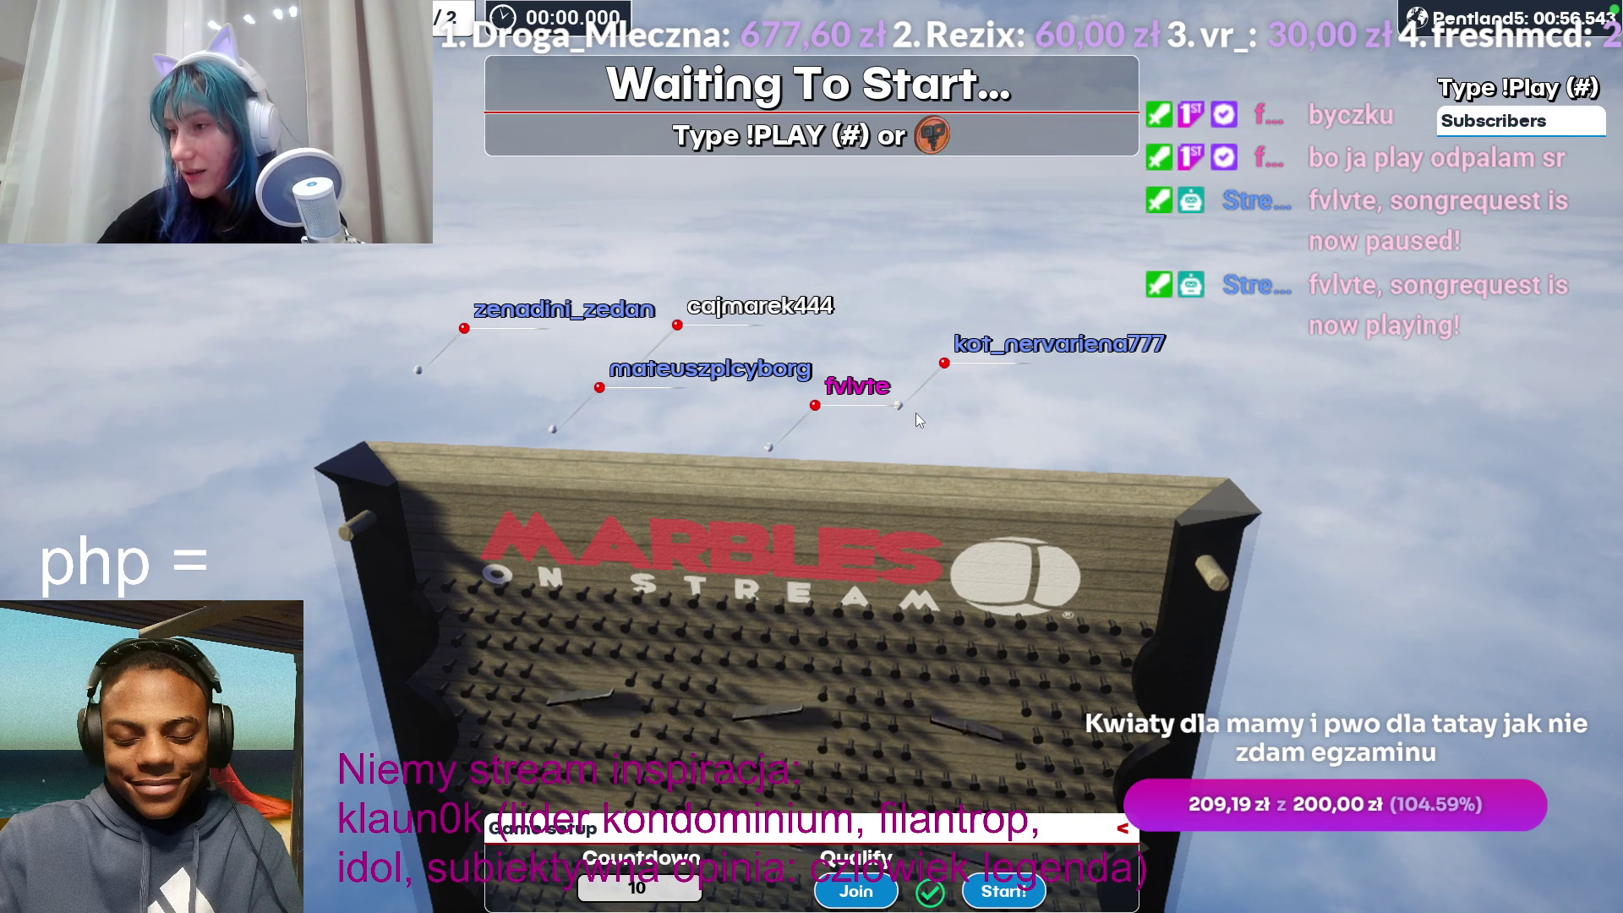
{"action": "key", "text": "alt+Tab"}
{"action": "left_click", "coordinate": [600, 451]}
{"action": "left_click", "coordinate": [520, 485]}
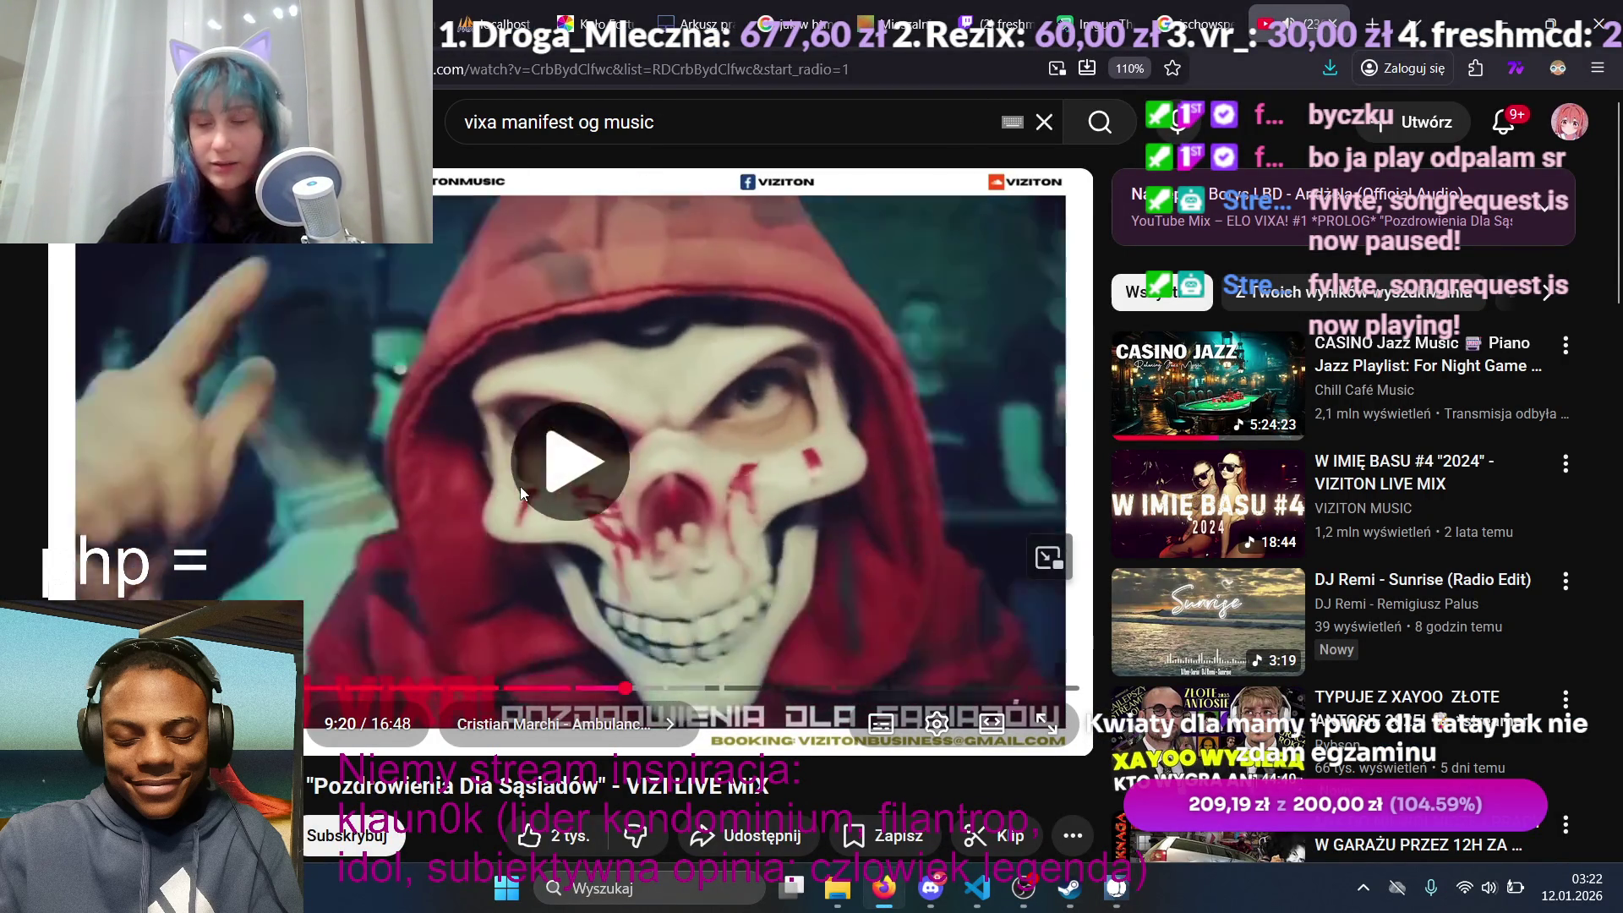
{"action": "key", "text": "alt+Tab"}
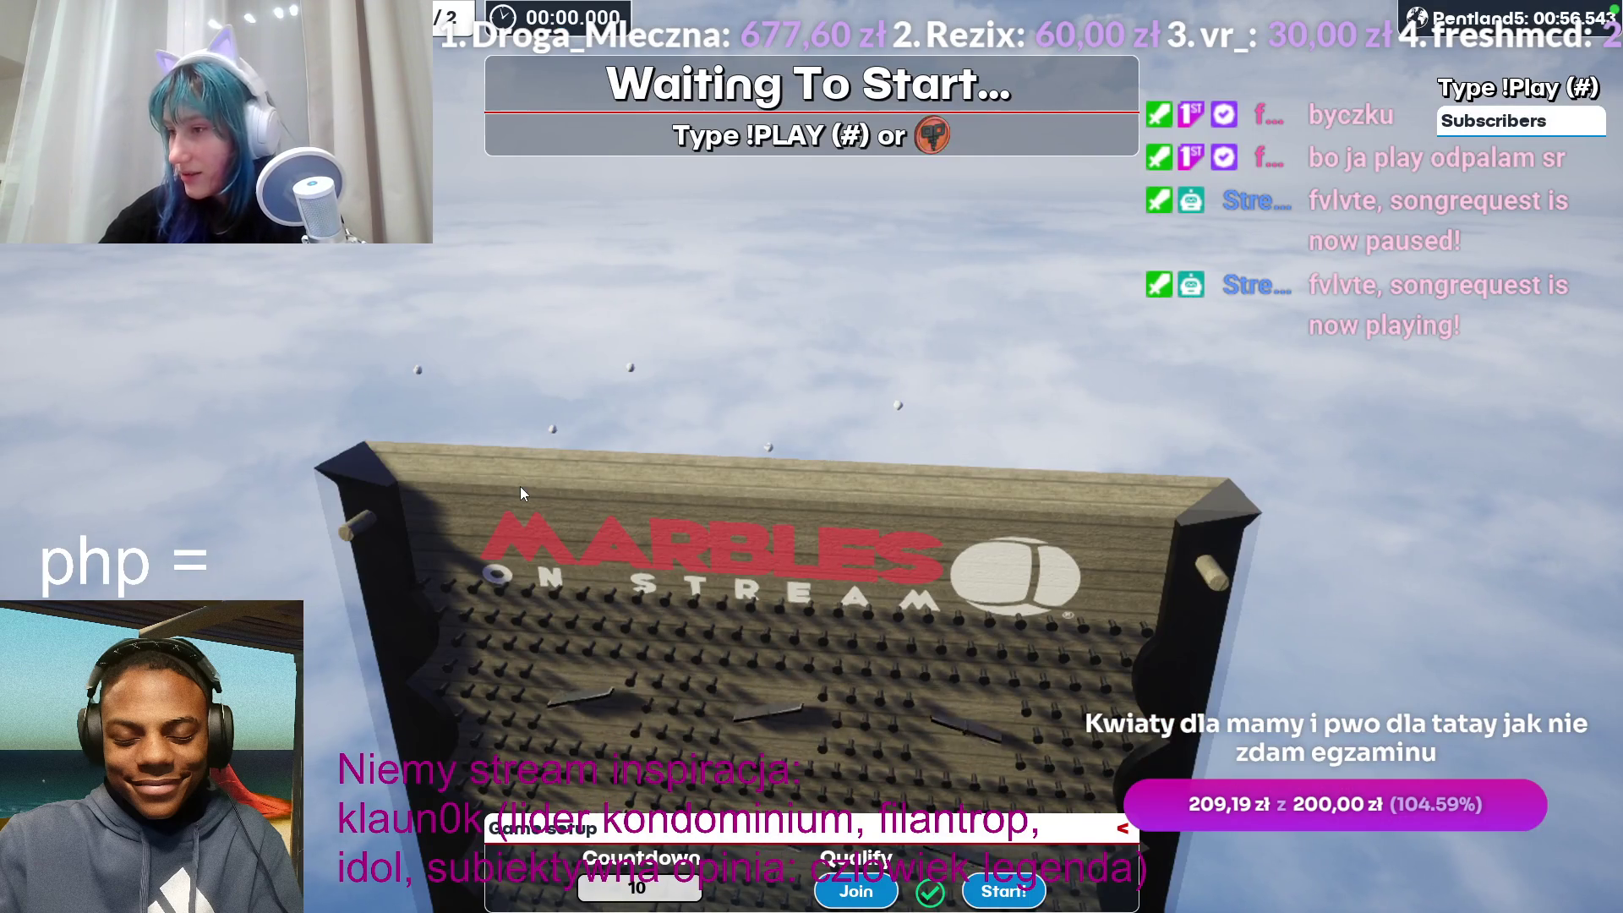
{"action": "key", "text": "alt+Tab"}
{"action": "key", "text": "alt+Tab"}
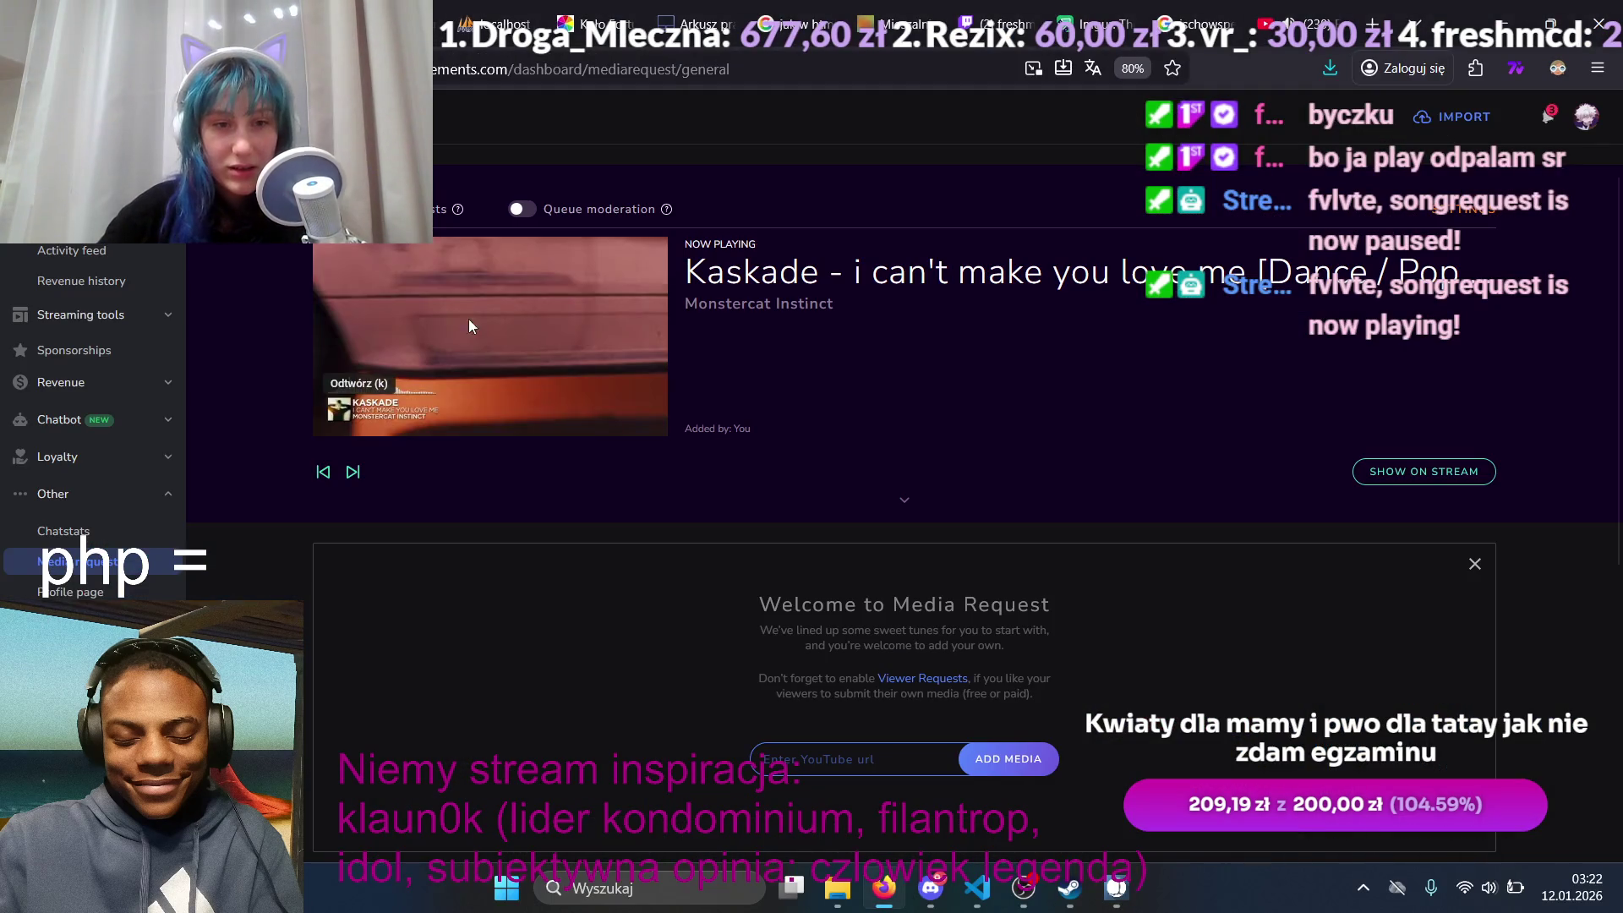
{"action": "key", "text": "alt+Tab"}
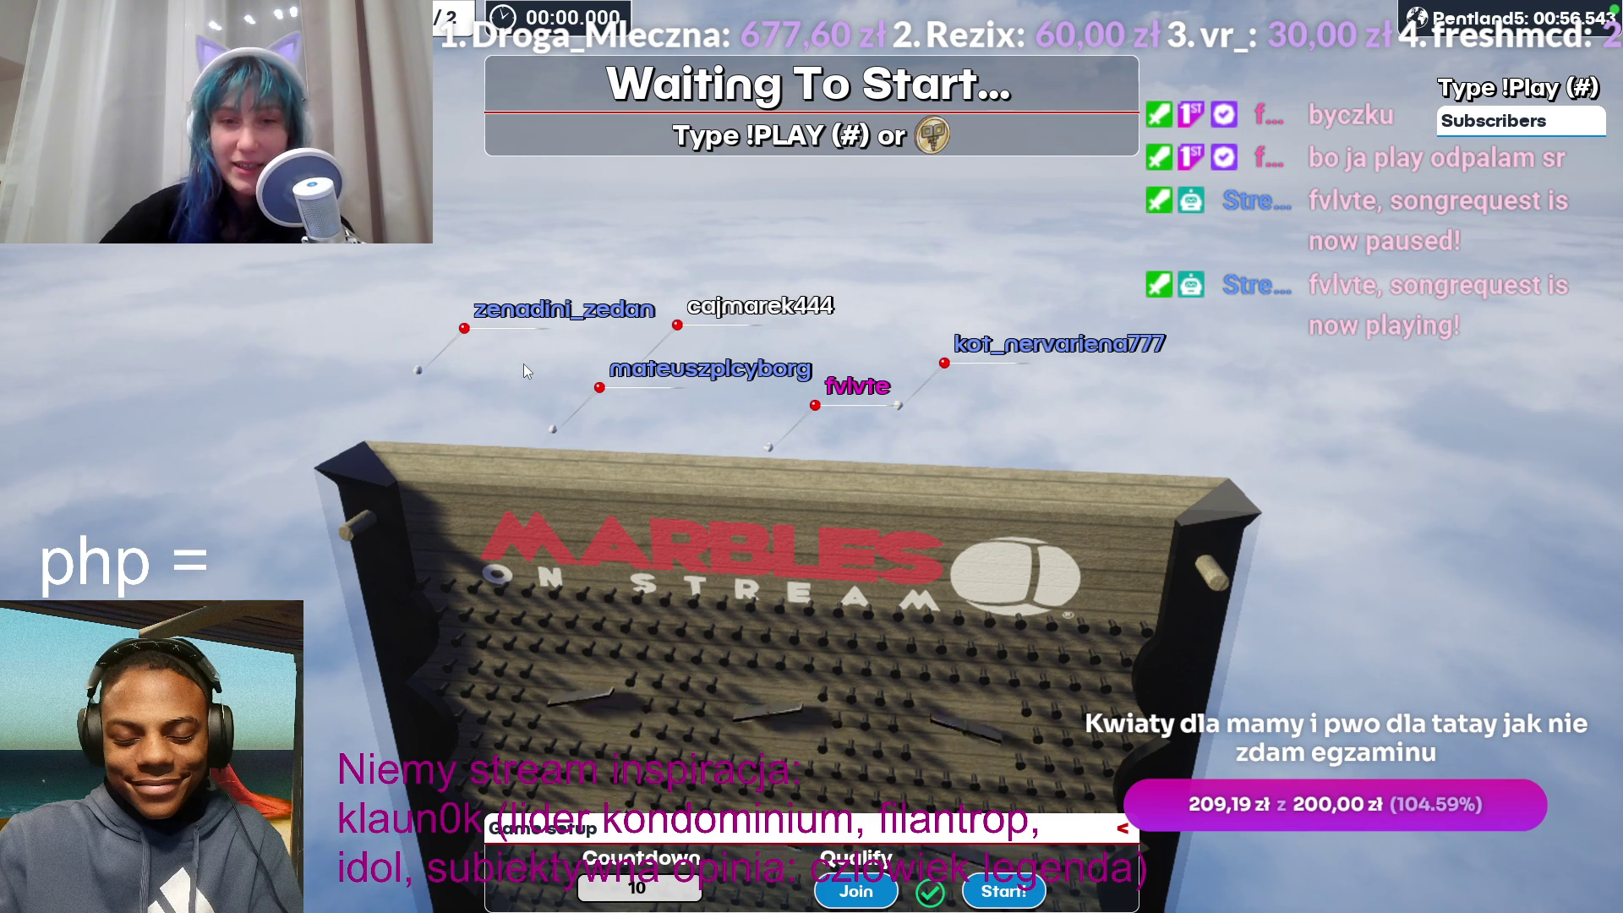
{"action": "left_click", "coordinate": [1003, 898]}
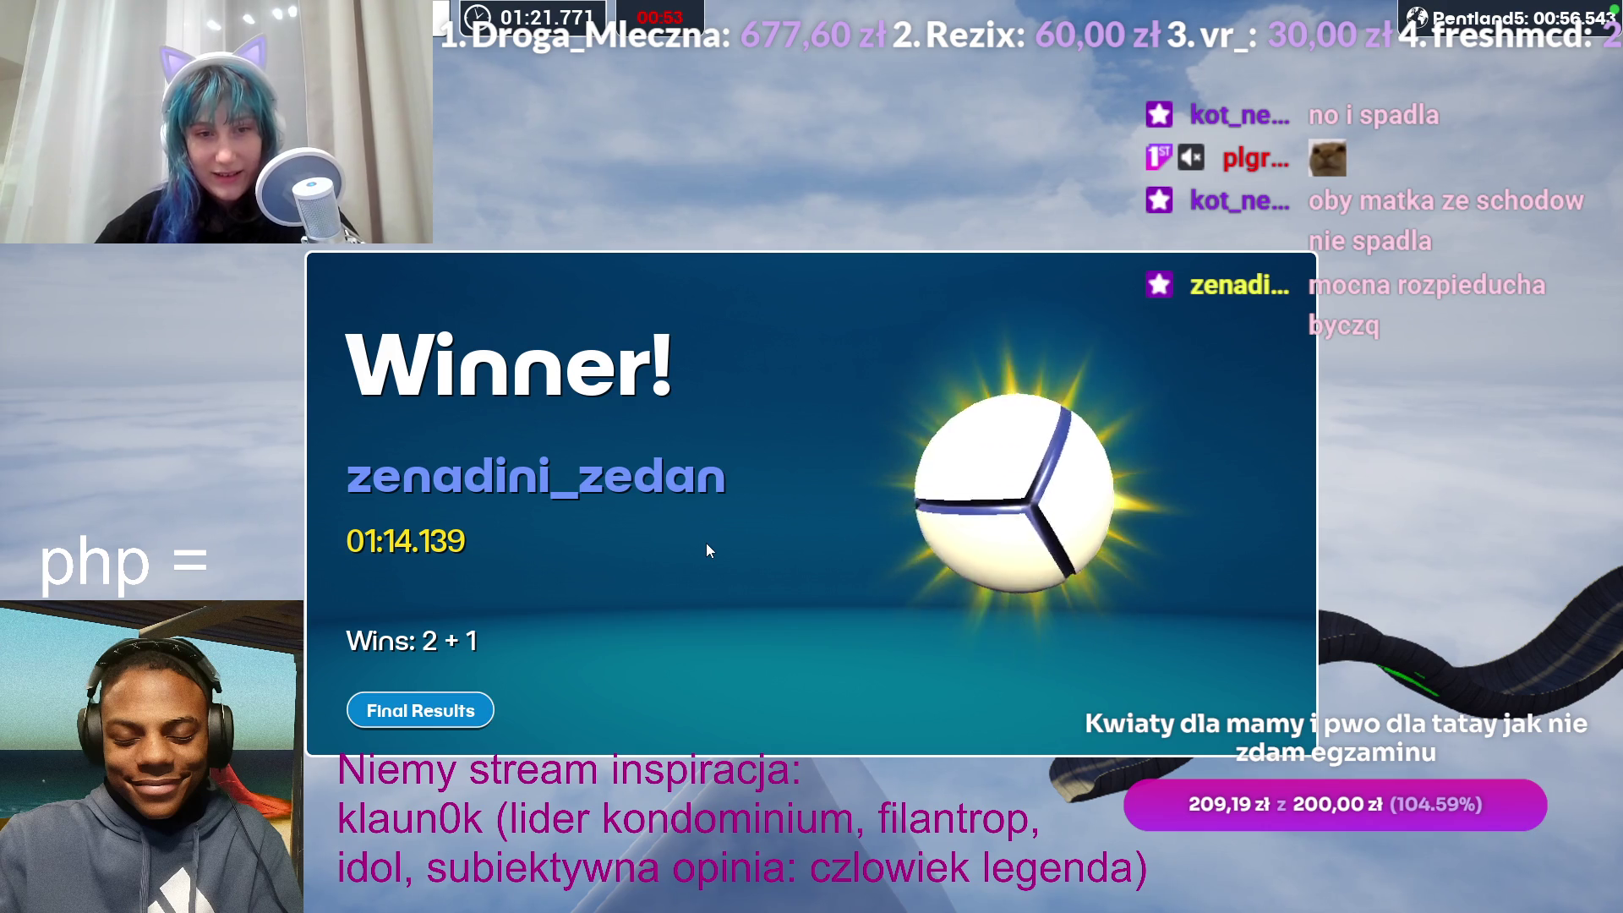
Step: Close the race winner announcement and switch to the StreamElements Media Request page in Firefox
{"action": "left_click", "coordinate": [394, 715]}
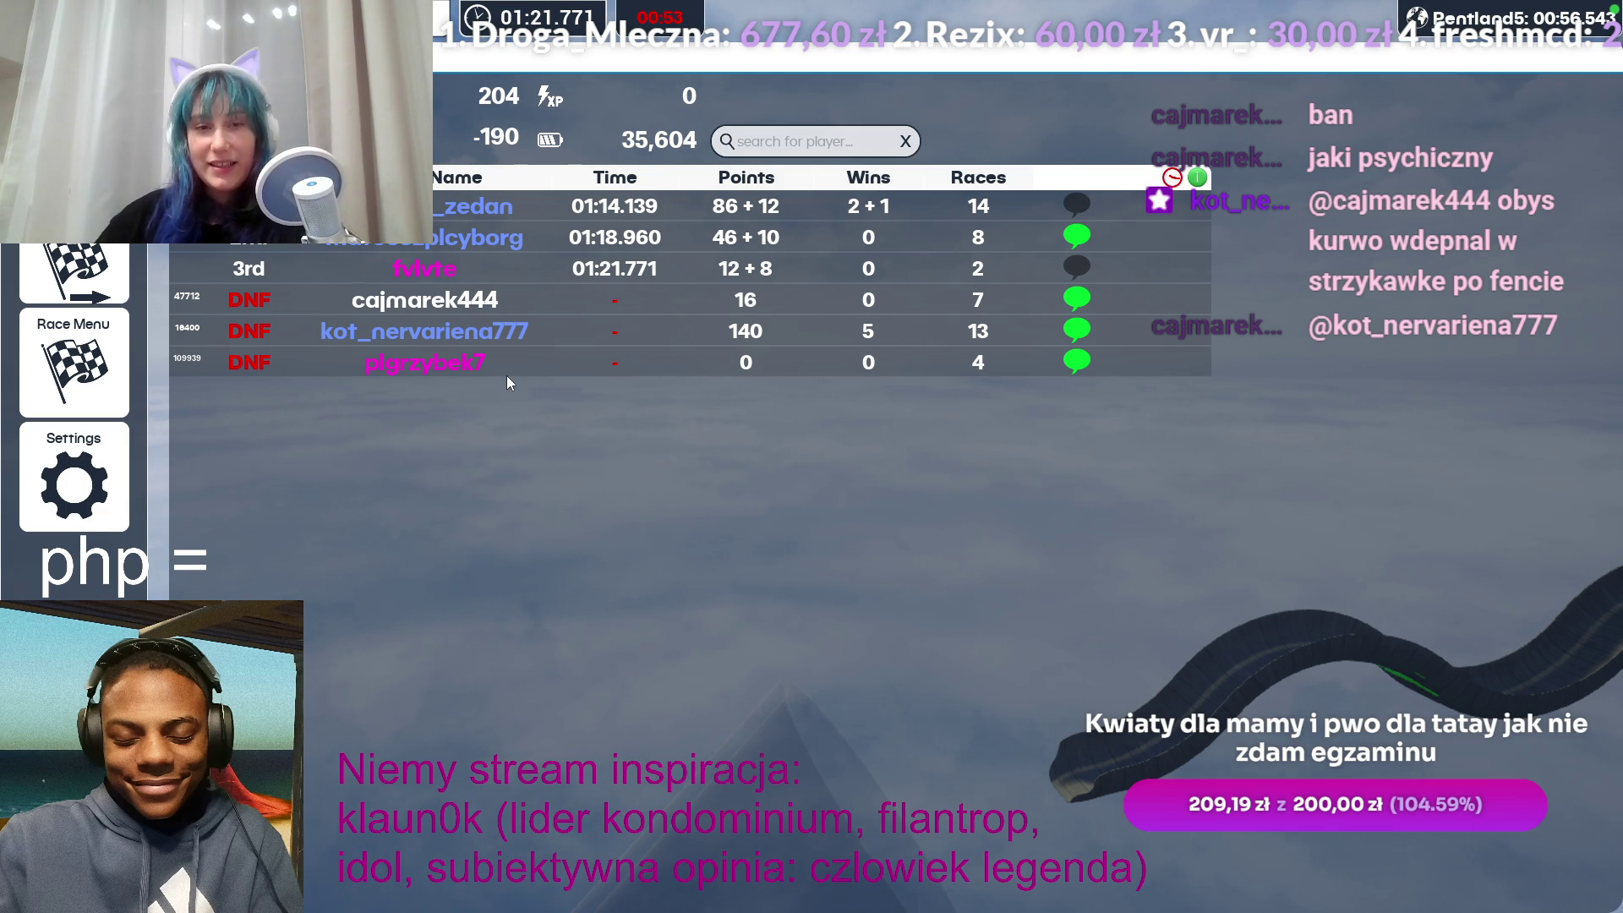
{"action": "key", "text": "alt+Tab"}
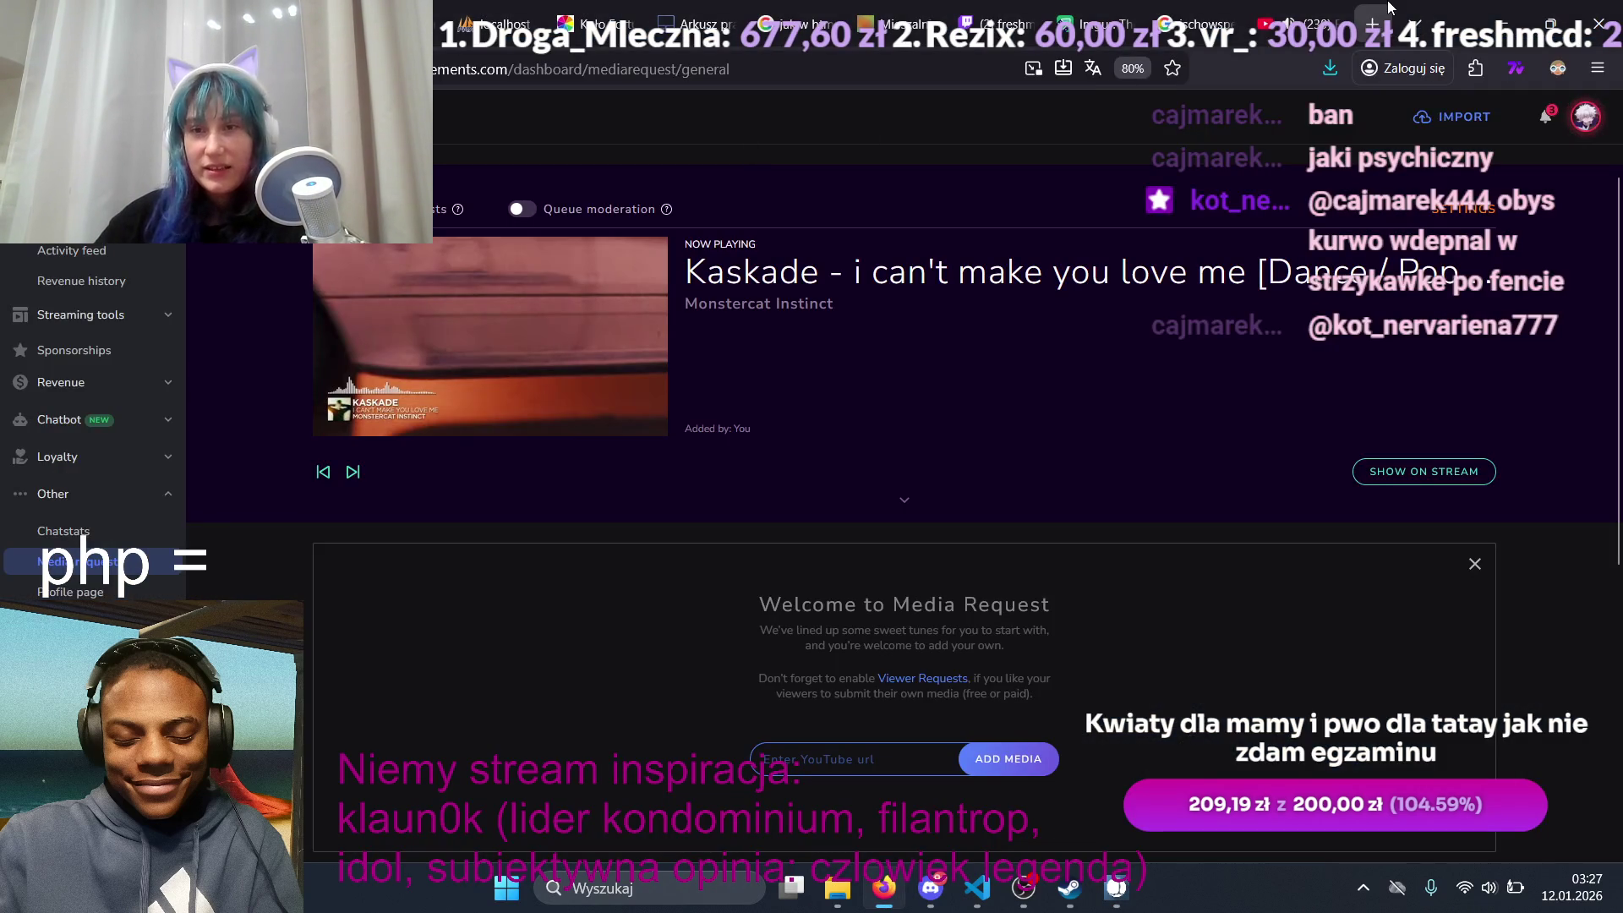
Step: Search Google for 'tik', open 'TikTok - Make Your Day', and decline translating the page
{"action": "left_click", "coordinate": [1378, 15]}
{"action": "type", "text": "tik"}
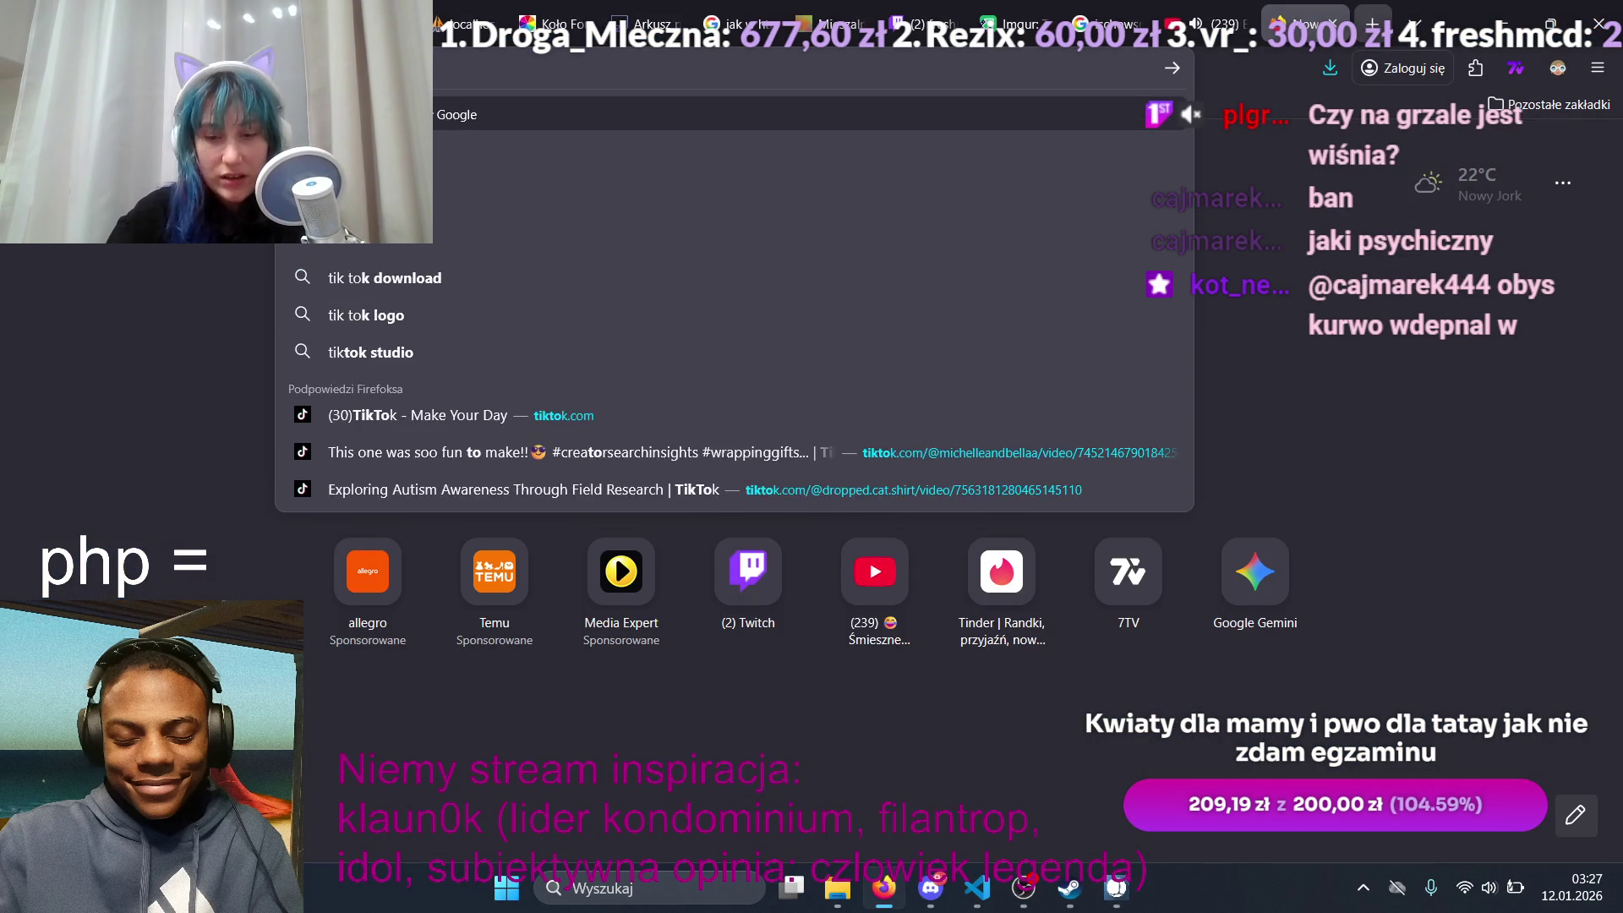
{"action": "key", "text": "Return"}
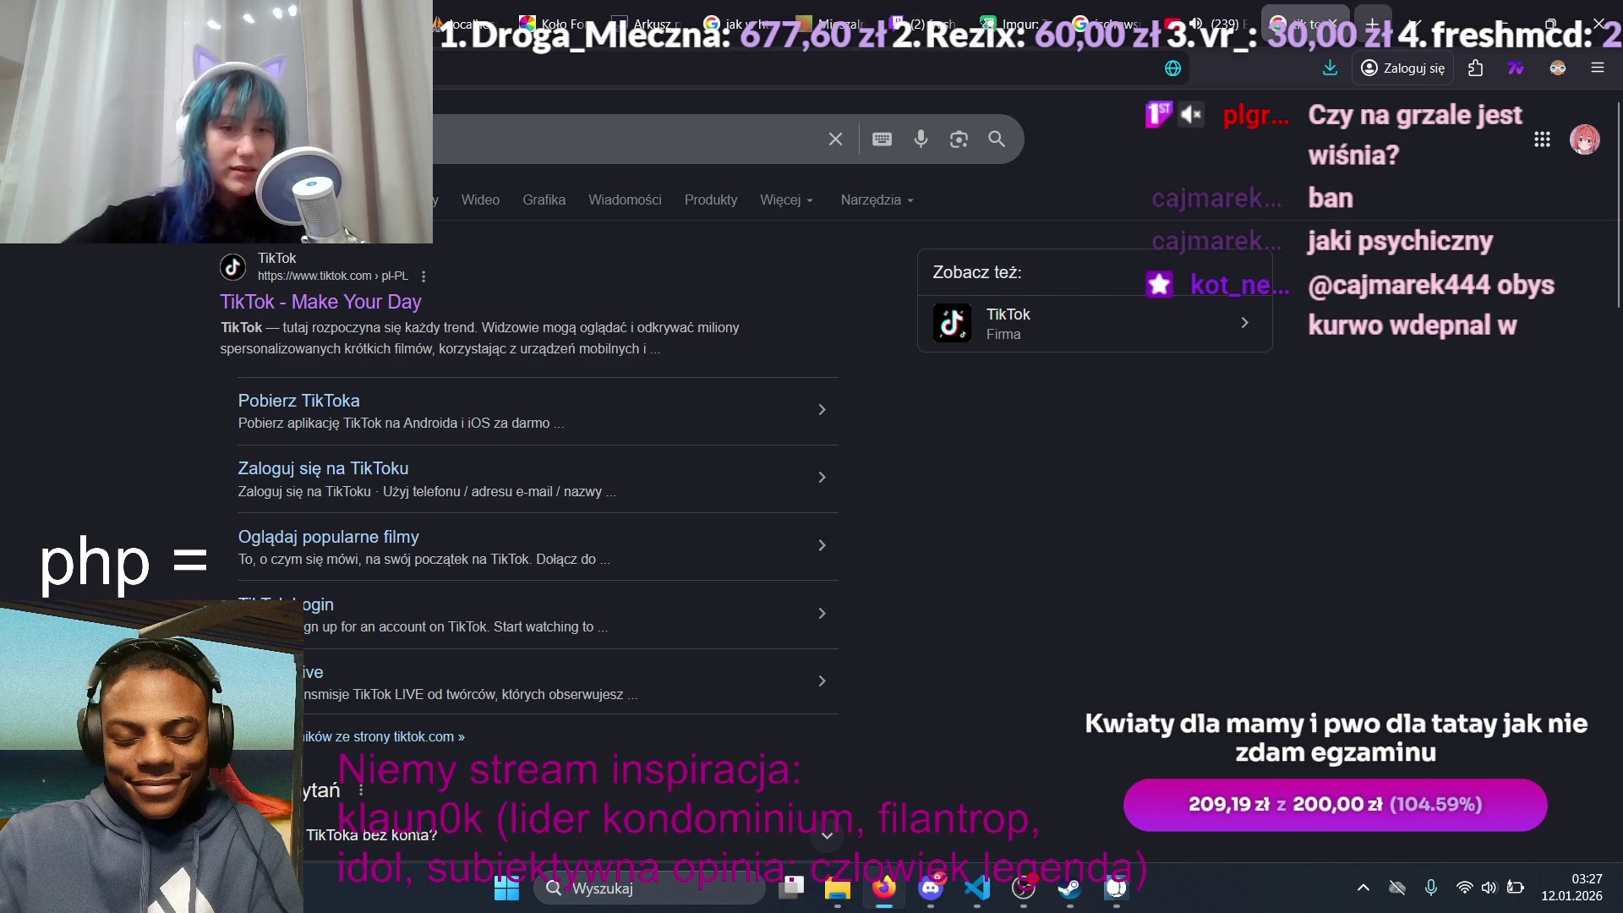
{"action": "left_click", "coordinate": [321, 302]}
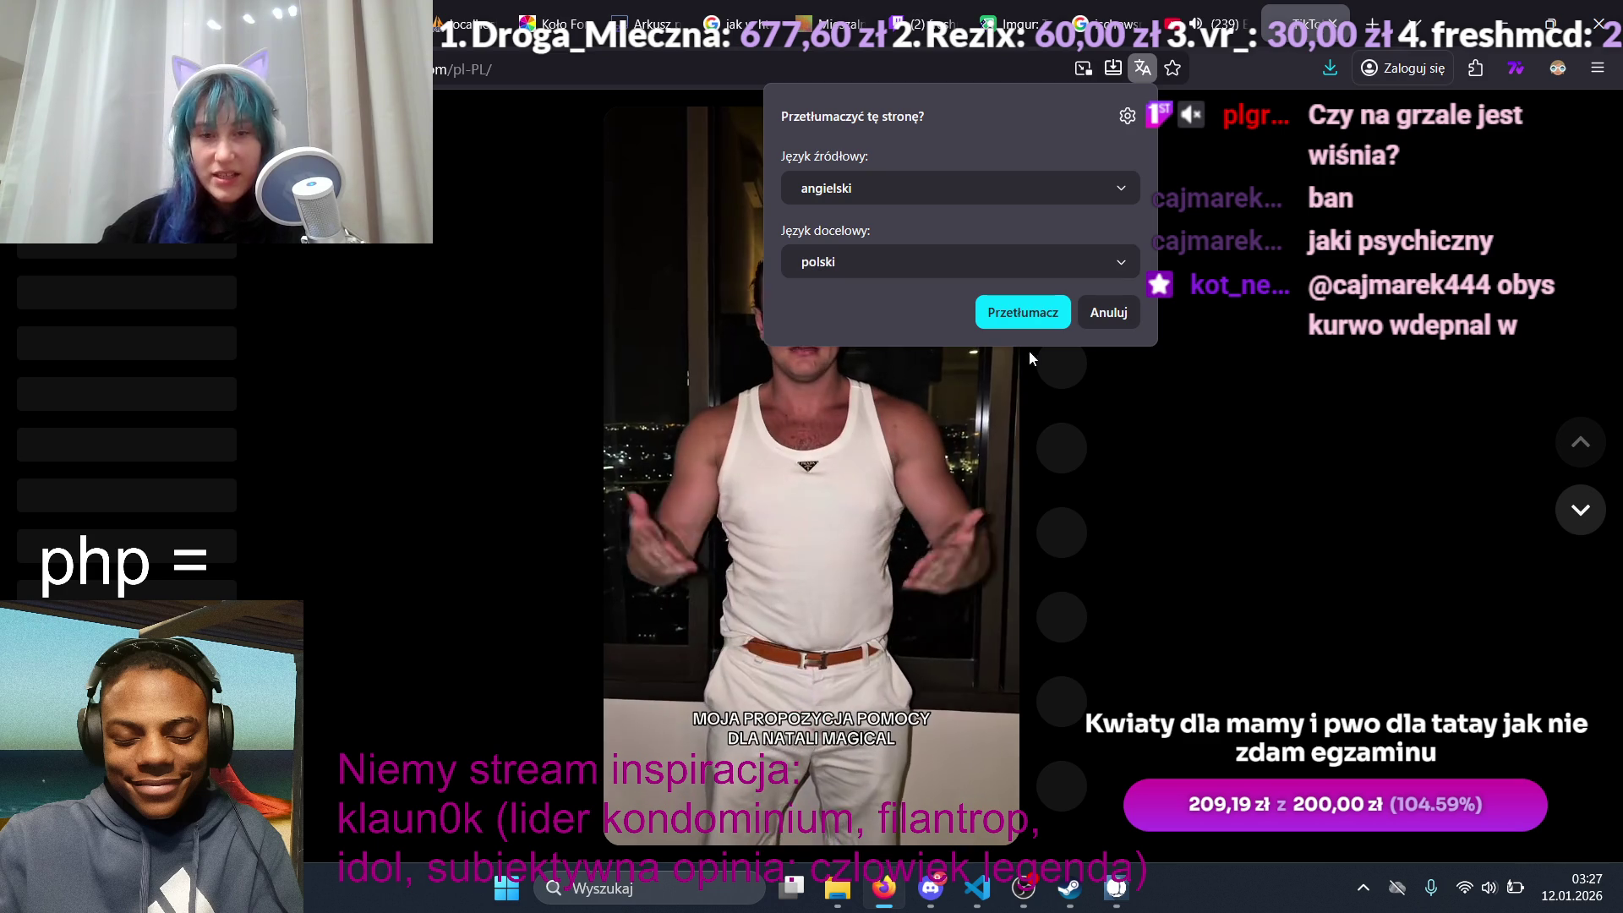
{"action": "left_click", "coordinate": [1103, 320]}
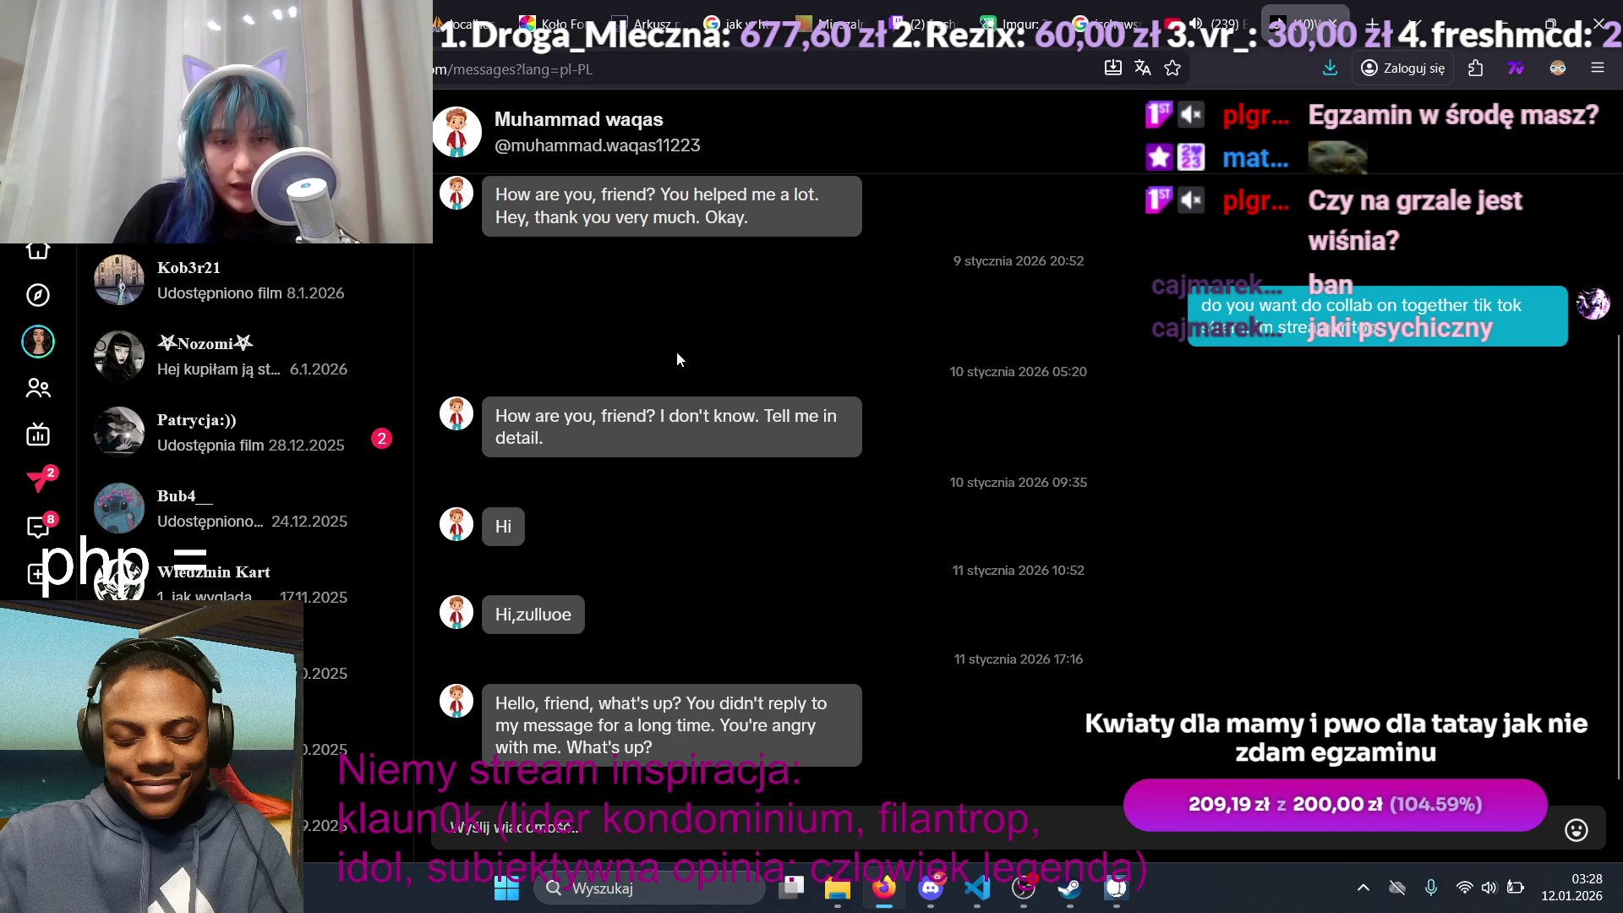
{"action": "left_click_drag", "start_coordinate": [662, 413], "coordinate": [834, 414]}
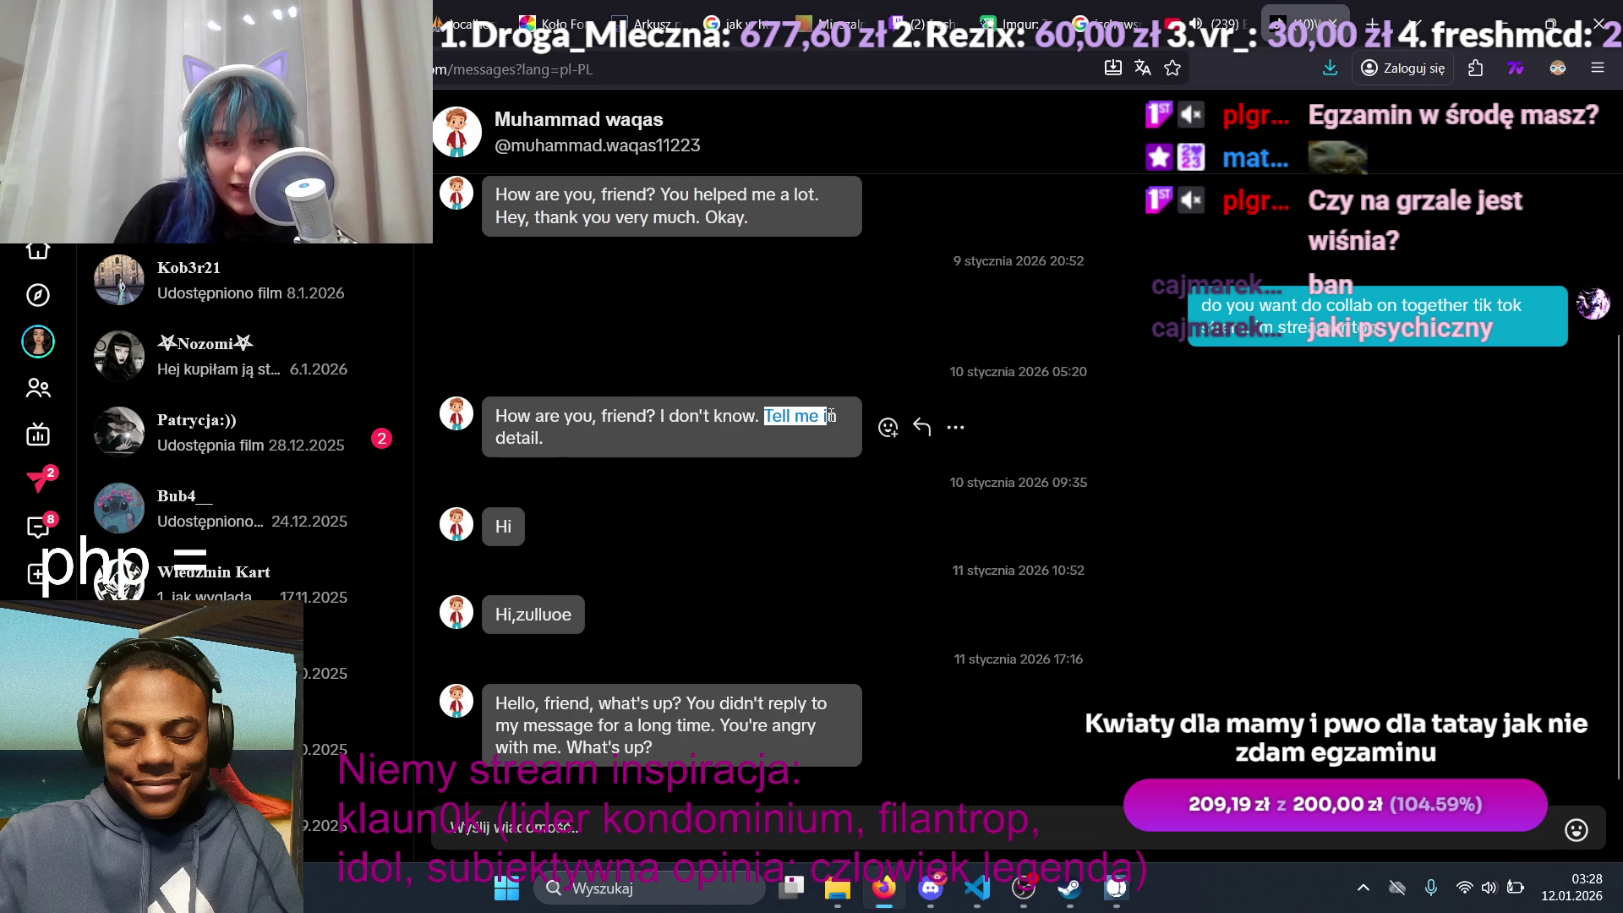
{"action": "left_click", "coordinate": [501, 436]}
{"action": "left_click_drag", "start_coordinate": [502, 436], "coordinate": [540, 438]}
{"action": "left_click_drag", "start_coordinate": [541, 439], "coordinate": [537, 439]}
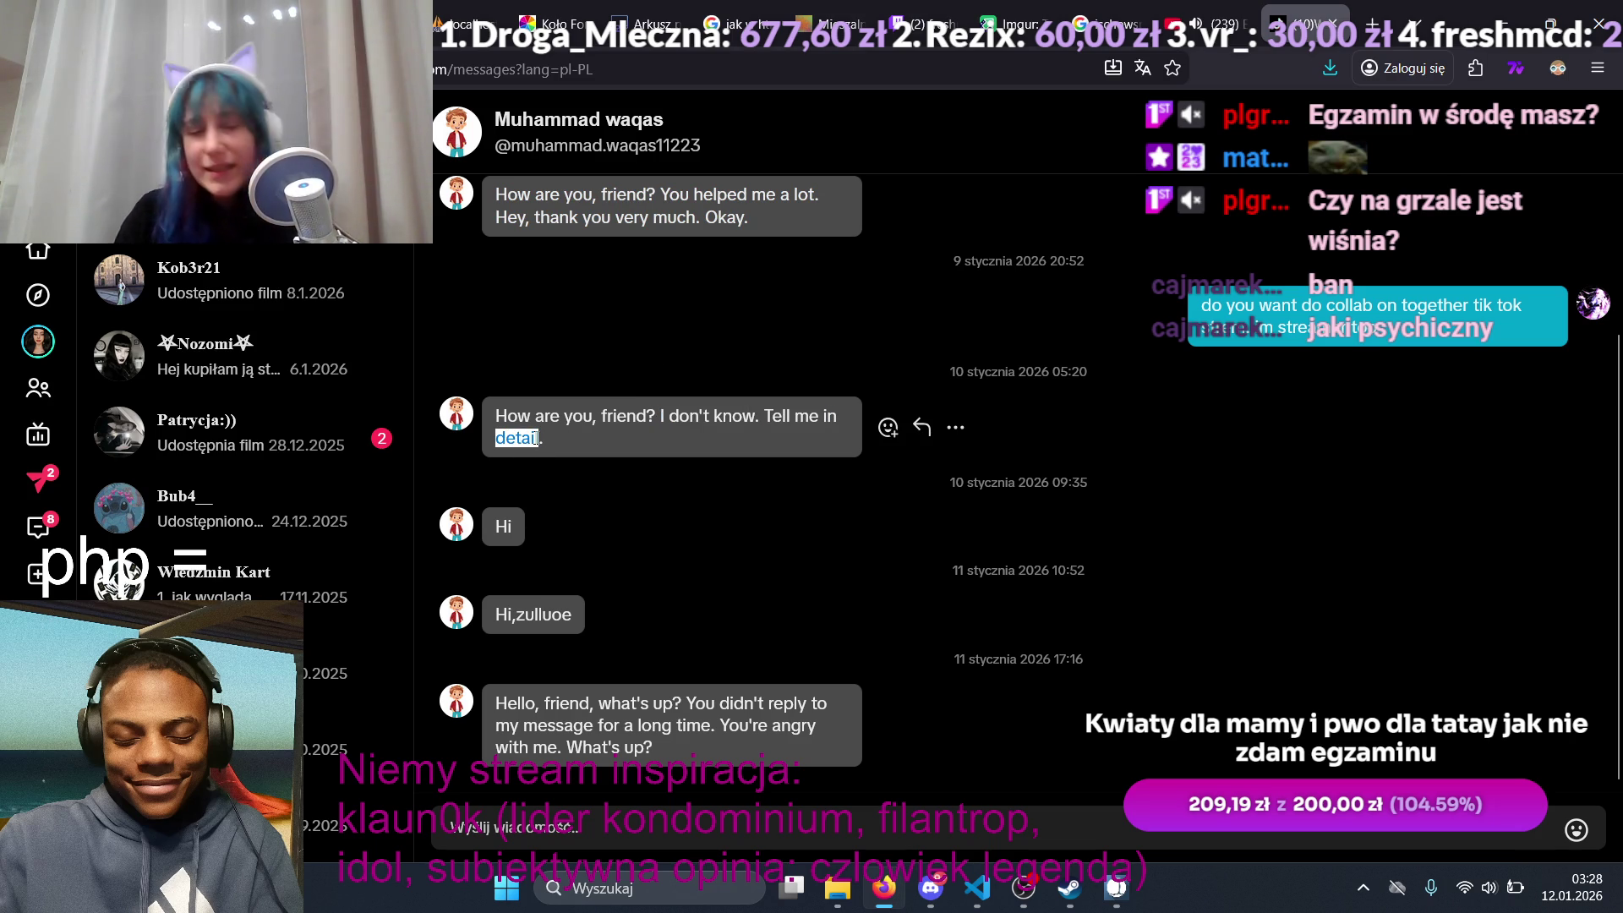
{"action": "left_click_drag", "start_coordinate": [495, 614], "coordinate": [573, 614]}
{"action": "mouse_move", "coordinate": [496, 703]}
{"action": "left_mouse_down"}
{"action": "mouse_move", "coordinate": [710, 707]}
{"action": "mouse_move", "coordinate": [673, 703]}
{"action": "left_mouse_up"}
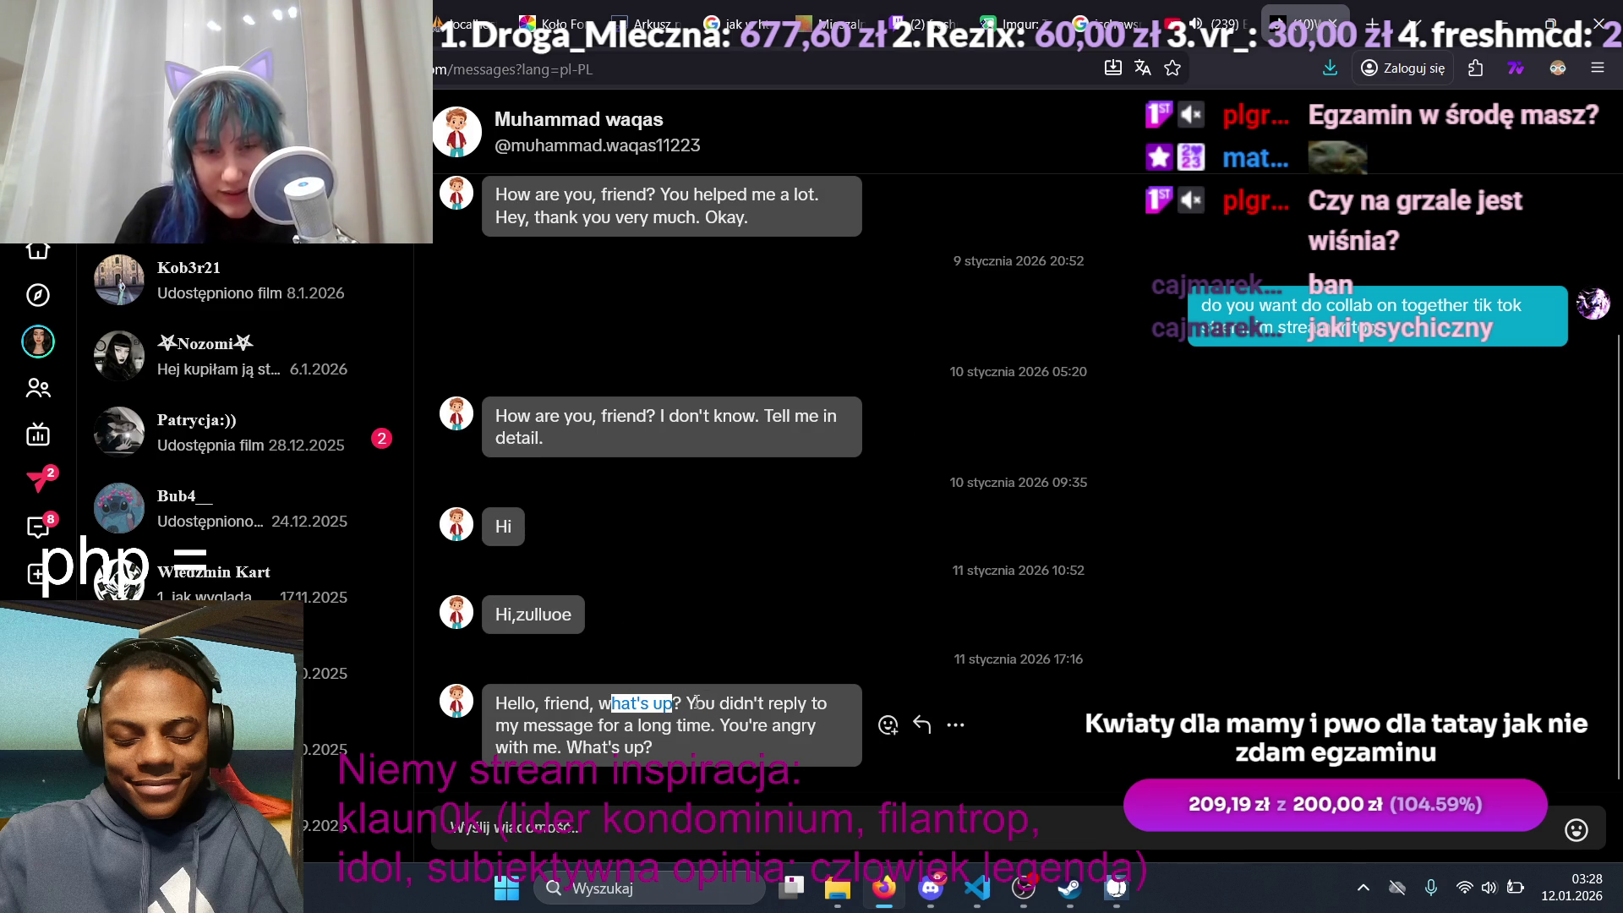
{"action": "left_click_drag", "start_coordinate": [686, 703], "coordinate": [817, 703]}
{"action": "mouse_move", "coordinate": [602, 726]}
{"action": "left_mouse_down"}
{"action": "mouse_move", "coordinate": [528, 742]}
{"action": "mouse_move", "coordinate": [771, 727]}
{"action": "left_mouse_up"}
{"action": "left_click_drag", "start_coordinate": [495, 747], "coordinate": [659, 757]}
{"action": "left_click", "coordinate": [659, 825]}
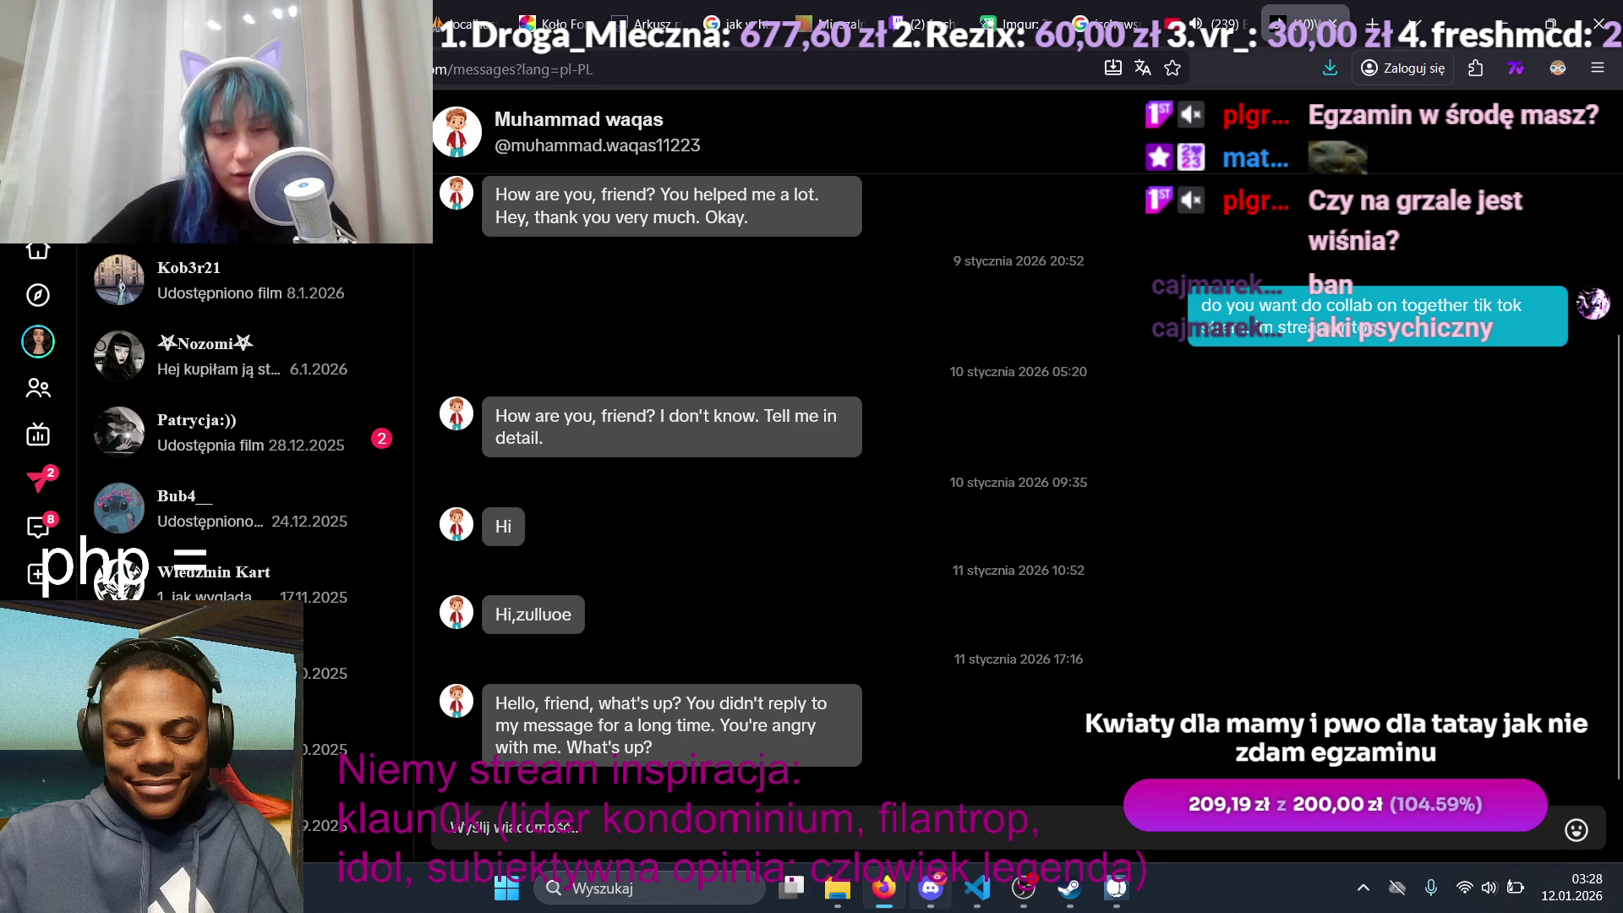
Step: Send the DM reply 'no no friend im not angry with you'
{"action": "type", "text": "roo"}
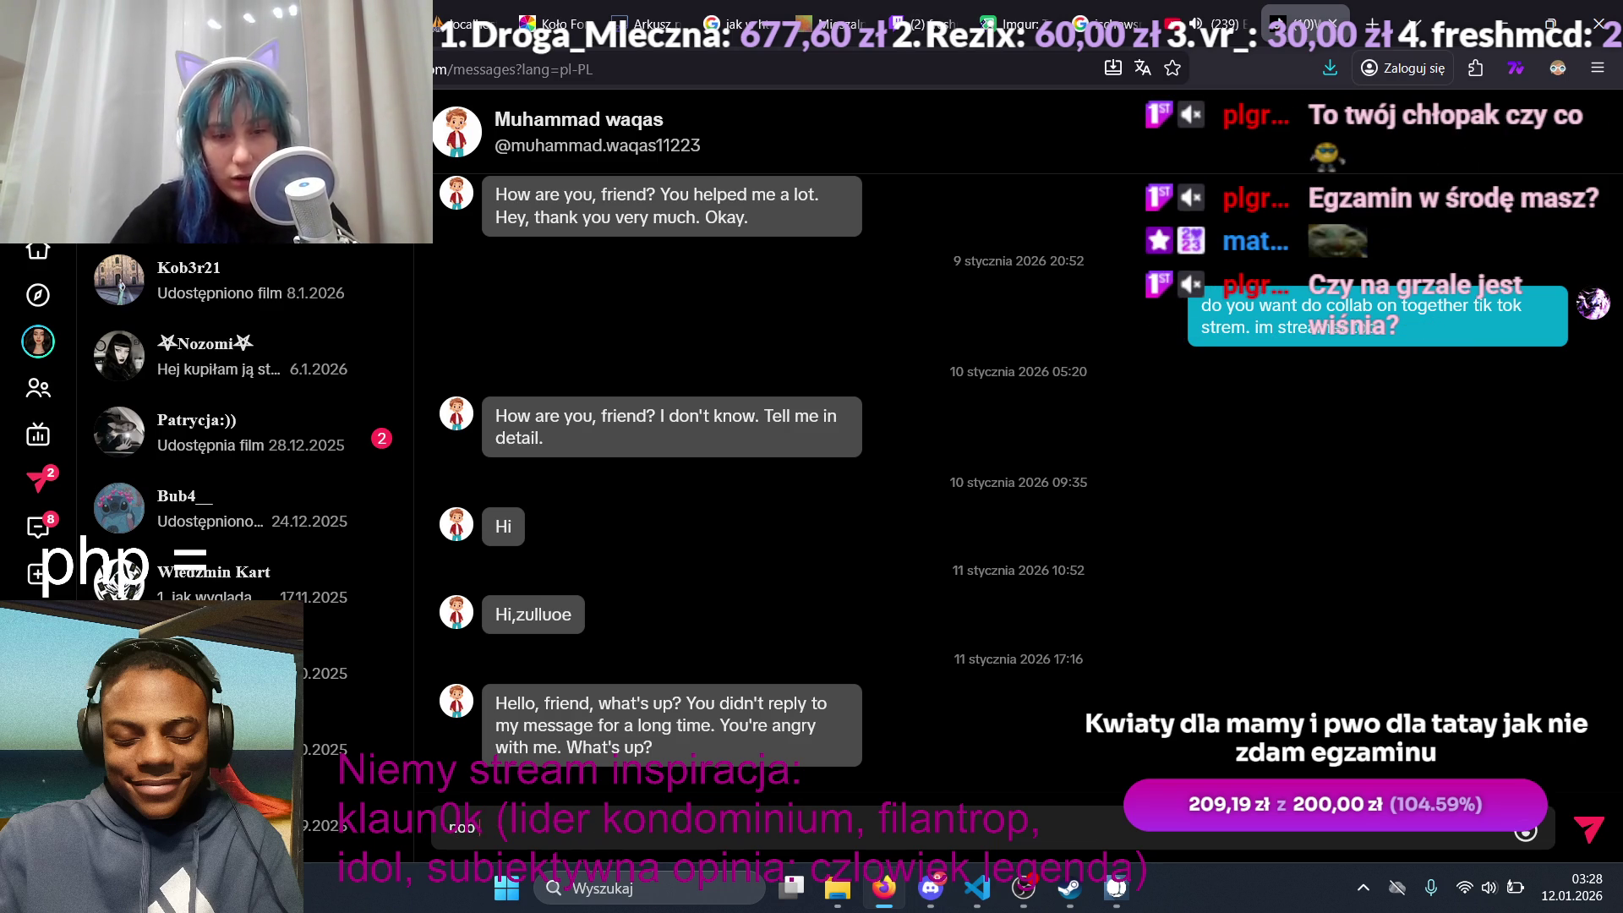
{"action": "key", "text": "BackSpace"}
{"action": "type", "text": " no fie"}
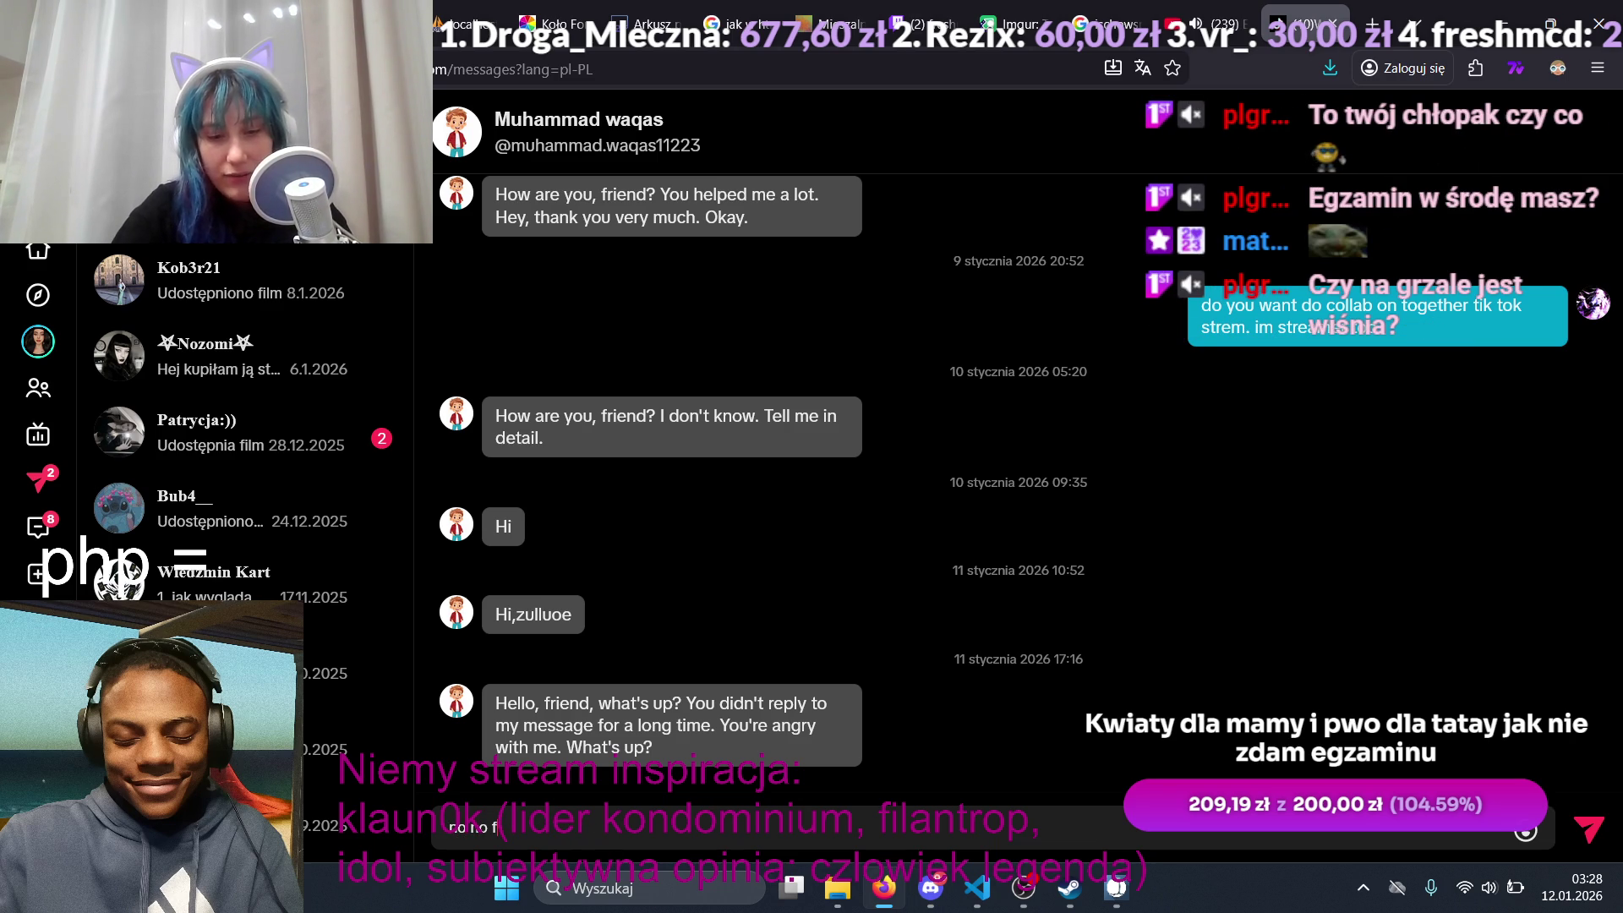
{"action": "key", "text": "BackSpace"}
{"action": "key", "text": "BackSpace"}
{"action": "type", "text": "ie"}
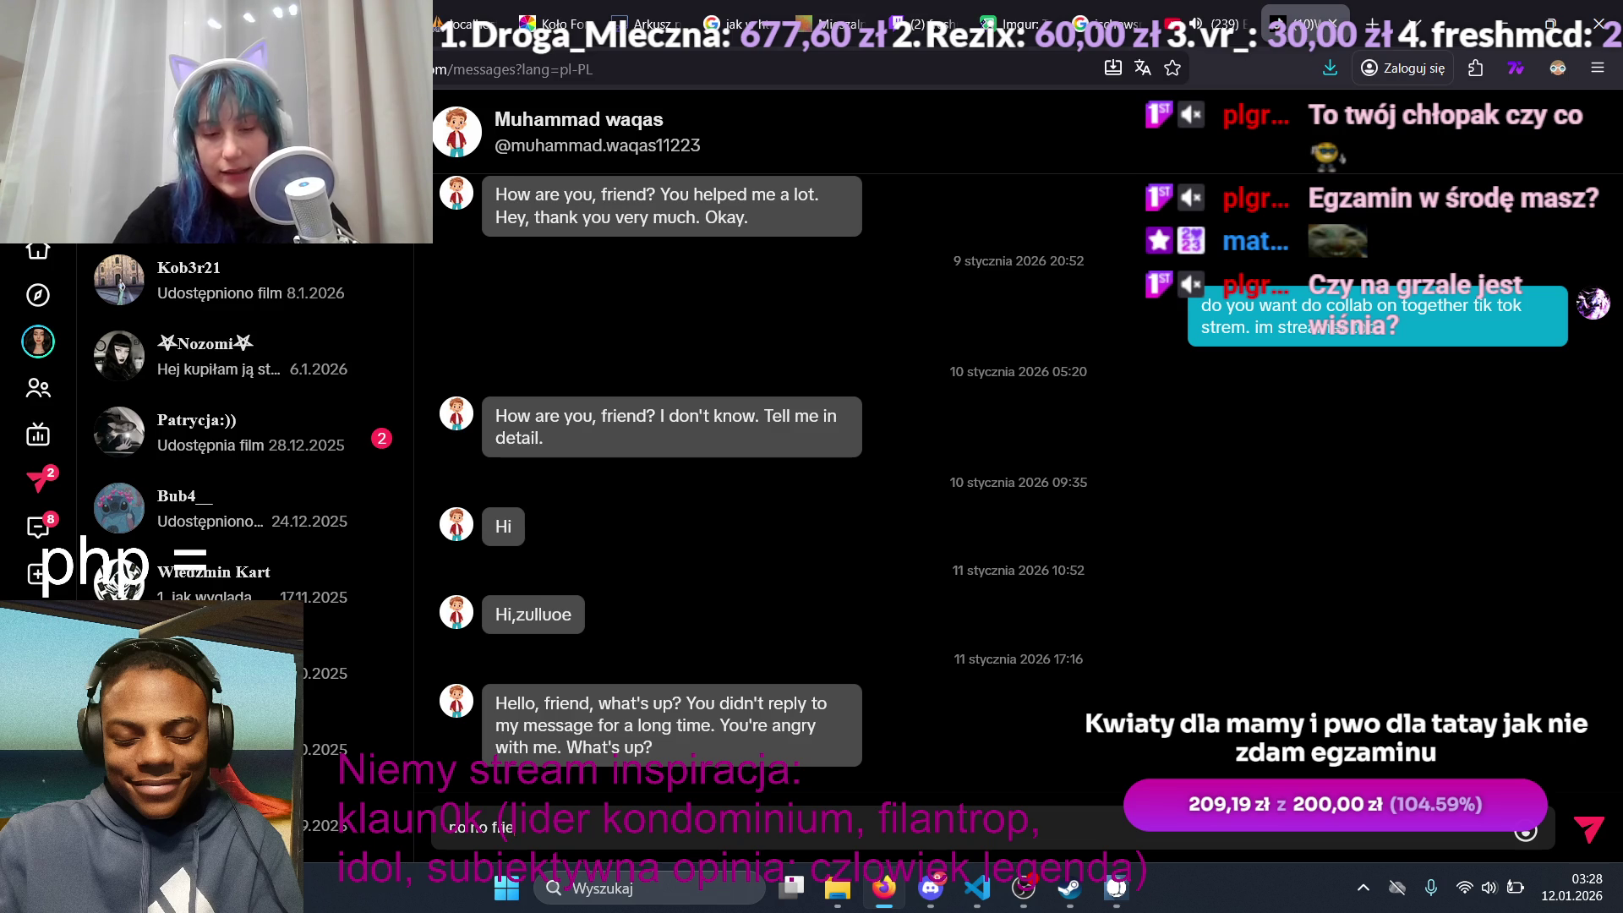
{"action": "type", "text": "nd im"}
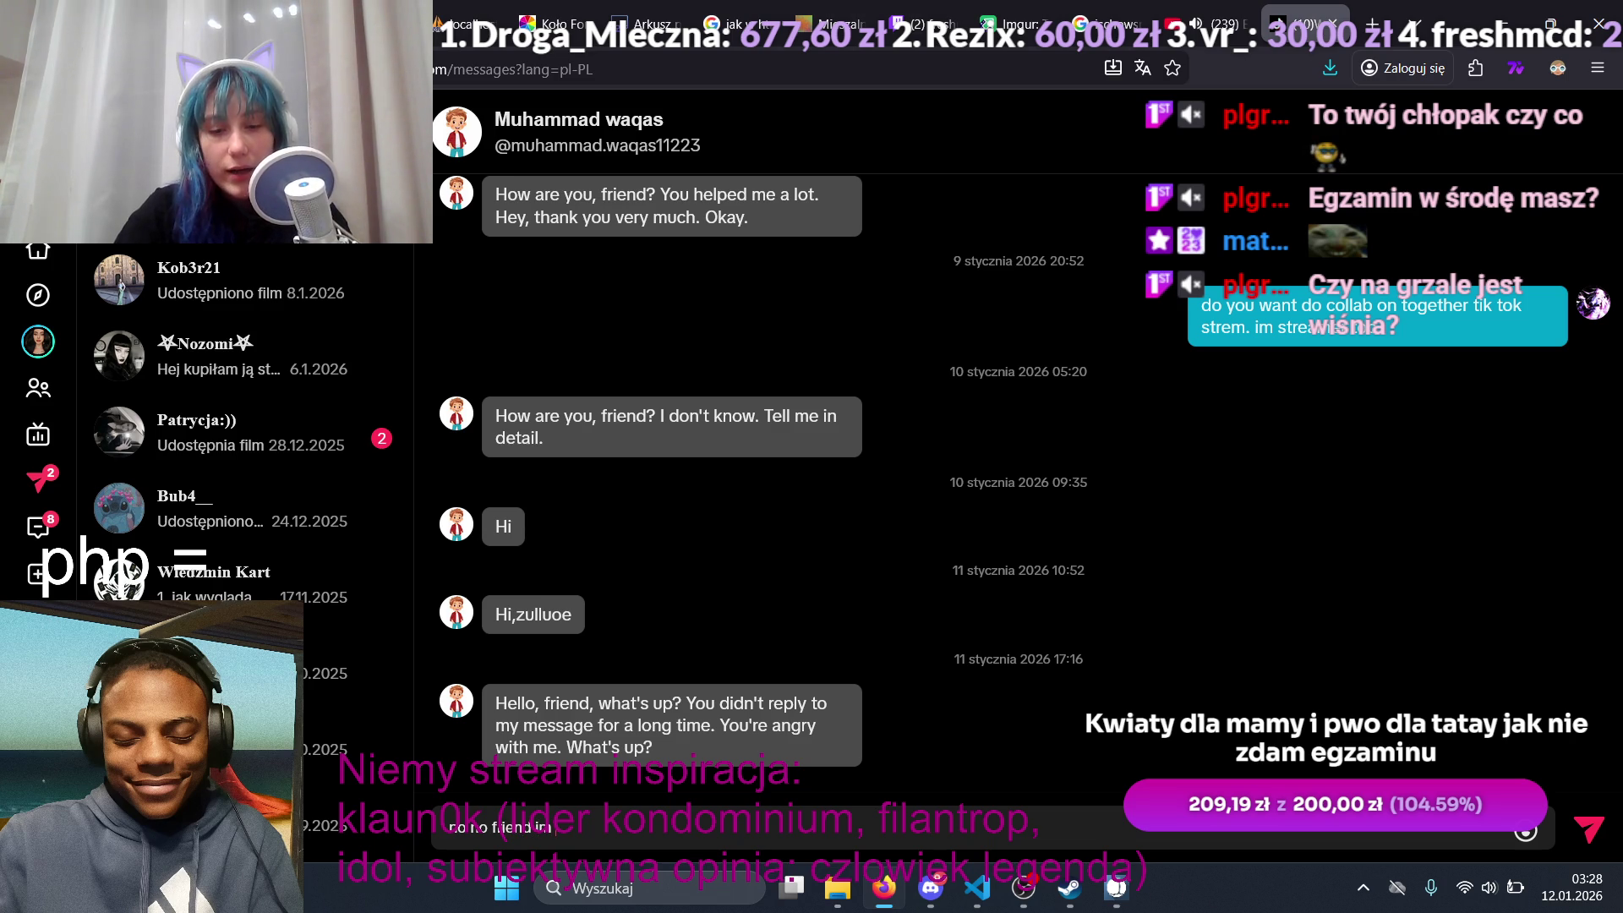
{"action": "type", "text": " not angry"}
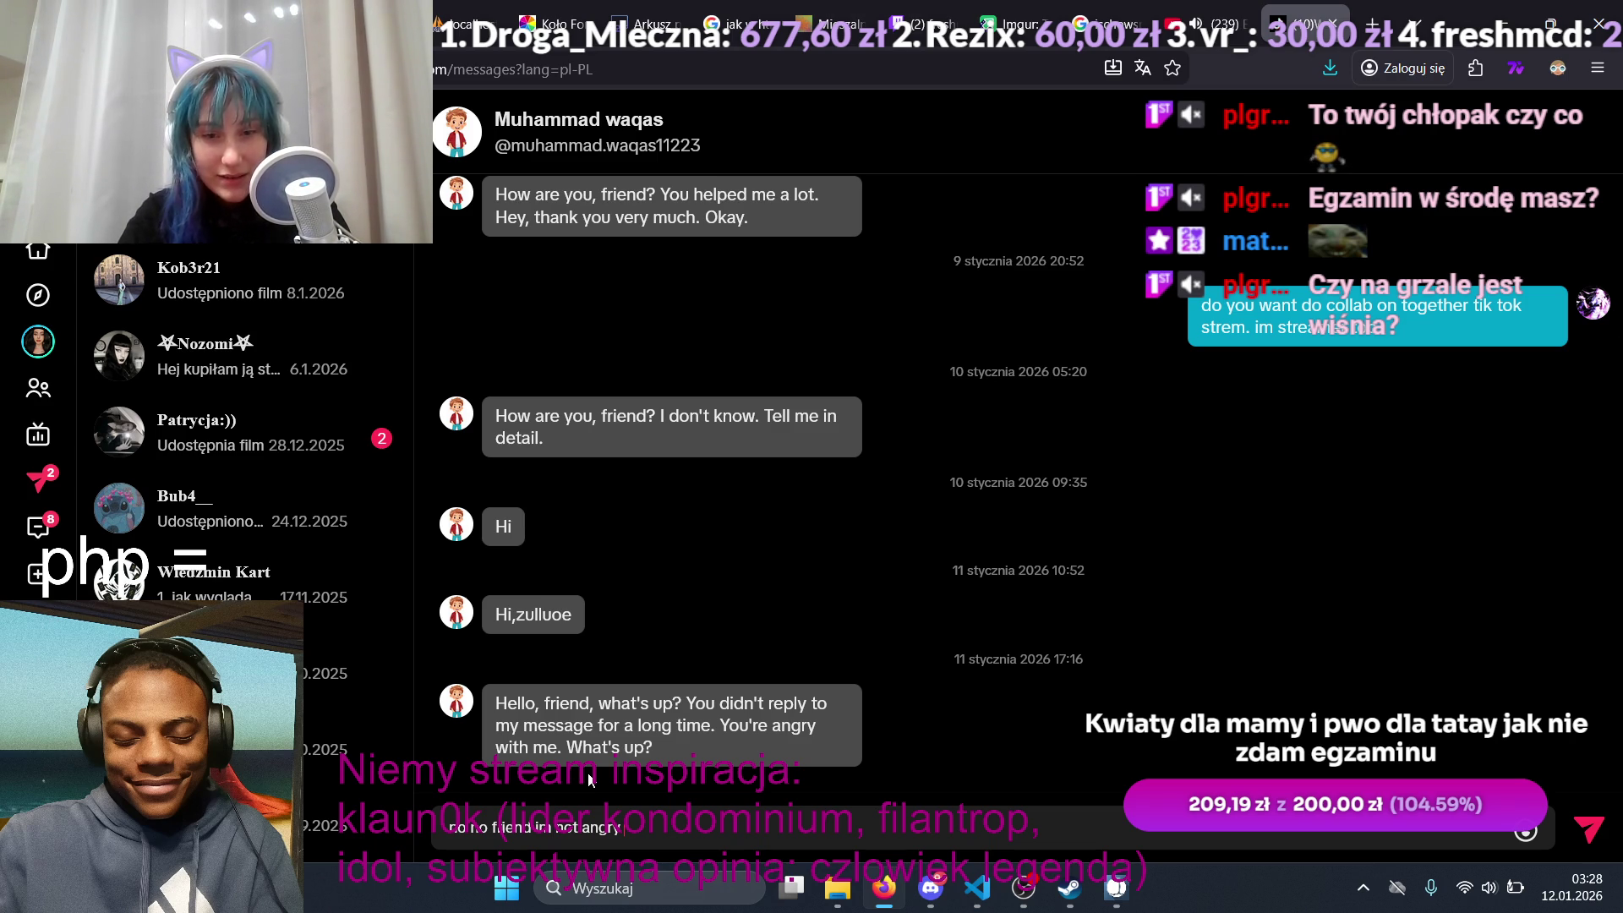
{"action": "type", "text": "wit"}
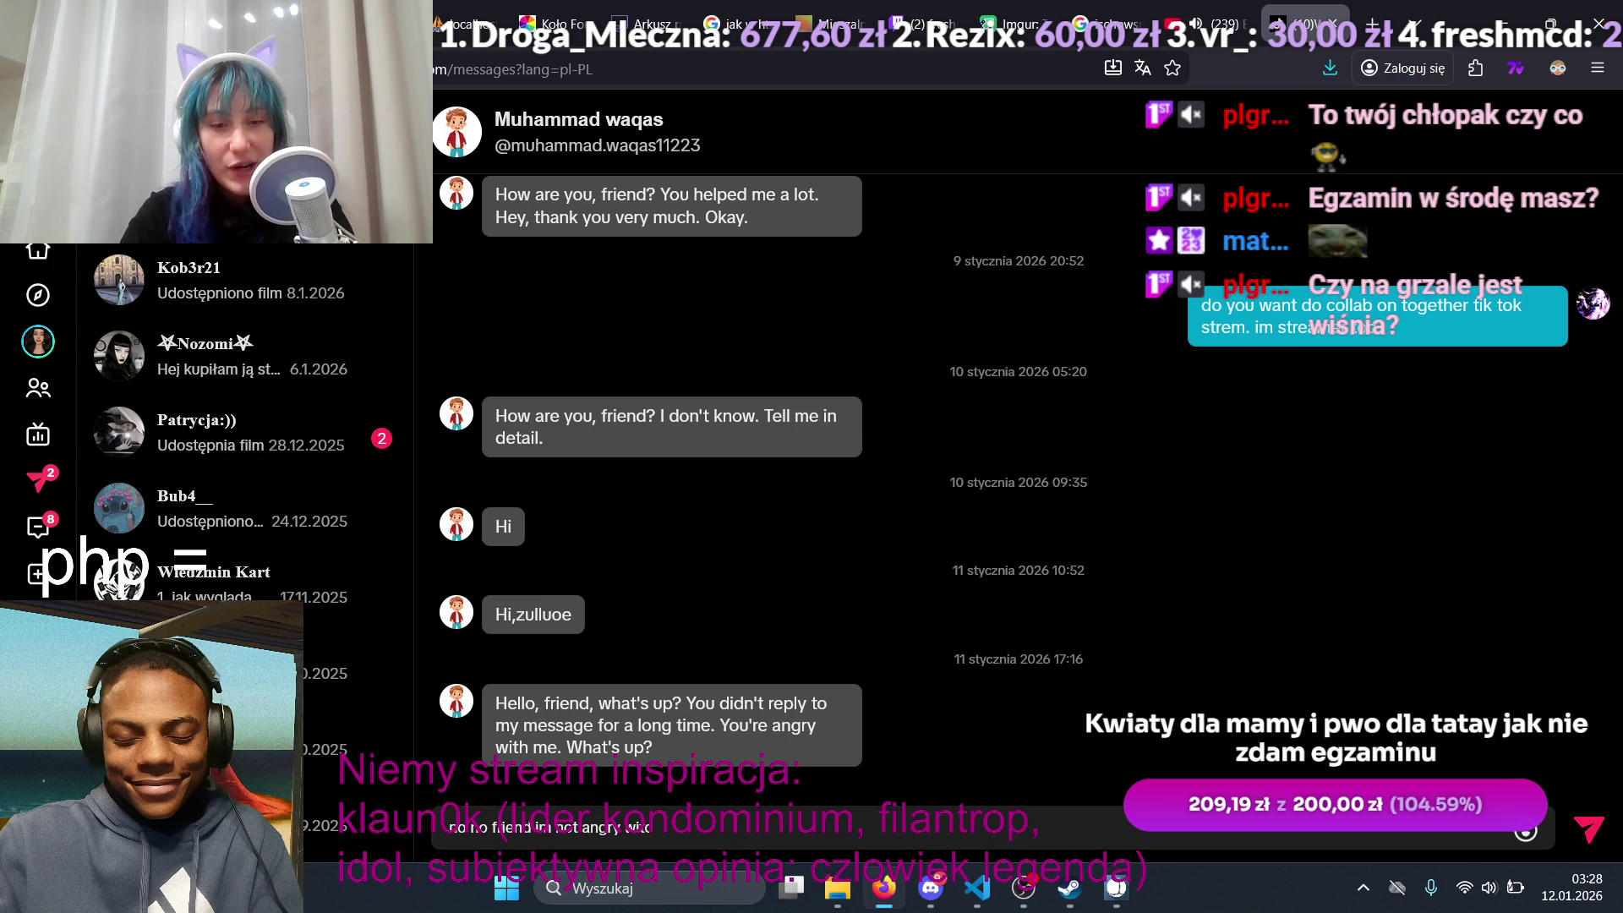
{"action": "key", "text": "BackSpace"}
{"action": "type", "text": "th you"}
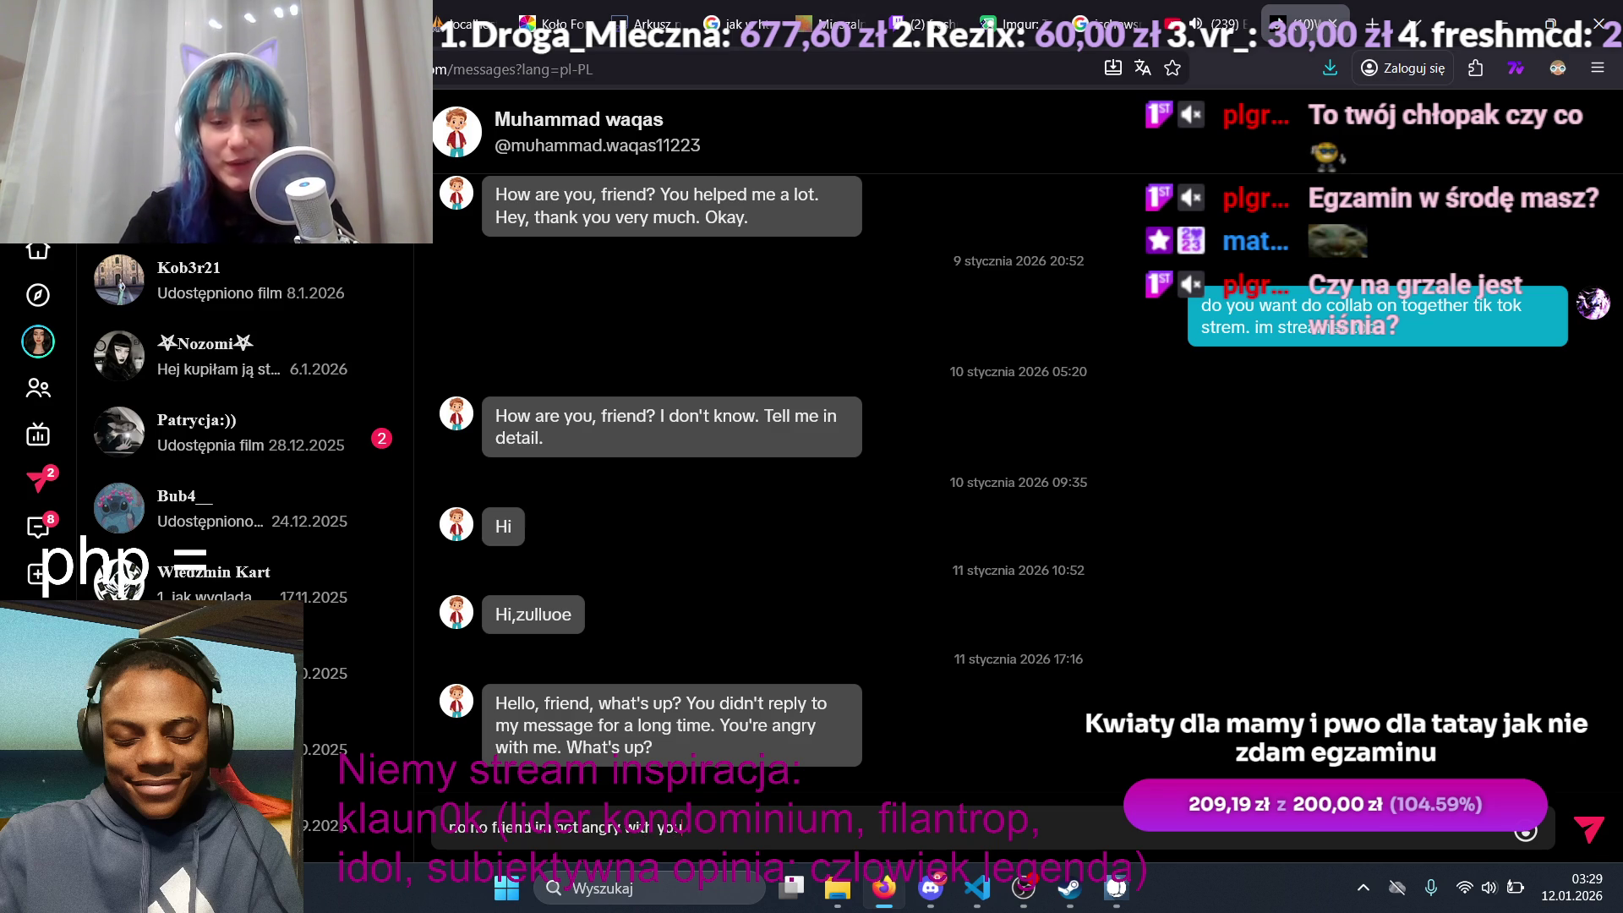
{"action": "key", "text": "Return"}
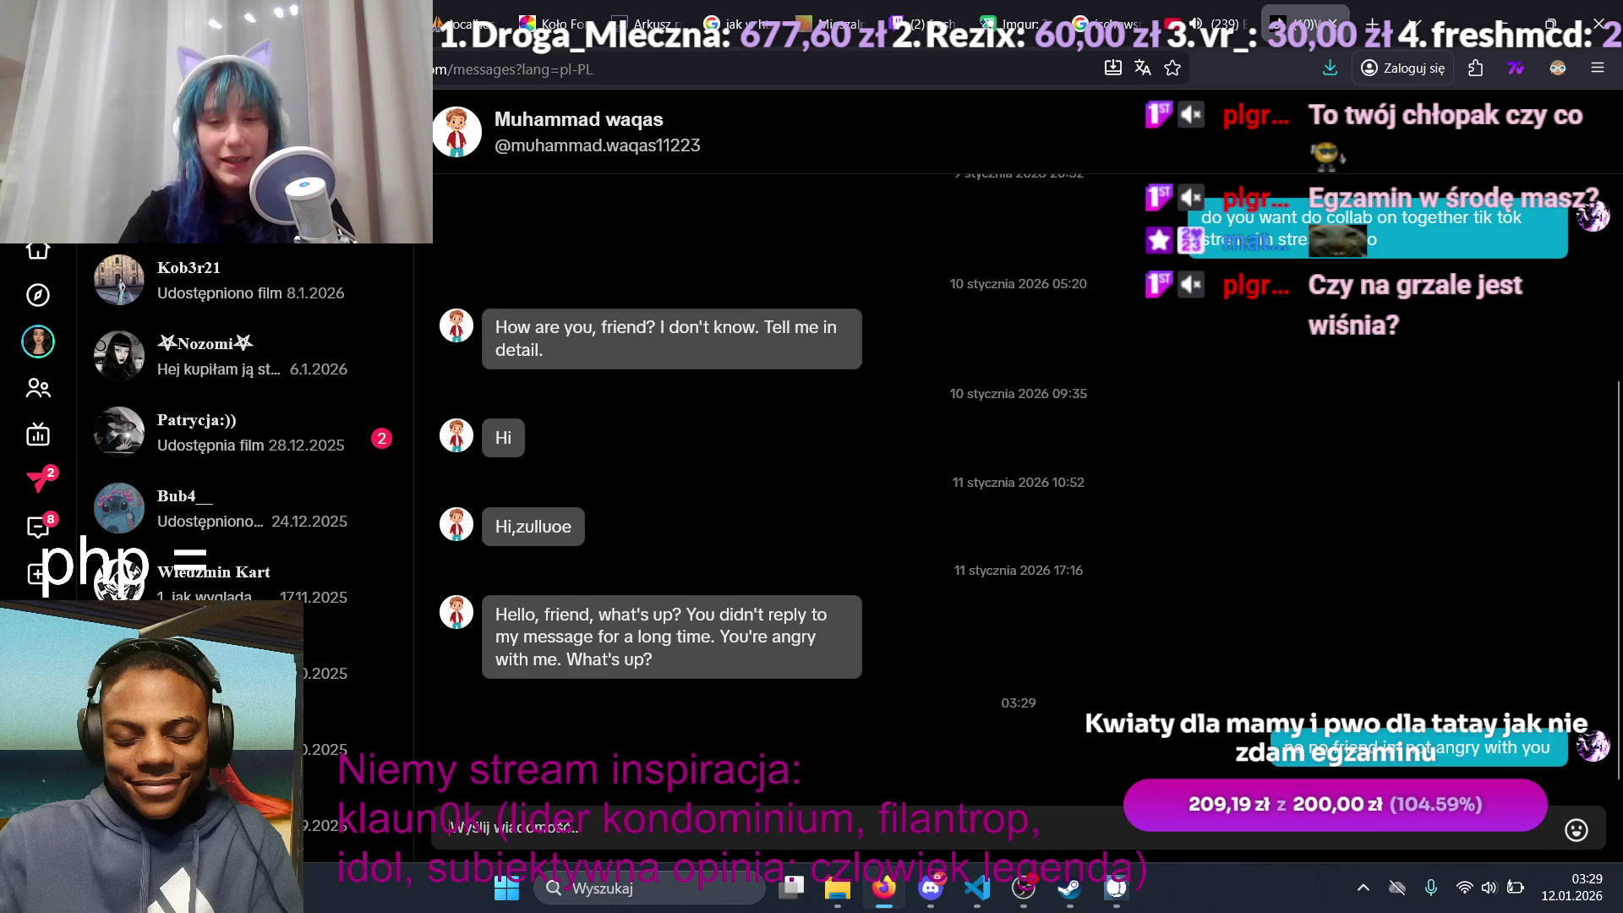
Step: Send 'i want collab in stream witch you in tiktok' and start drafting a crazy-dance follow-up
{"action": "type", "text": "i wa"}
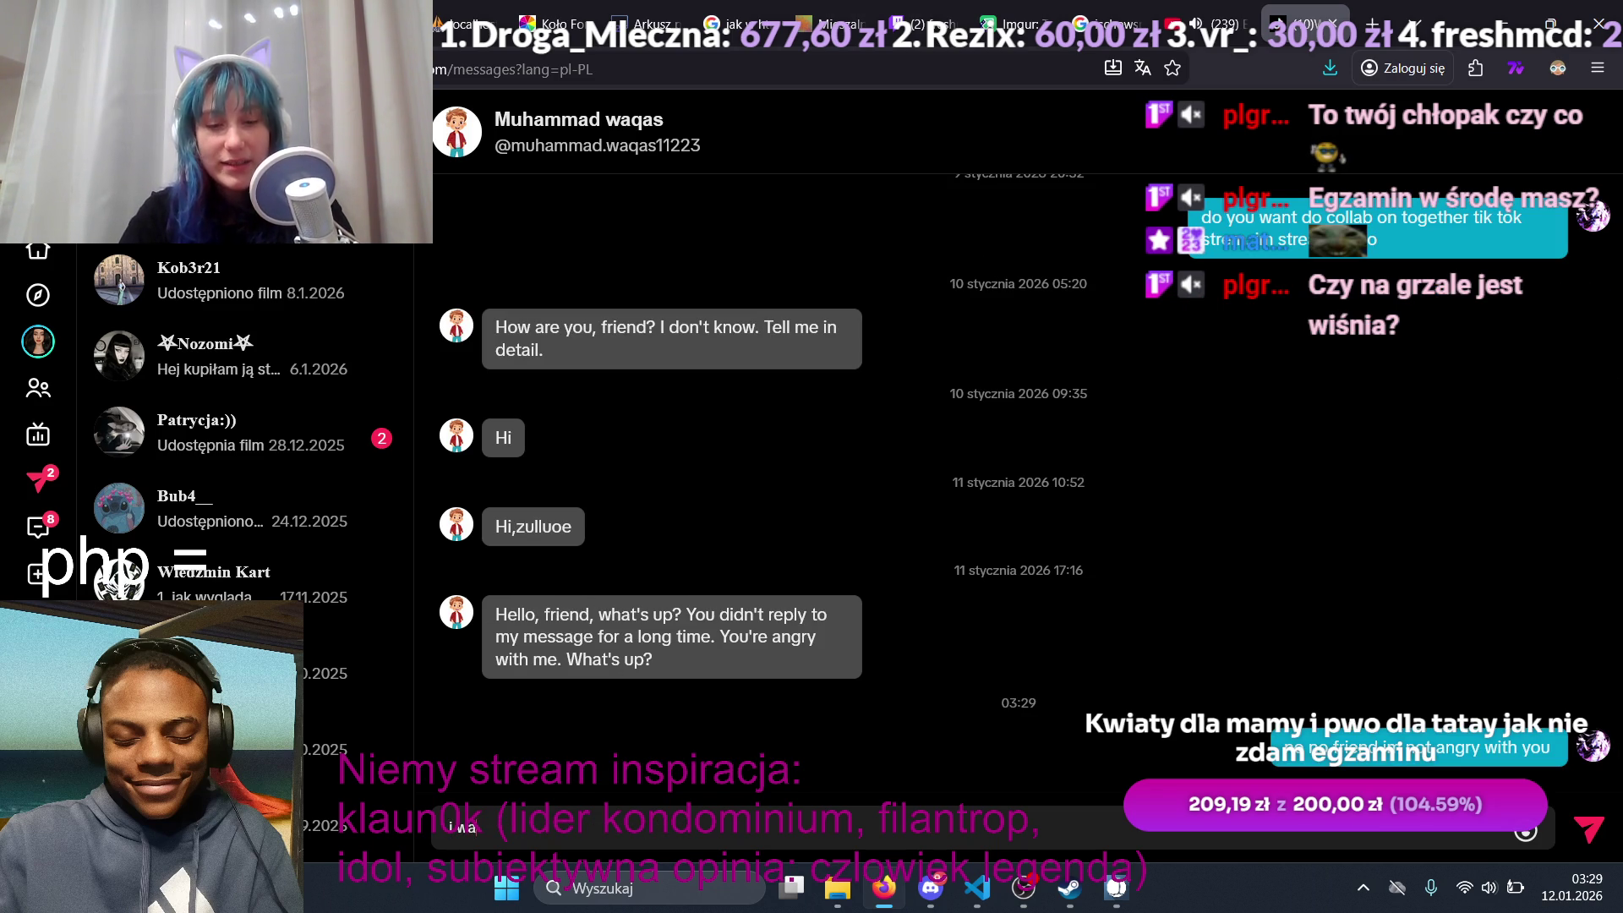
{"action": "type", "text": "nt collab"}
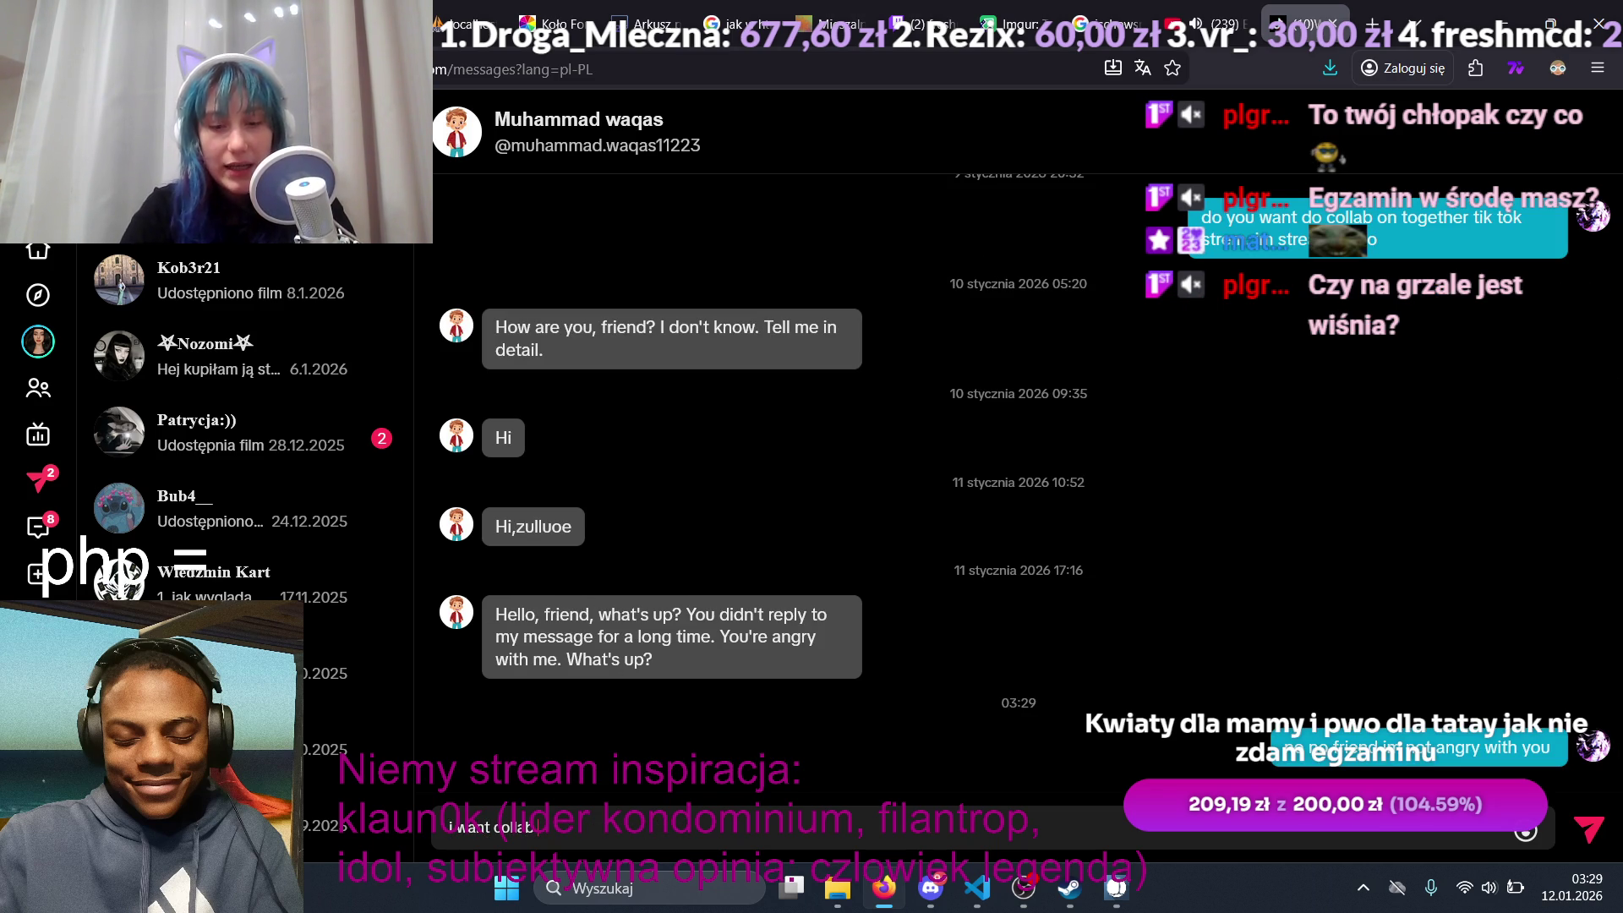
{"action": "type", "text": " in stream"}
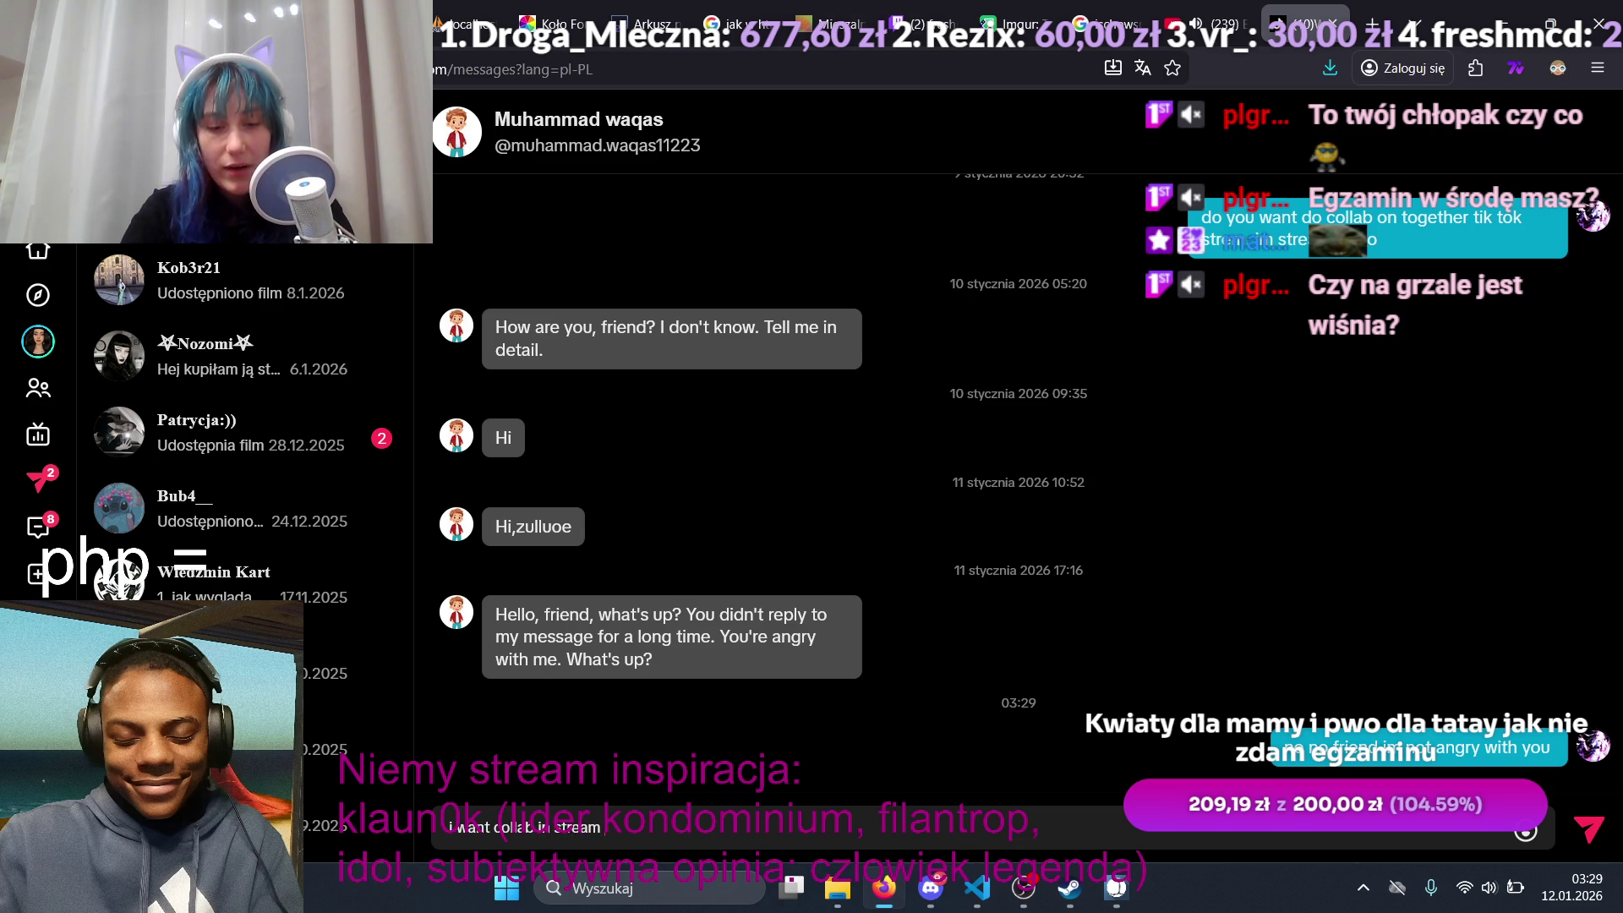
{"action": "type", "text": " witch you in tiktok"}
{"action": "key", "text": "Return"}
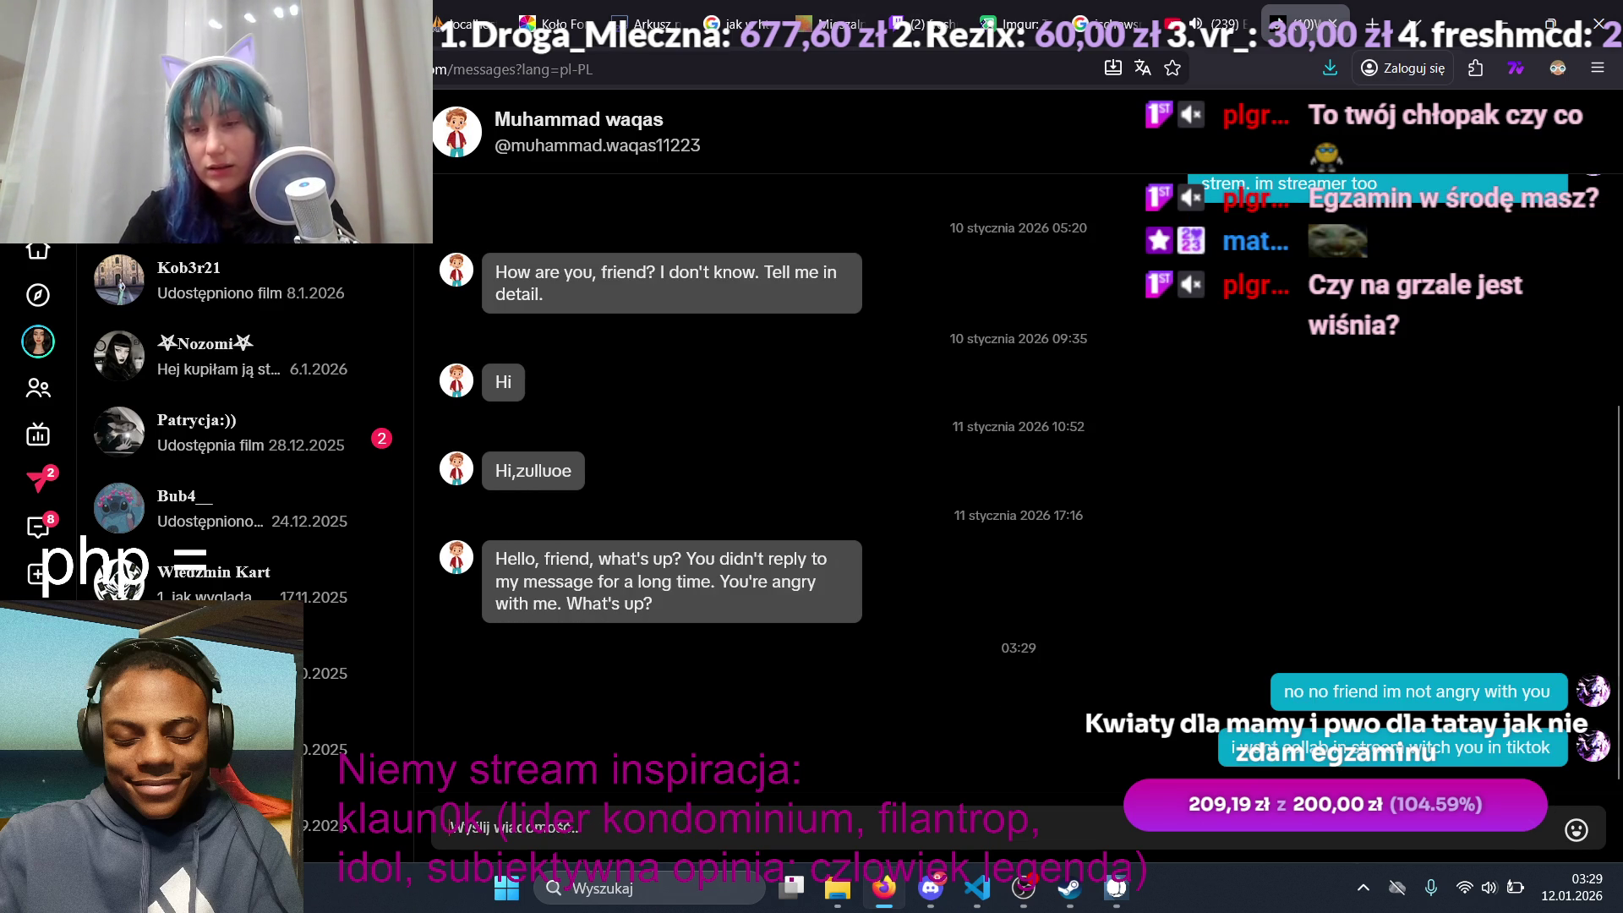
{"action": "type", "text": "me"}
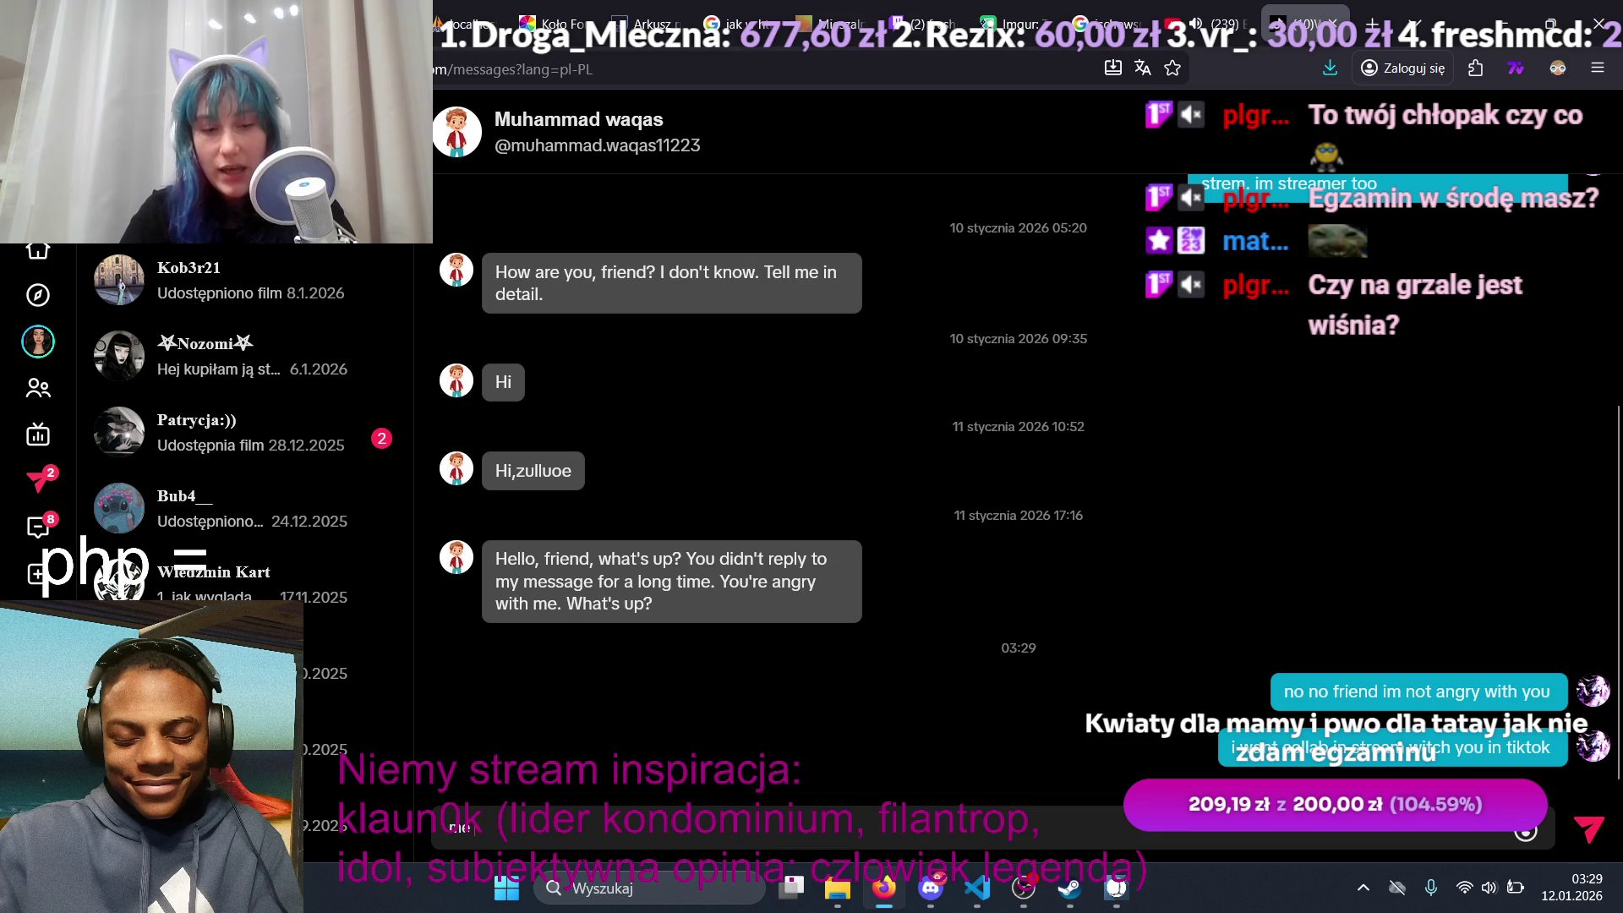
{"action": "type", "text": " and you do"}
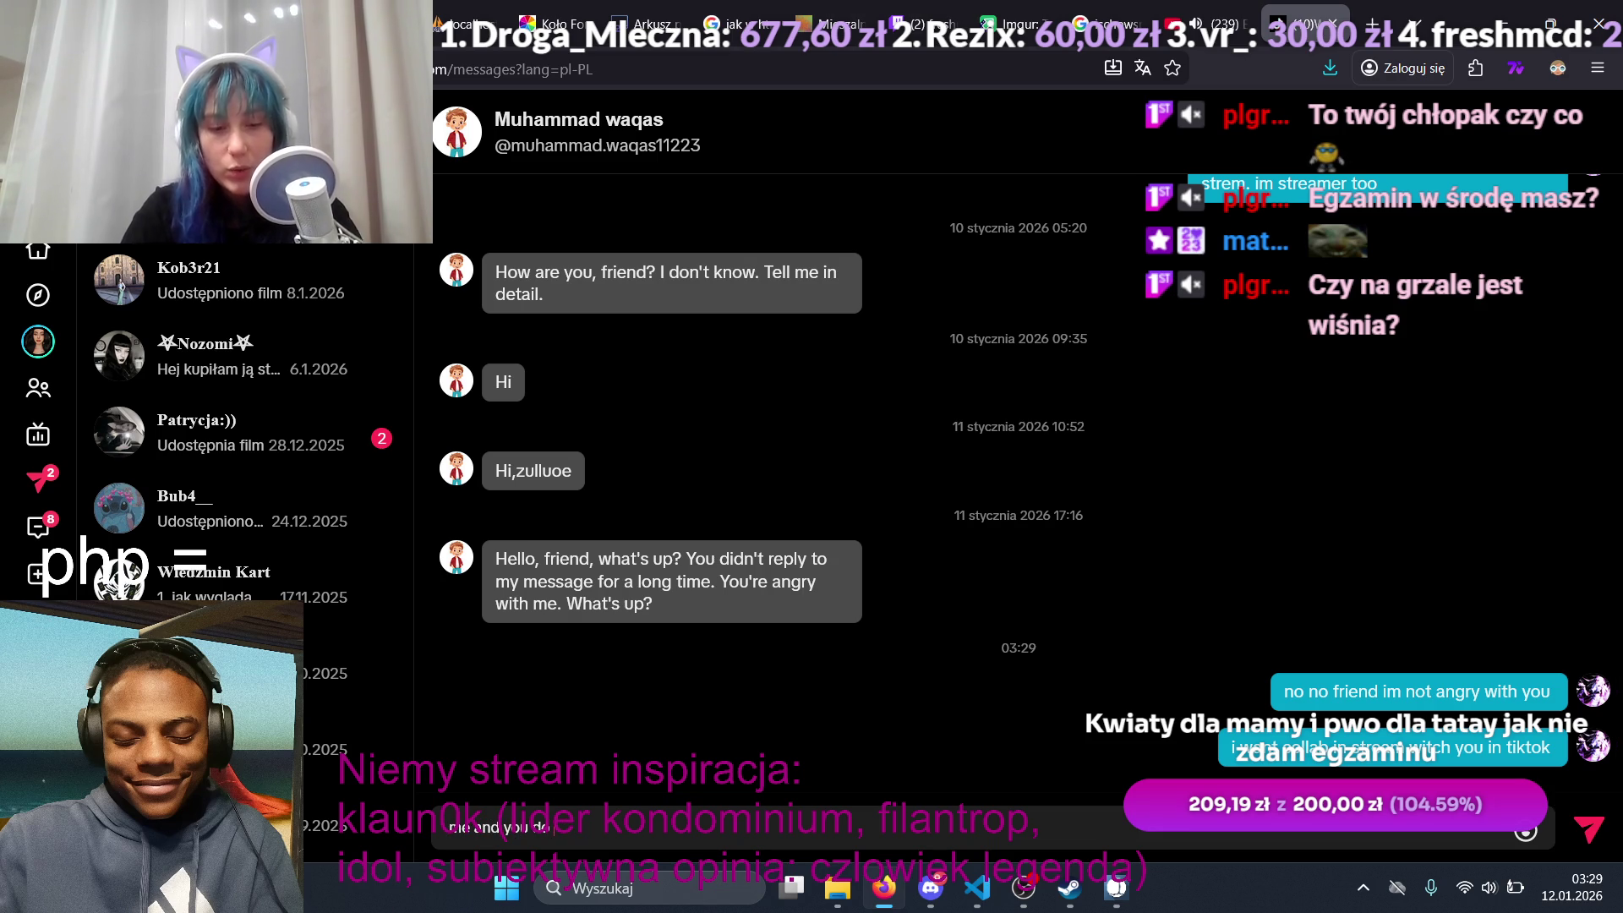
{"action": "type", "text": " crazy dan"}
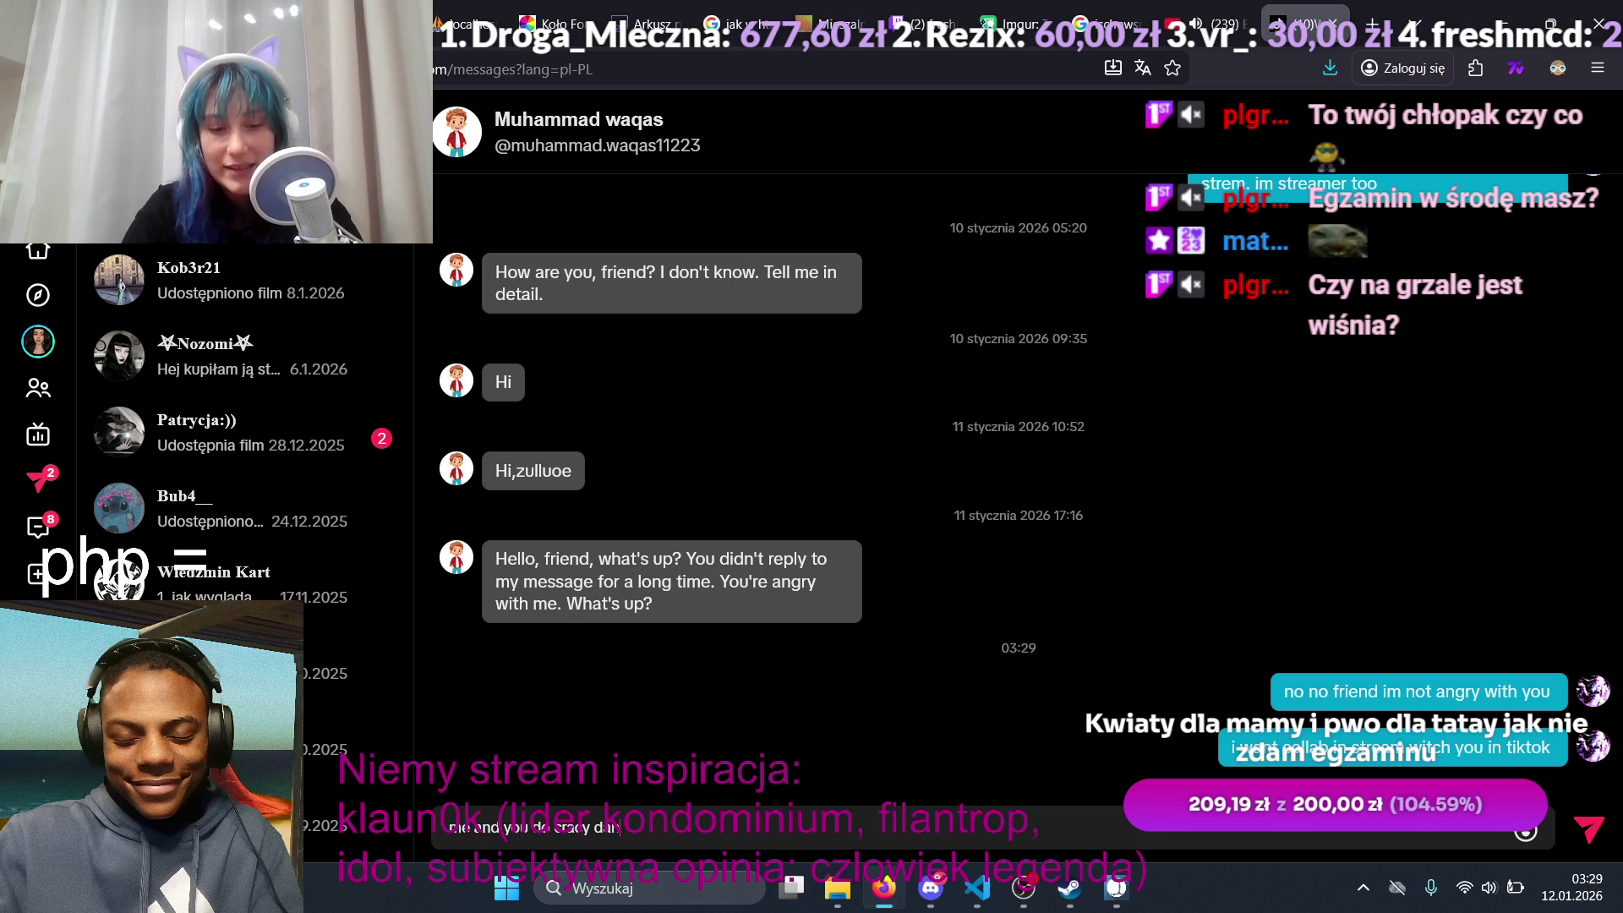
{"action": "type", "text": "ce in streAM"}
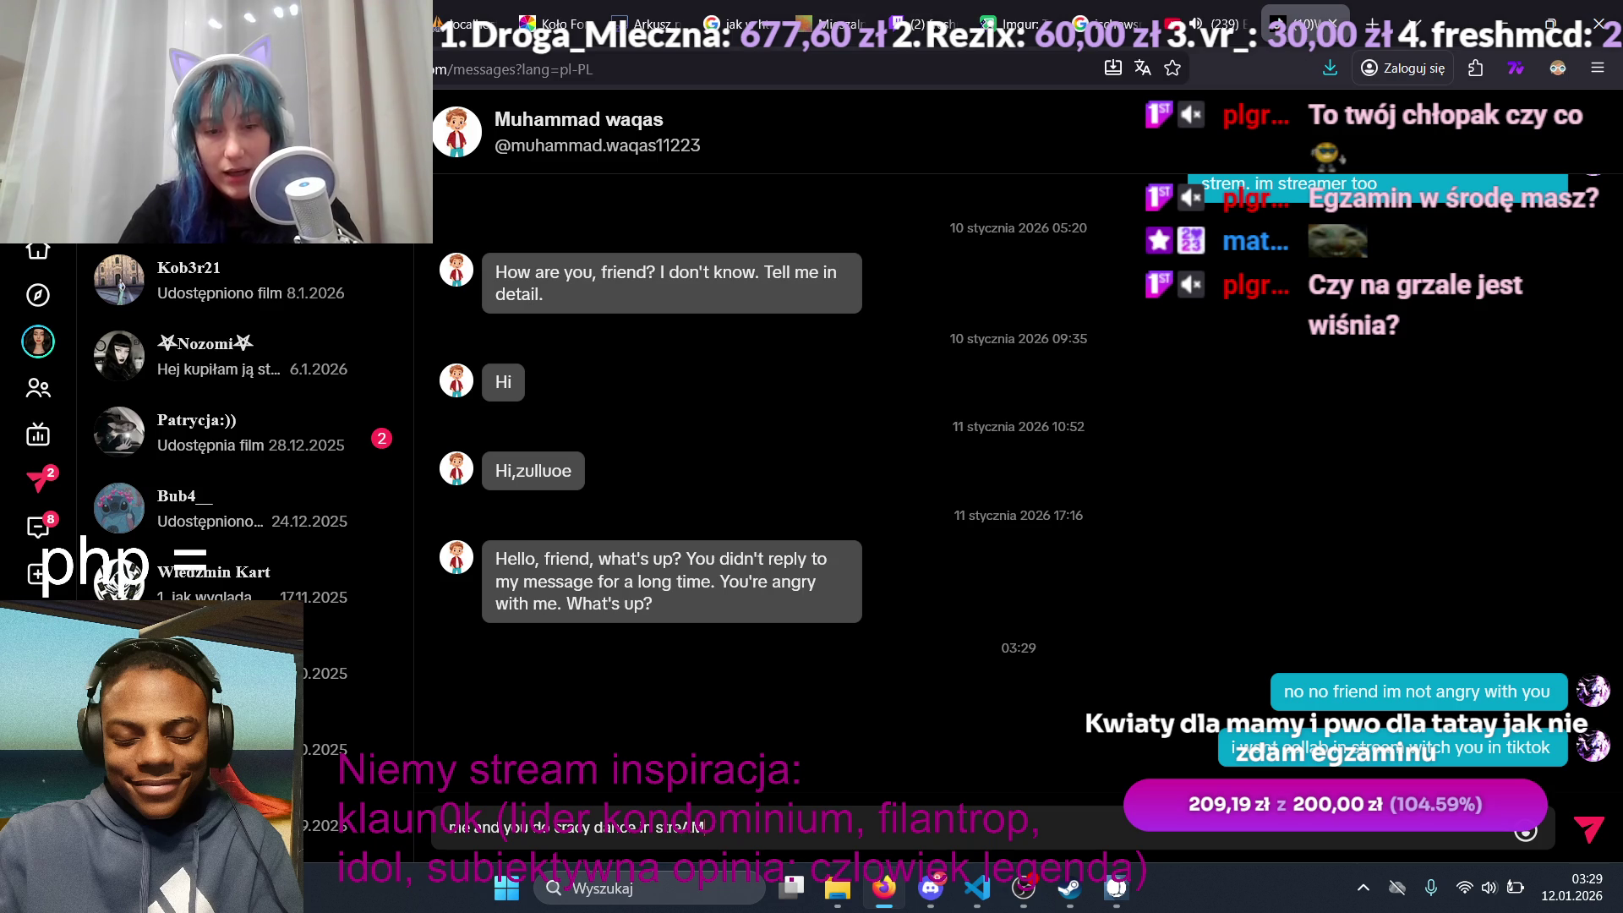
{"action": "key", "text": "BackSpace"}
{"action": "type", "text": "eam"}
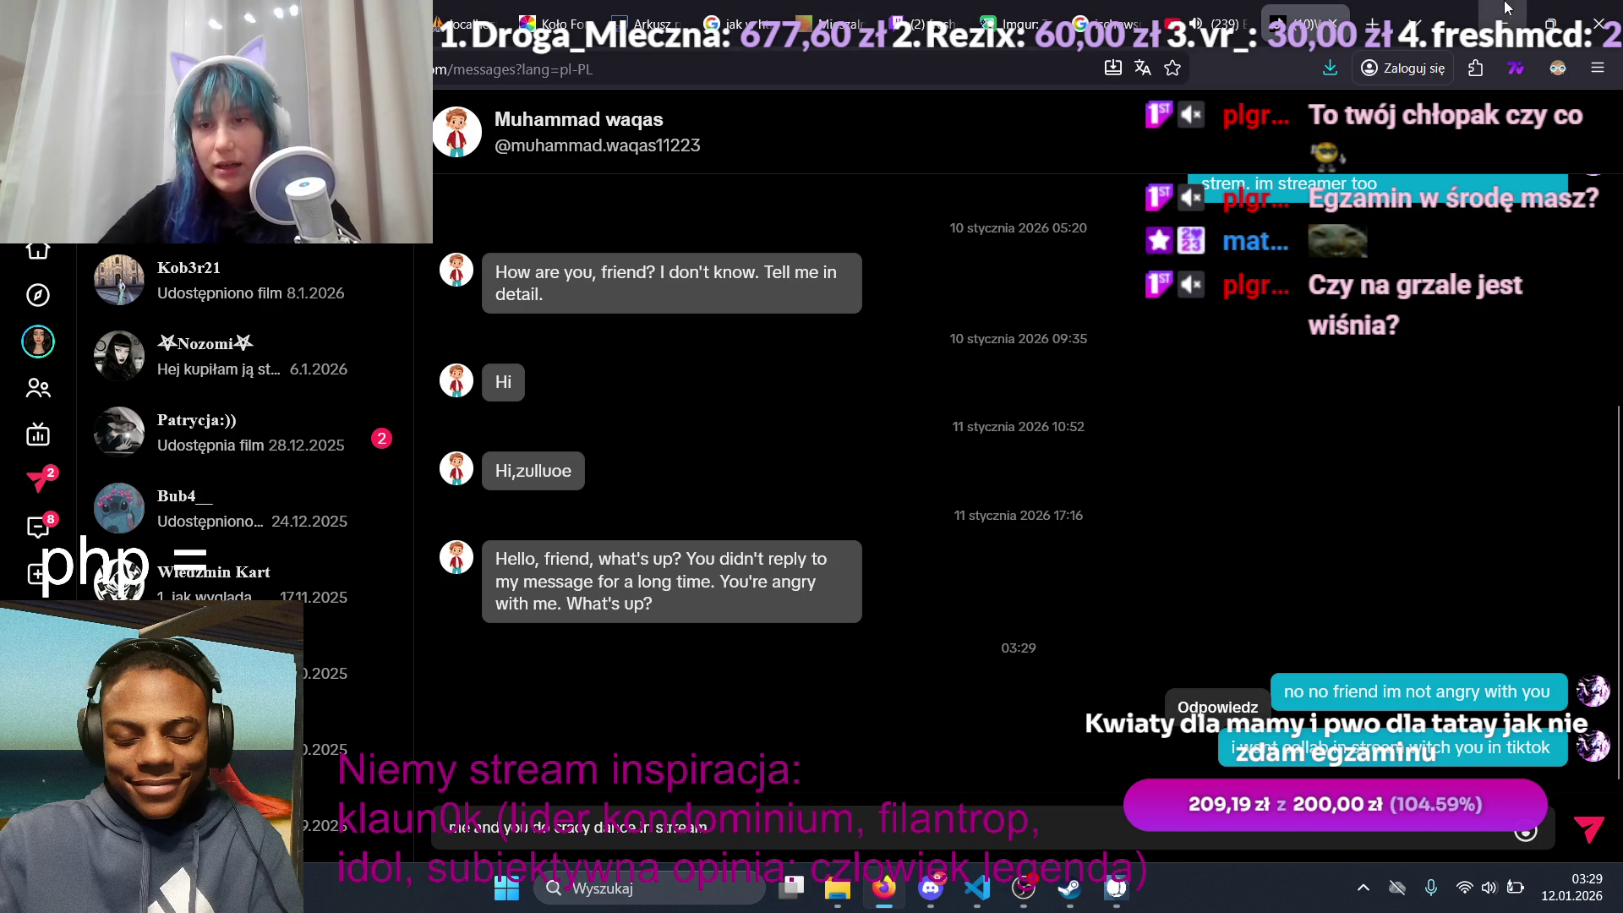
{"action": "left_click", "coordinate": [1373, 24]}
Step: Translate Polish 'fikołek' to English ('somersault') in Google Translate, copy it, and return to TikTok
{"action": "type", "text": "t"}
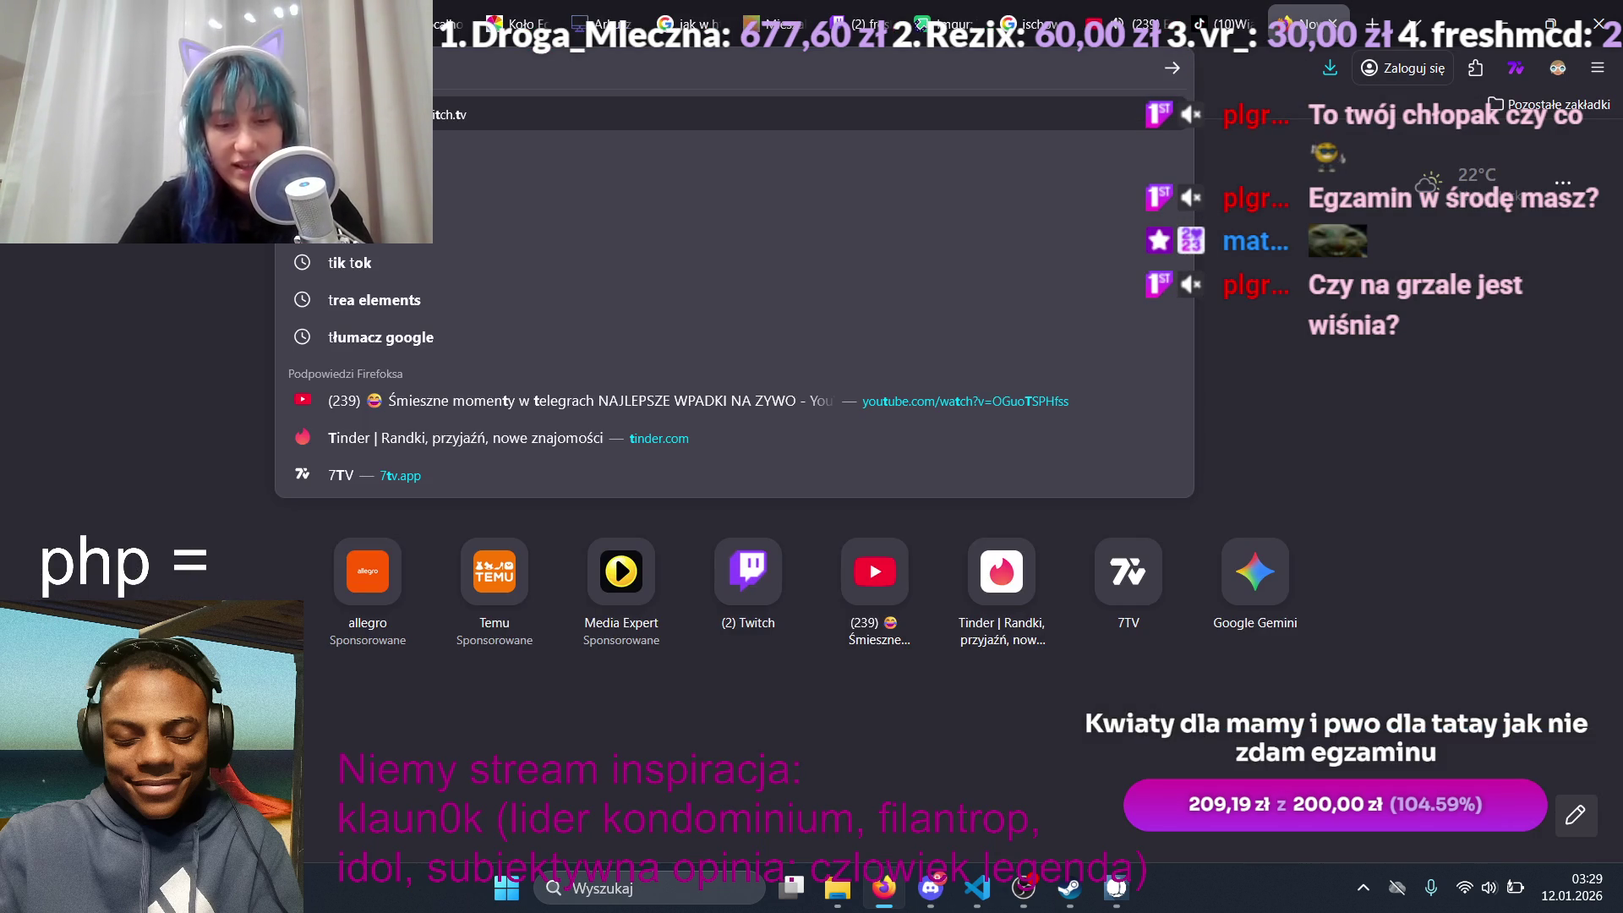
{"action": "type", "text": "ł"}
{"action": "key", "text": "Return"}
{"action": "left_click", "coordinate": [508, 332]}
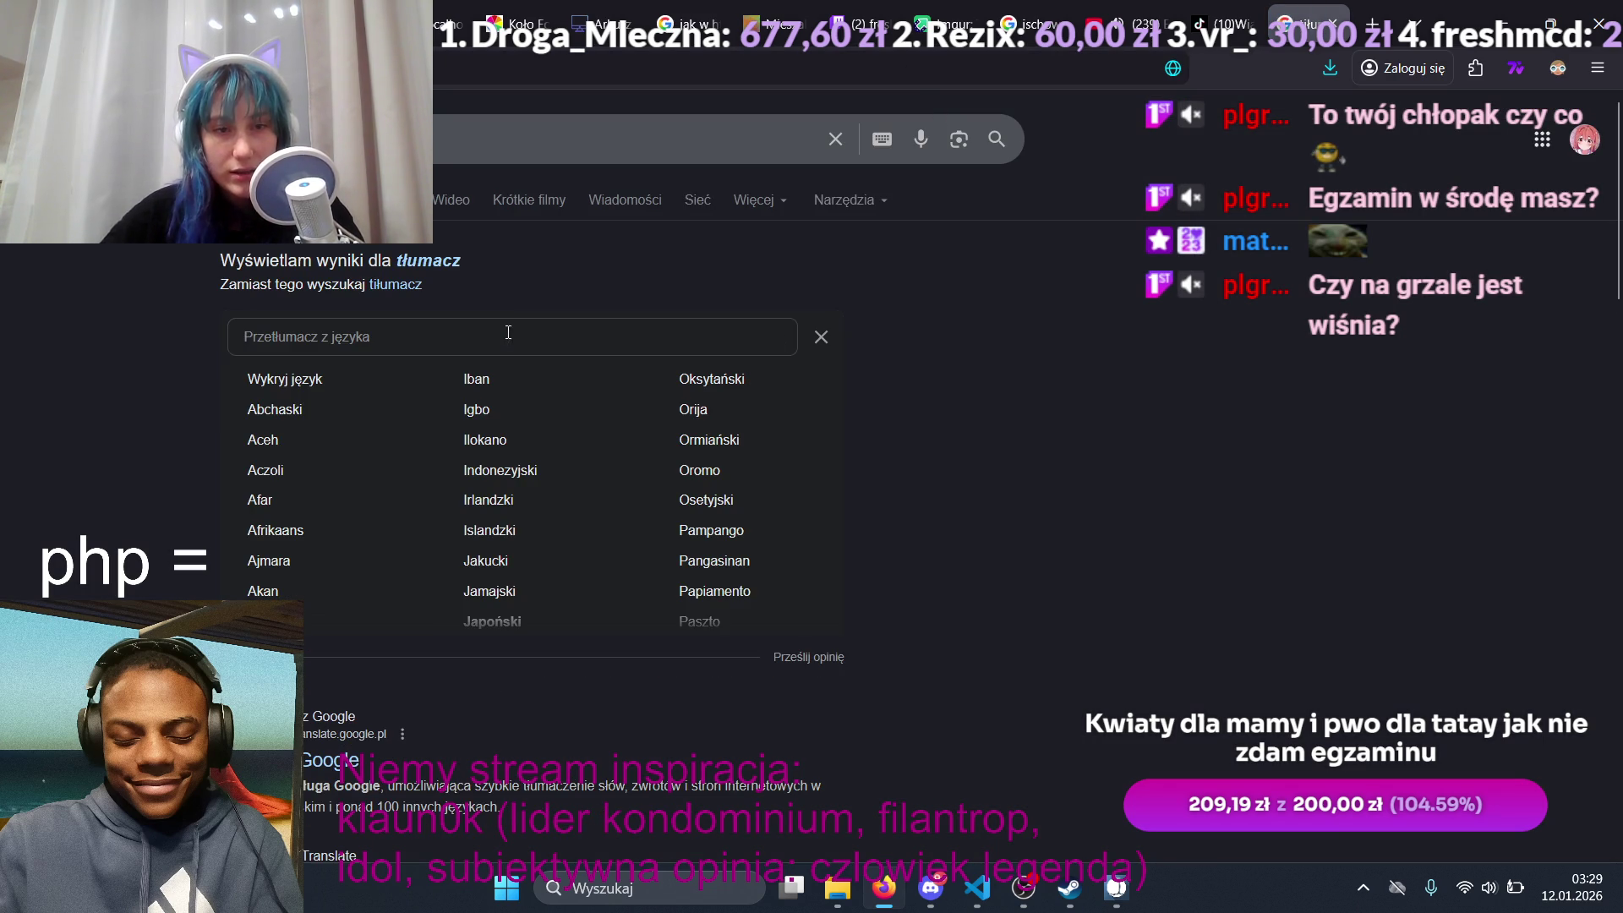
{"action": "left_click", "coordinate": [772, 333]}
{"action": "left_click", "coordinate": [532, 334]}
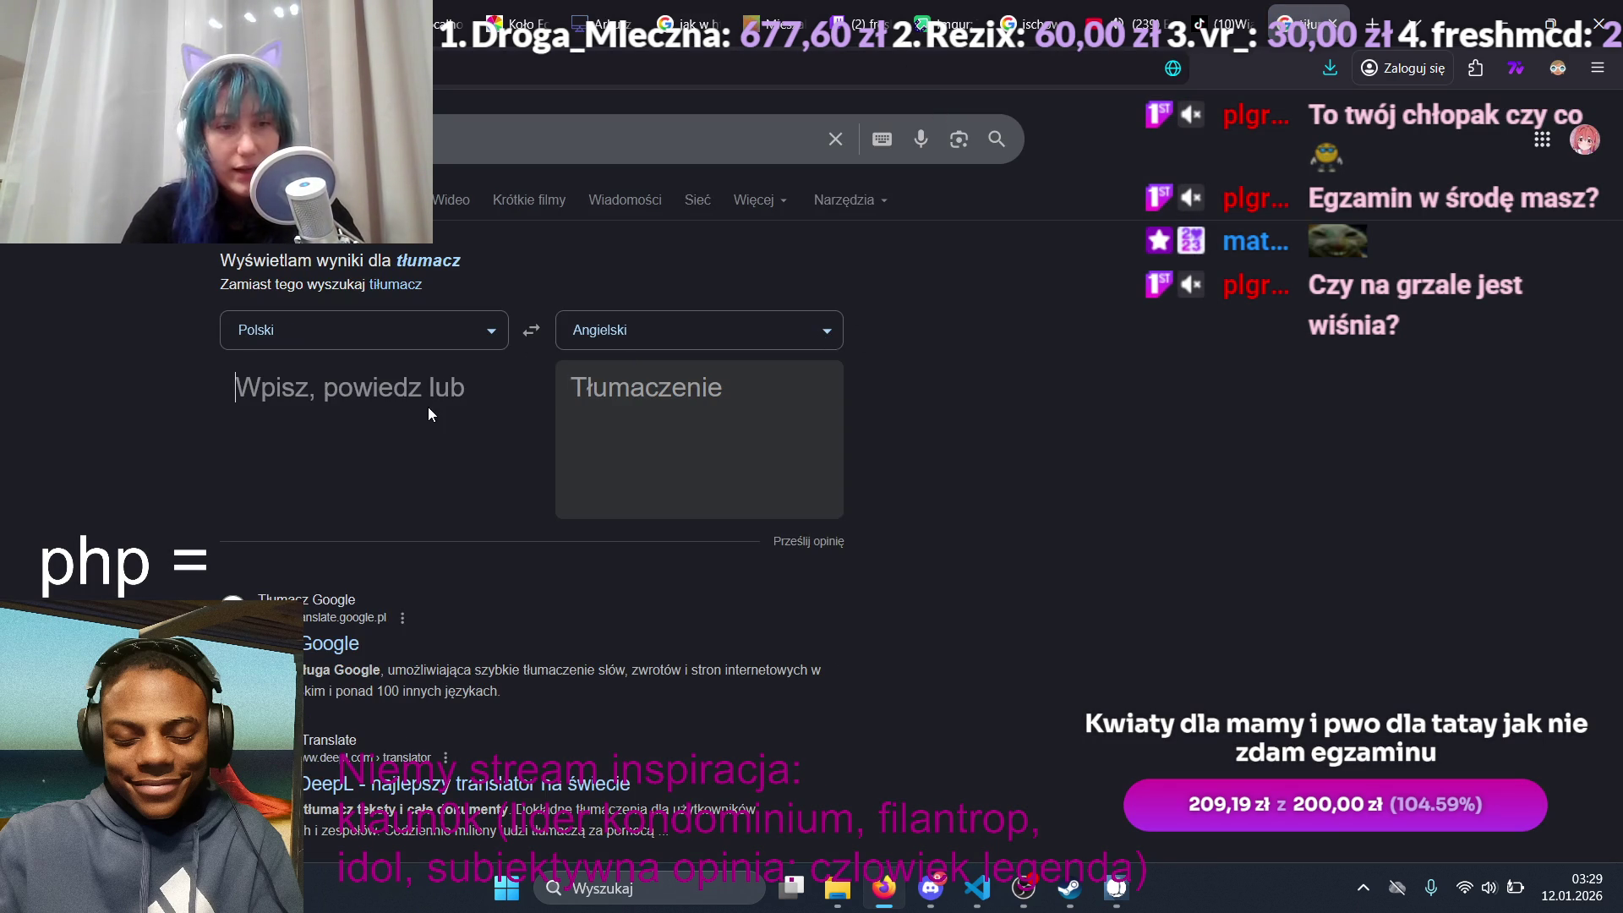
{"action": "type", "text": "fikołek"}
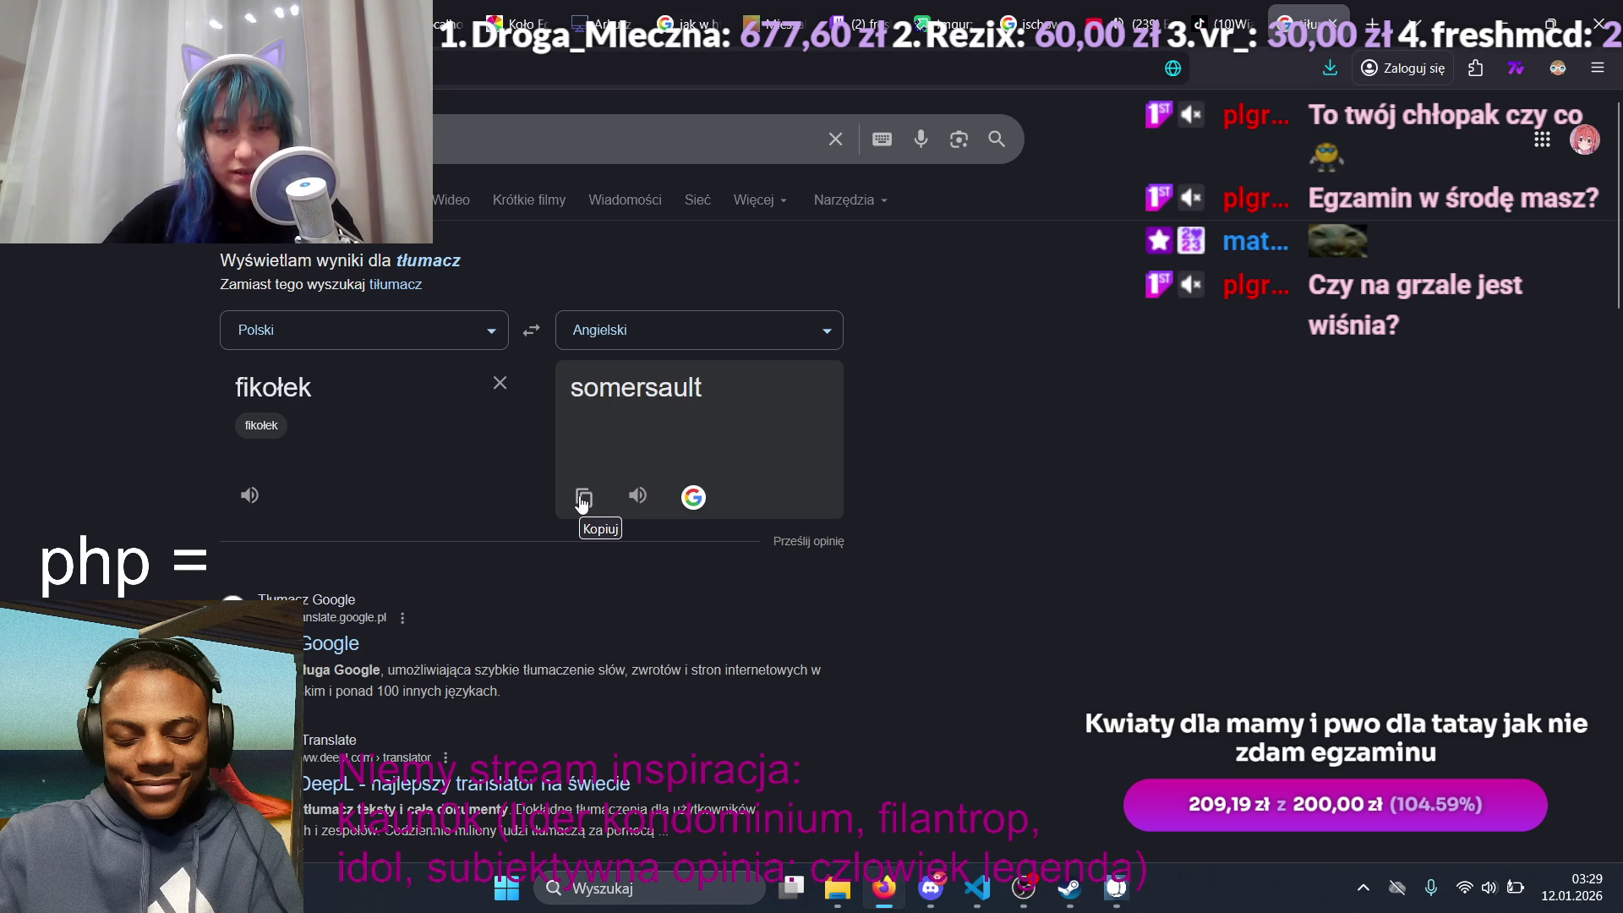
{"action": "left_click", "coordinate": [584, 499]}
{"action": "left_click", "coordinate": [1222, 24]}
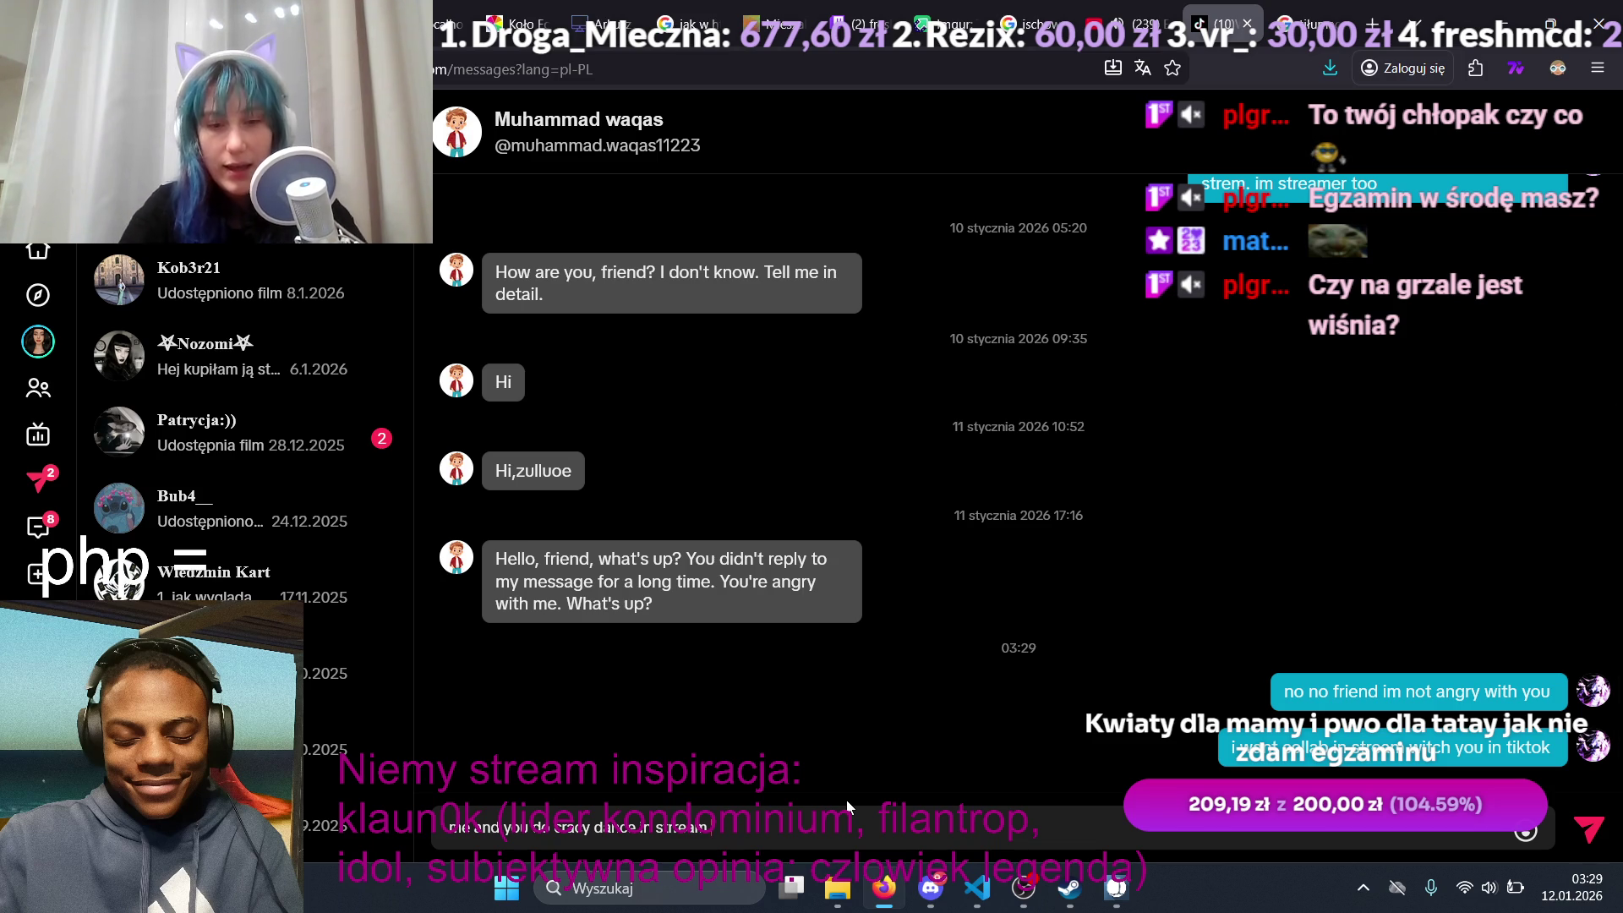
Step: Trim the draft's ending to 'danc' after rechecking the fikołek translation
{"action": "key", "text": "BackSpace"}
{"action": "key", "text": "BackSpace"}
{"action": "key", "text": "BackSpace"}
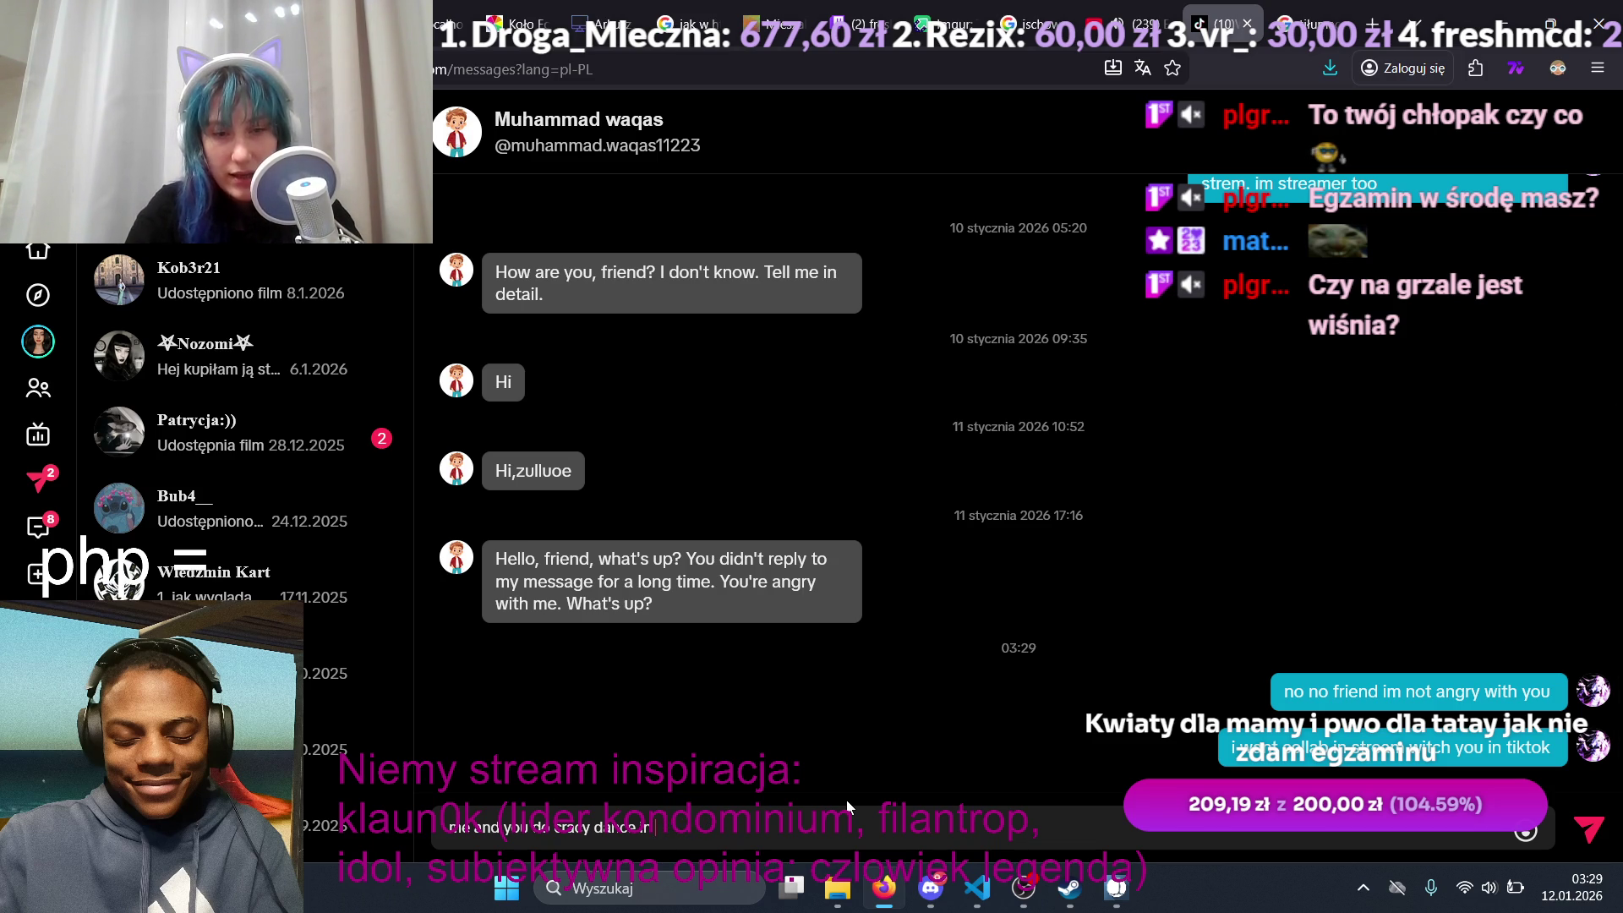
{"action": "key", "text": "BackSpace"}
{"action": "key", "text": "BackSpace"}
{"action": "key", "text": "BackSpace"}
{"action": "type", "text": "danc"}
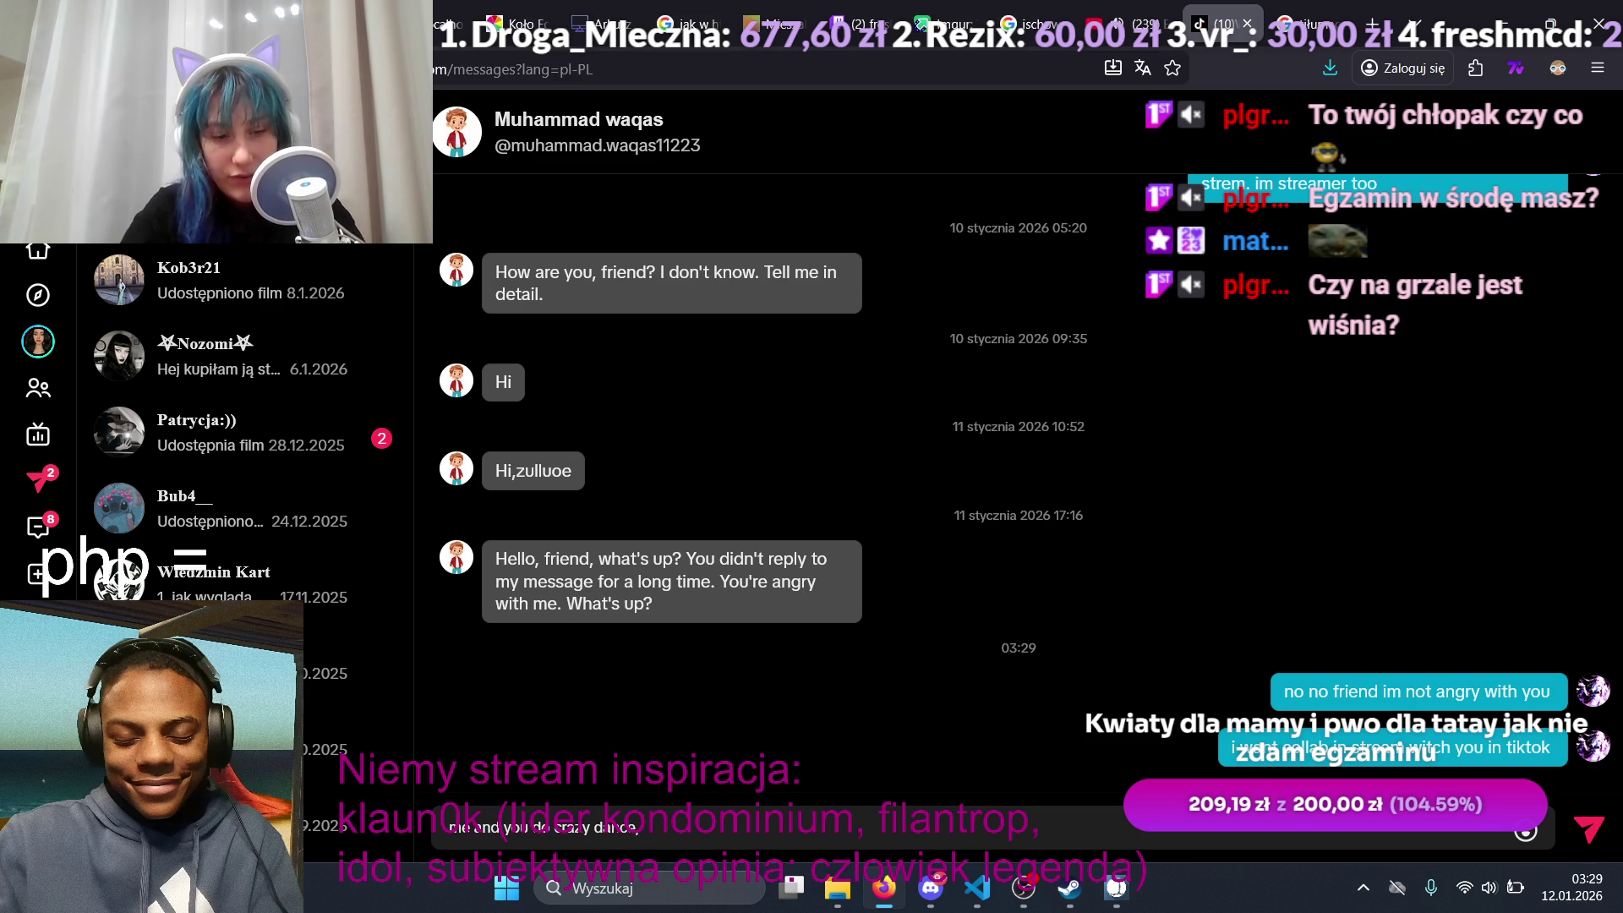
{"action": "left_click", "coordinate": [1344, 34]}
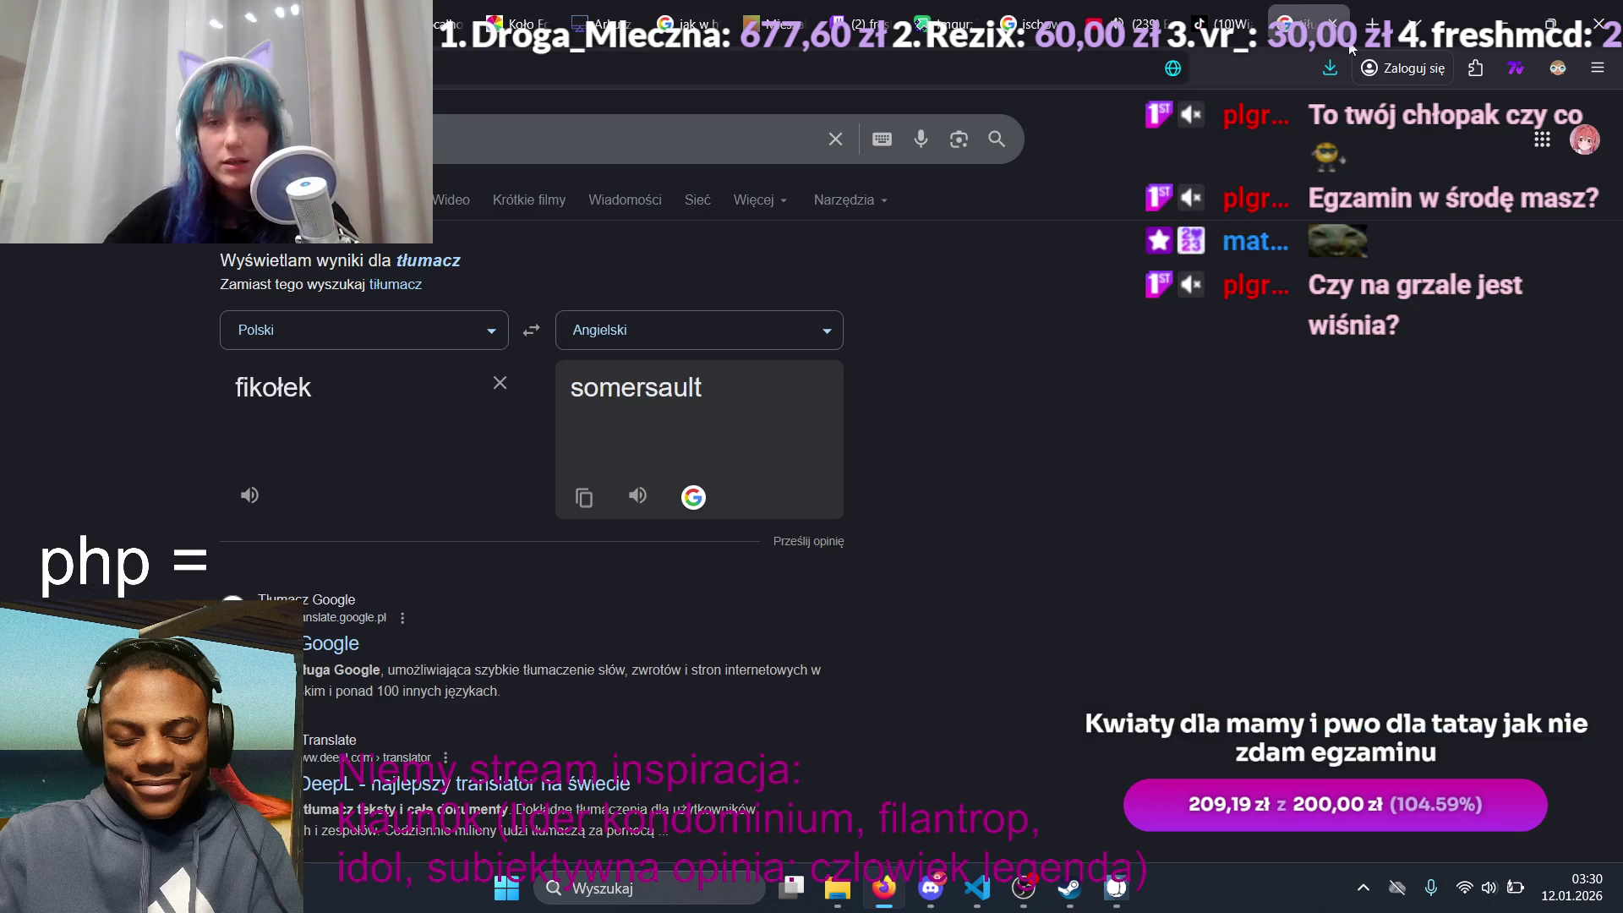
{"action": "left_click", "coordinate": [1221, 24]}
Step: Send the message ending 'claping and what you wand on stream', then a 'babci dance' follow-up
{"action": "type", "text": "claping"}
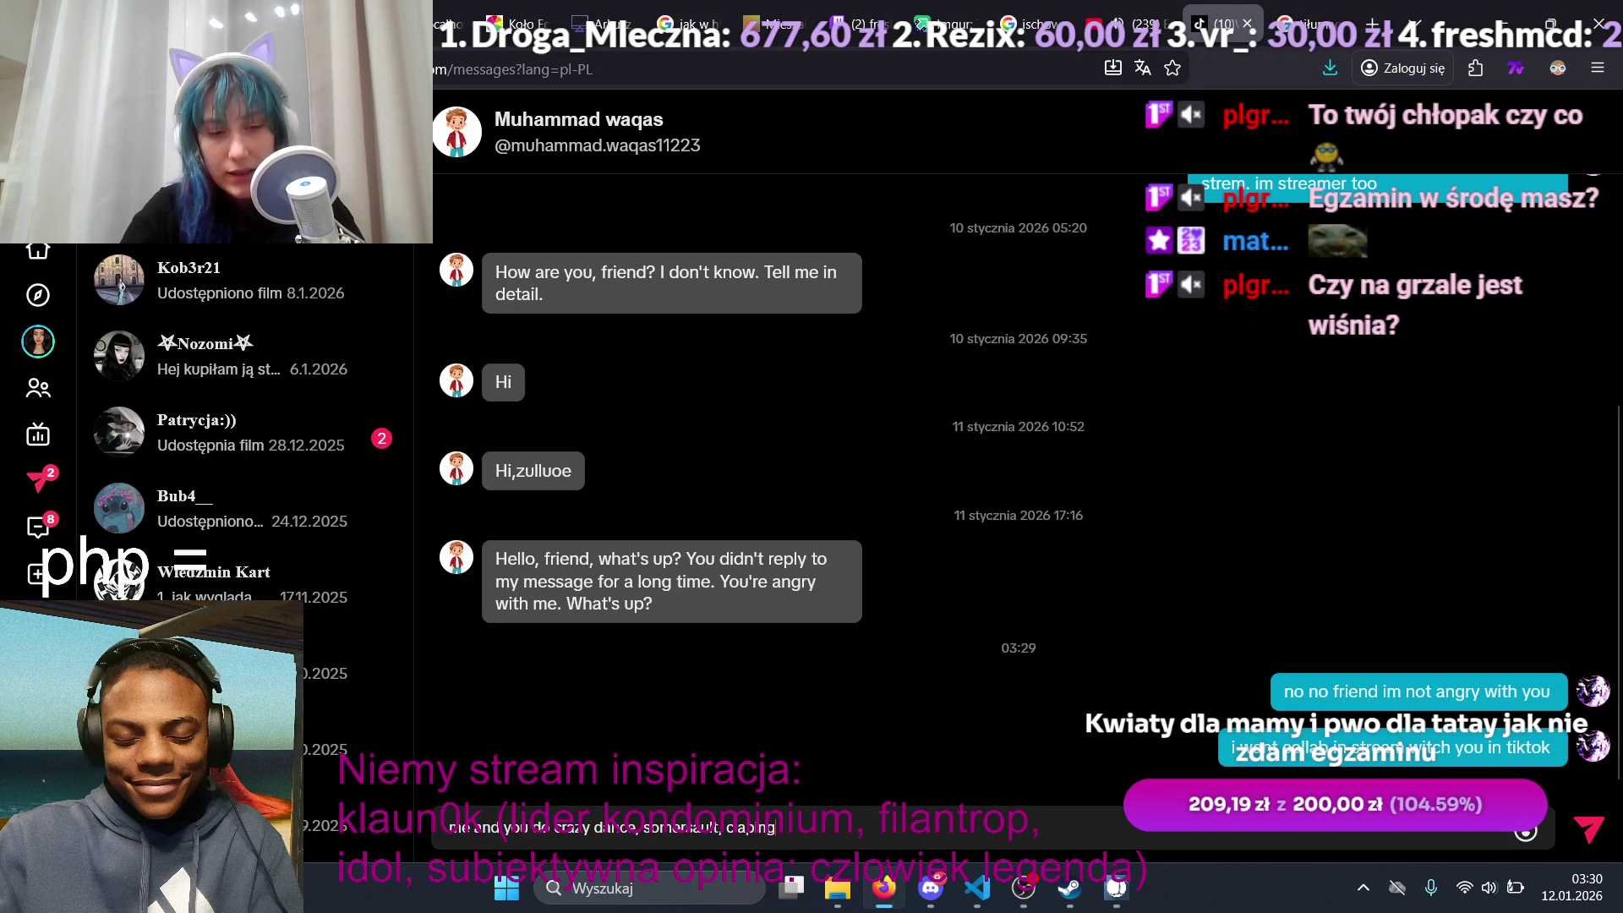
{"action": "type", "text": " and"}
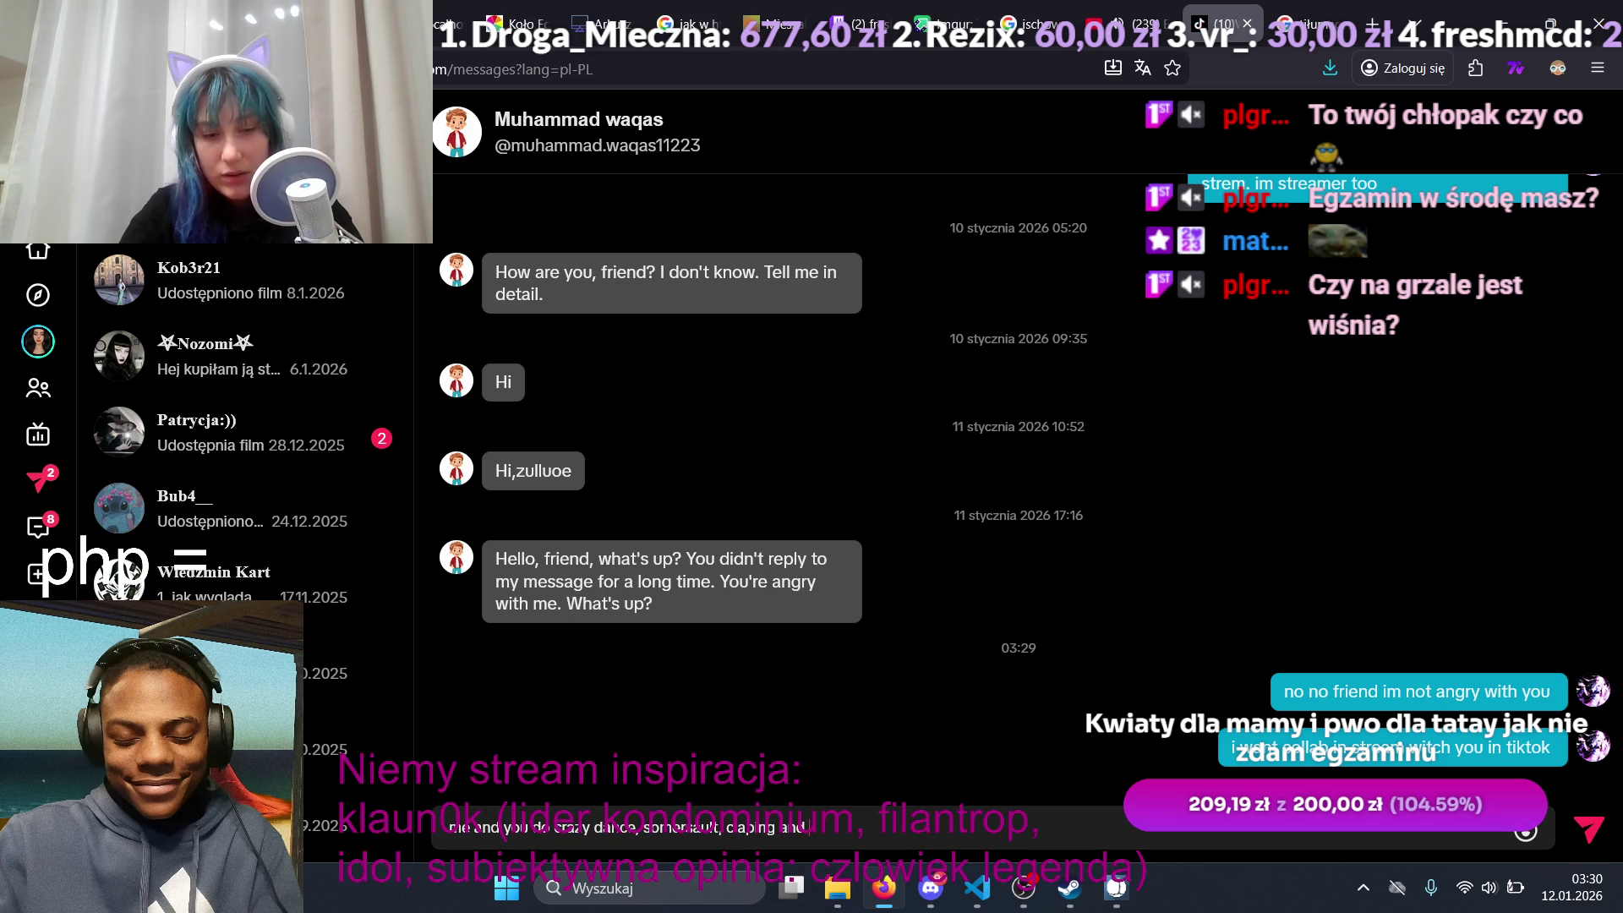
{"action": "type", "text": " wah"}
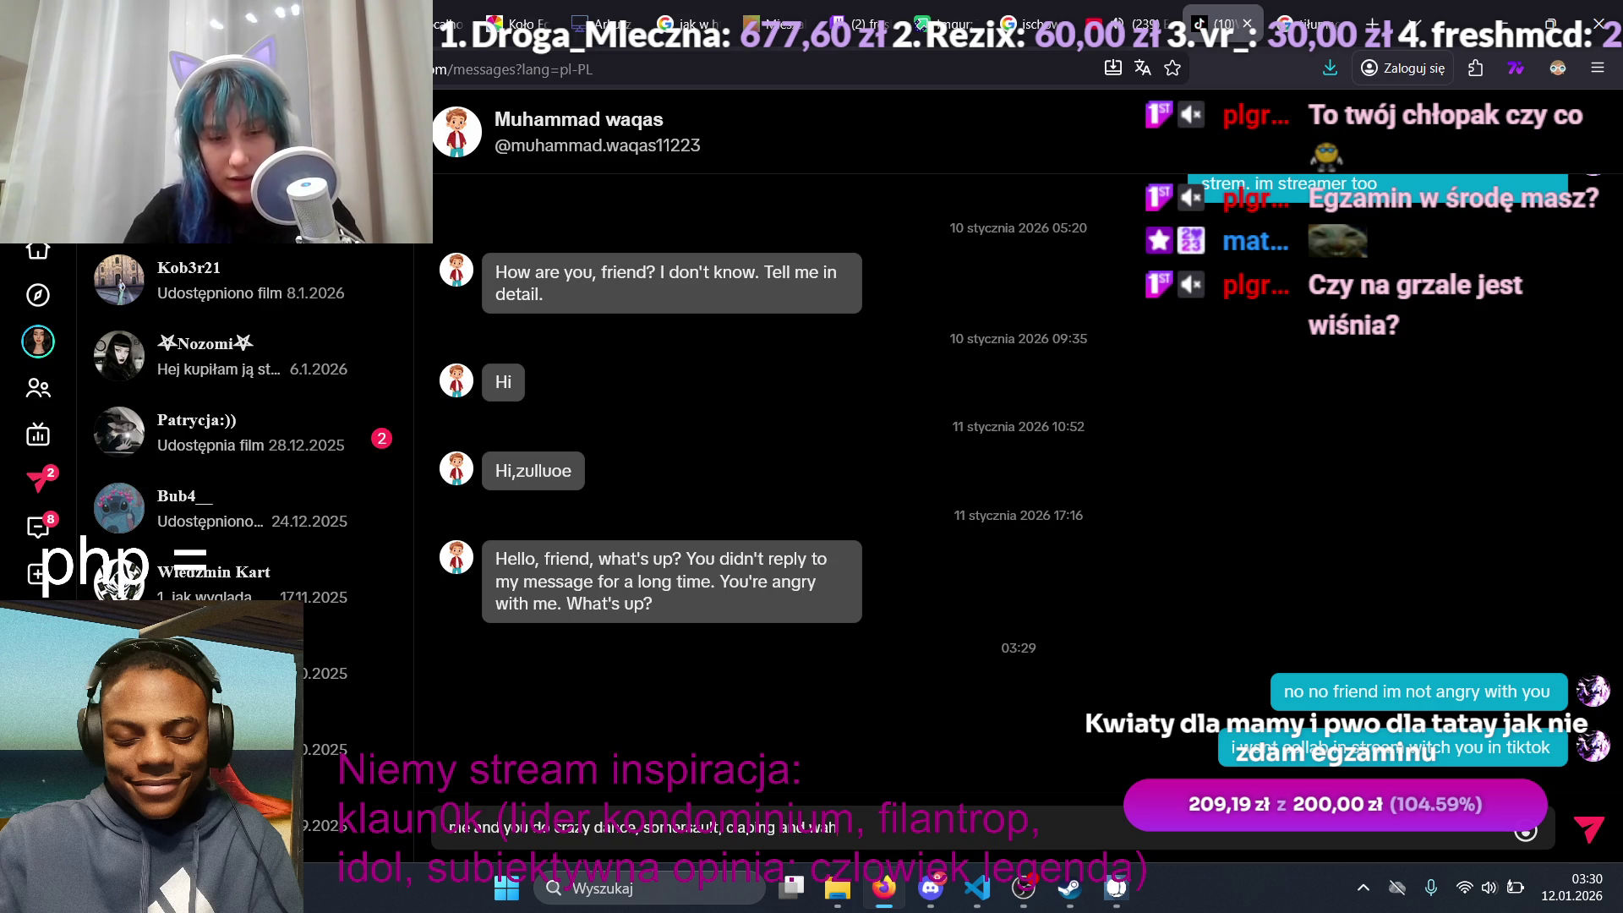
{"action": "key", "text": "BackSpace"}
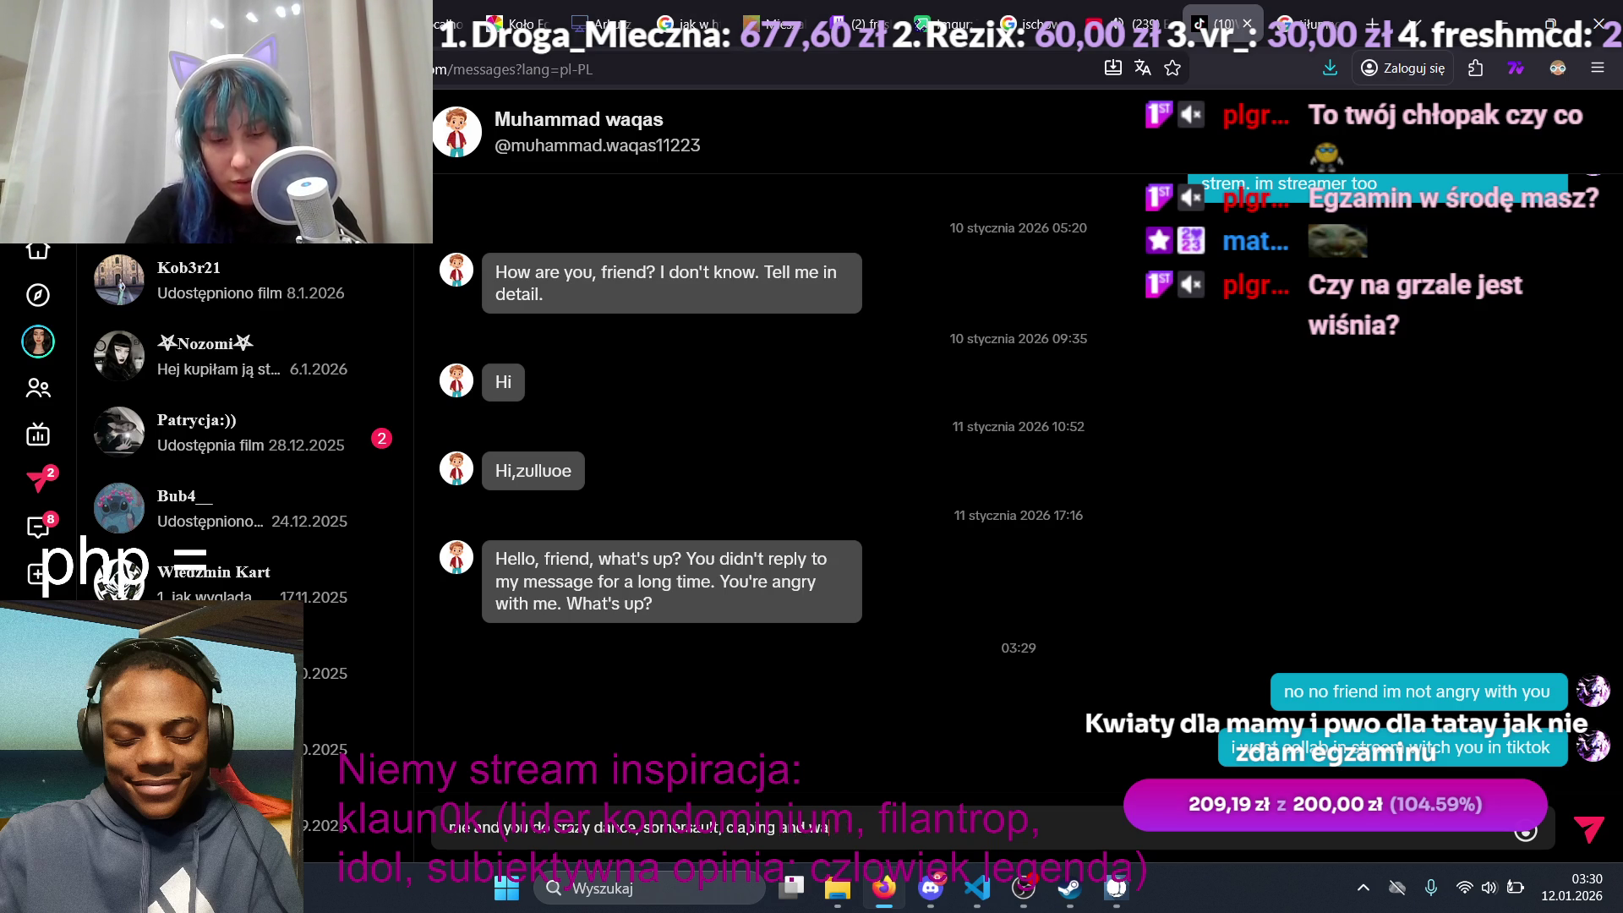
{"action": "key", "text": "BackSpace"}
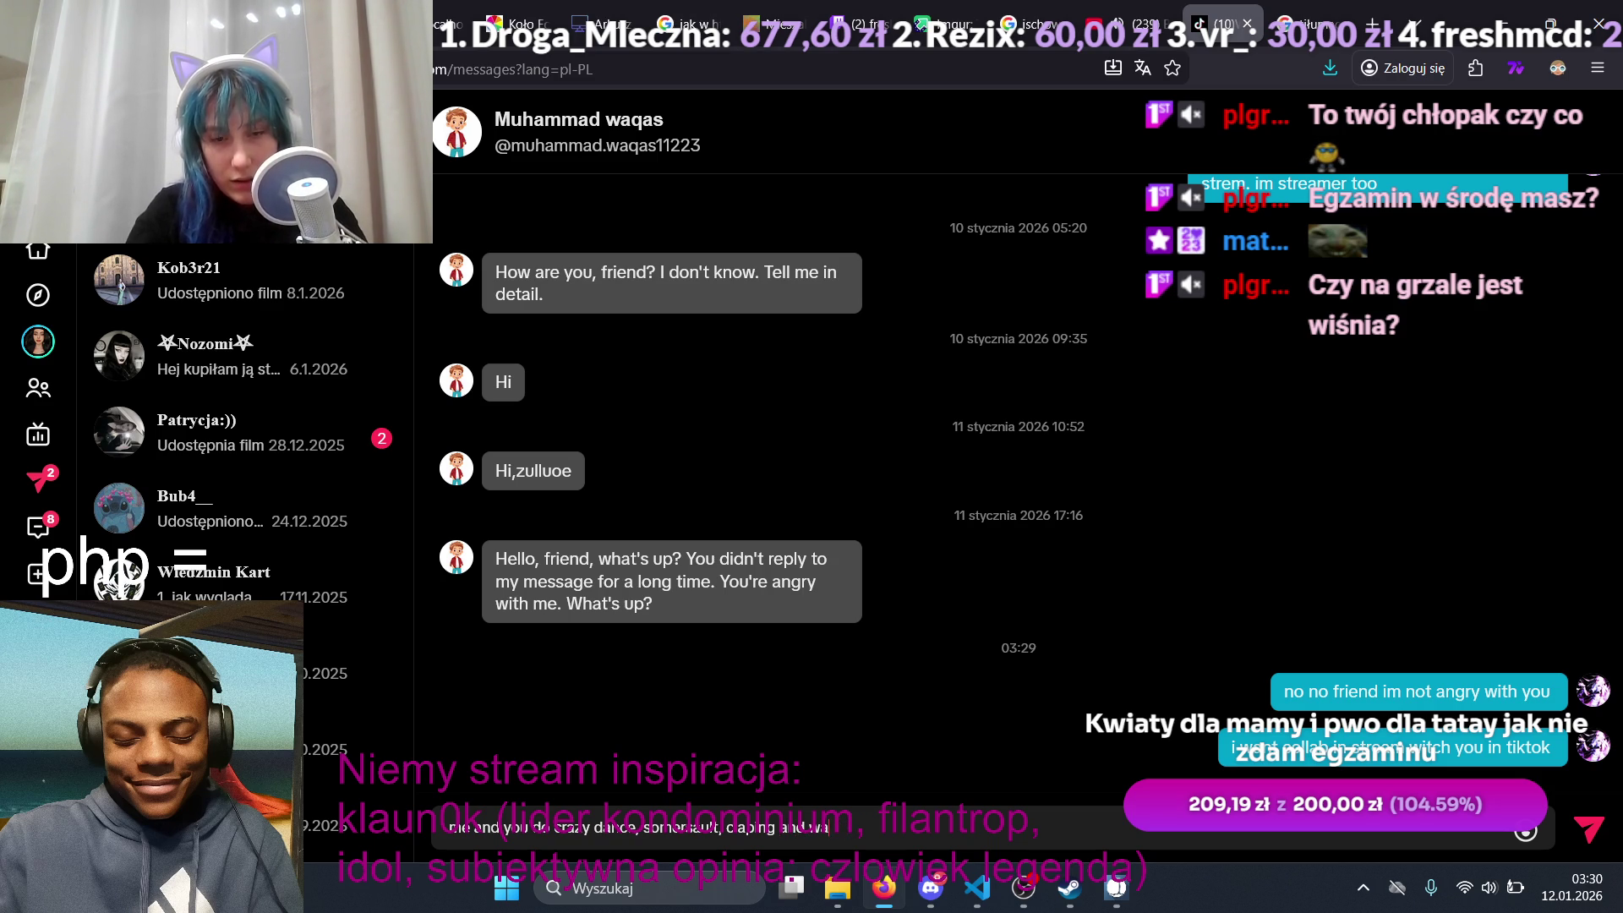
{"action": "type", "text": "hat you wand"}
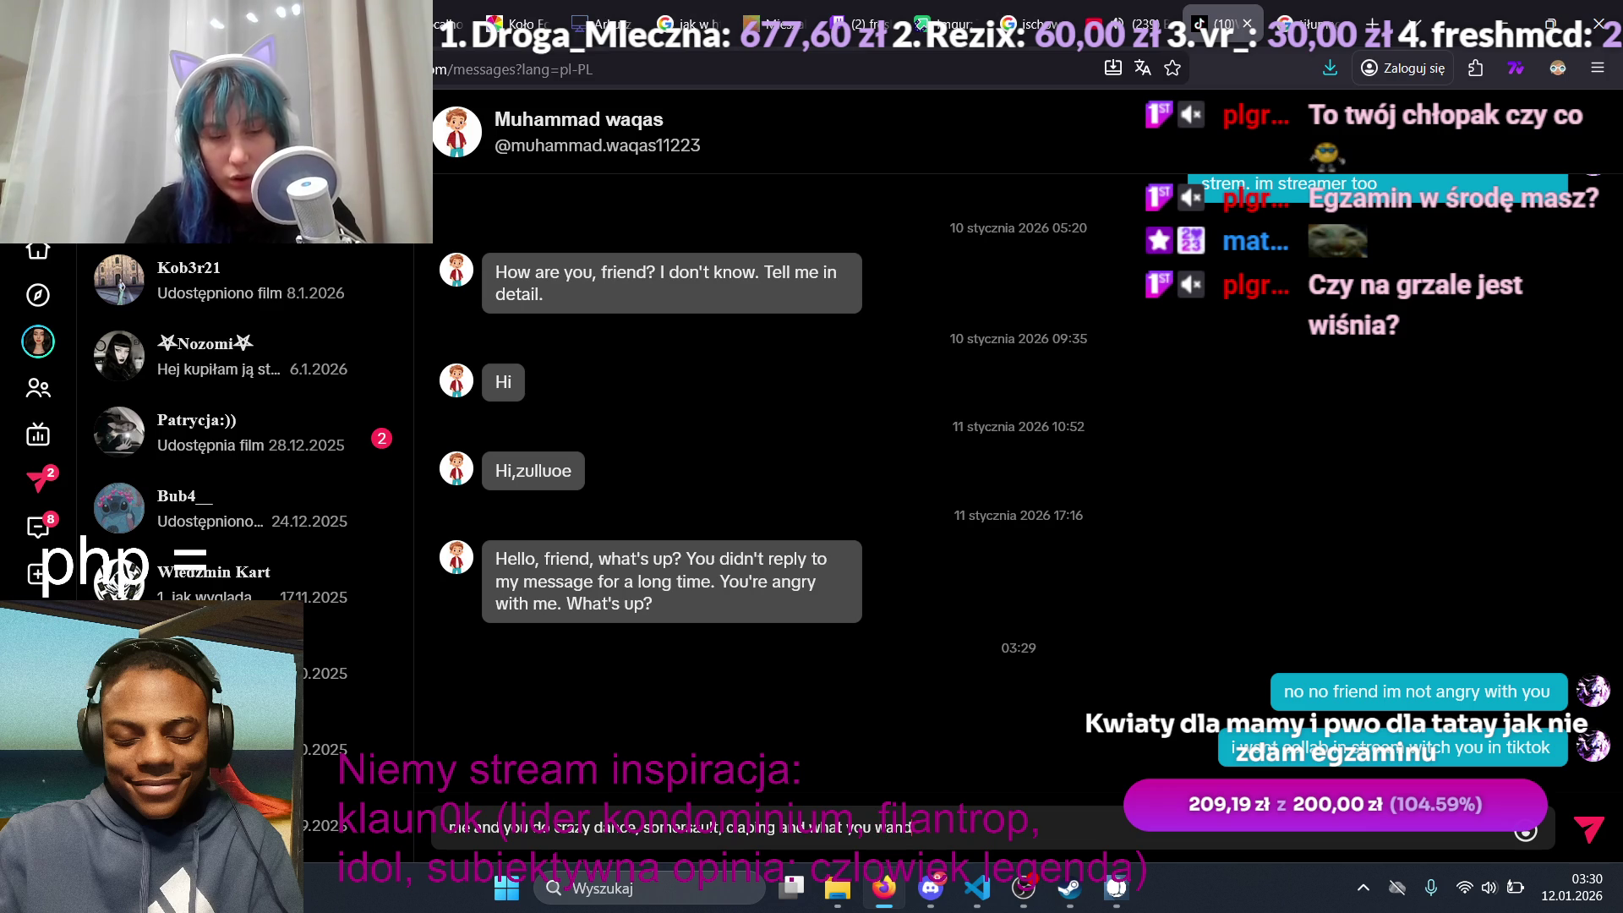
{"action": "type", "text": " on s"}
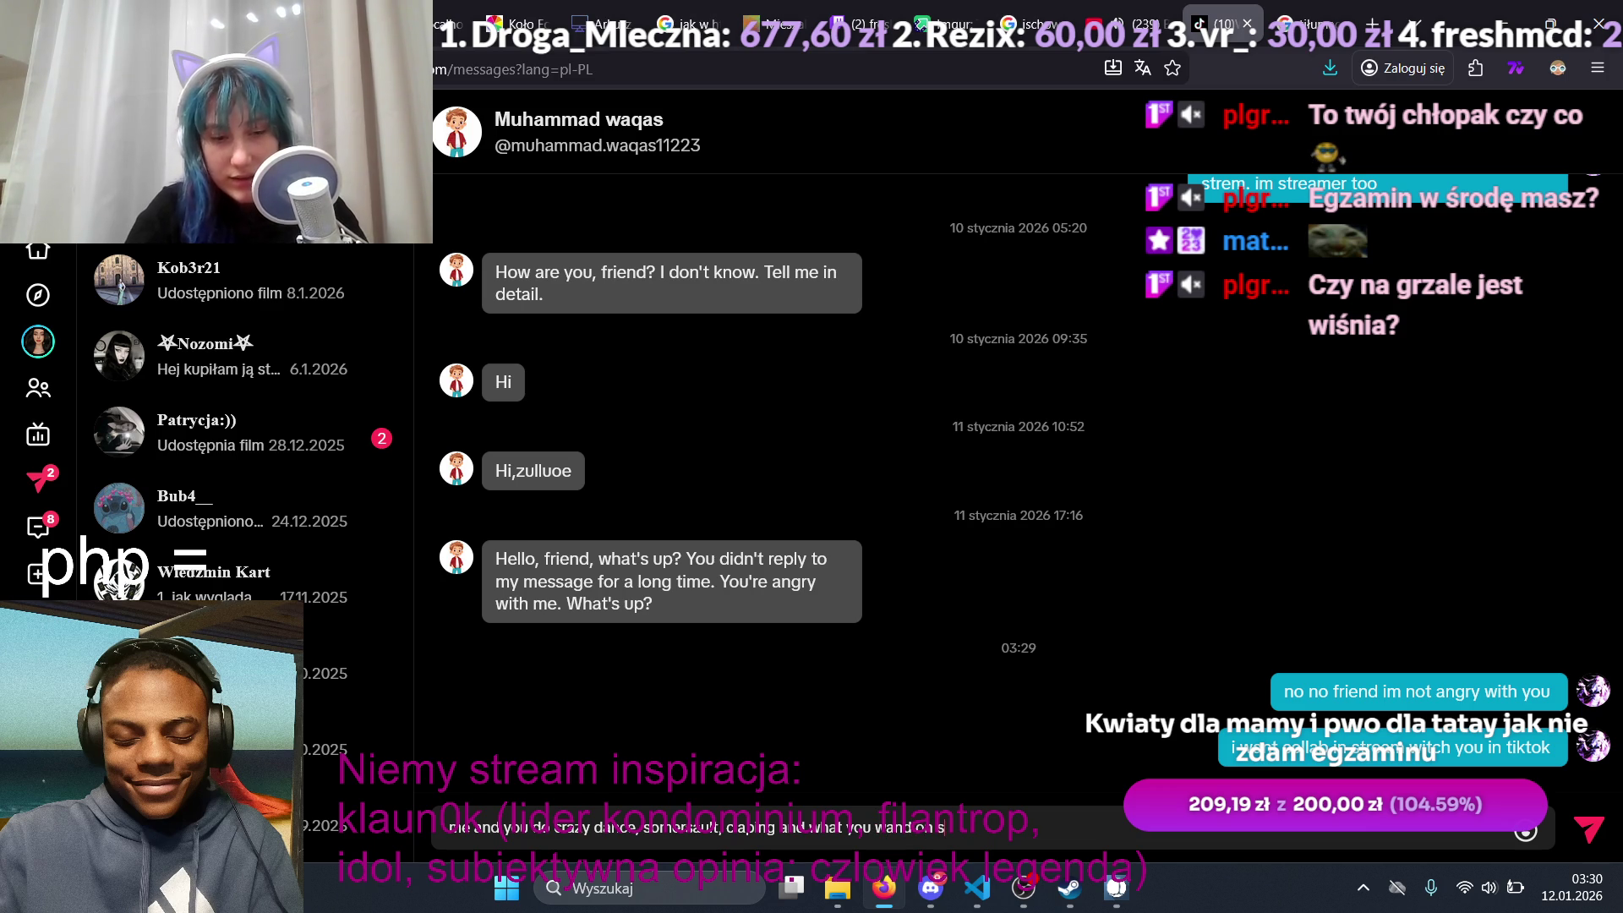
{"action": "type", "text": "tream"}
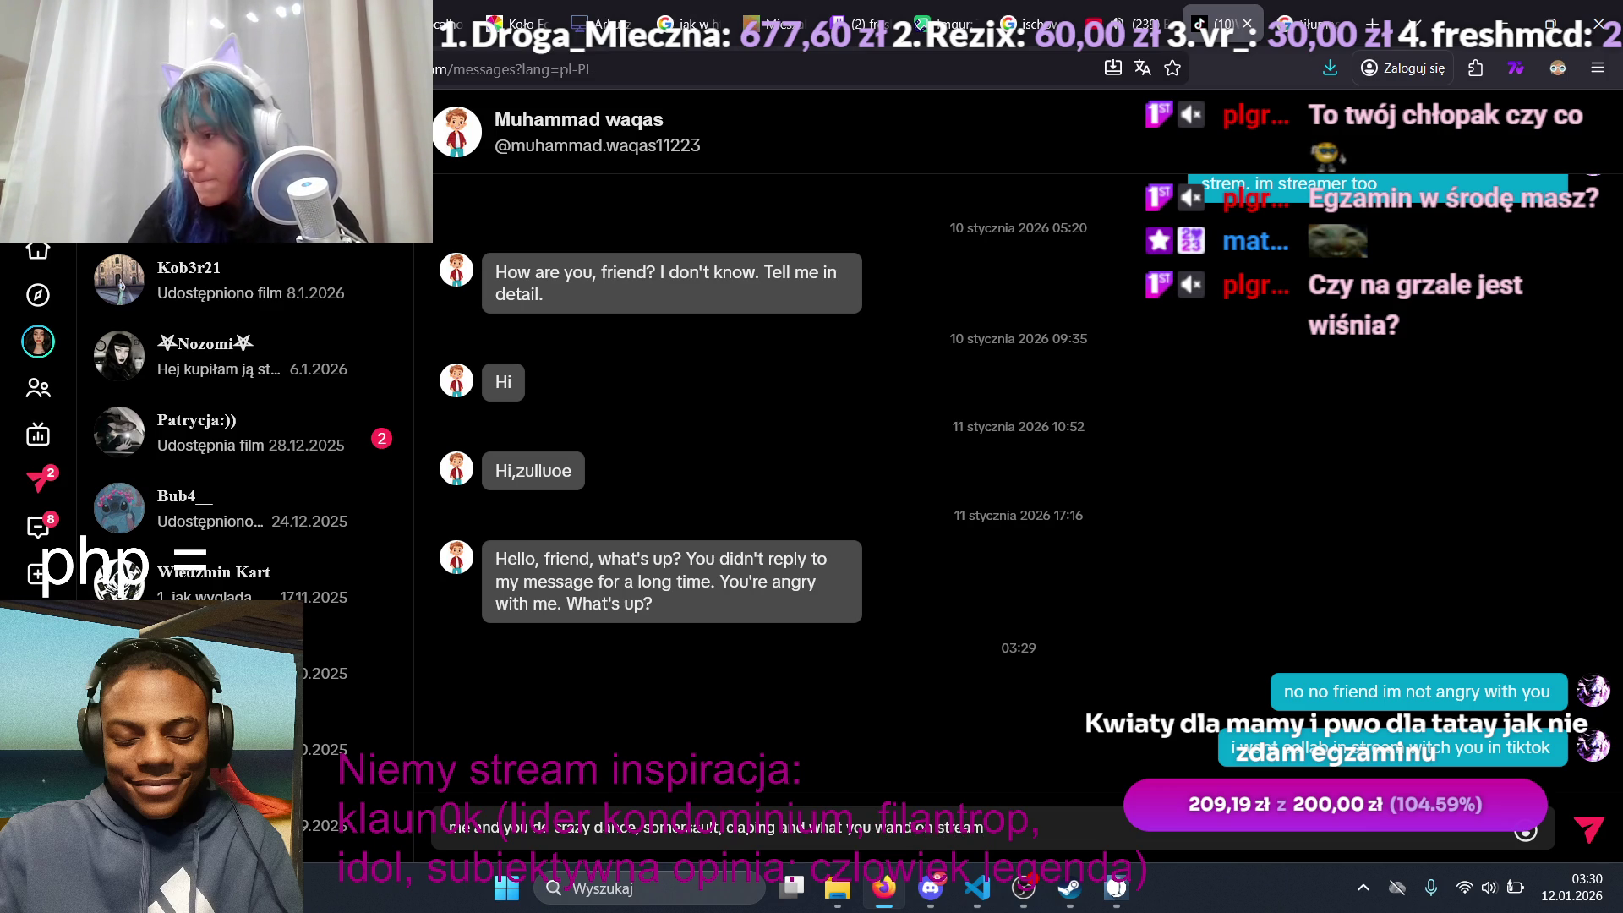
{"action": "key", "text": "Return"}
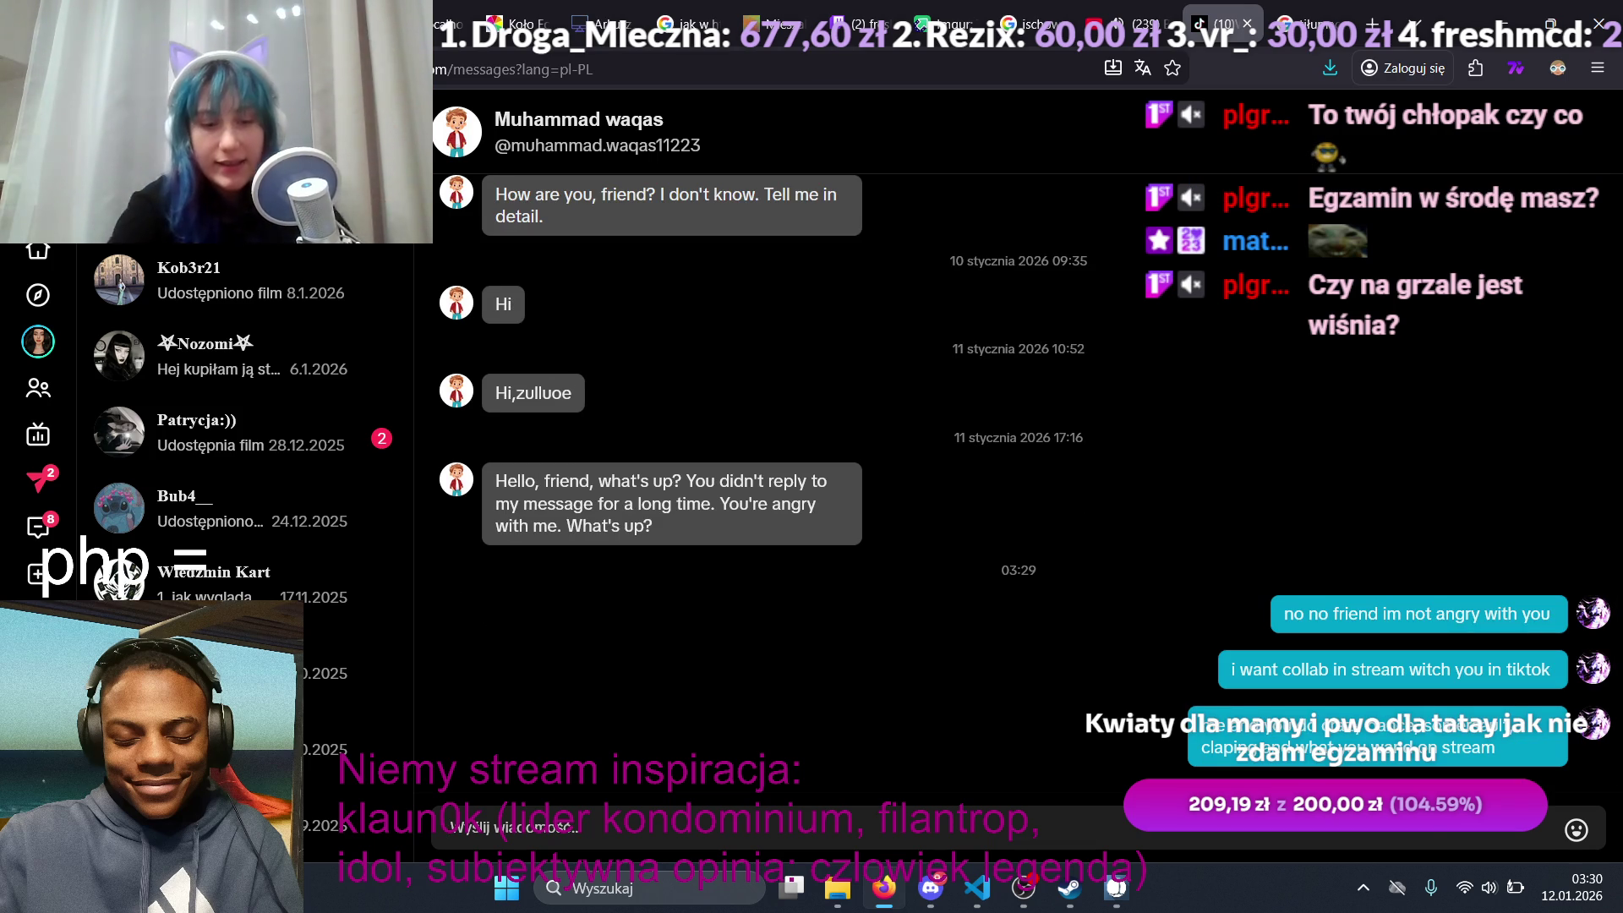
{"action": "type", "text": "and do babci"}
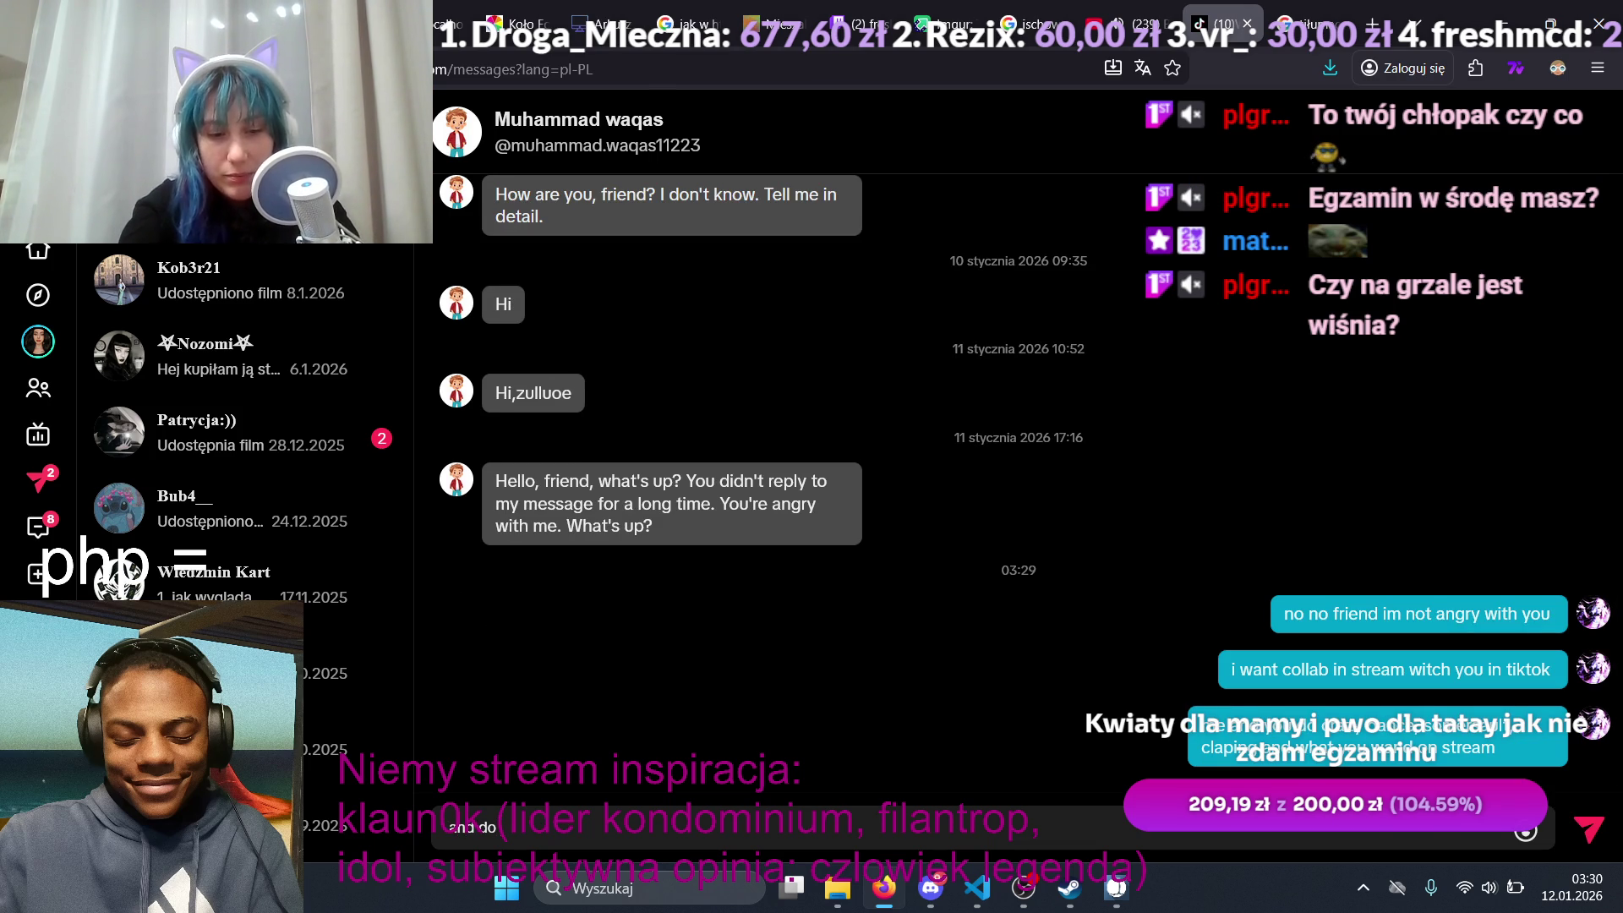
{"action": "type", "text": " dance to malik menasaia badista sp"}
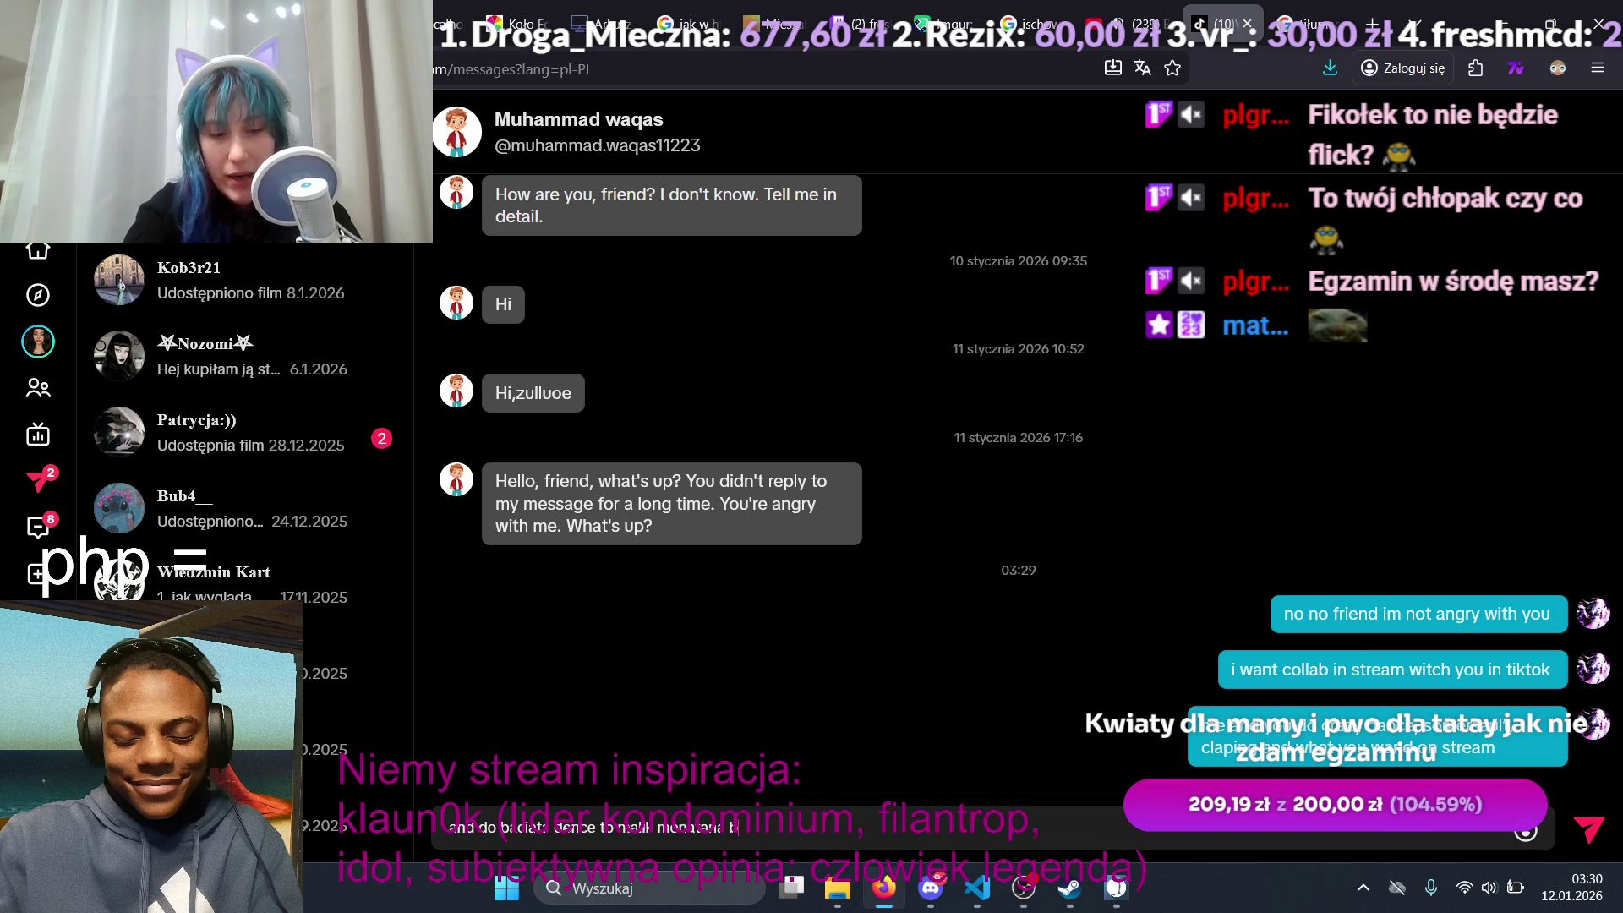
{"action": "type", "text": "ong"}
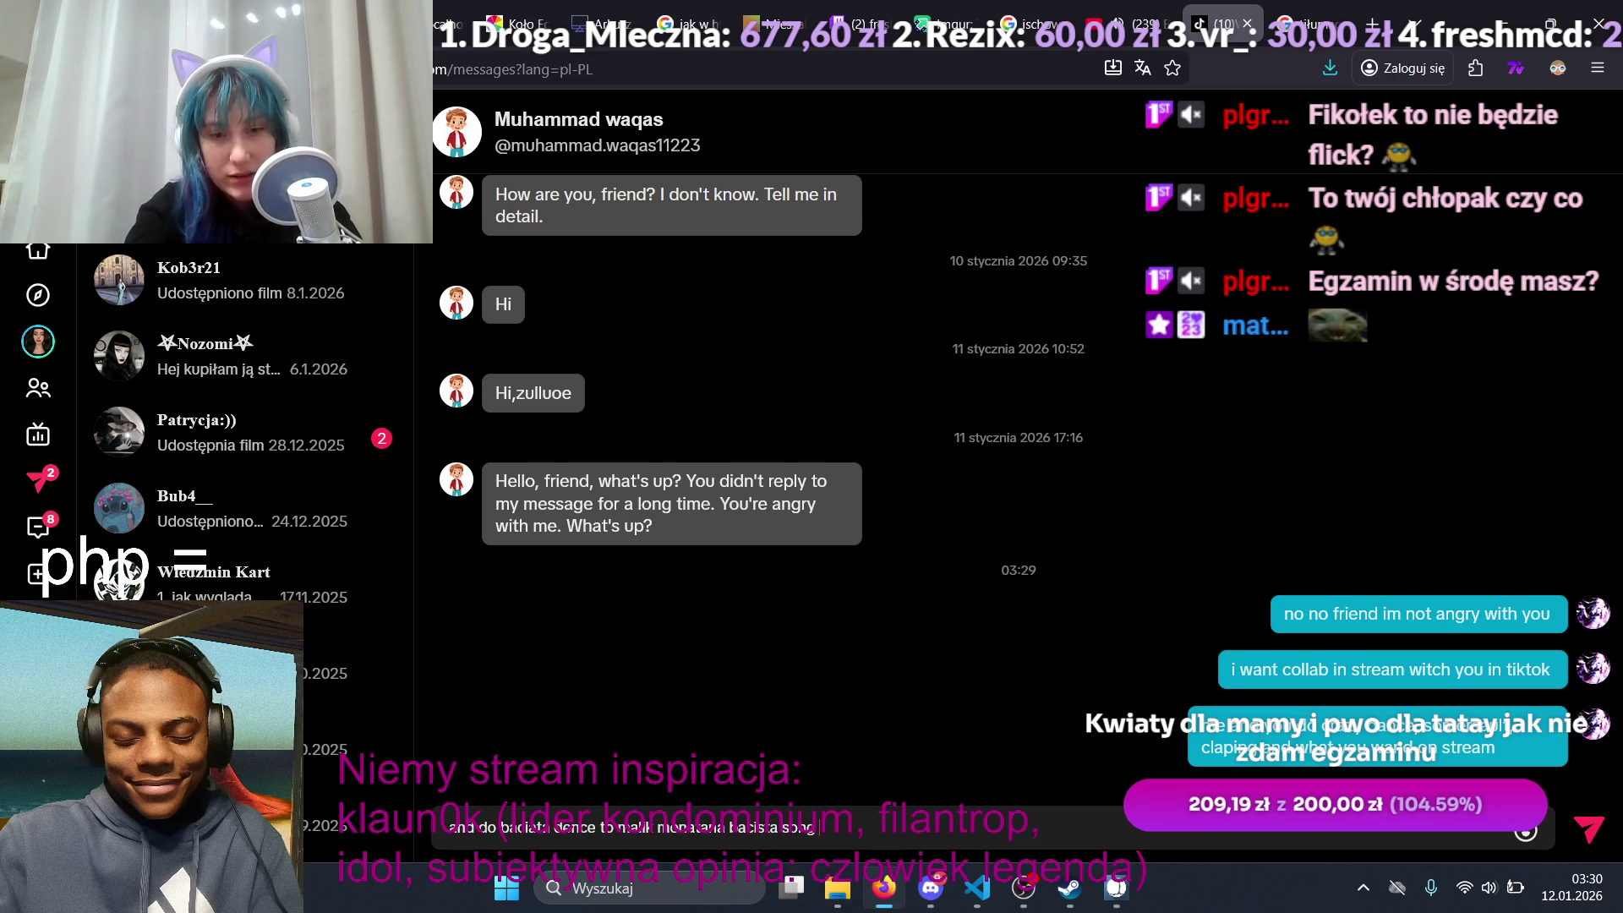
{"action": "key", "text": "Return"}
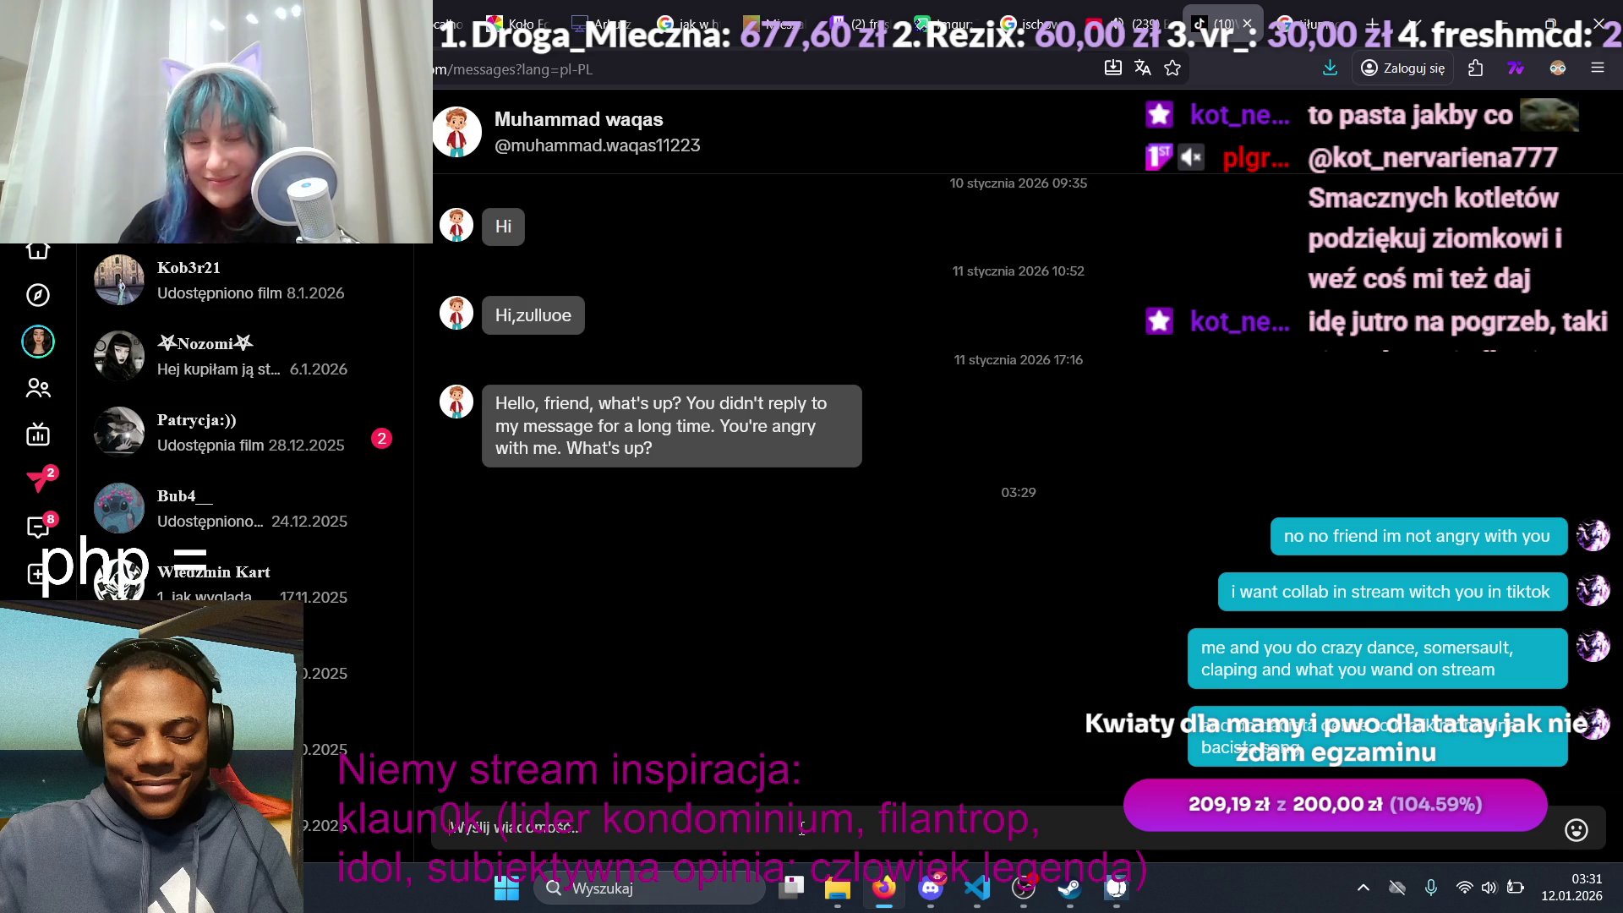
Step: Open the chat contact's profile and browse its grid of live clips, opening the 695-view one
{"action": "left_click", "coordinate": [482, 133]}
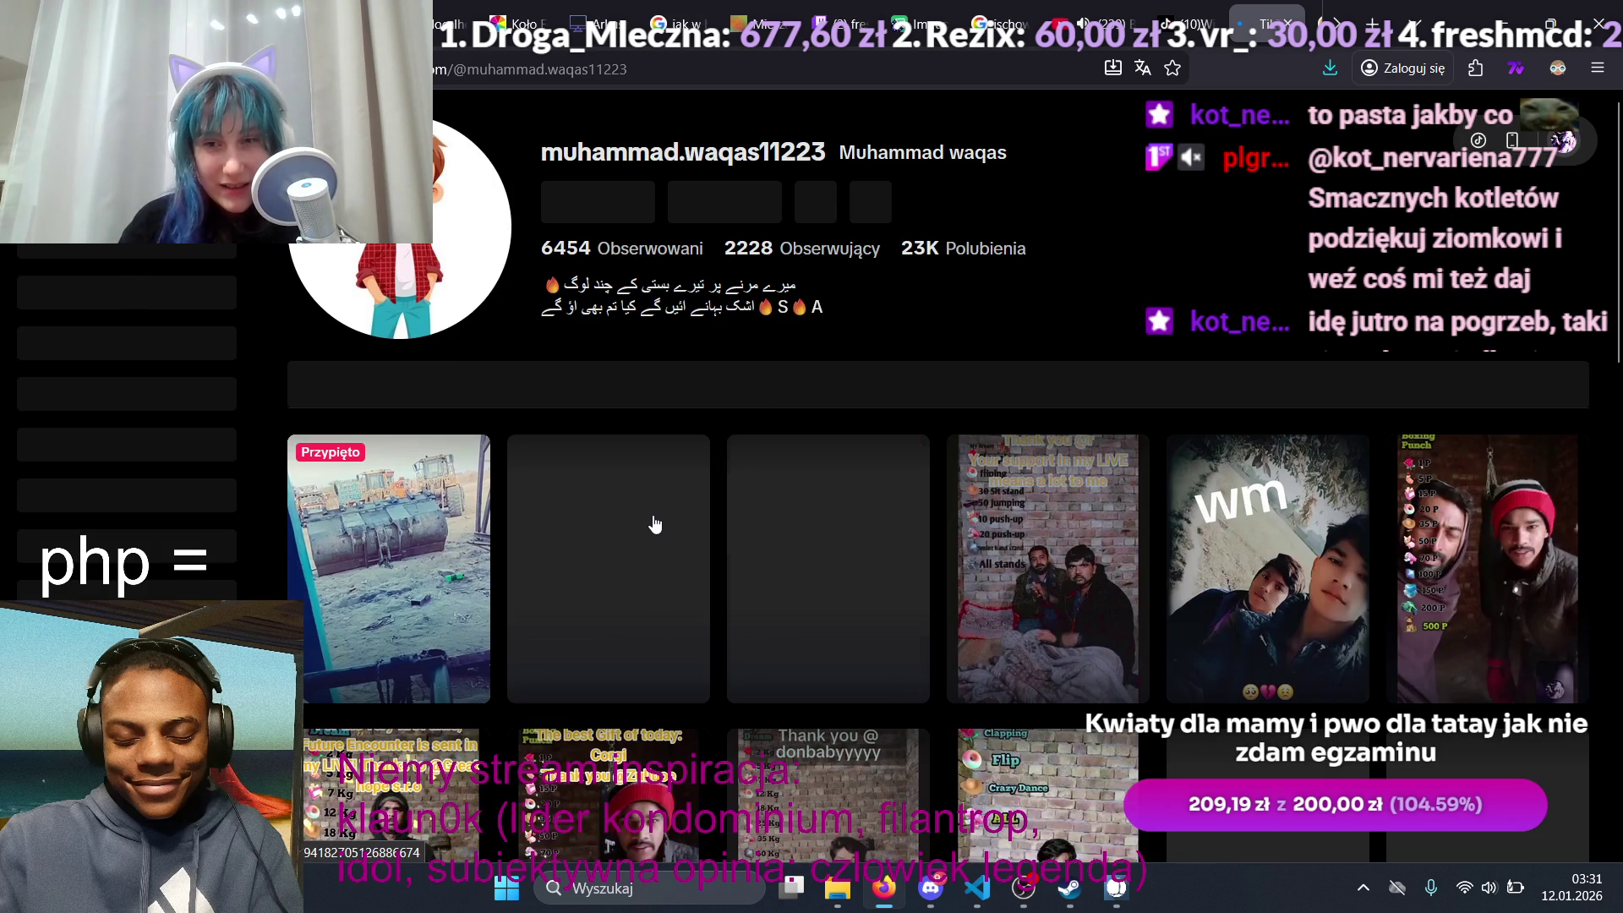
{"action": "scroll", "coordinate": [655, 524], "scroll_direction": "down", "scroll_amount": 4}
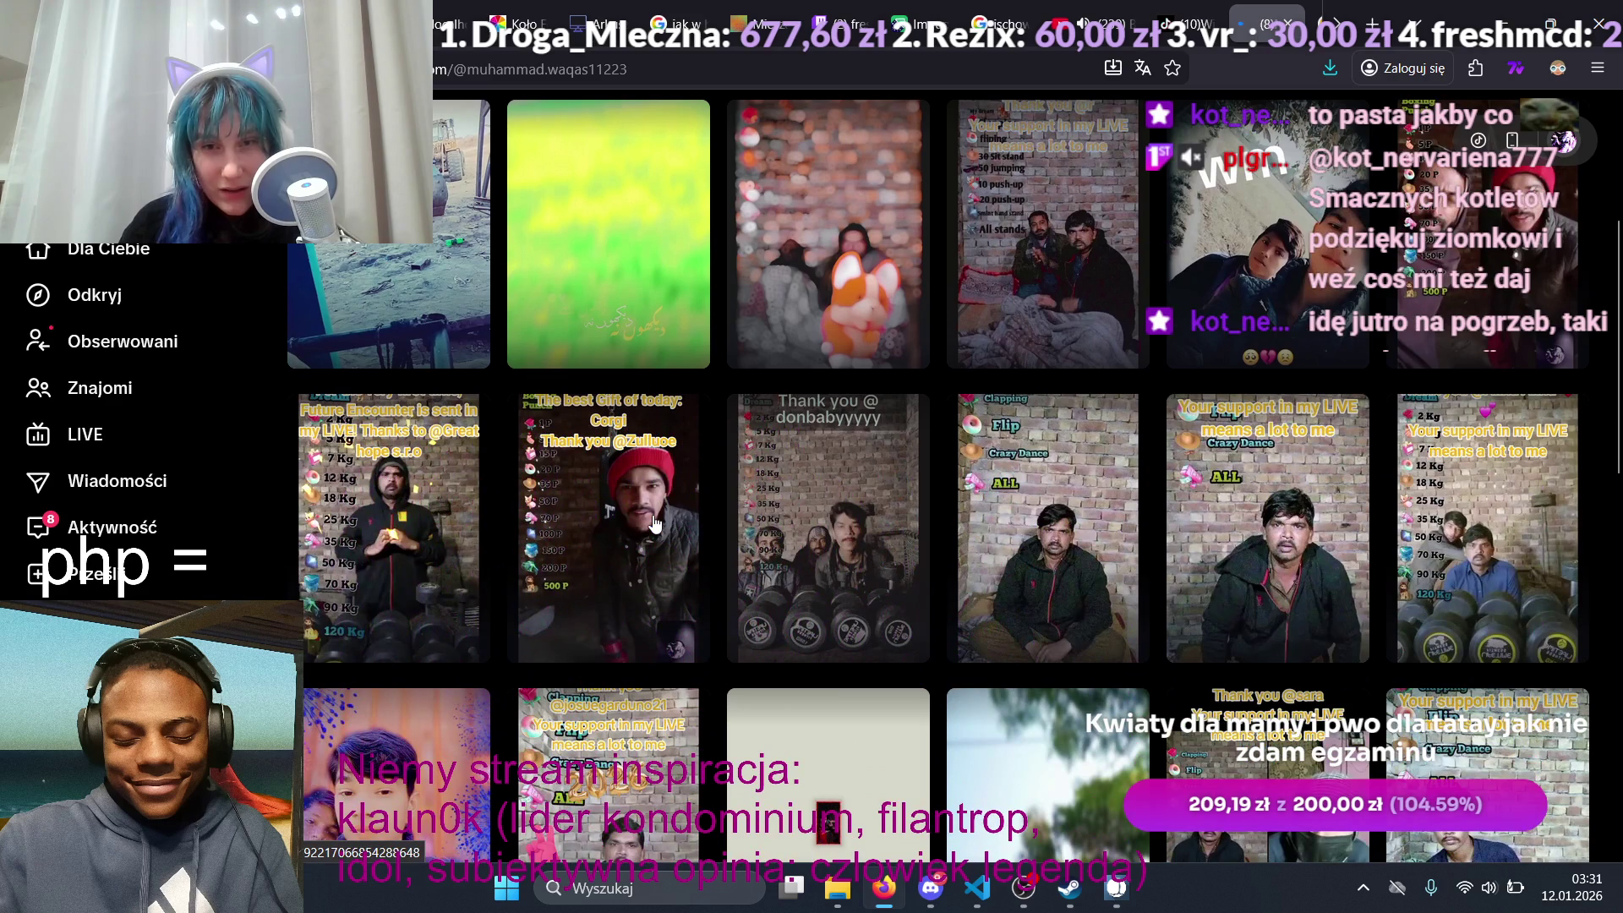
{"action": "scroll", "coordinate": [655, 524], "scroll_direction": "up", "scroll_amount": 3}
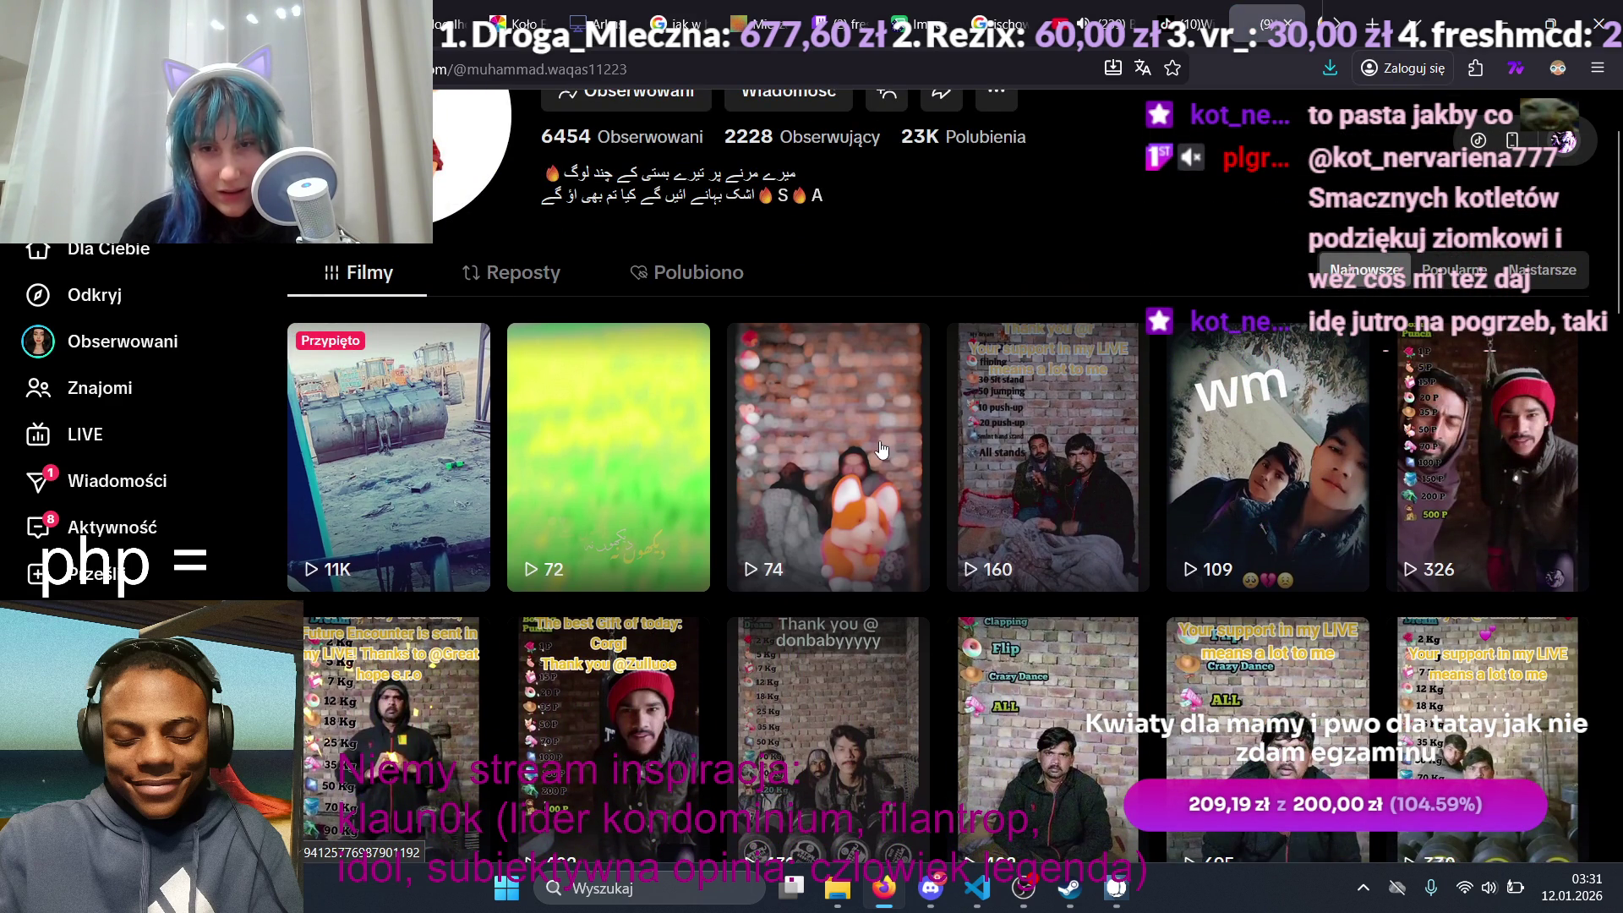
{"action": "scroll", "coordinate": [879, 448], "scroll_direction": "down", "scroll_amount": 3}
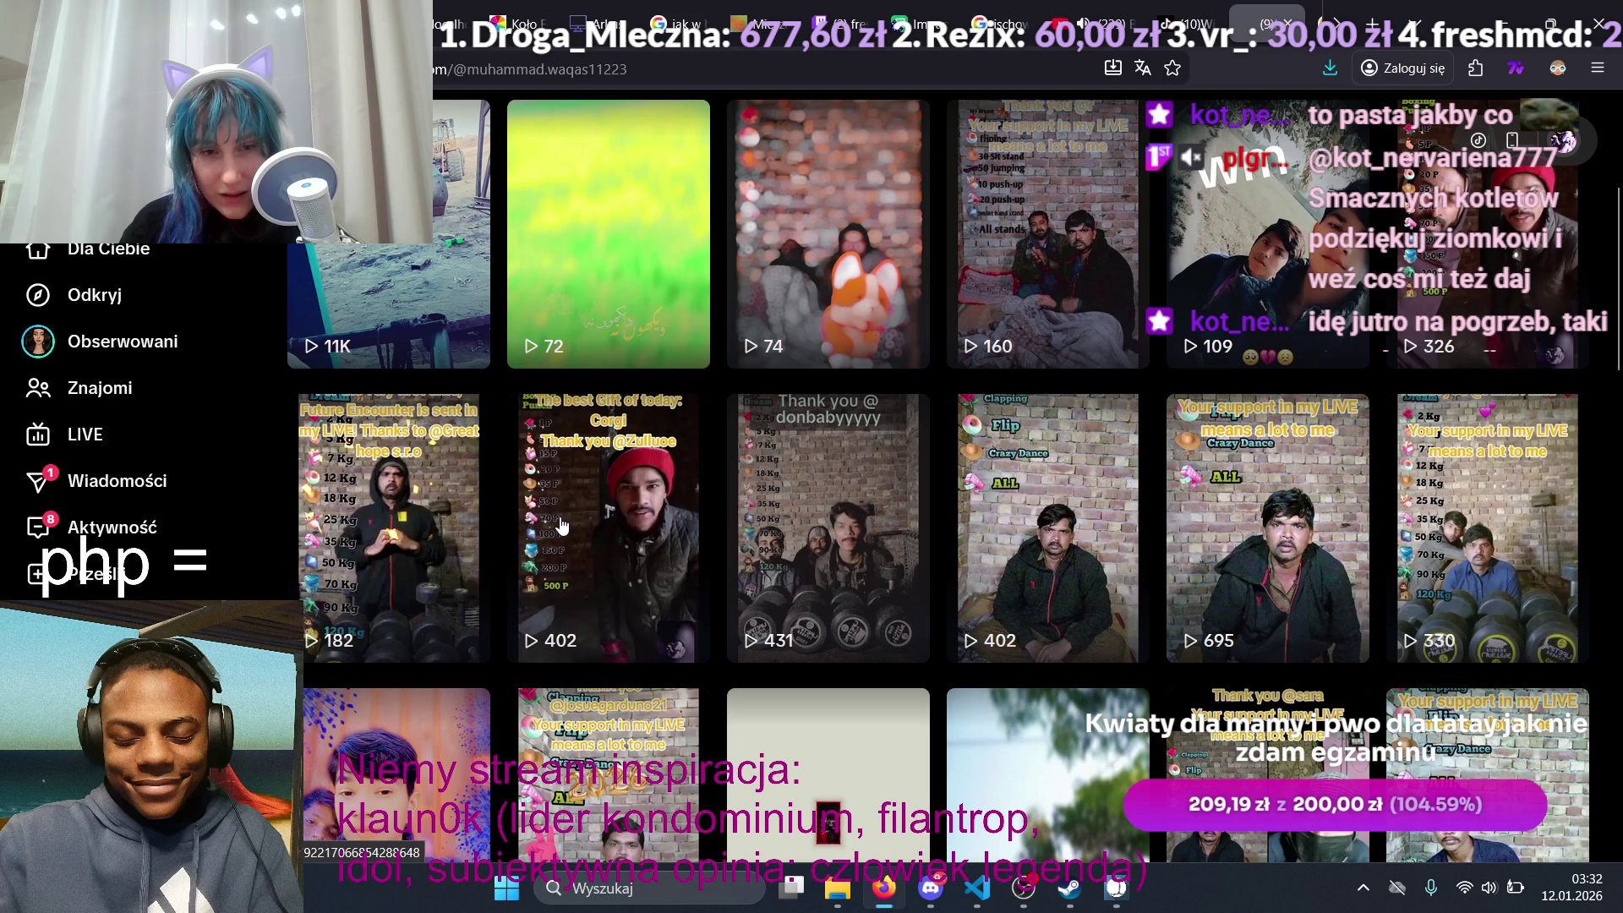
{"action": "mouse_move", "coordinate": [565, 525]}
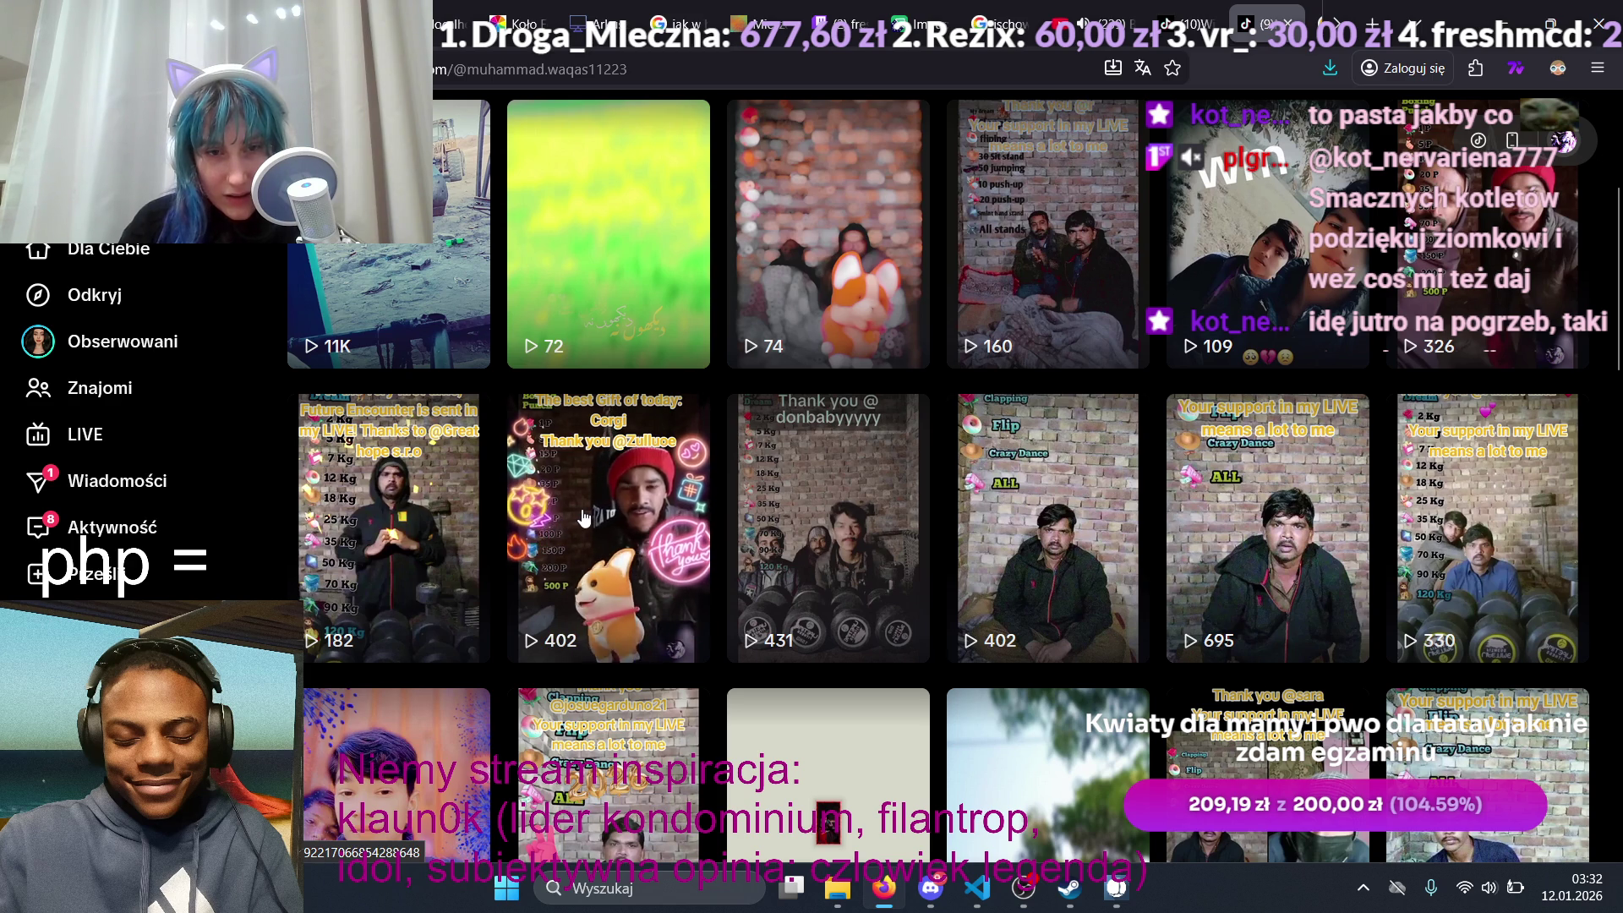
{"action": "scroll", "coordinate": [1118, 558], "scroll_direction": "up", "scroll_amount": 3}
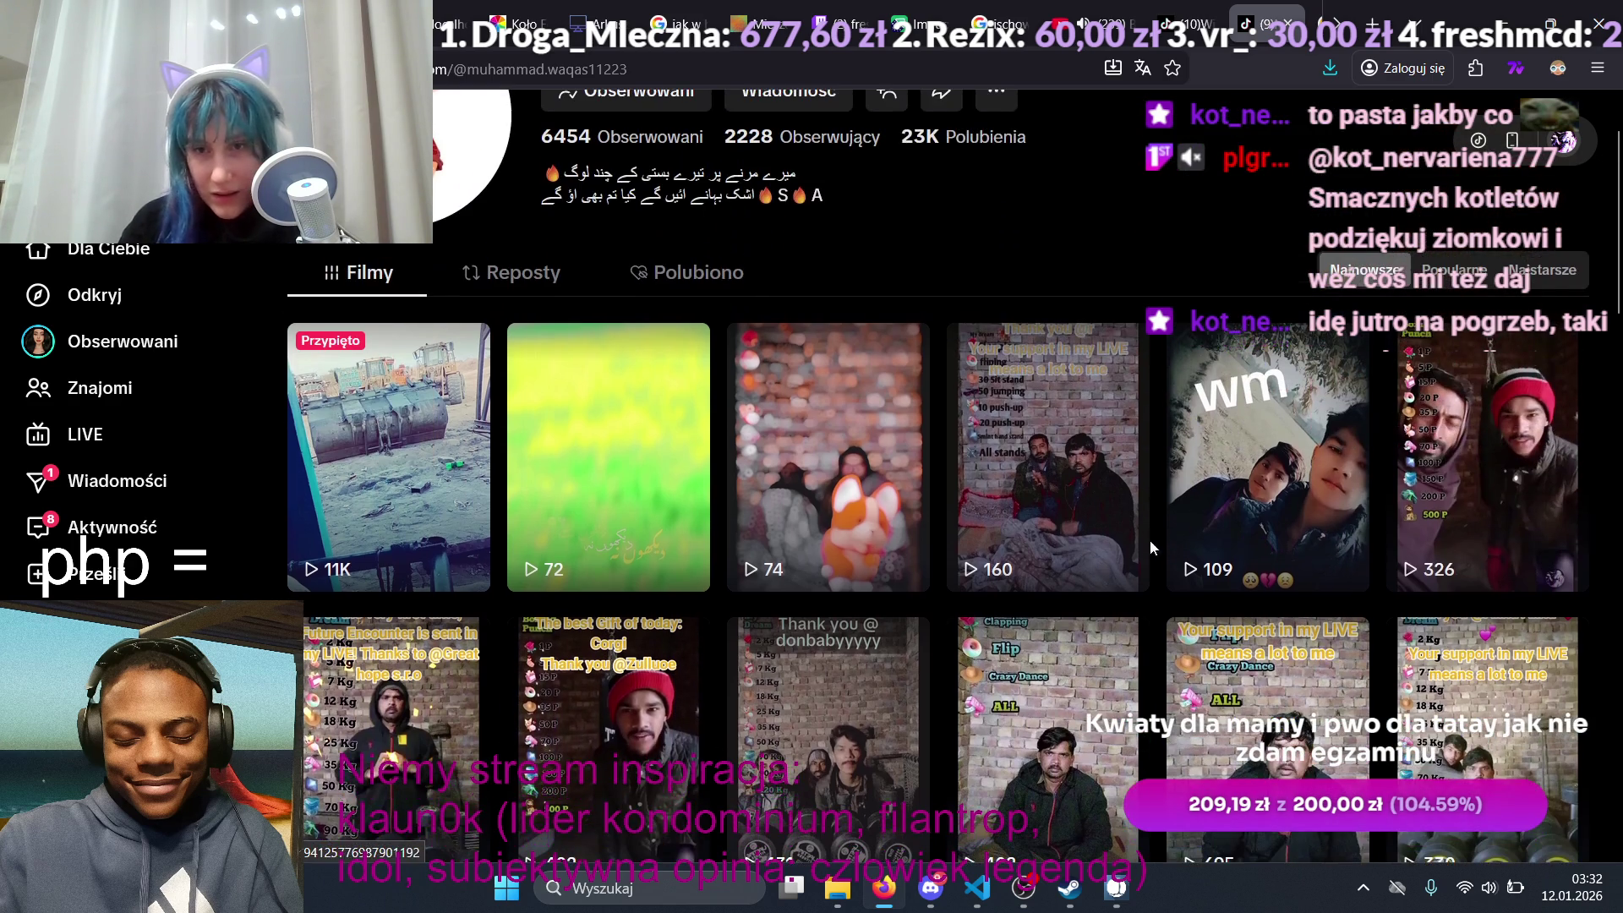
{"action": "mouse_move", "coordinate": [858, 456]}
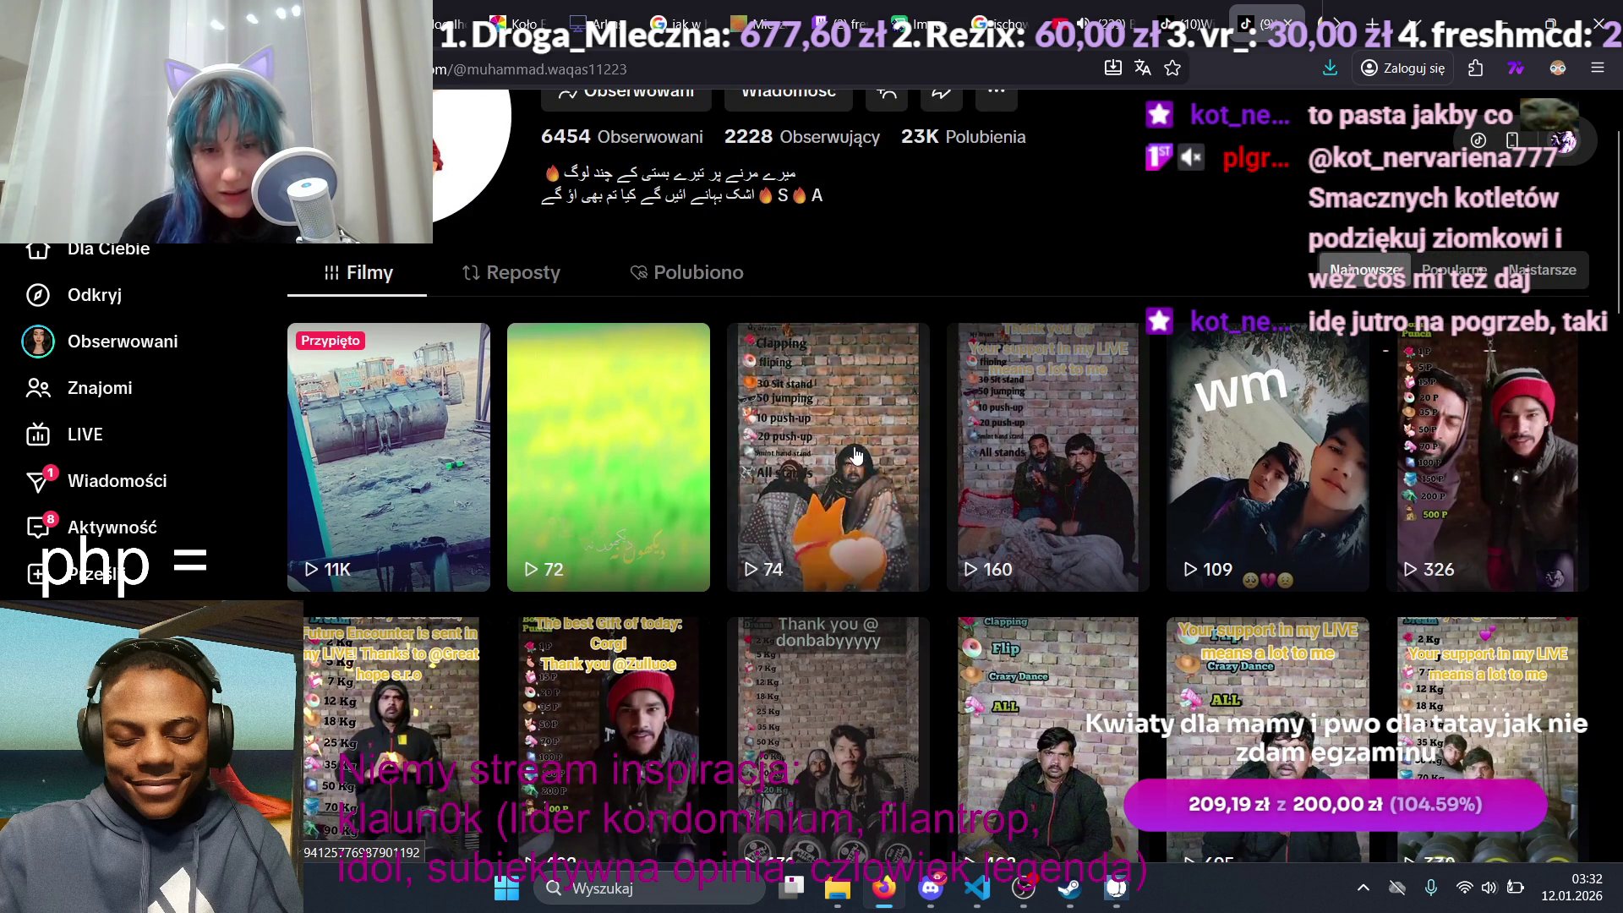
{"action": "scroll", "coordinate": [858, 456], "scroll_direction": "down", "scroll_amount": 4}
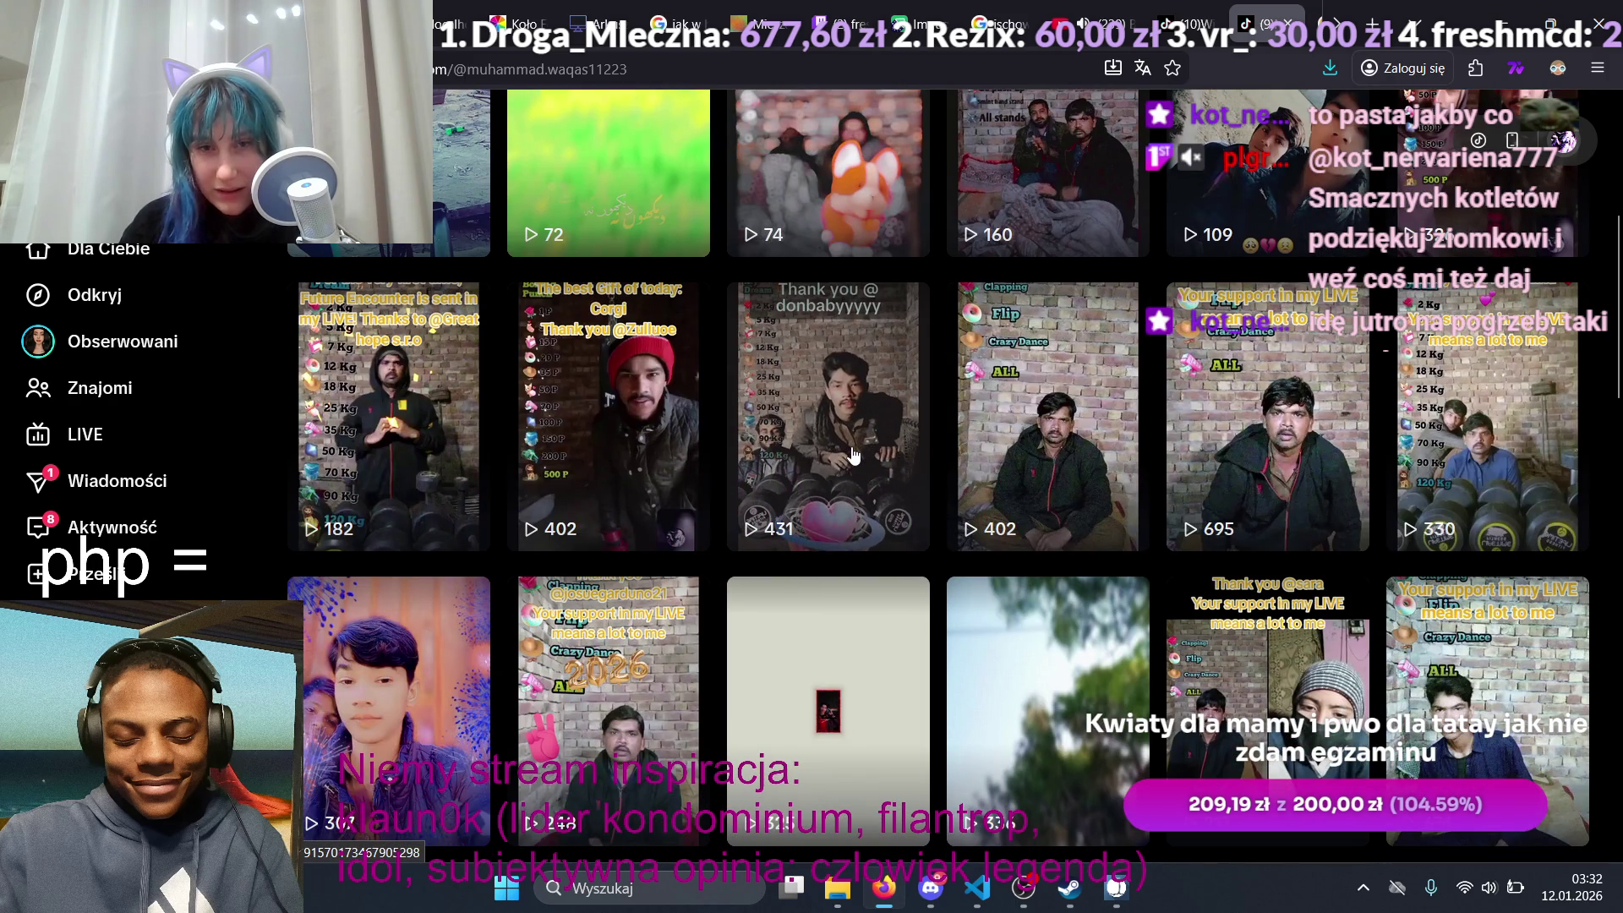
{"action": "scroll", "coordinate": [854, 457], "scroll_direction": "down", "scroll_amount": 4}
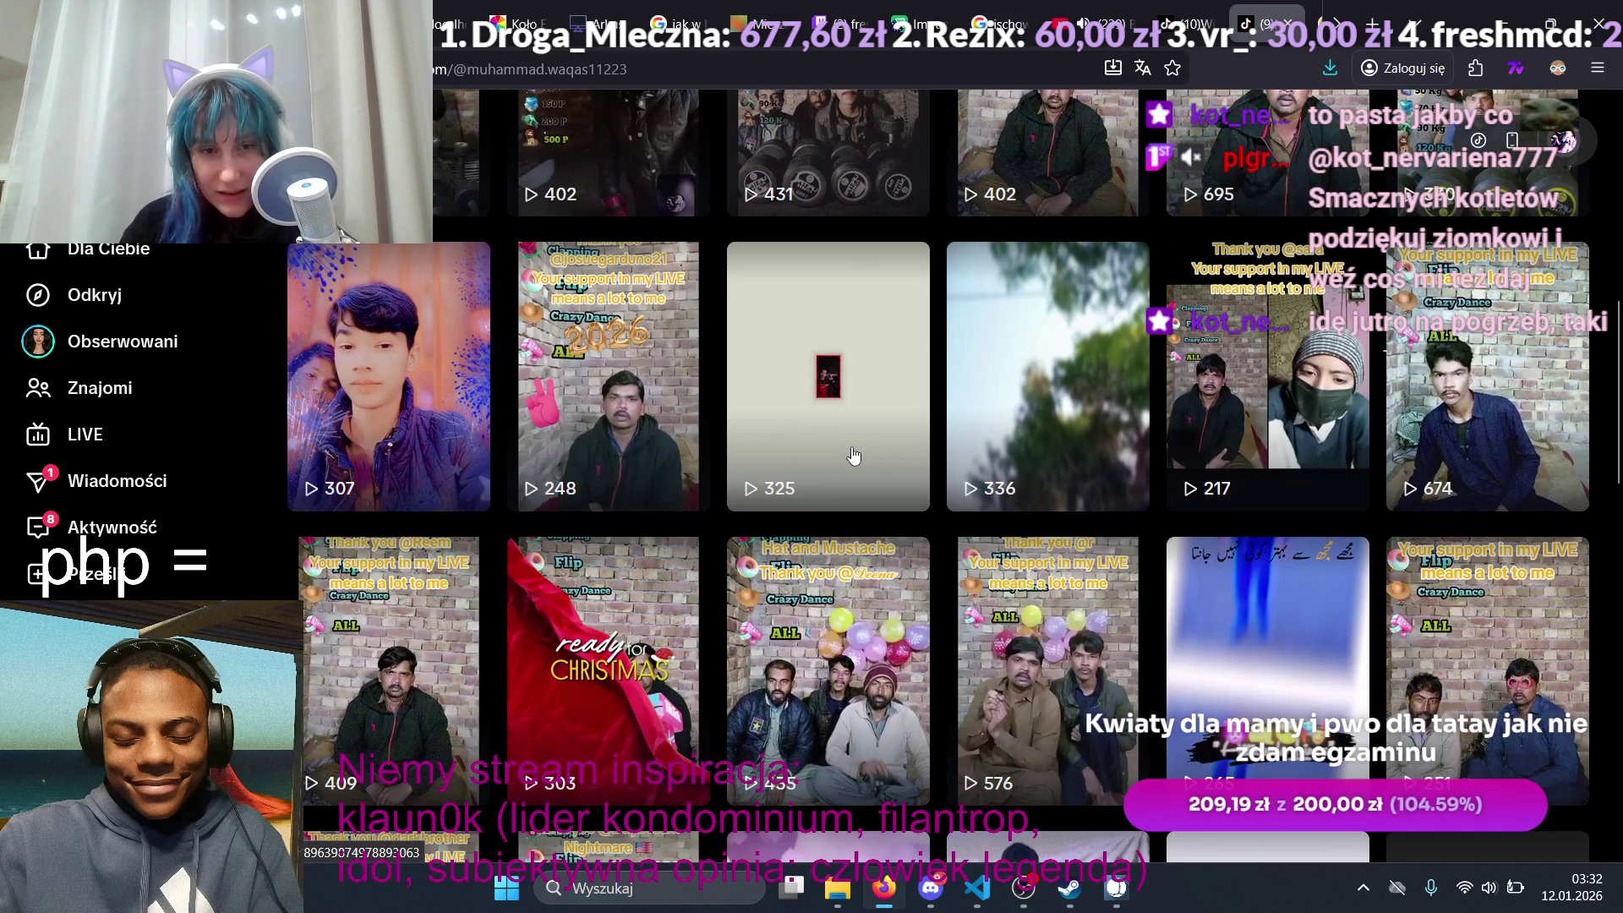
{"action": "scroll", "coordinate": [854, 461], "scroll_direction": "up", "scroll_amount": 7}
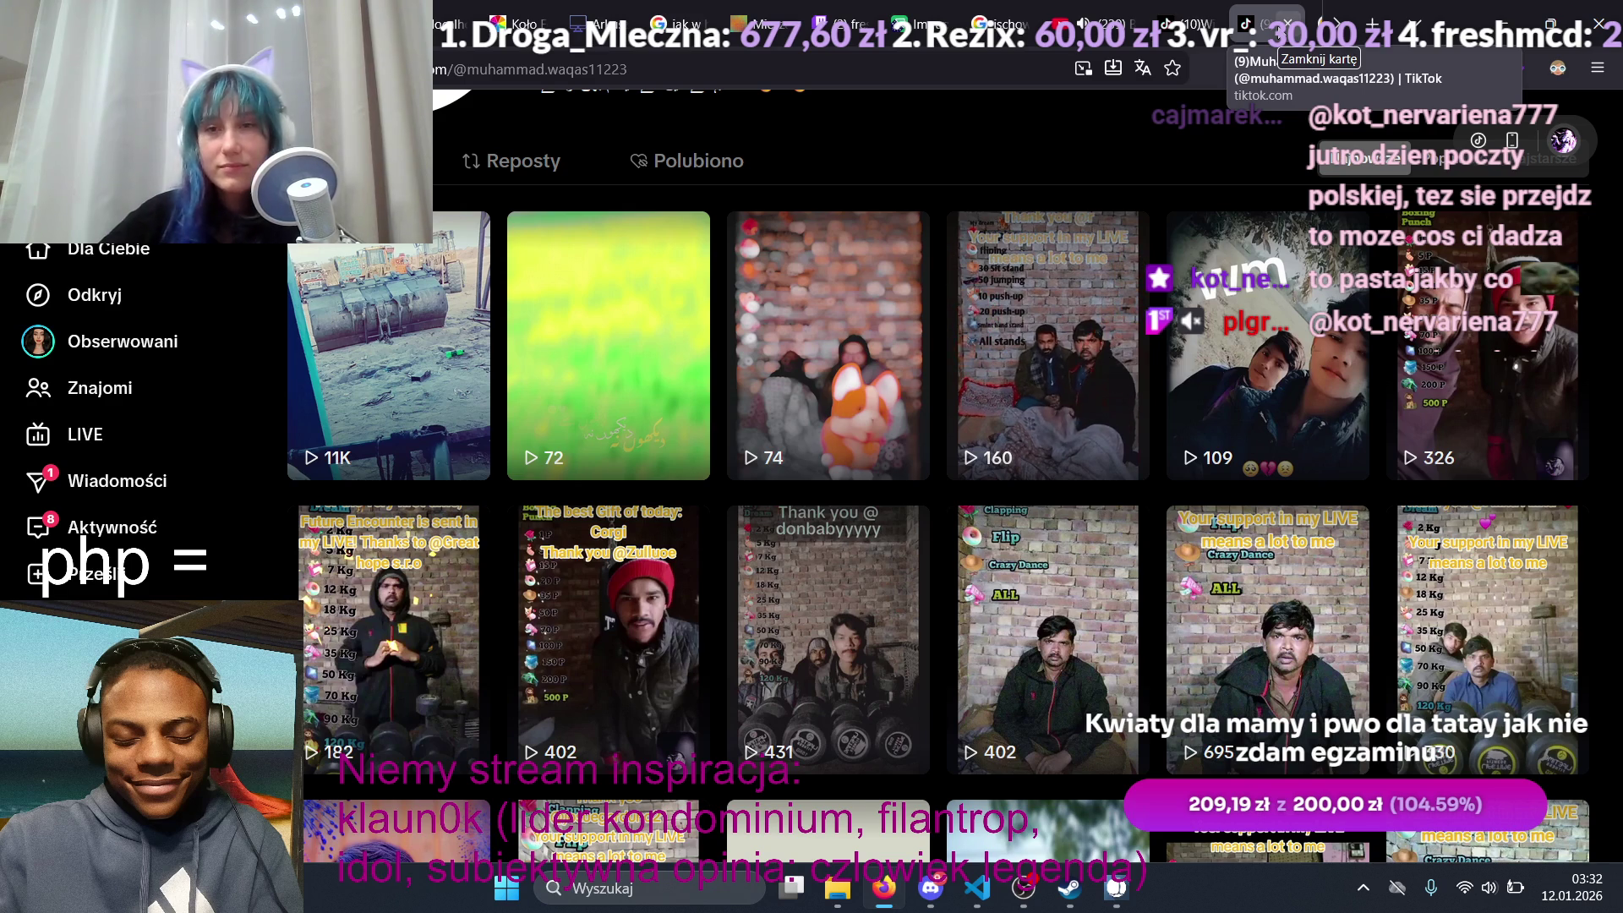
{"action": "scroll", "coordinate": [1162, 260], "scroll_direction": "down", "scroll_amount": 10}
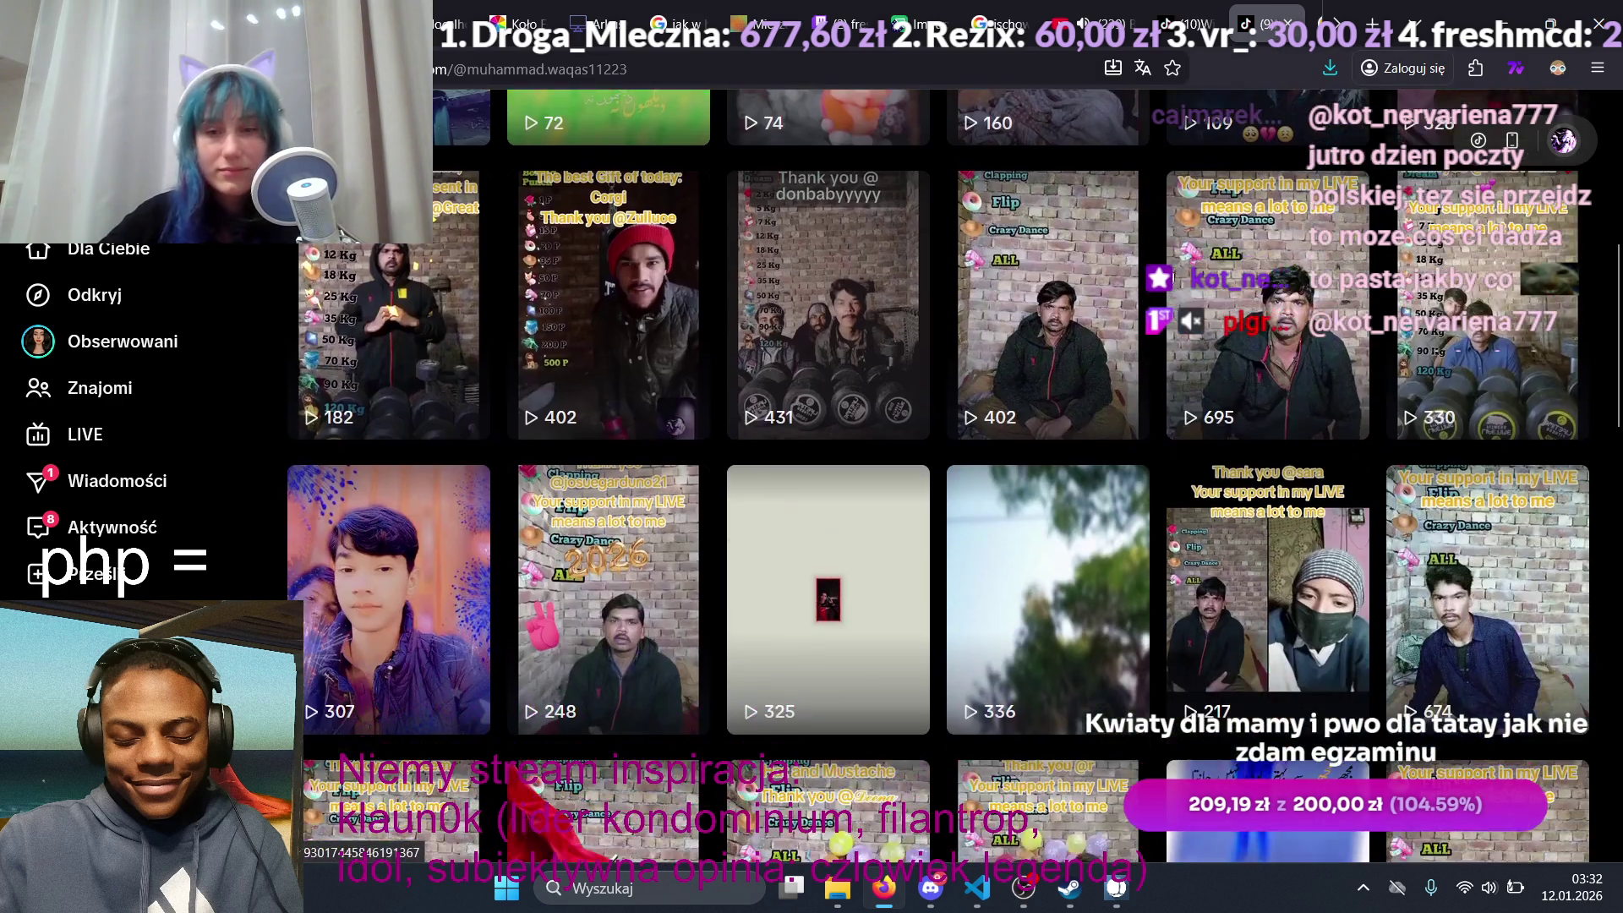
{"action": "scroll", "coordinate": [1163, 261], "scroll_direction": "down", "scroll_amount": 6}
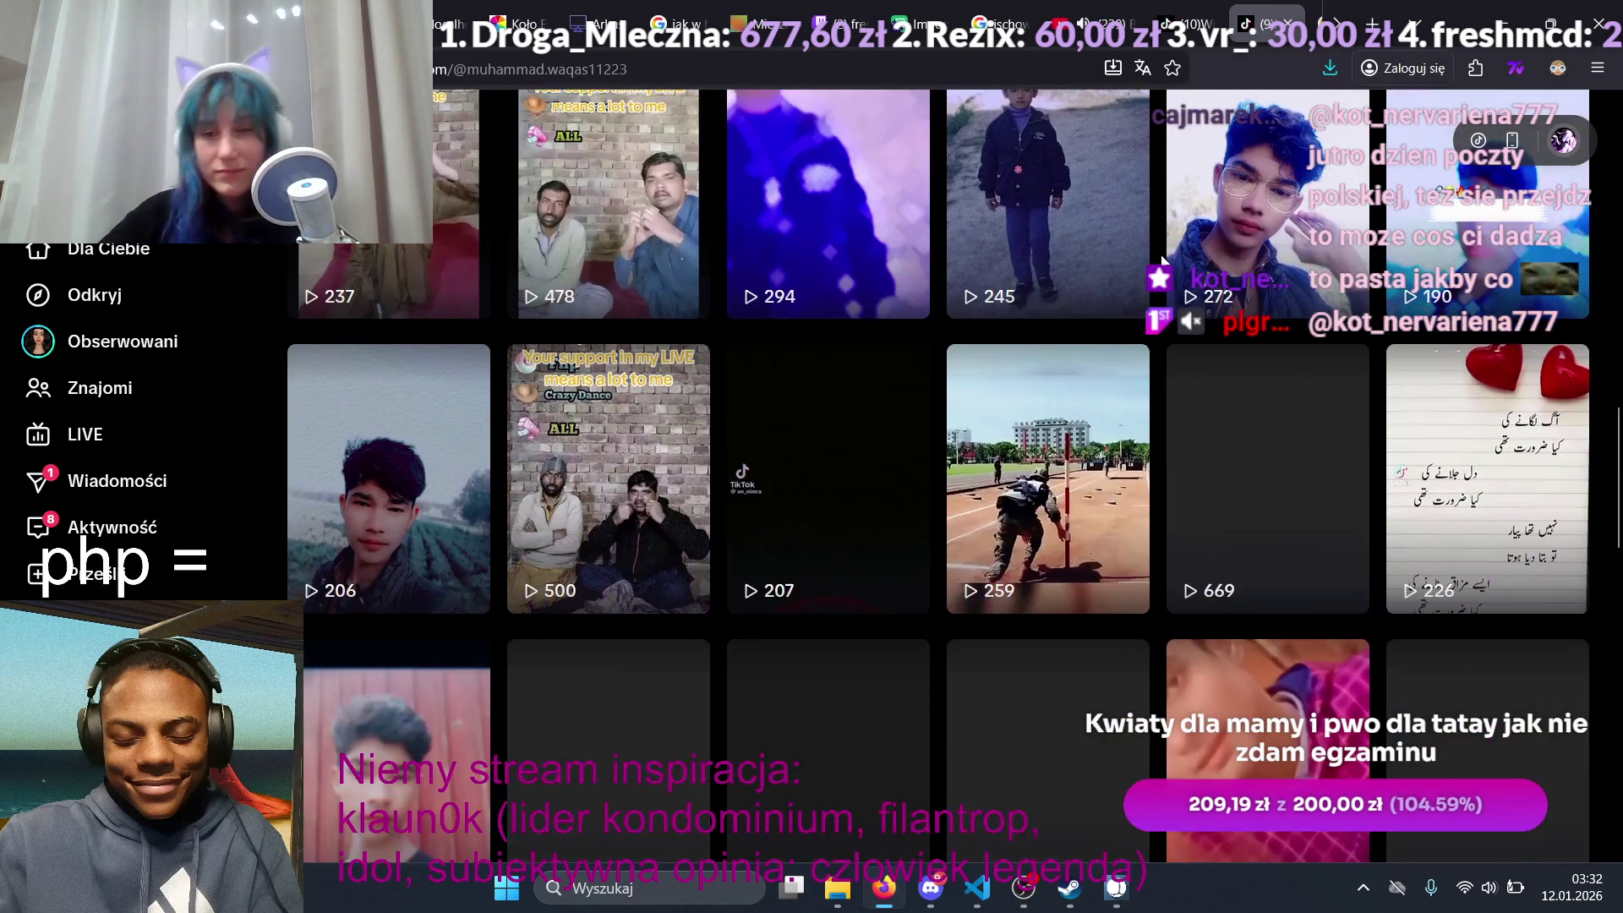
{"action": "scroll", "coordinate": [1164, 264], "scroll_direction": "down", "scroll_amount": 10}
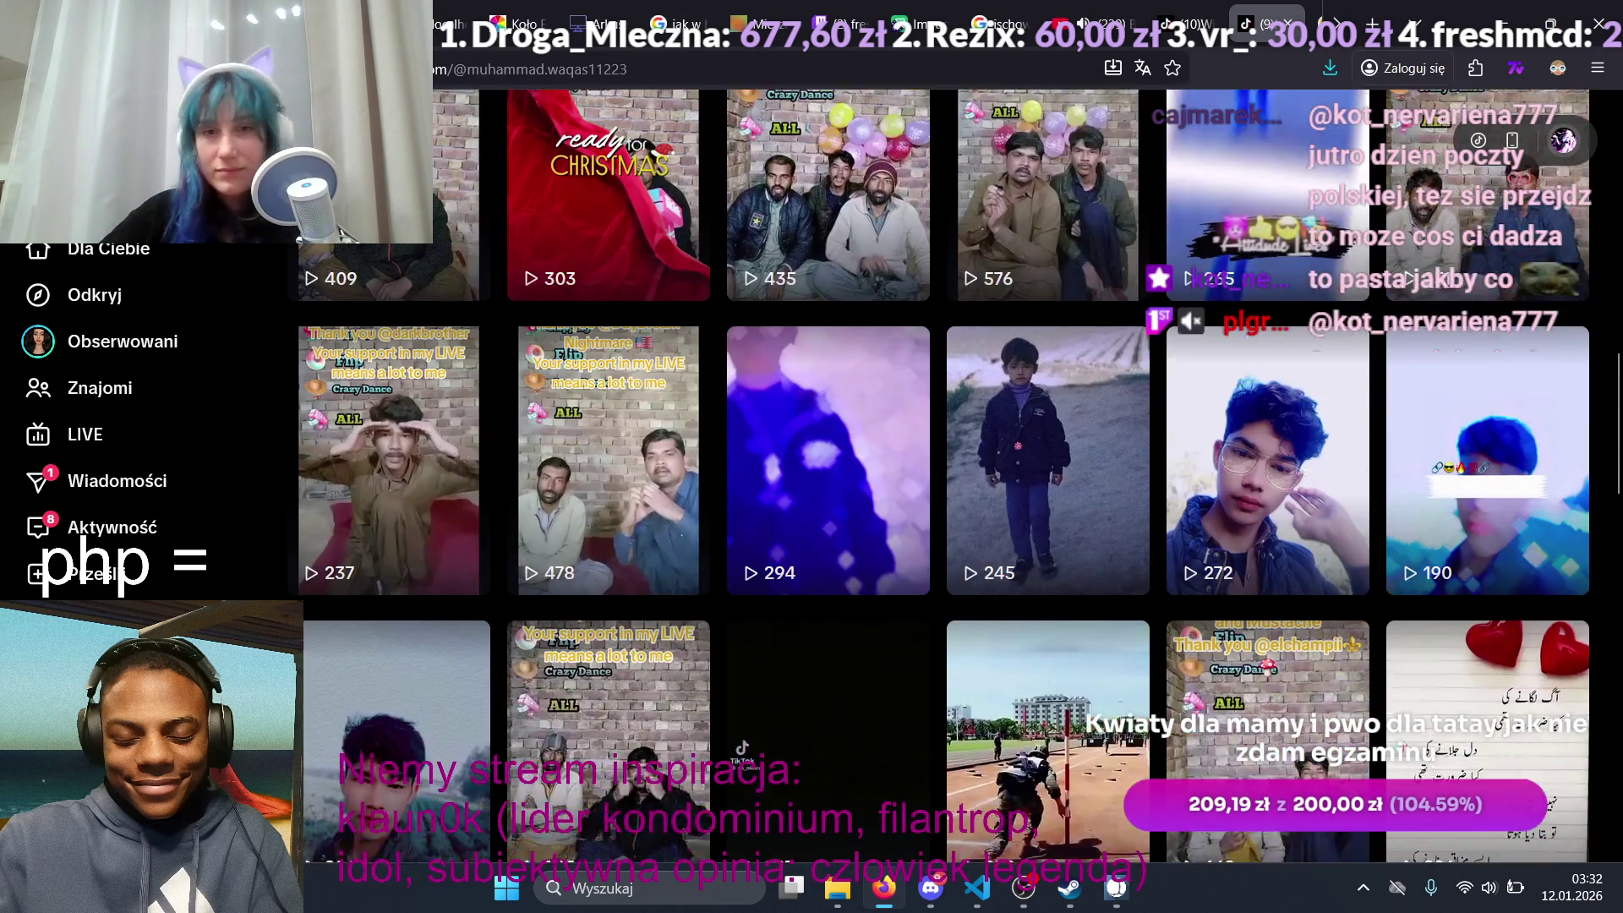
{"action": "scroll", "coordinate": [1163, 302], "scroll_direction": "up", "scroll_amount": 1}
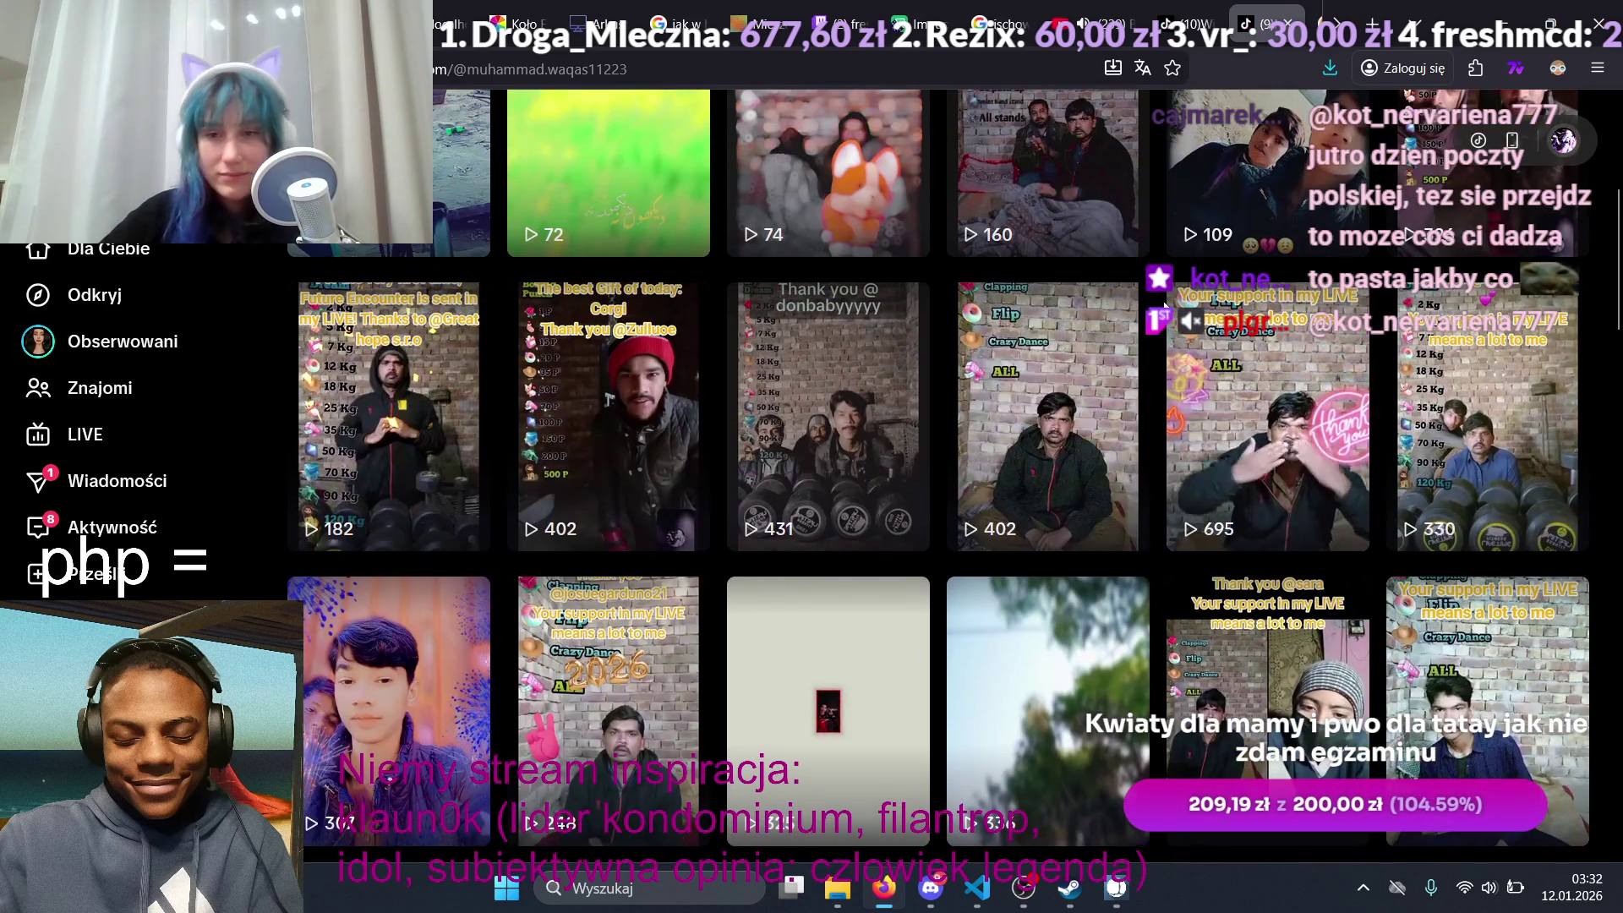
{"action": "left_click", "coordinate": [1225, 369]}
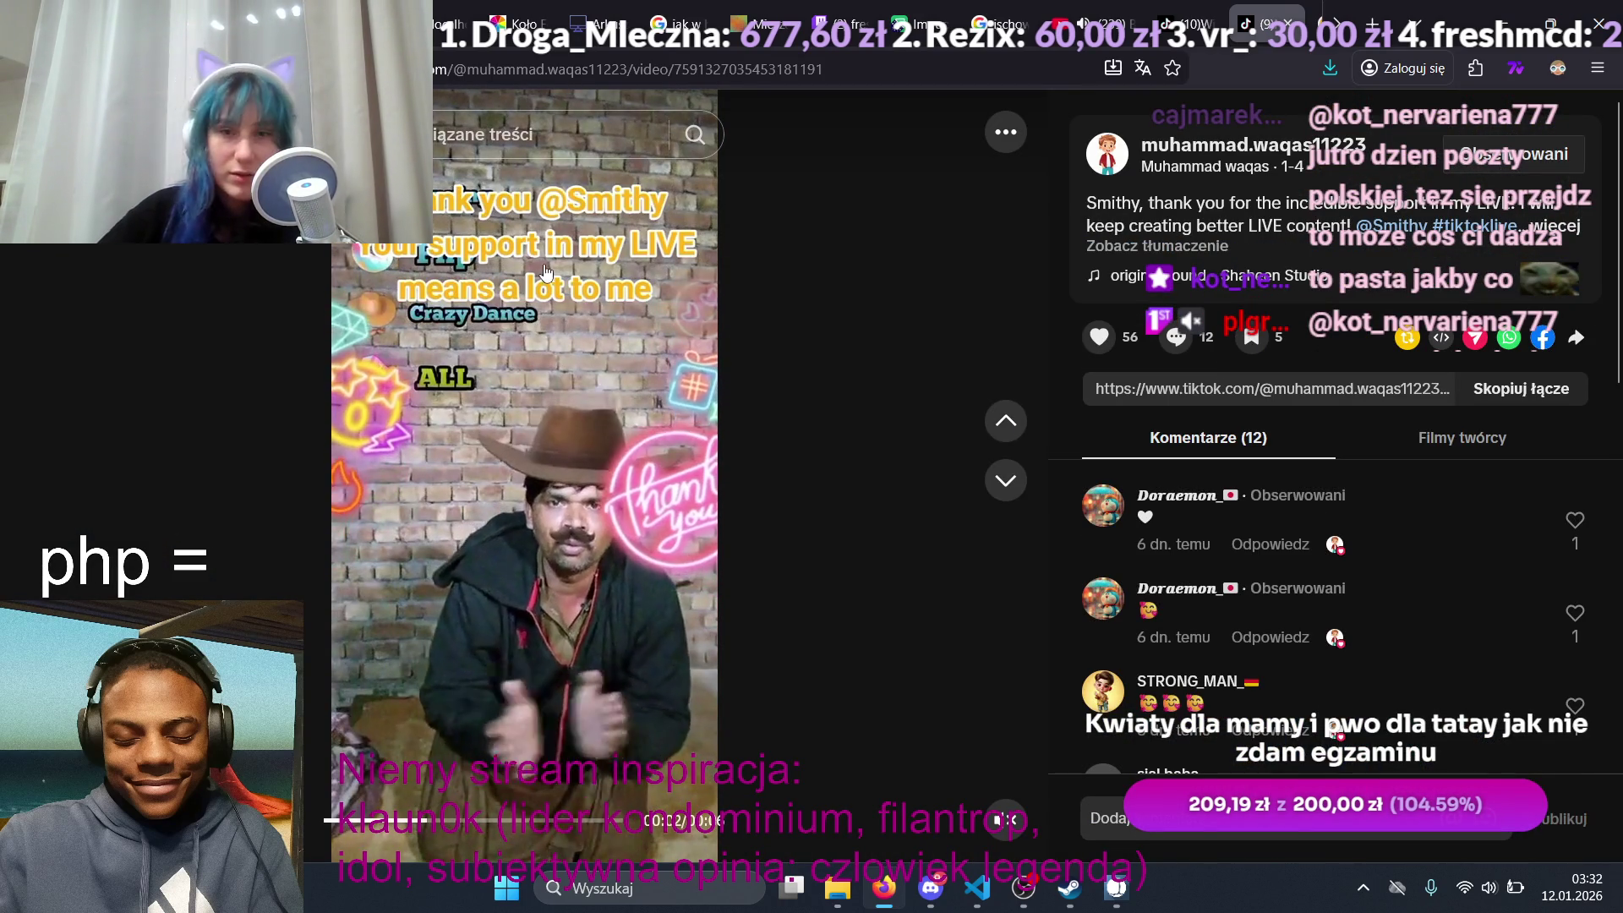
Step: Watch the 695-view clip at lower volume and the 402-view corgi clip, then return to the DM
{"action": "mouse_move", "coordinate": [1008, 769]}
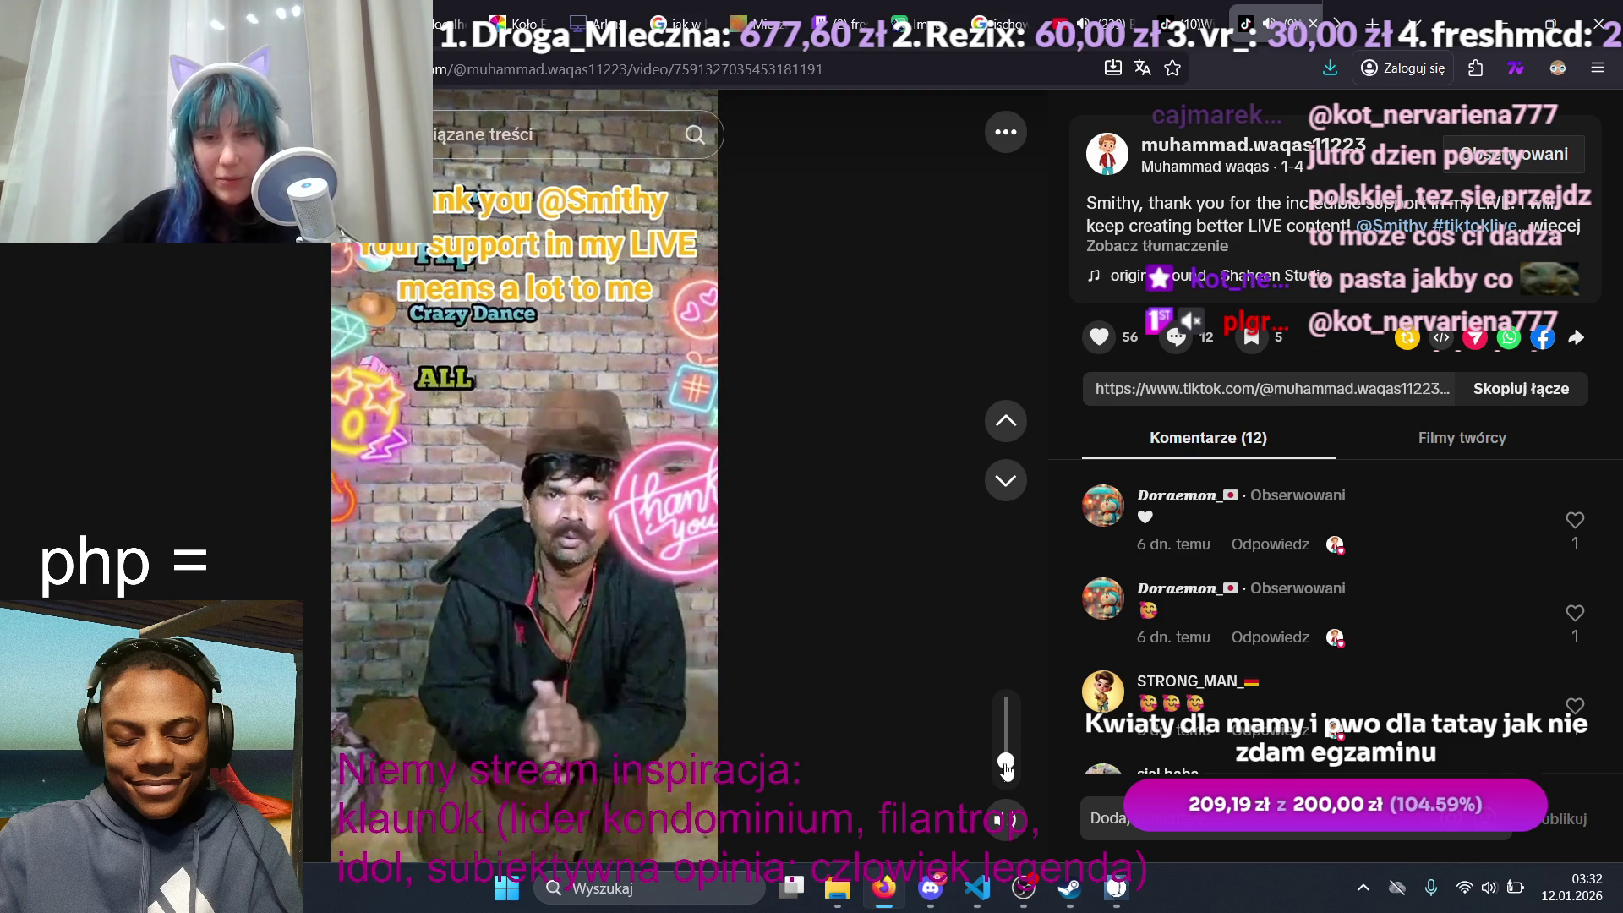
{"action": "left_click_drag", "start_coordinate": [1006, 761], "coordinate": [1006, 768]}
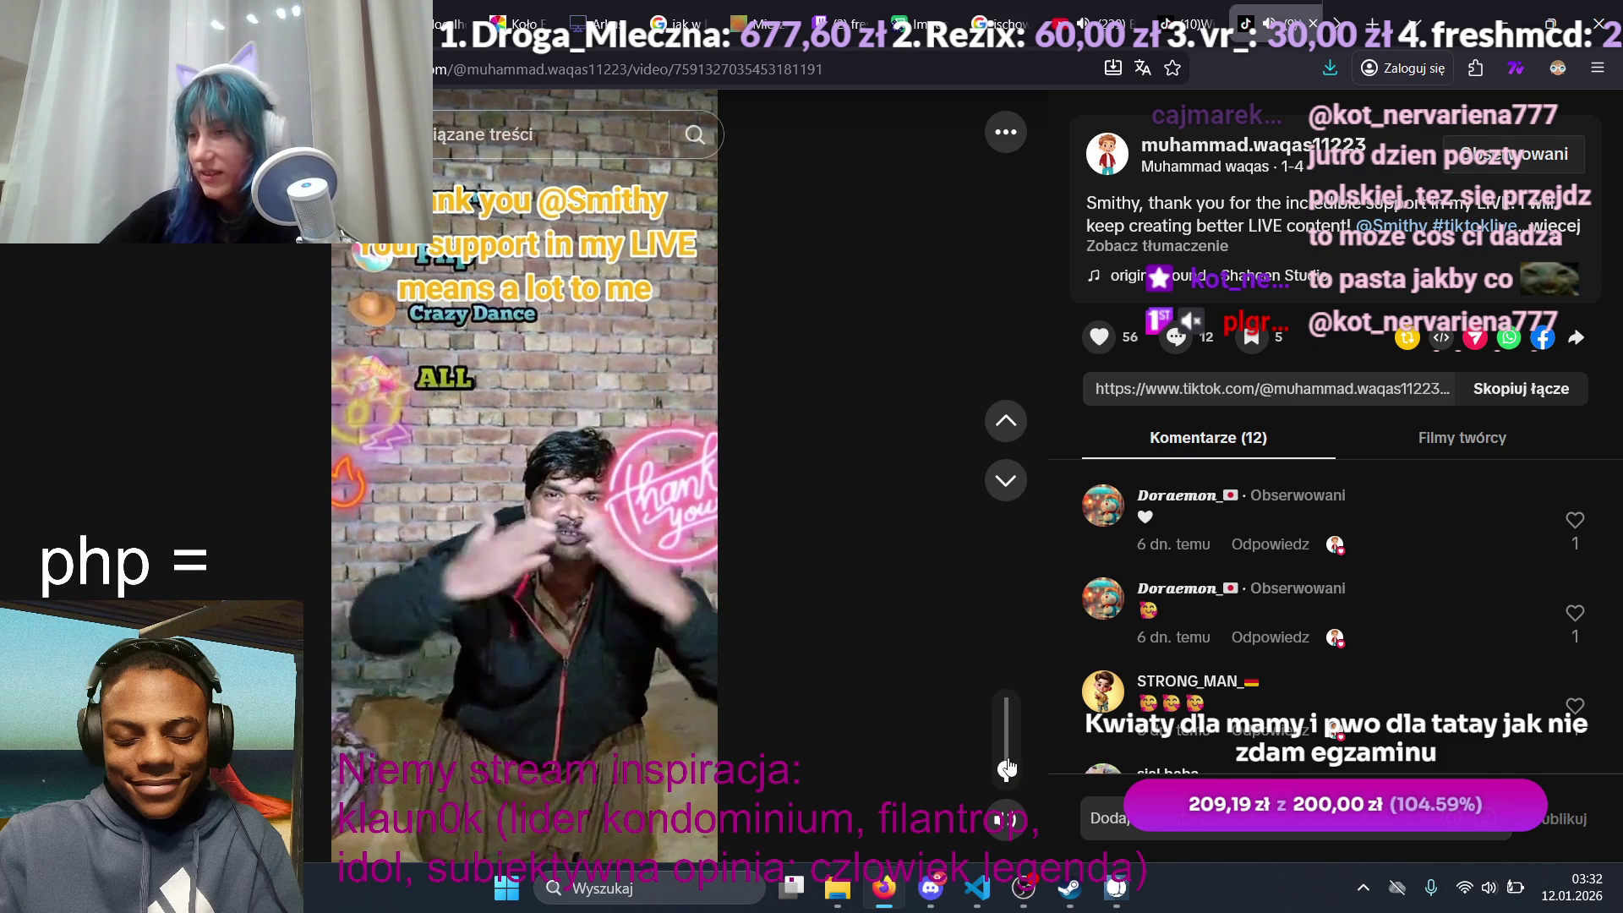
{"action": "key", "text": "Escape"}
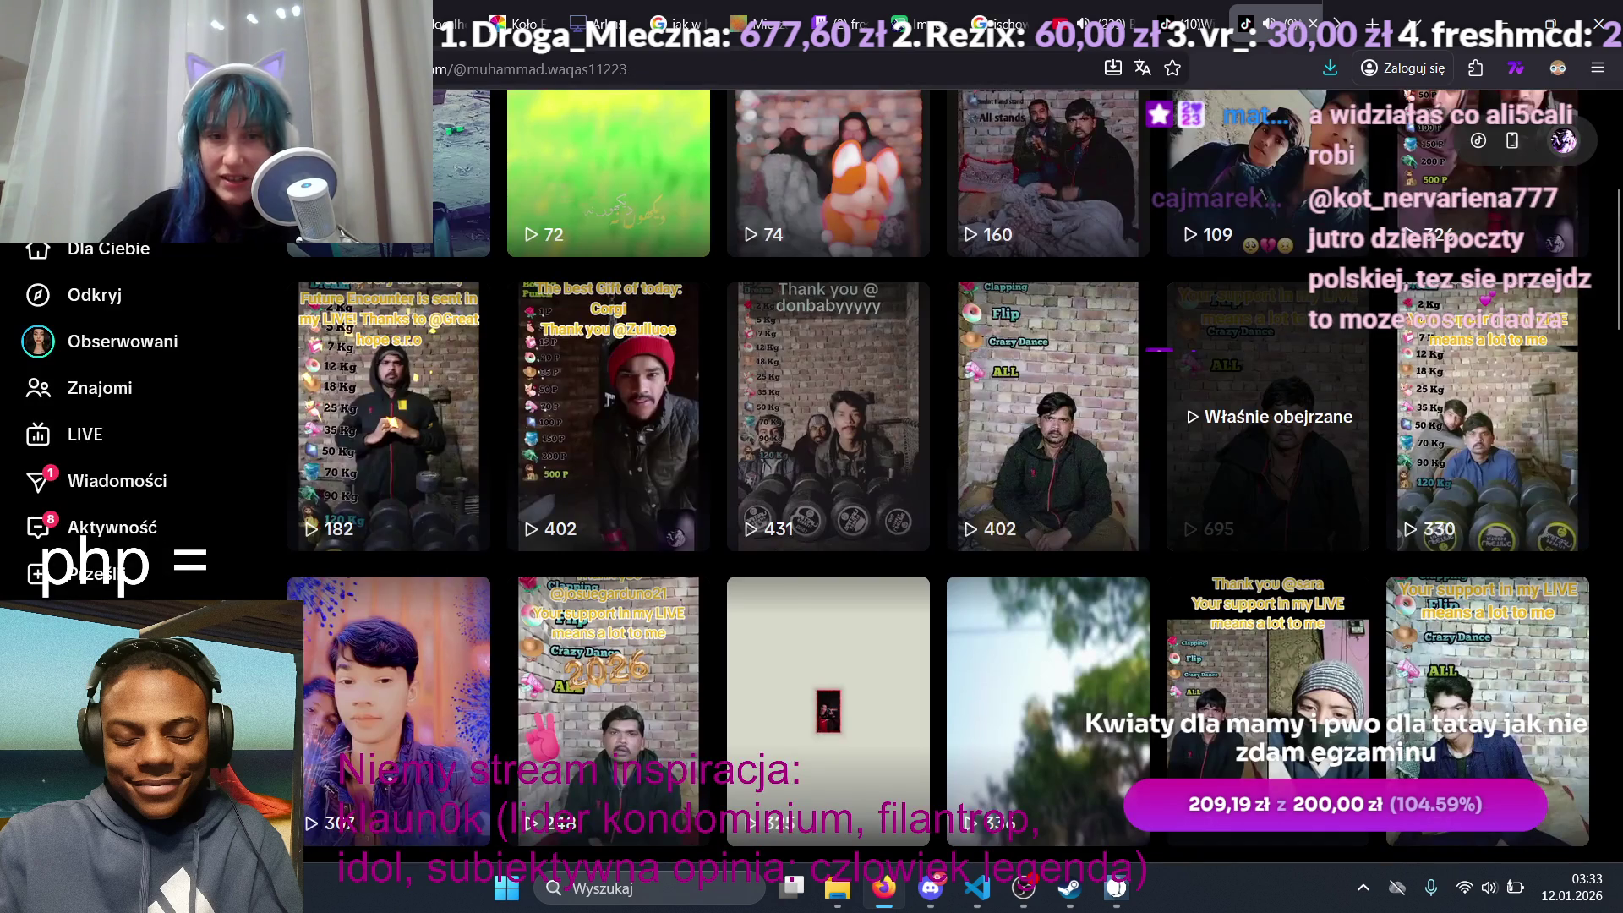
{"action": "left_click", "coordinate": [656, 384]}
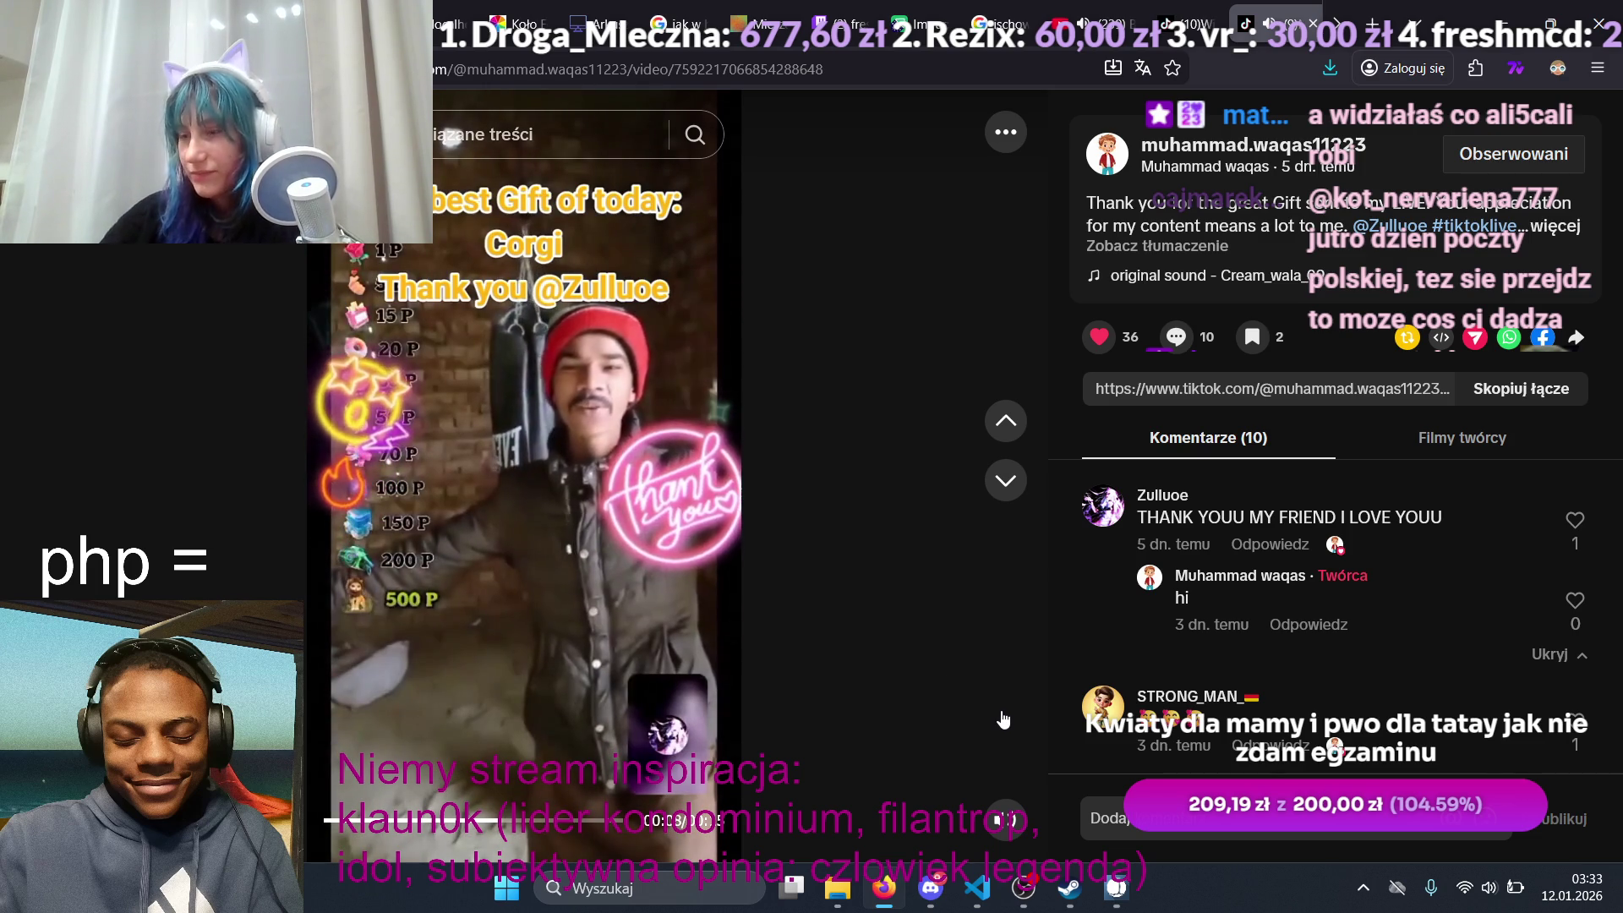
{"action": "key", "text": "Escape"}
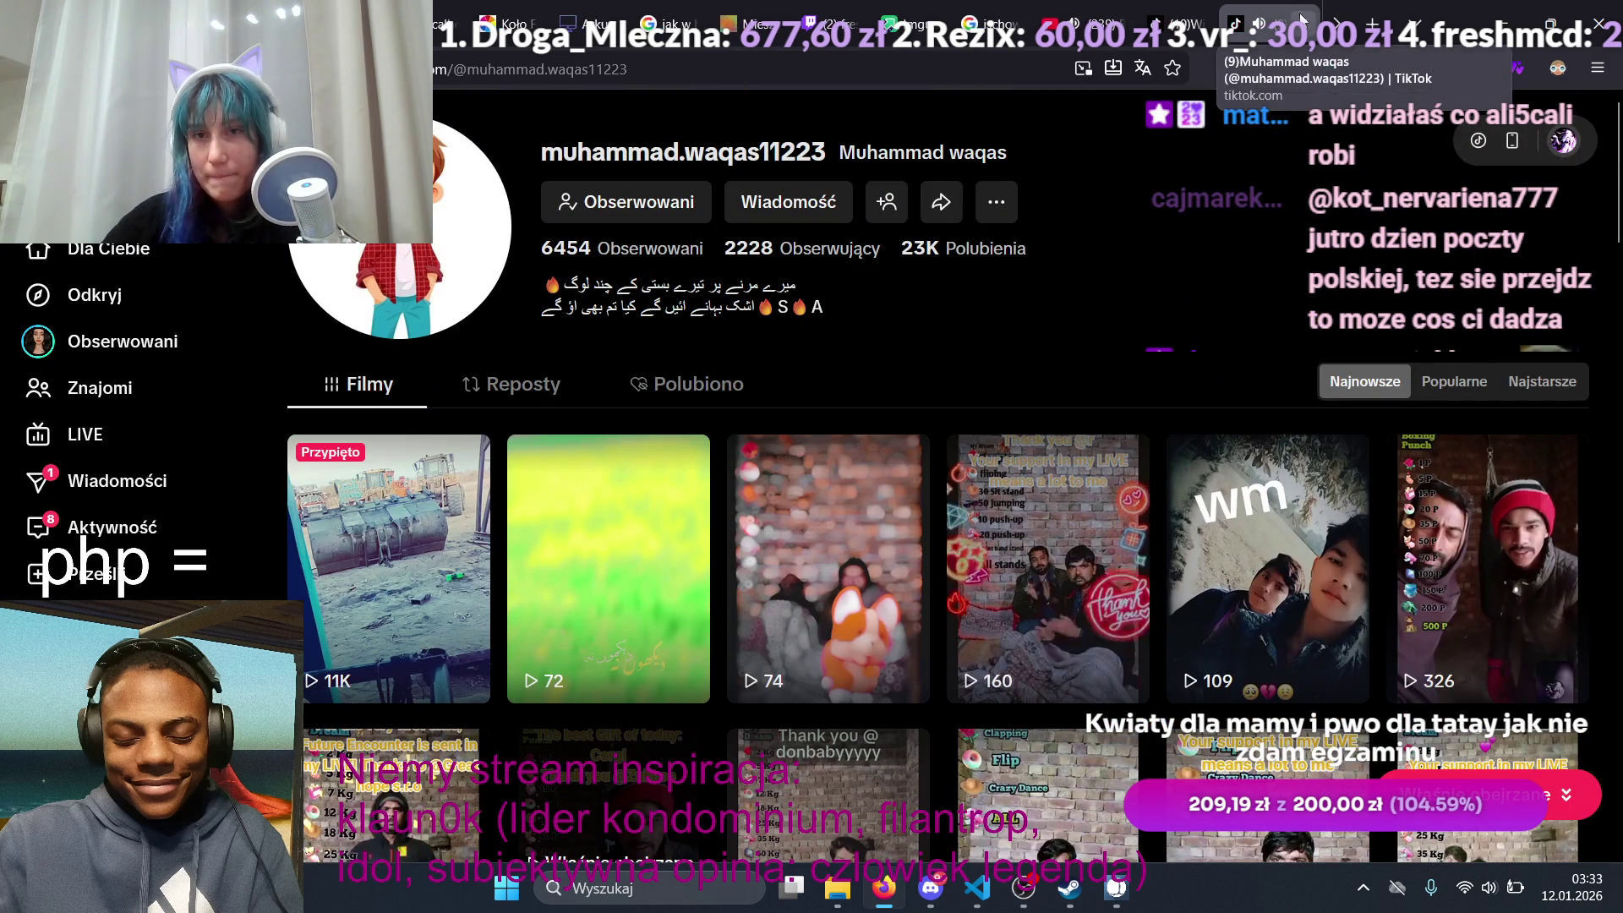
{"action": "left_click", "coordinate": [1200, 24]}
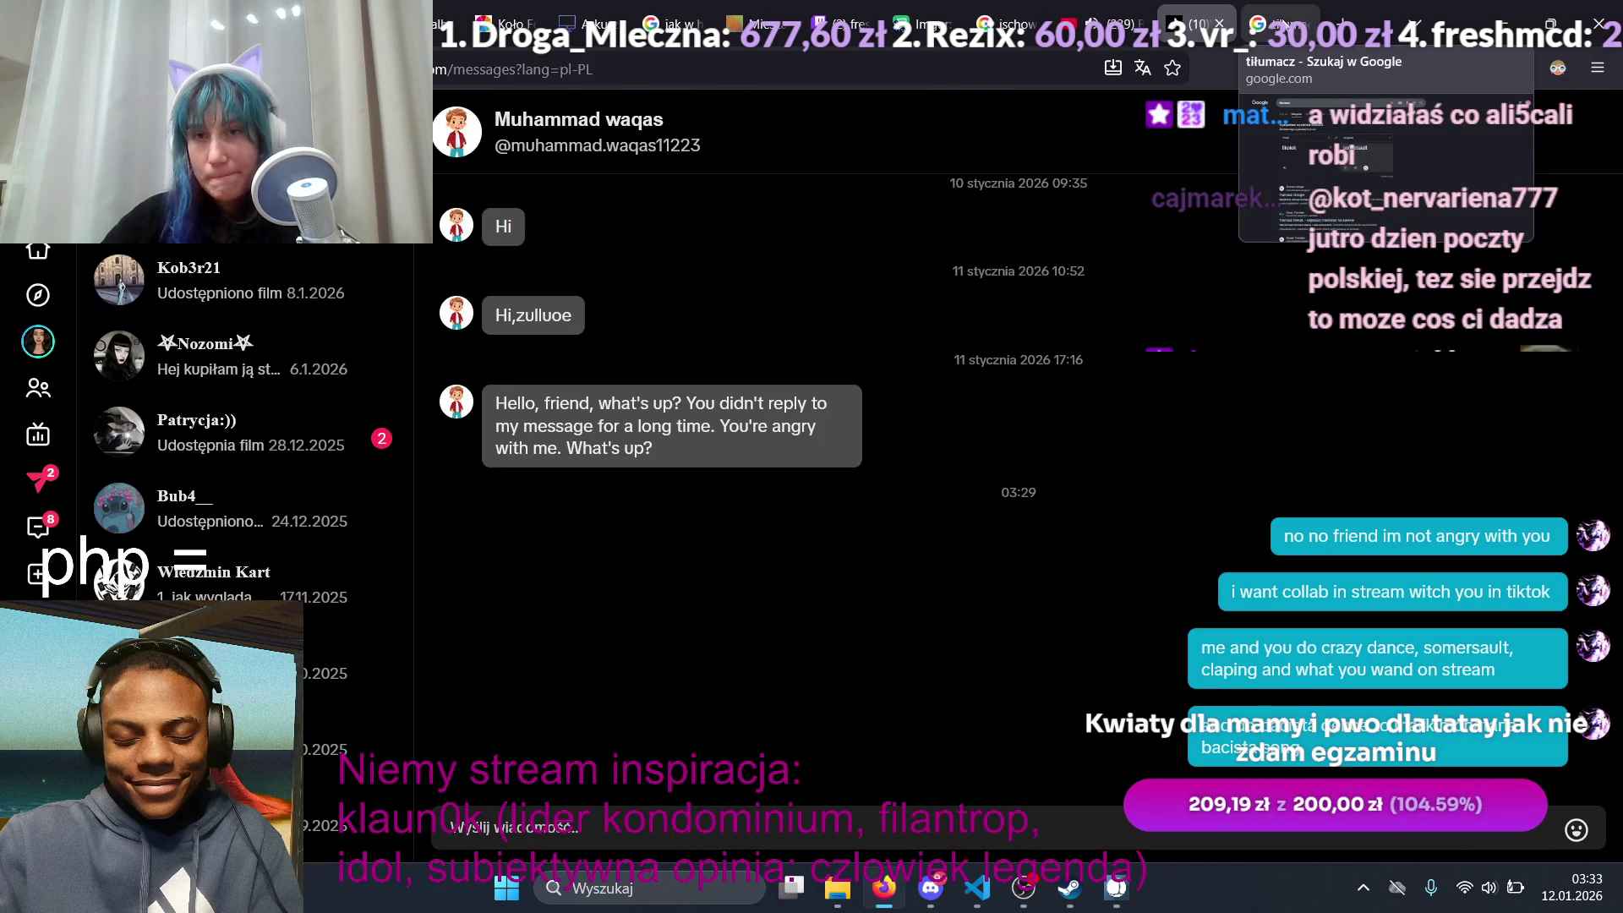
Step: Close the TikTok messages tab to reveal the fikołek translation, then move to the Twitch stream
{"action": "left_click", "coordinate": [1219, 23]}
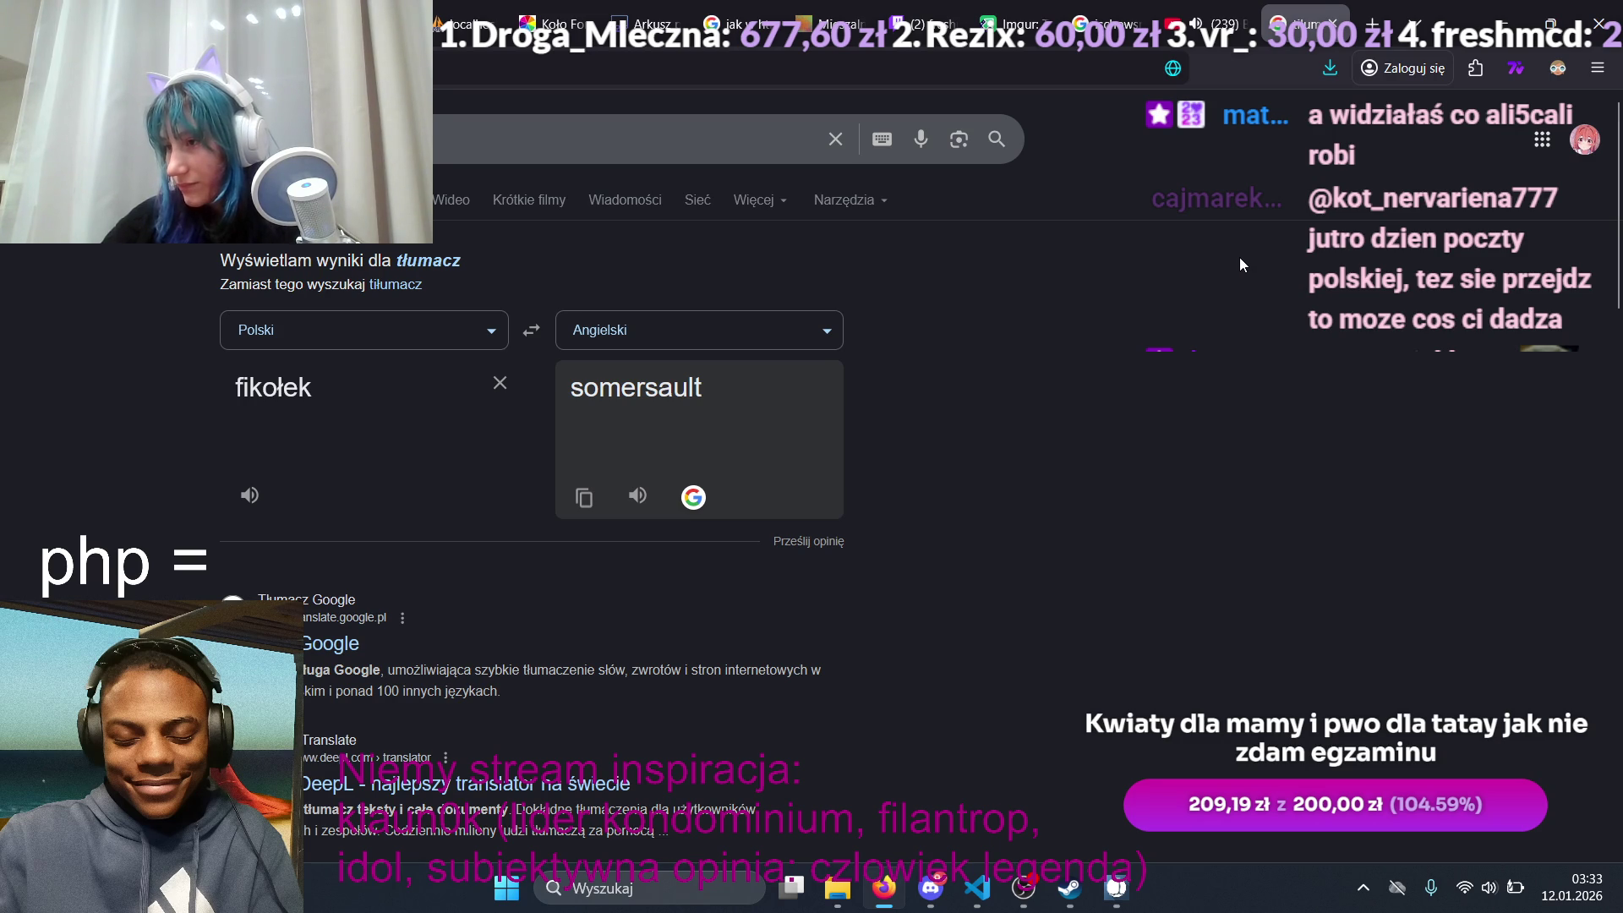
{"action": "left_click", "coordinate": [927, 10]}
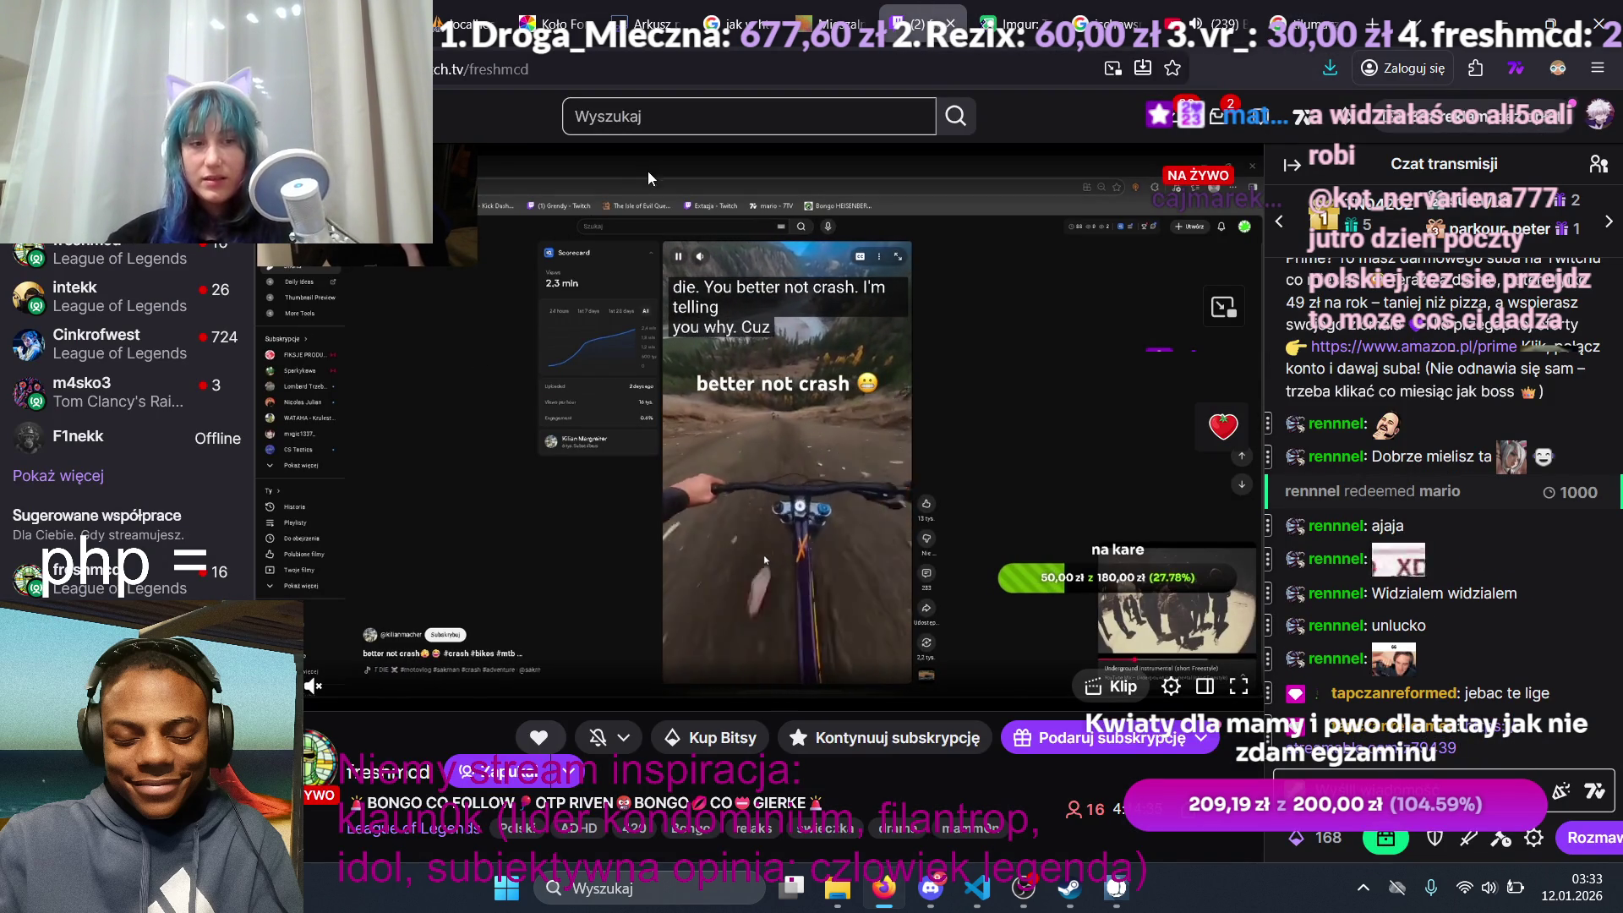
Step: Search Twitch for the channel 'ali5cali', skim the results, then return to the live channel page
{"action": "left_click", "coordinate": [689, 121]}
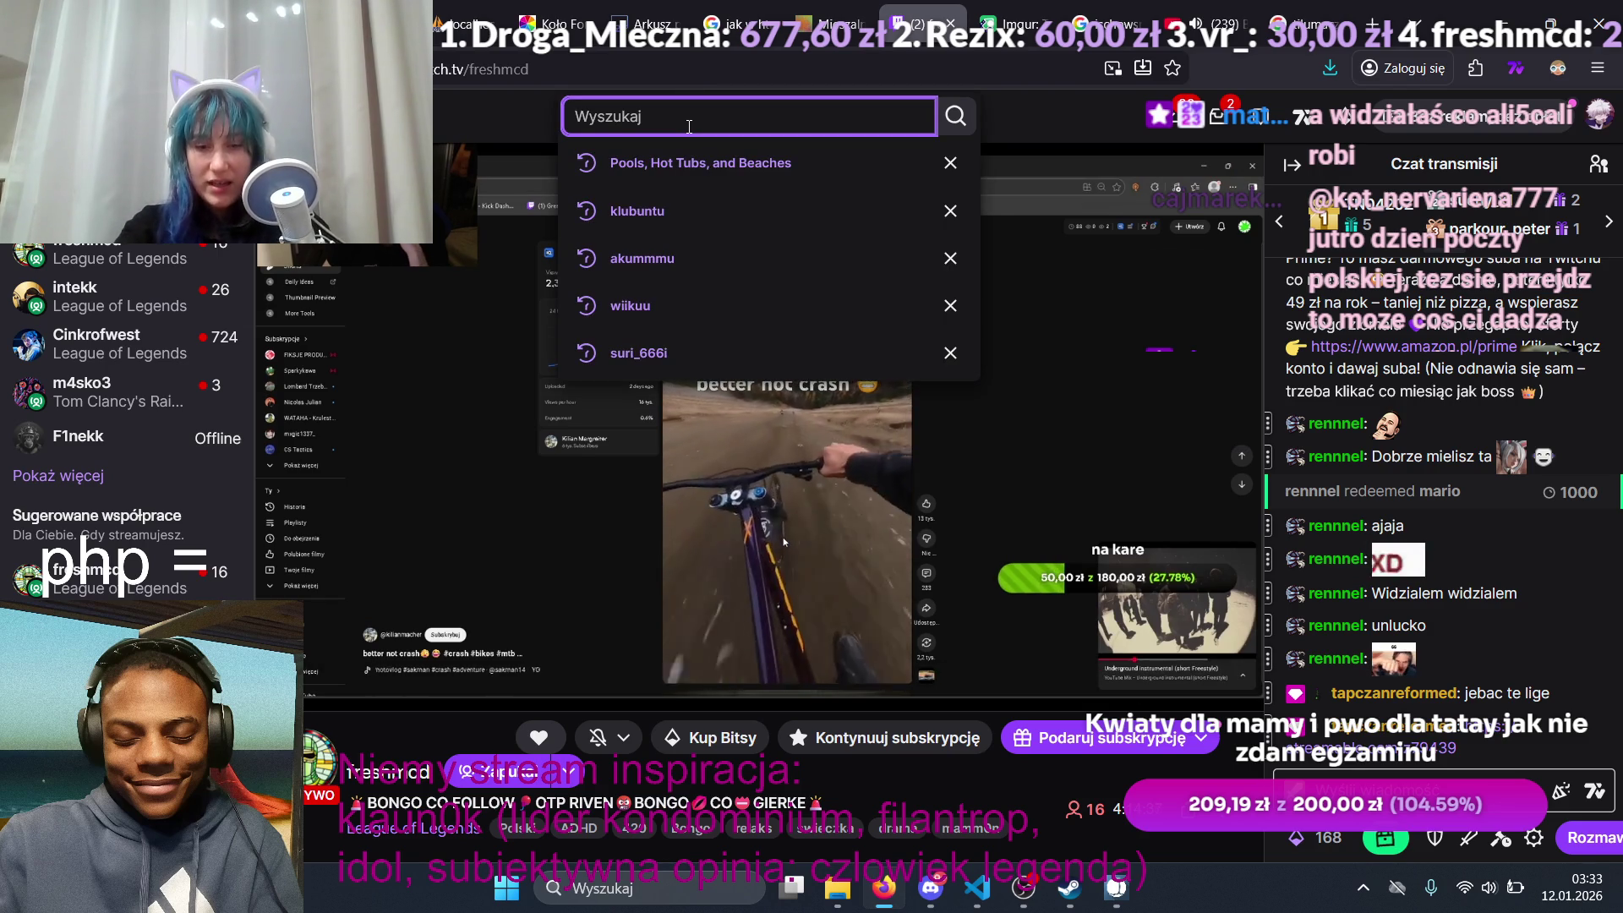
{"action": "type", "text": "ali5"}
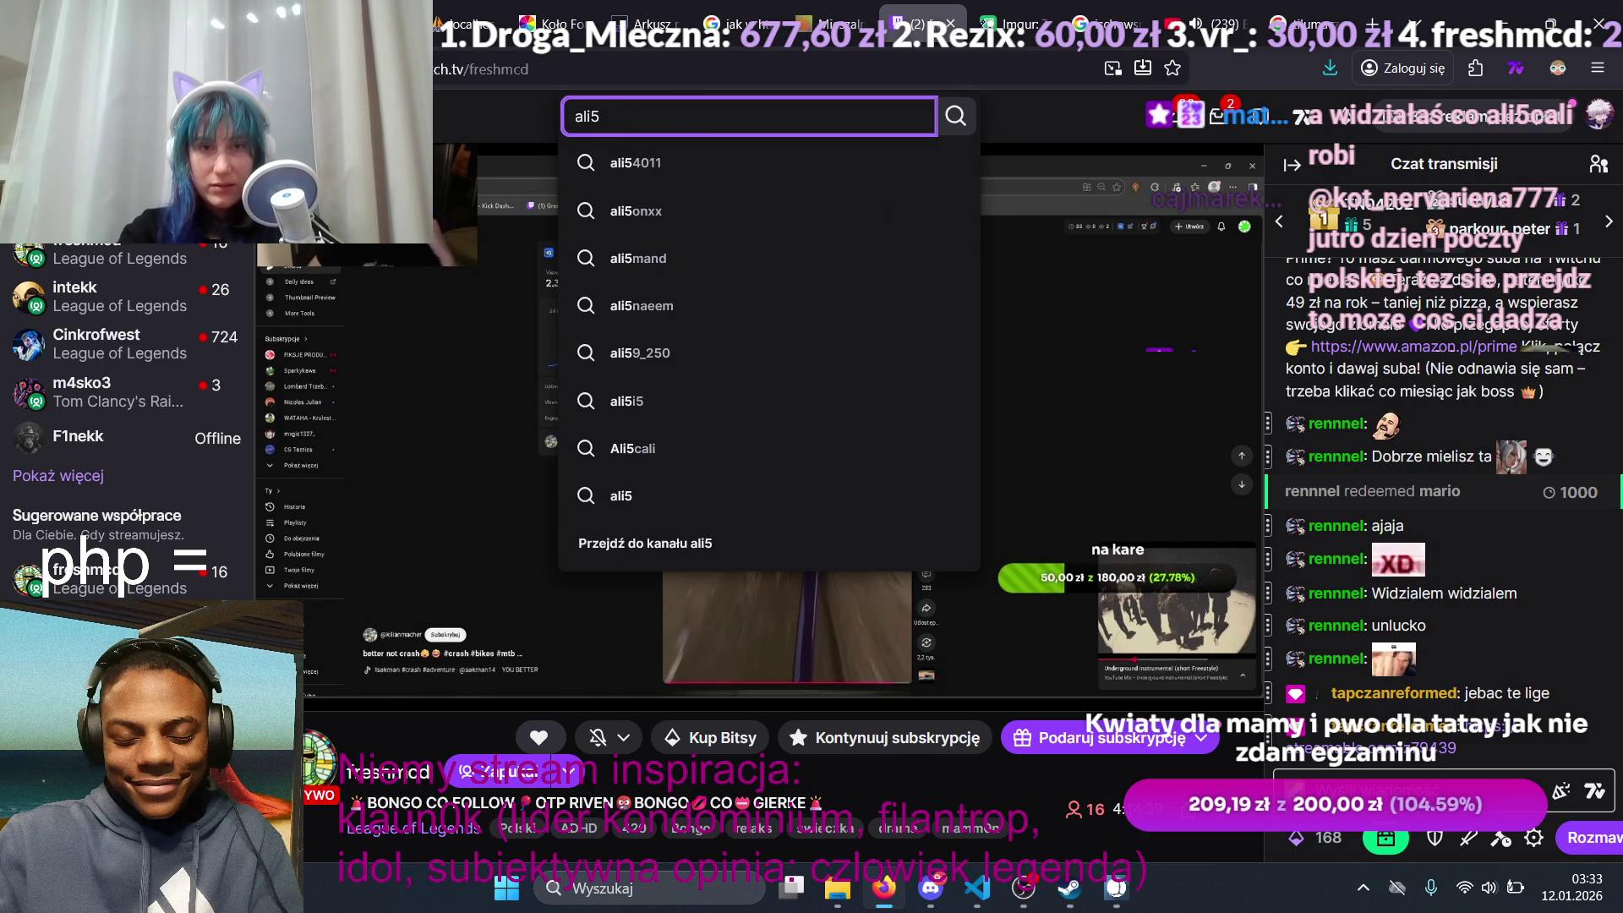
{"action": "type", "text": "cali"}
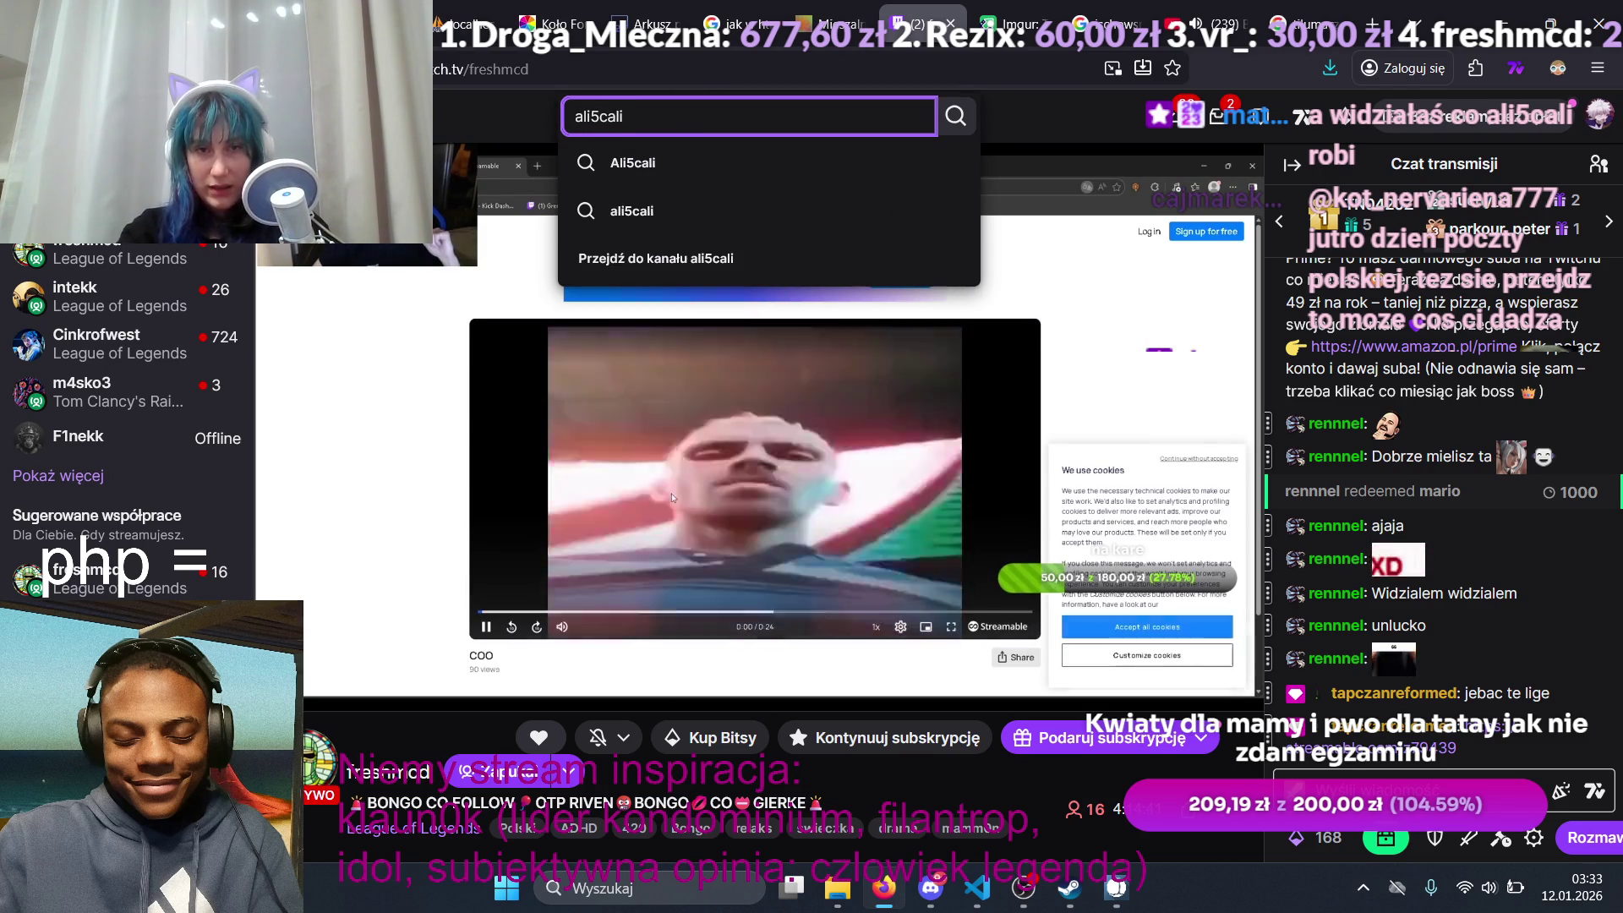
{"action": "key", "text": "Return"}
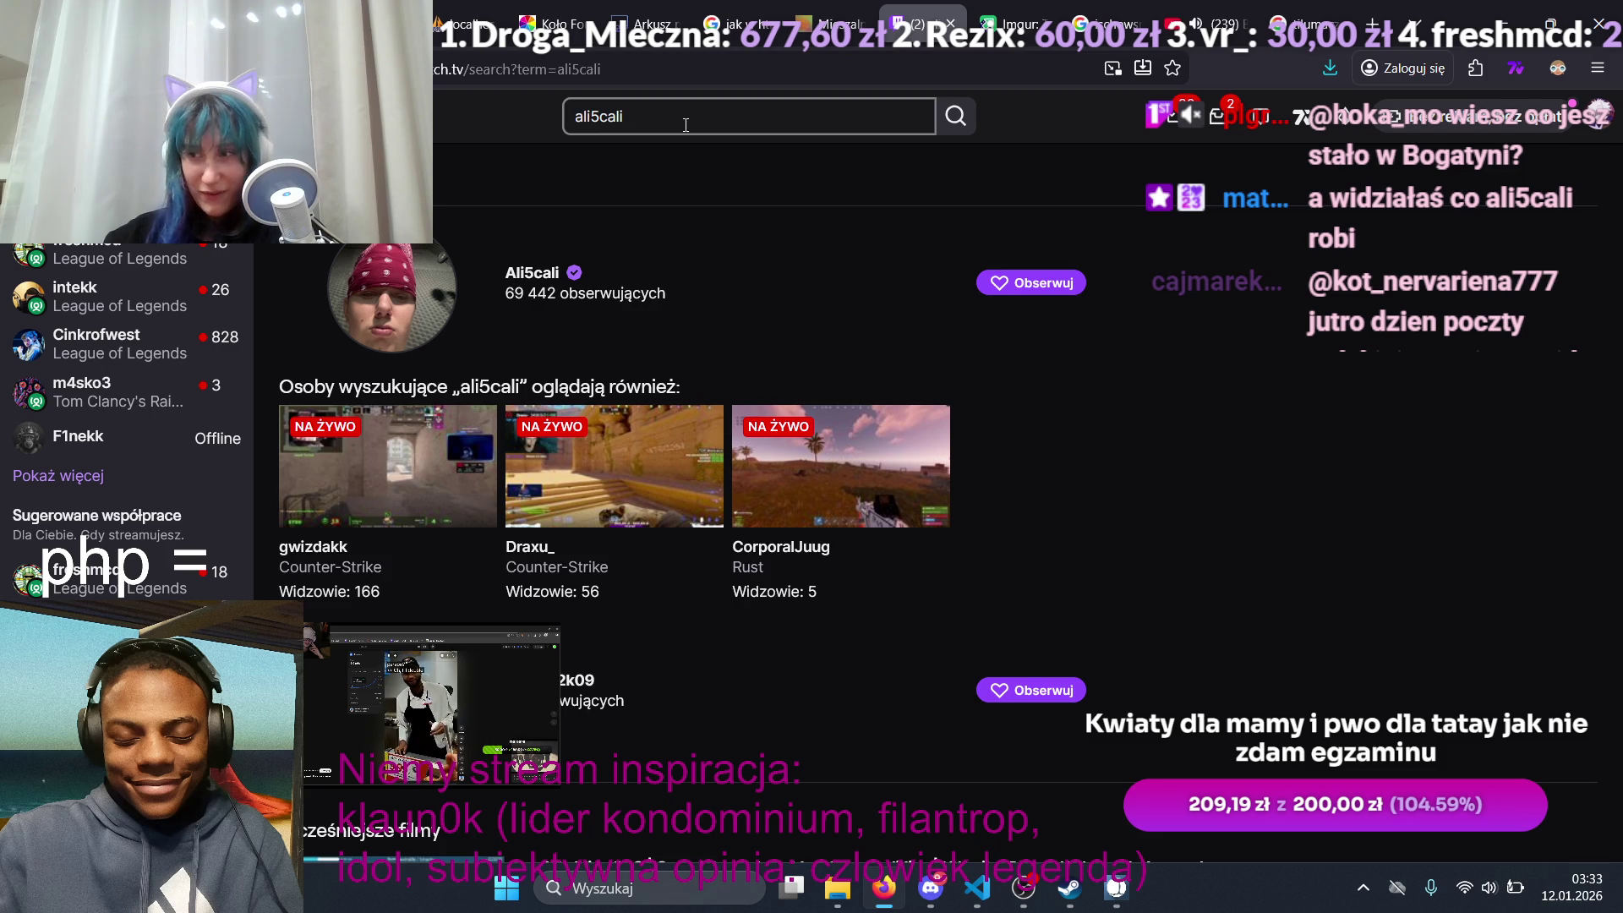
{"action": "scroll", "coordinate": [830, 281], "scroll_direction": "down", "scroll_amount": 10}
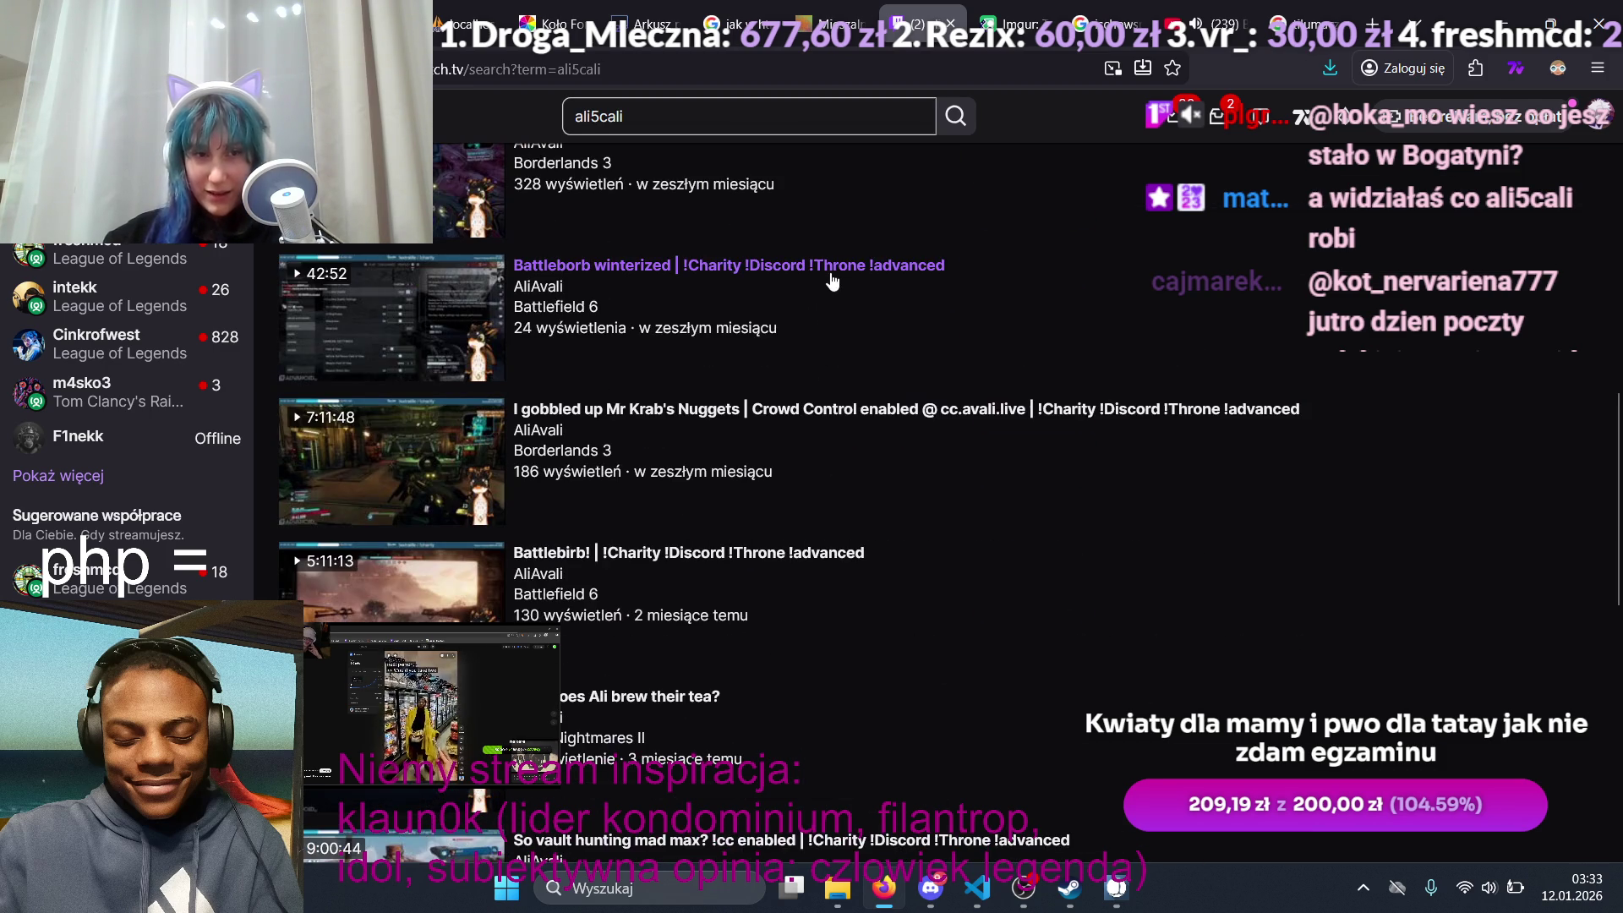
{"action": "scroll", "coordinate": [919, 350], "scroll_direction": "up", "scroll_amount": 10}
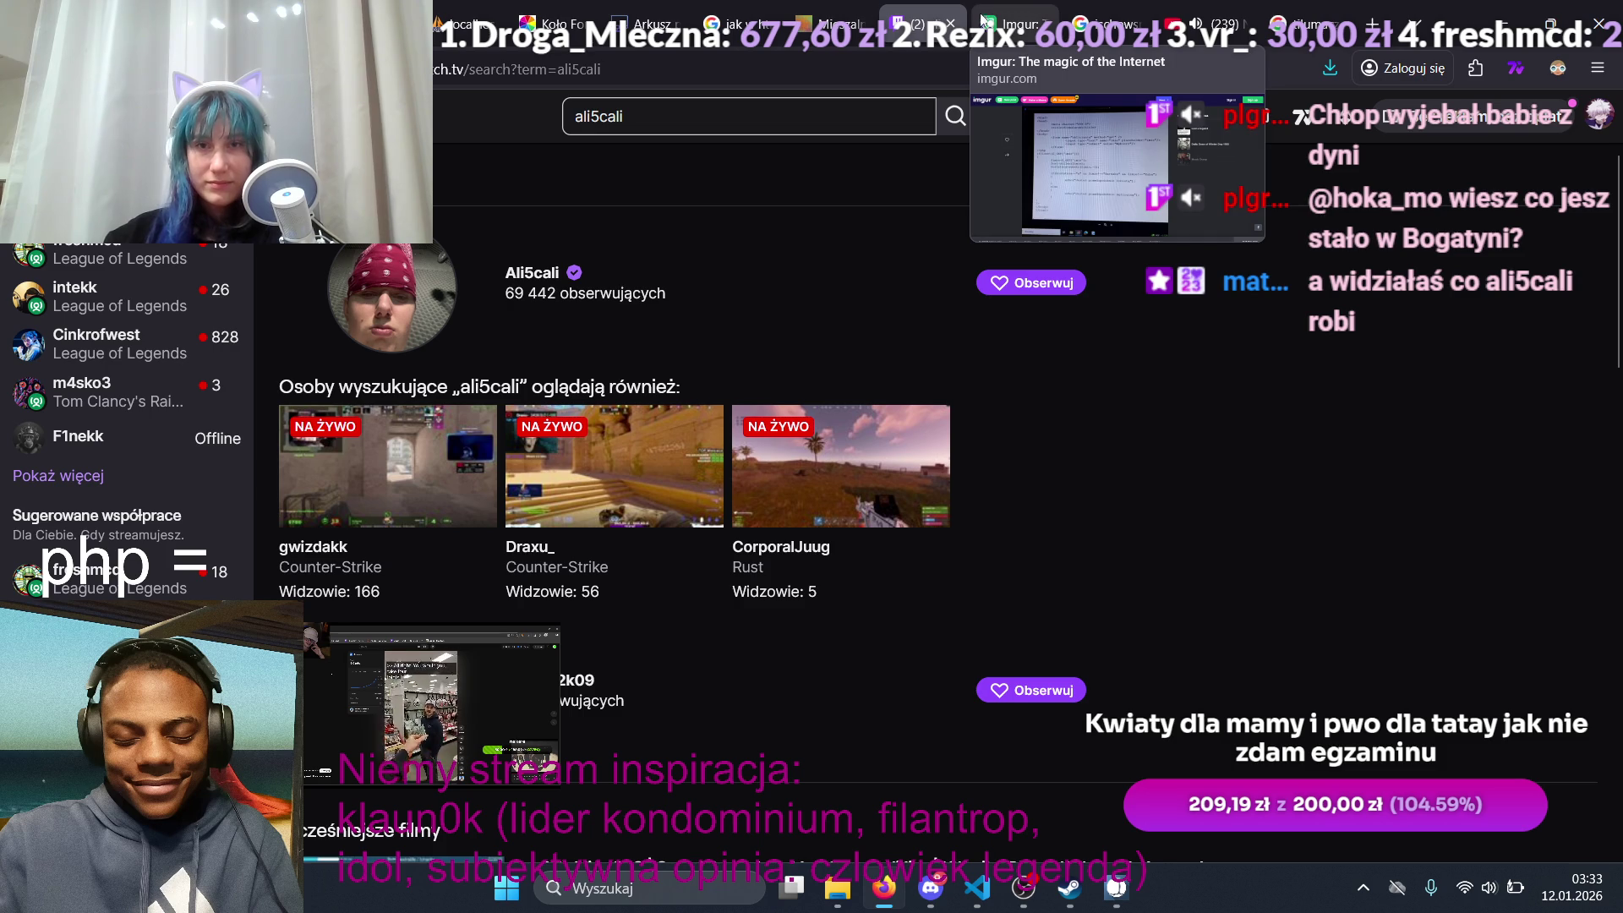
{"action": "left_click", "coordinate": [107, 251]}
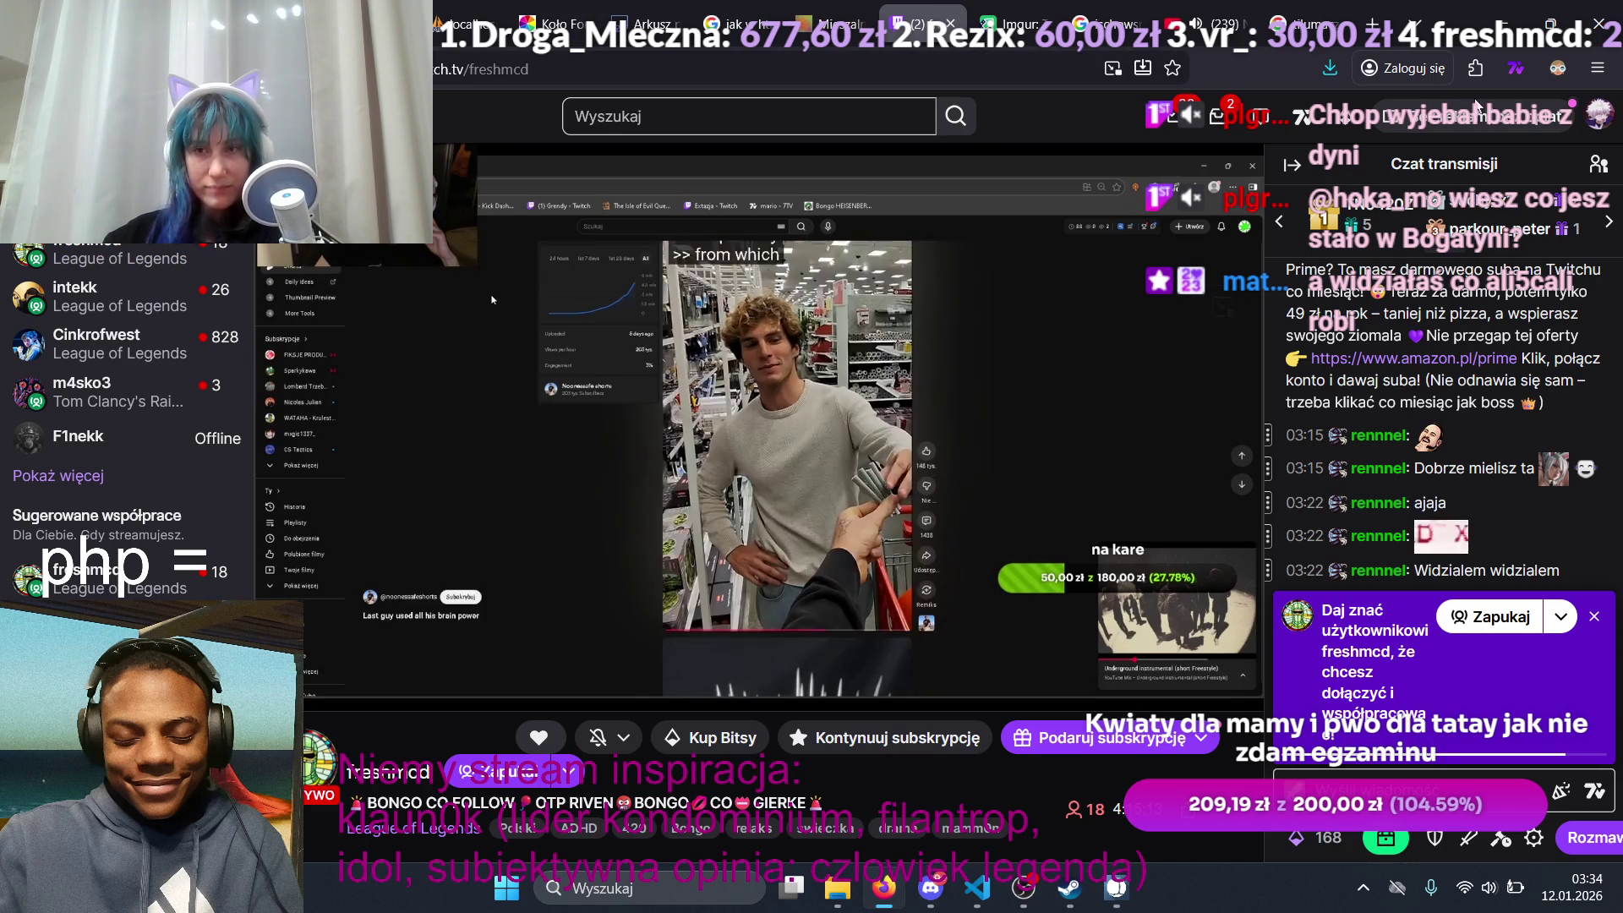
Step: Open your own Twitch channel page from the account menu, pause its player, then return to the VIZITON MUSIC mix
{"action": "left_click", "coordinate": [1597, 118]}
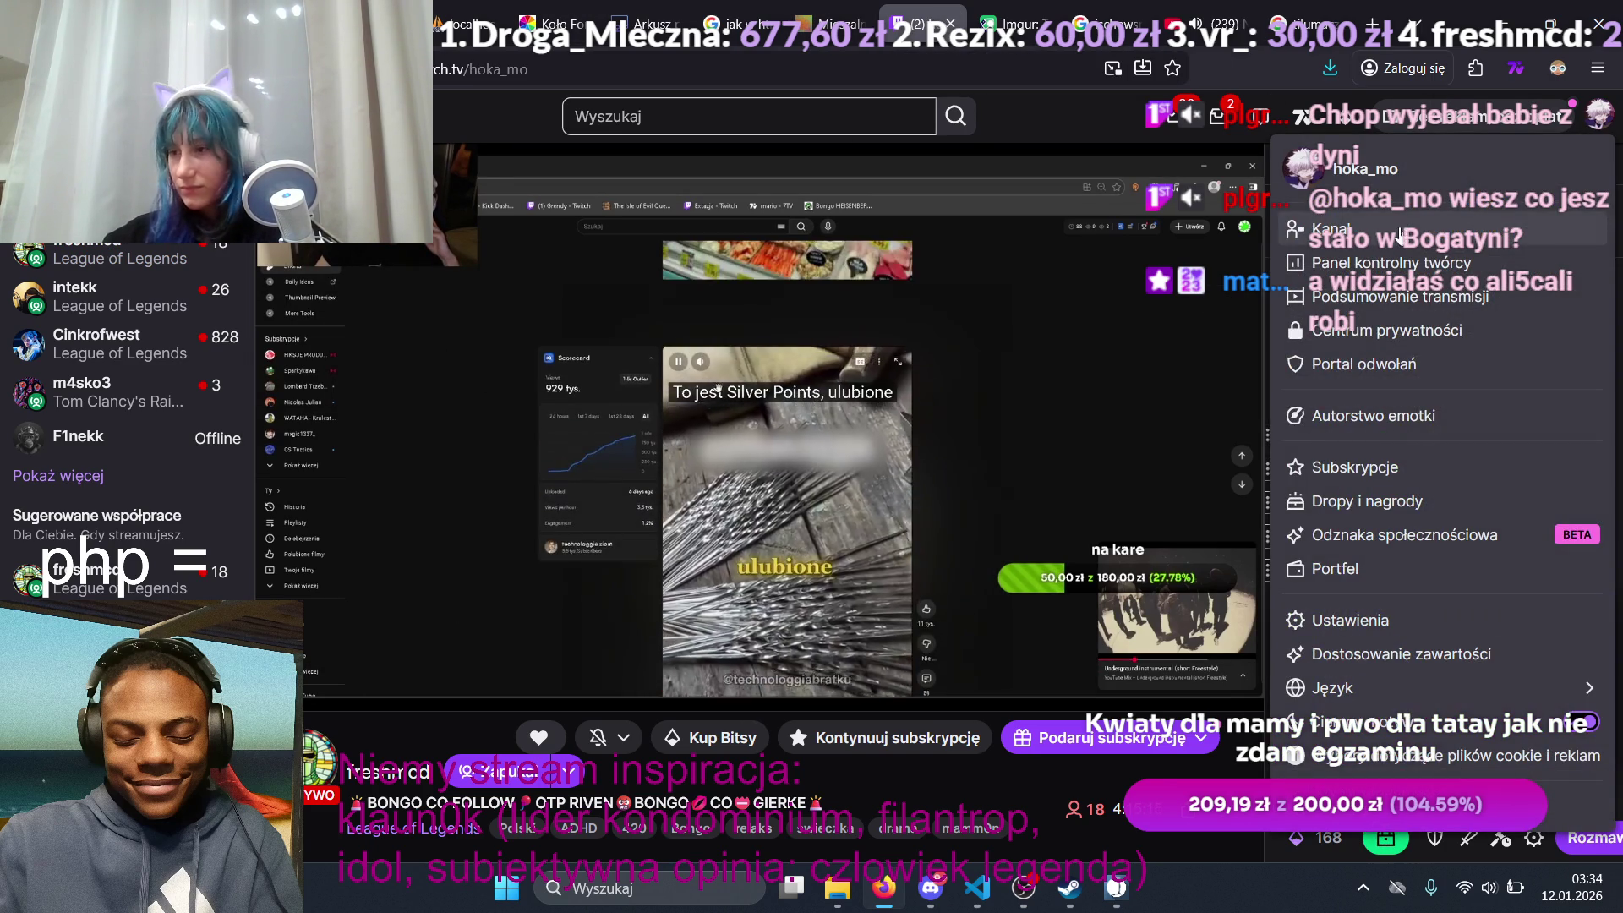
{"action": "left_click", "coordinate": [1395, 231]}
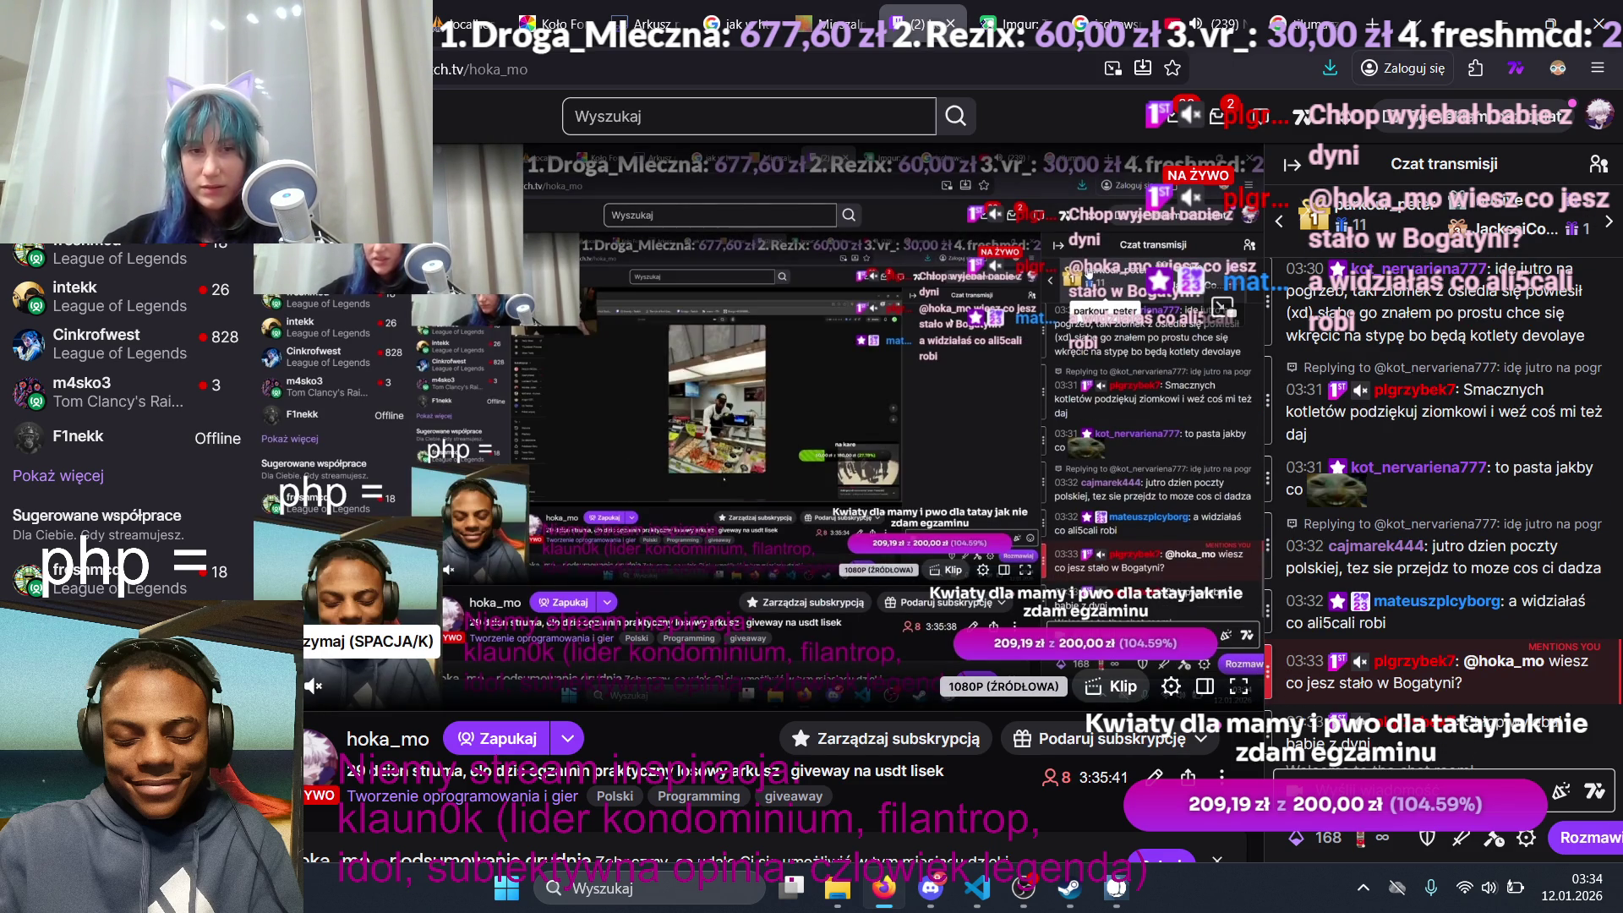
{"action": "left_click", "coordinate": [713, 432]}
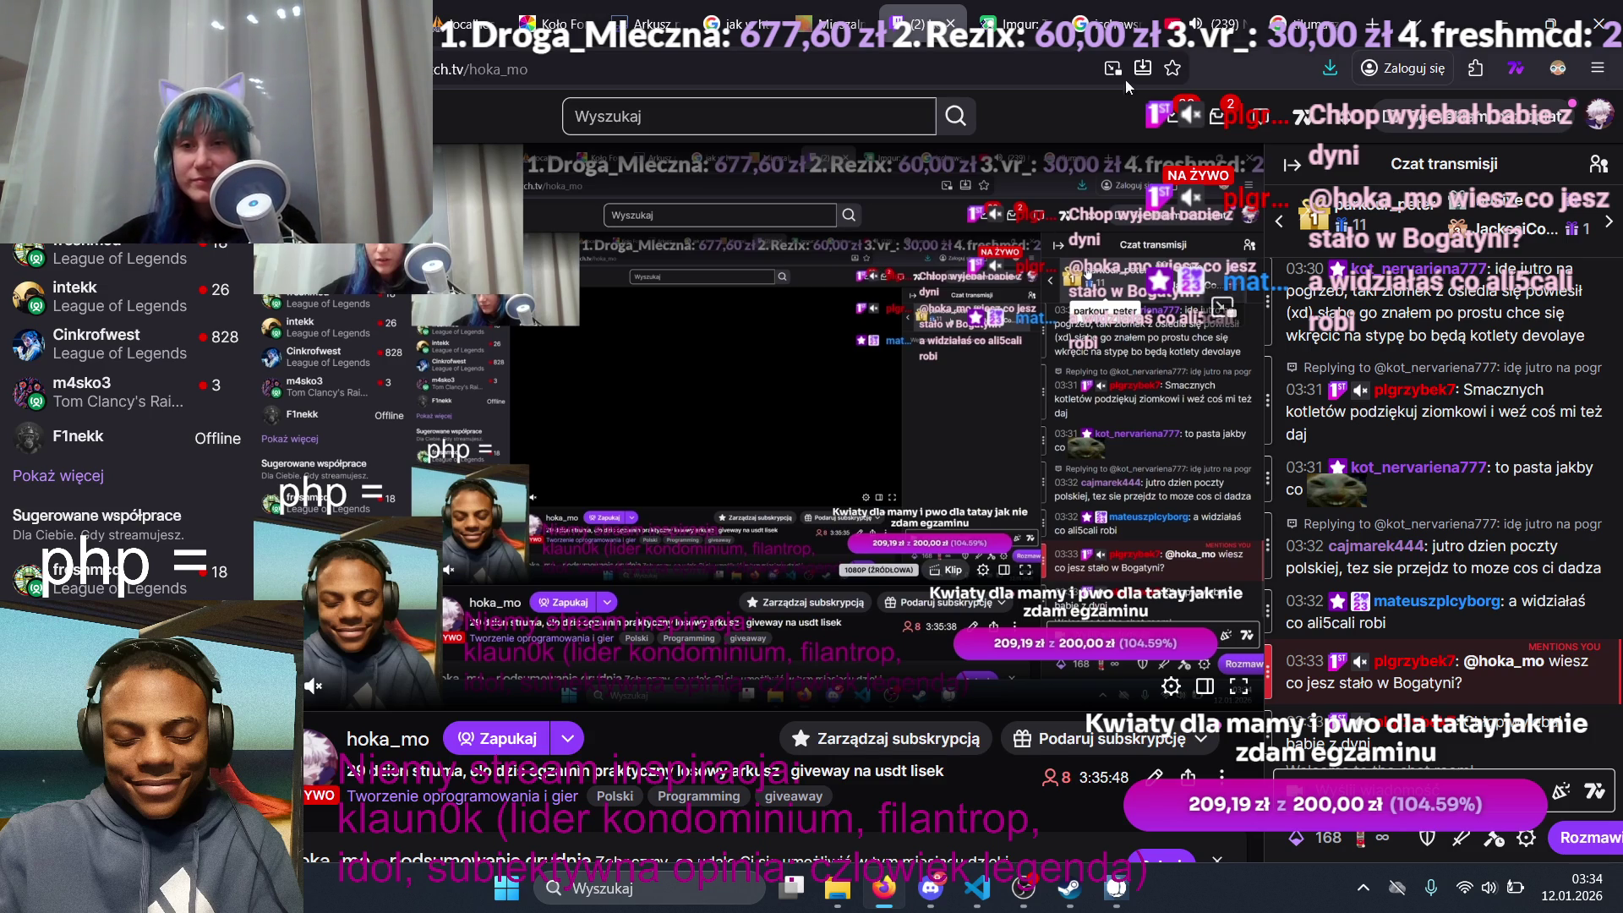
{"action": "left_click", "coordinate": [1200, 24]}
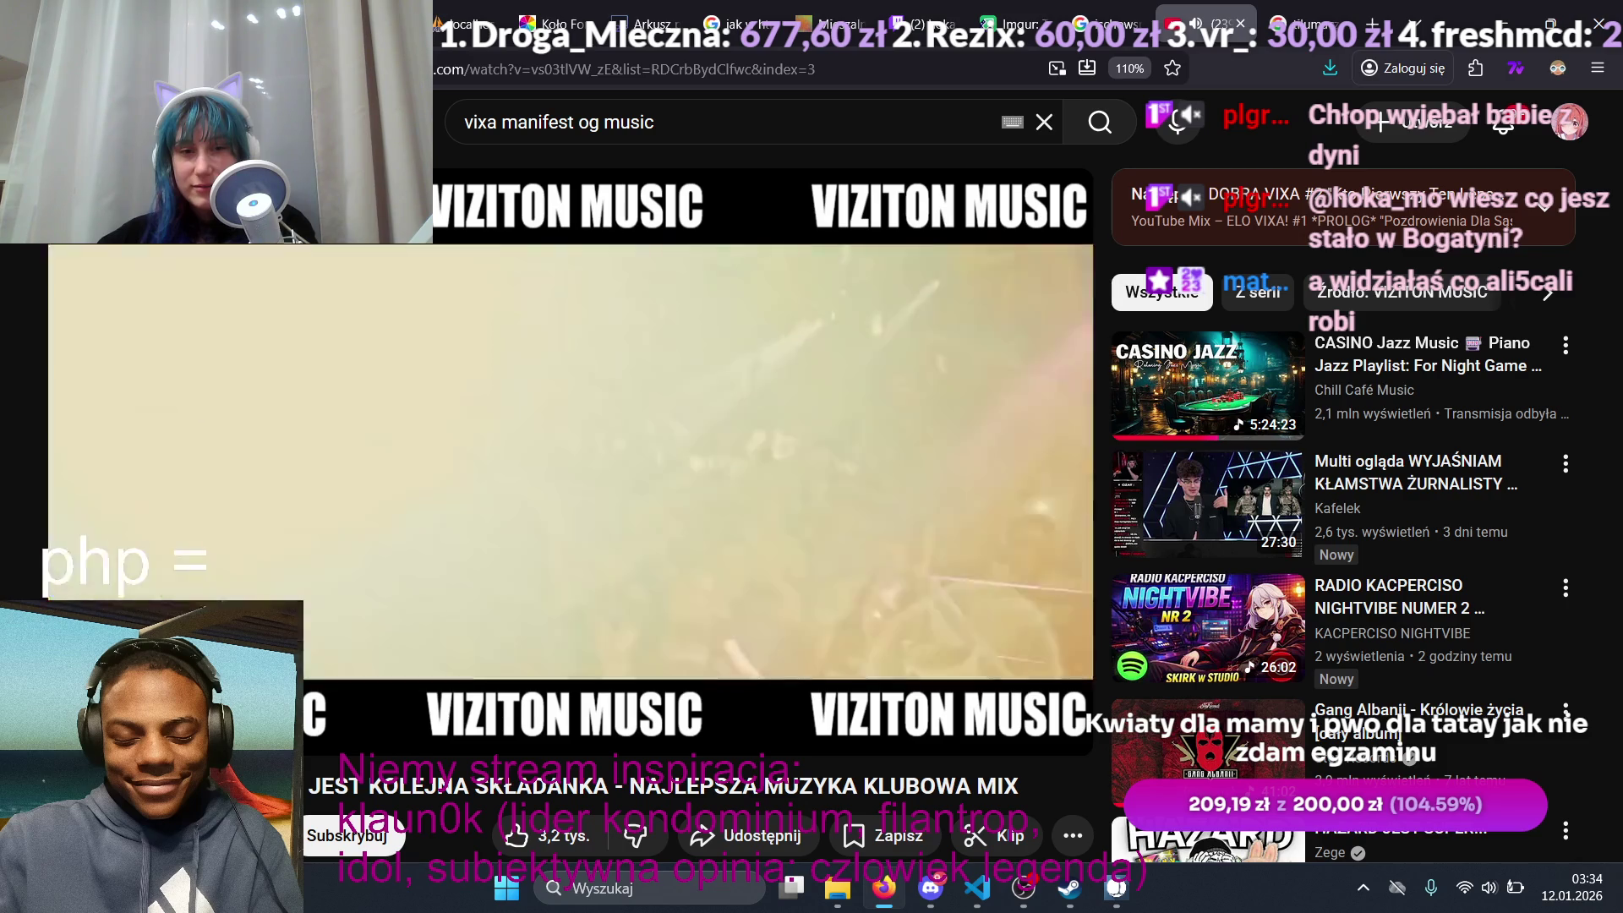
Step: Check the fikołek translation, pass back through the VIZITON mix to Twitch, and open the chat's YouTube link
{"action": "left_click", "coordinate": [1296, 30]}
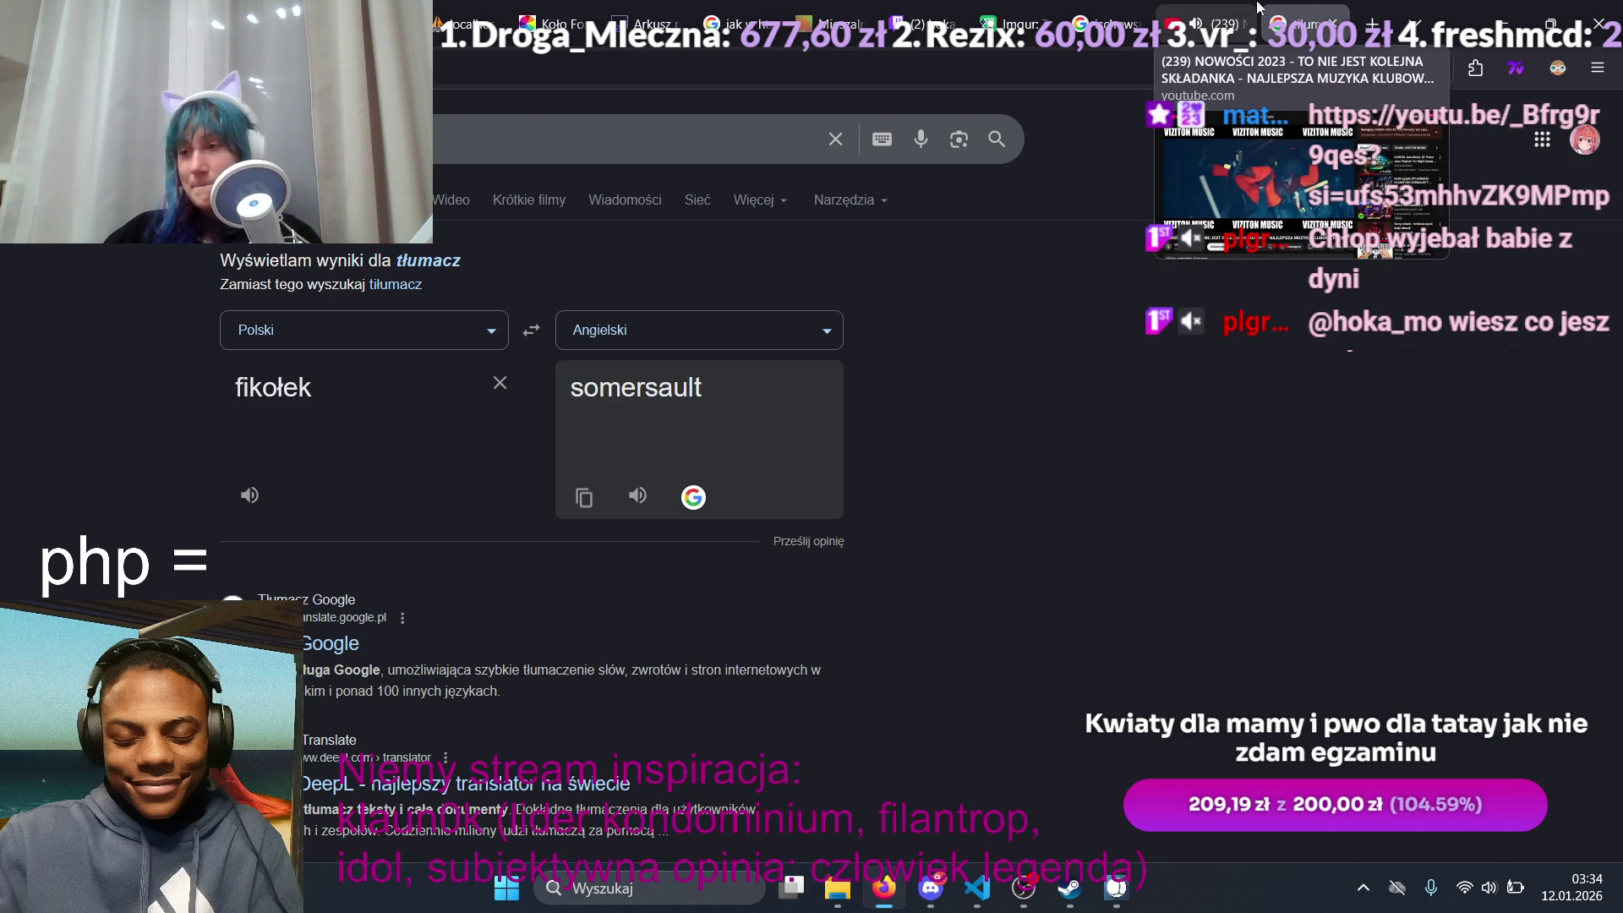
{"action": "left_click", "coordinate": [1193, 10]}
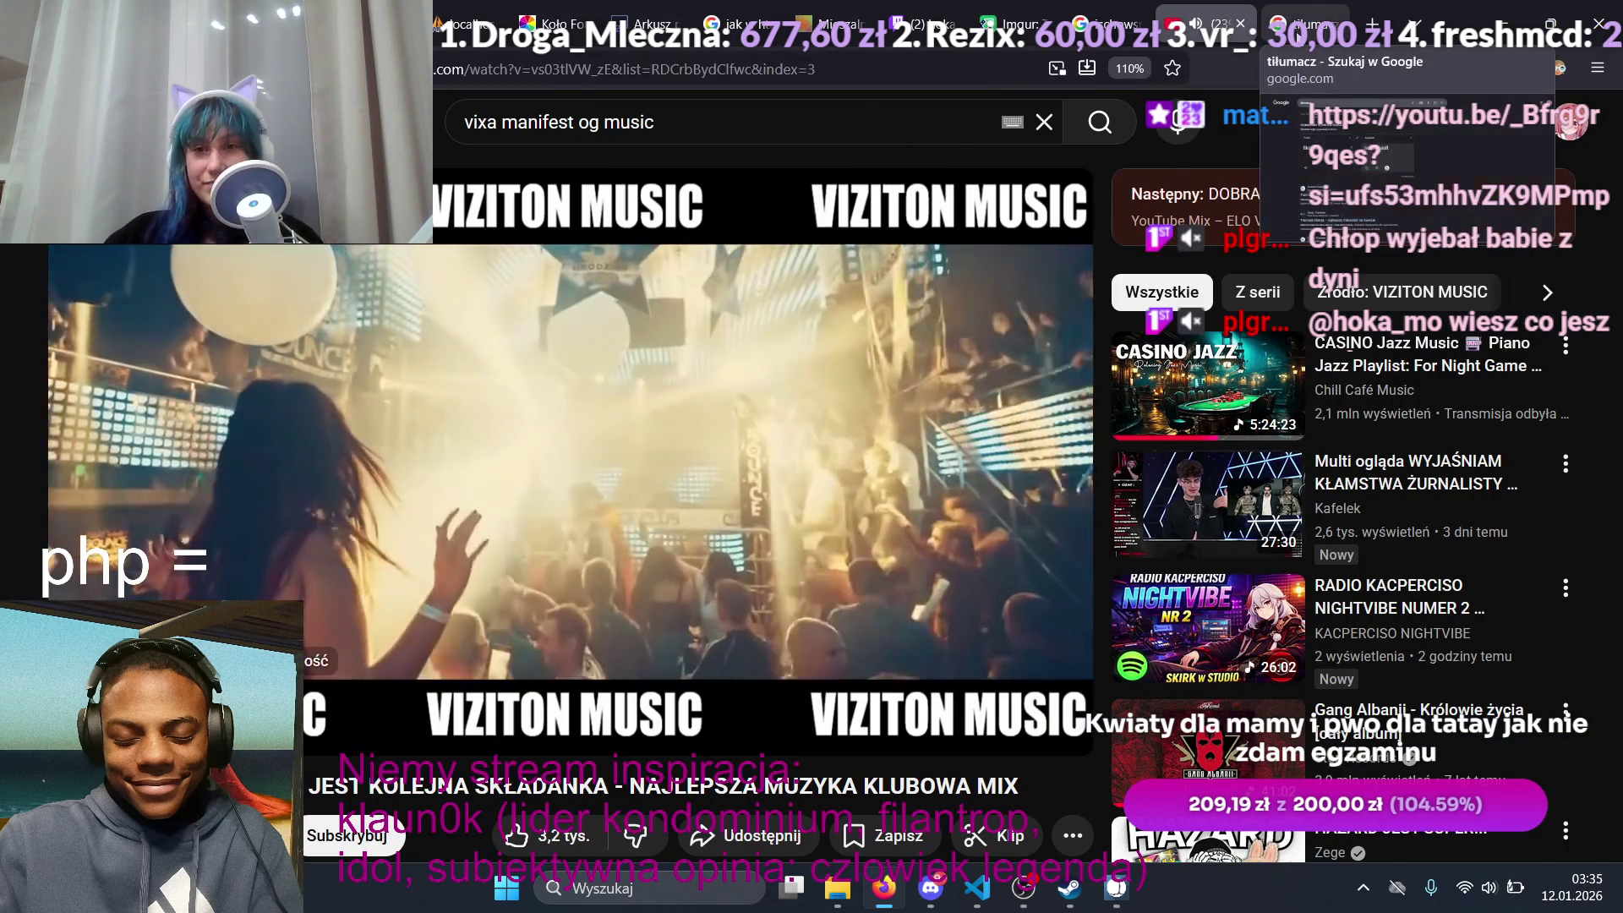
{"action": "left_click", "coordinate": [922, 23]}
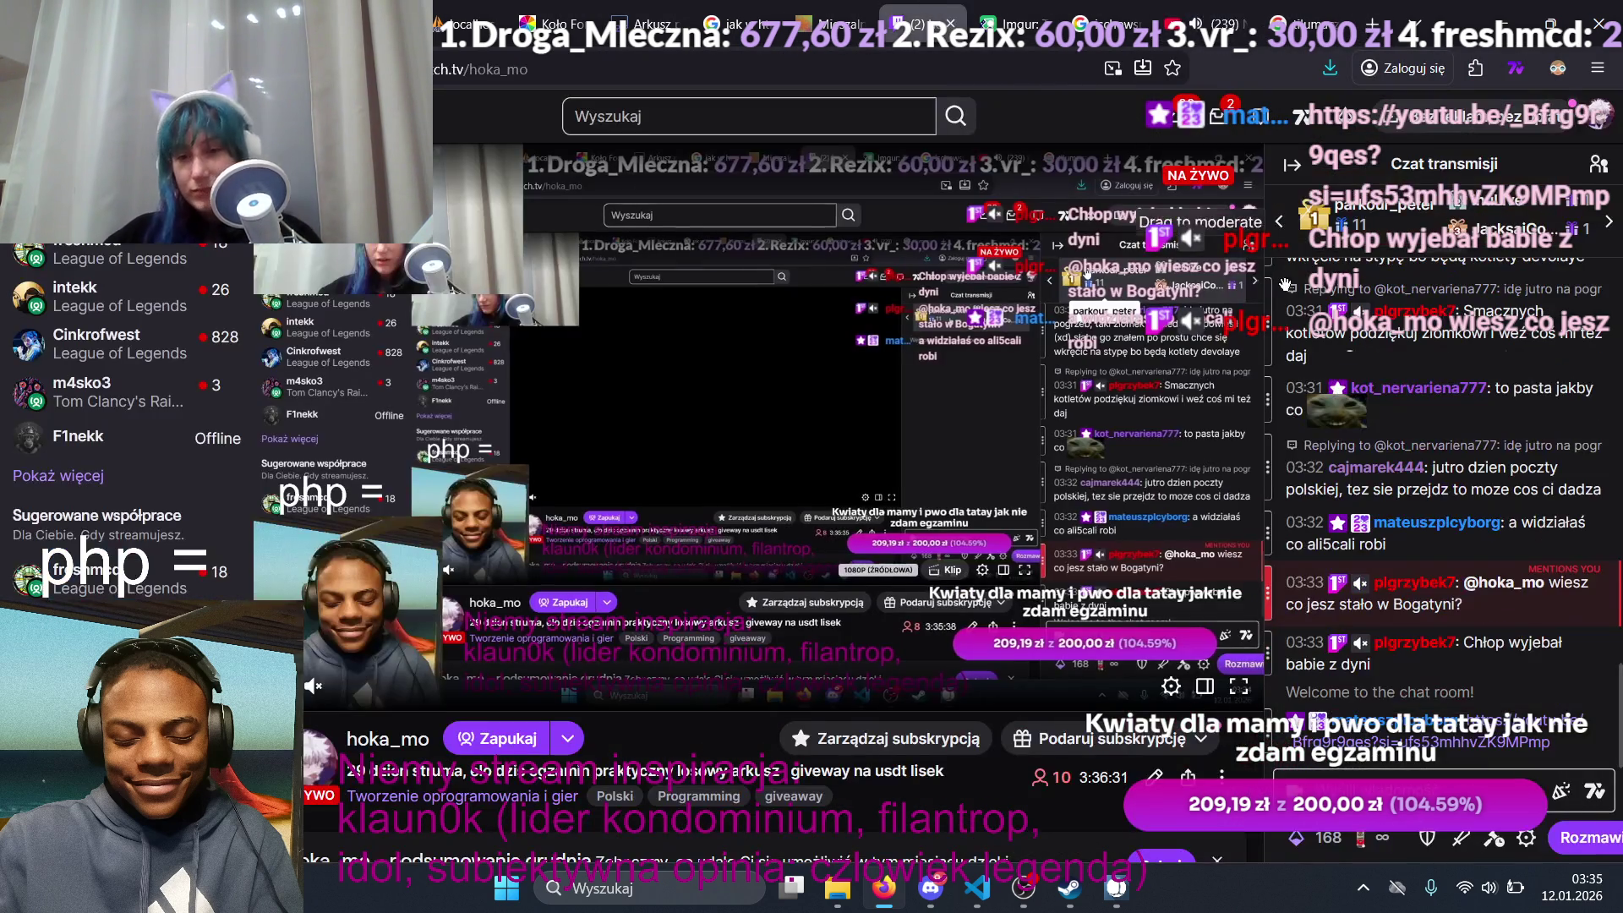
{"action": "left_click", "coordinate": [1481, 727]}
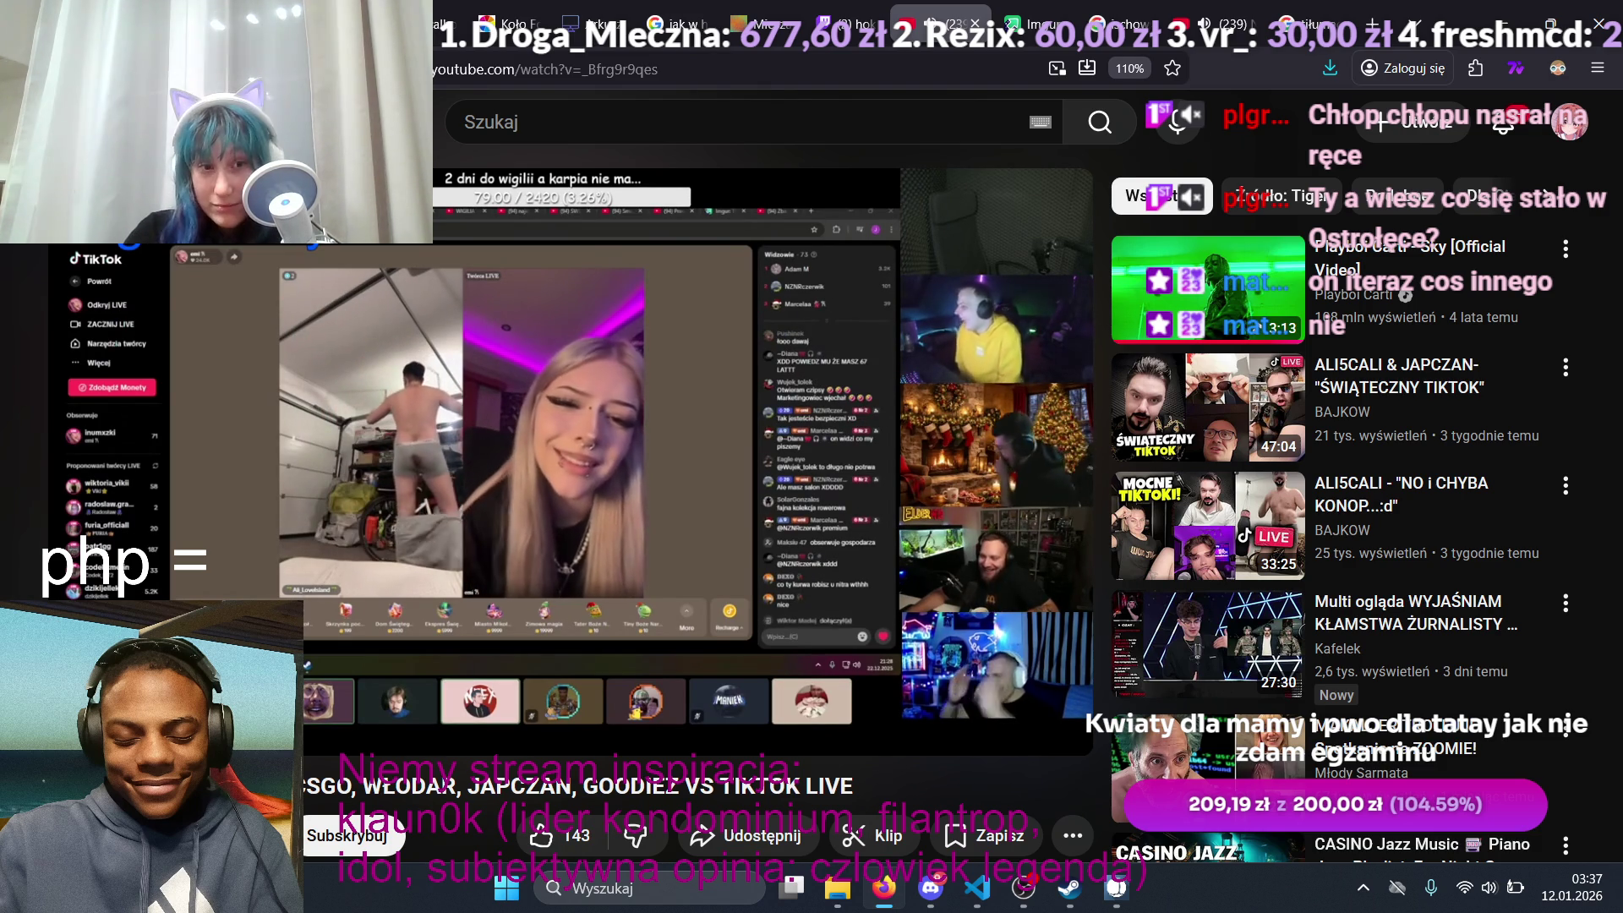
Step: Let the 23:42 '…WŁODAR, JAPCZAN, GOODIEZ VS TIKTOK LIVE' video from the chat link play
{"action": "mouse_move", "coordinate": [282, 579]}
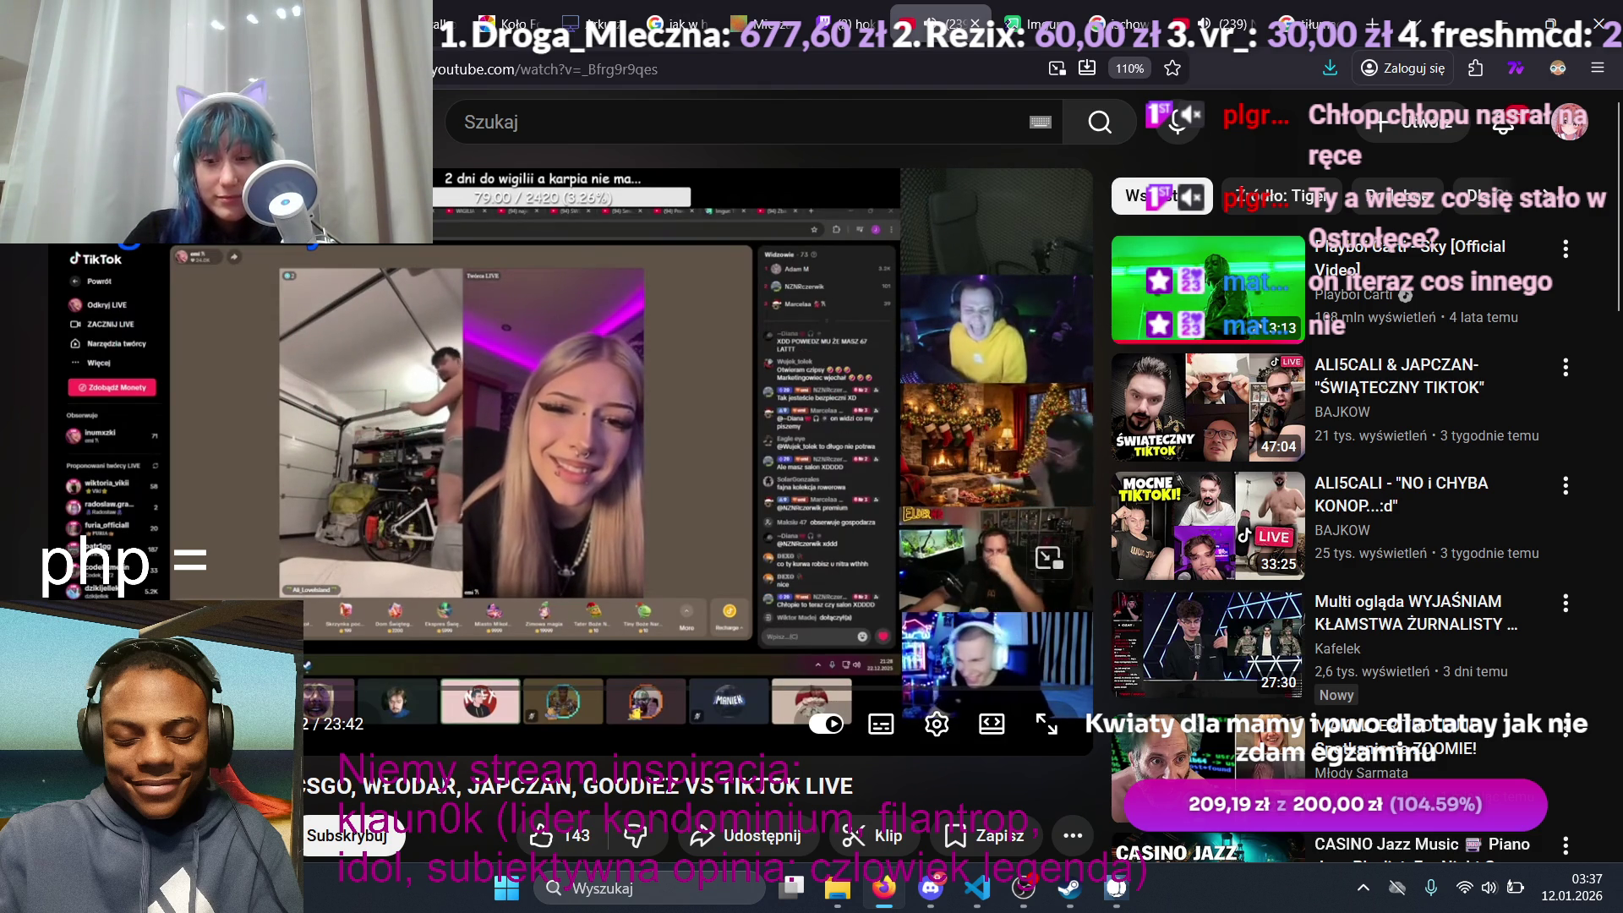
Step: Pause and resume the TikTok LIVE compilation, then rewind it a few seconds
{"action": "left_click", "coordinate": [337, 555]}
{"action": "left_click", "coordinate": [338, 553]}
{"action": "key", "text": "Left"}
{"action": "key", "text": "Left"}
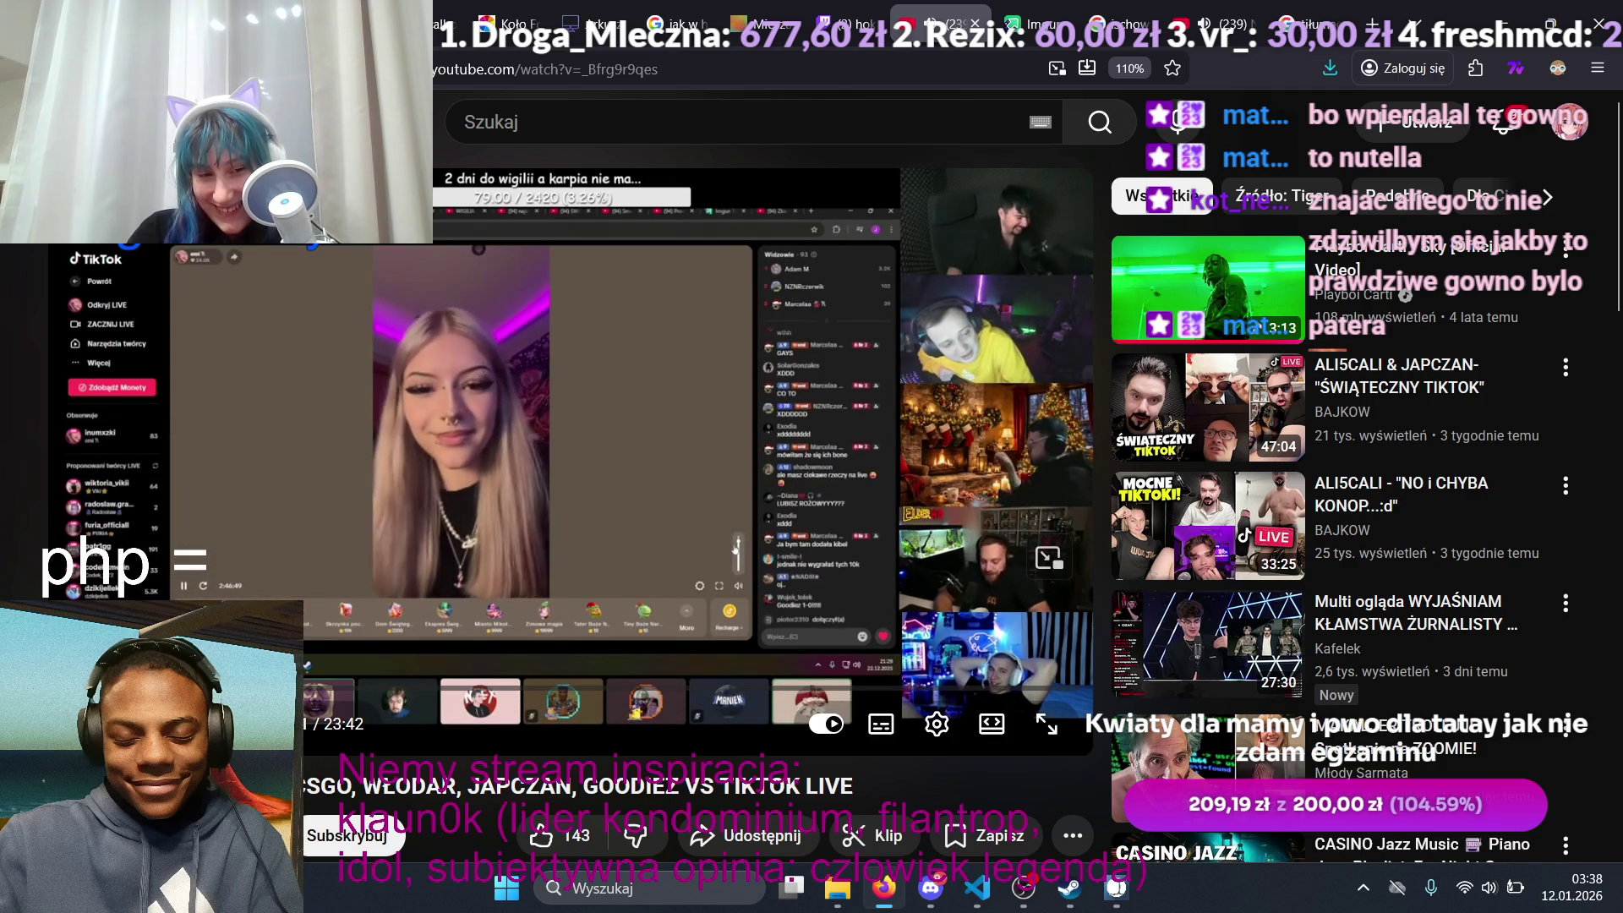
Step: Skip the compilation ahead past 7:28, briefly checking the VIZITON MUSIC mix tab before returning
{"action": "left_click_drag", "start_coordinate": [240, 707], "coordinate": [332, 707]}
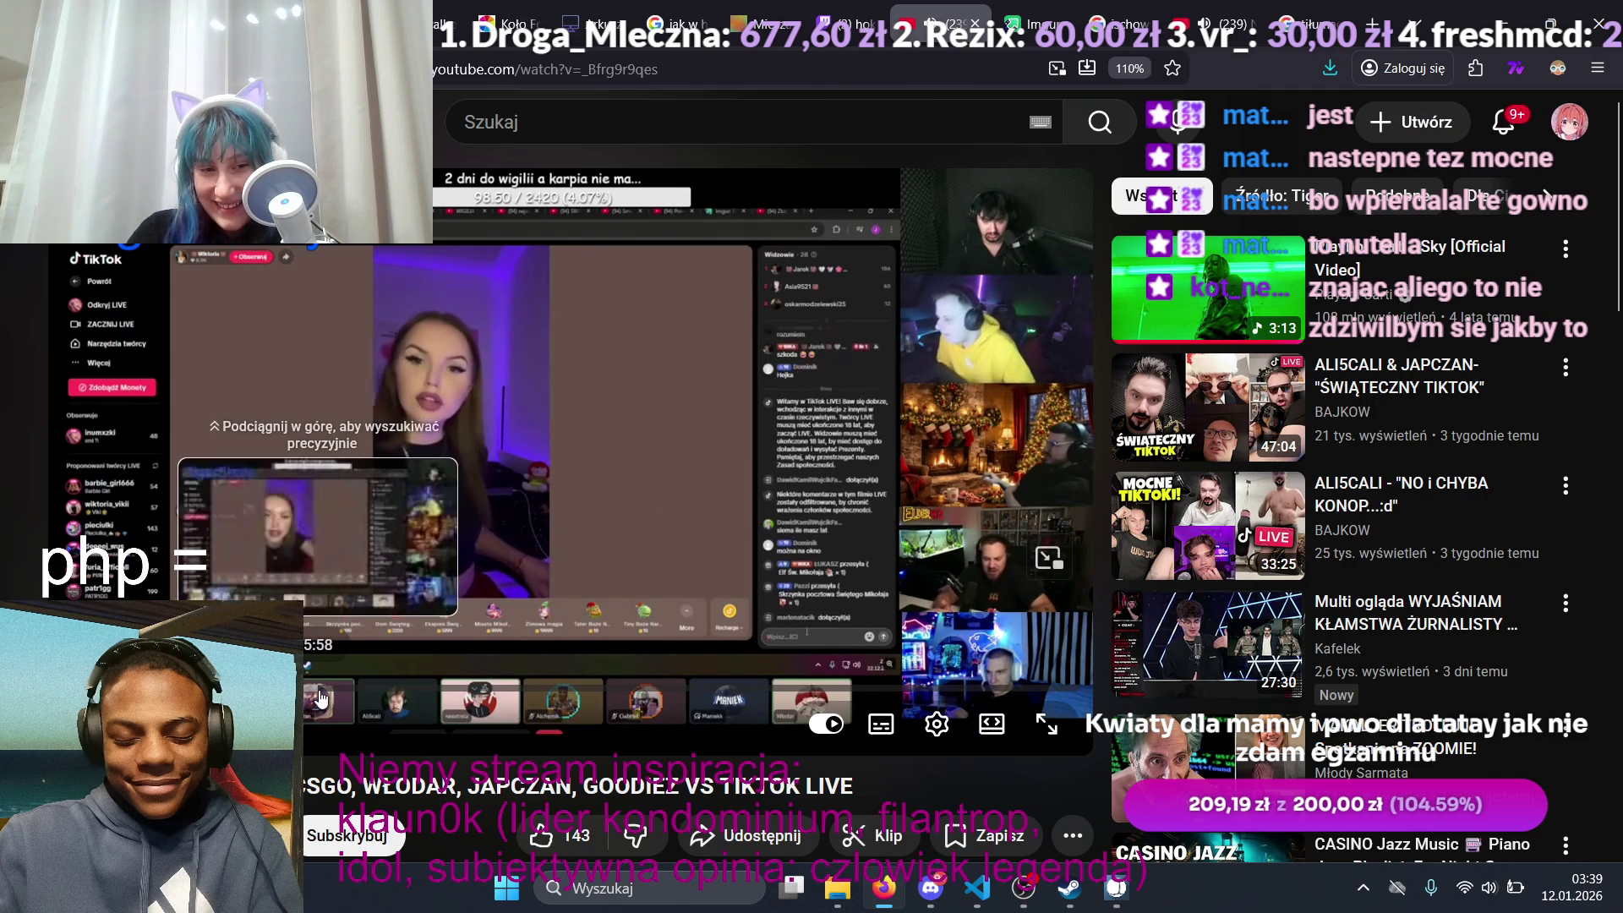
{"action": "left_click_drag", "start_coordinate": [322, 695], "coordinate": [385, 698]}
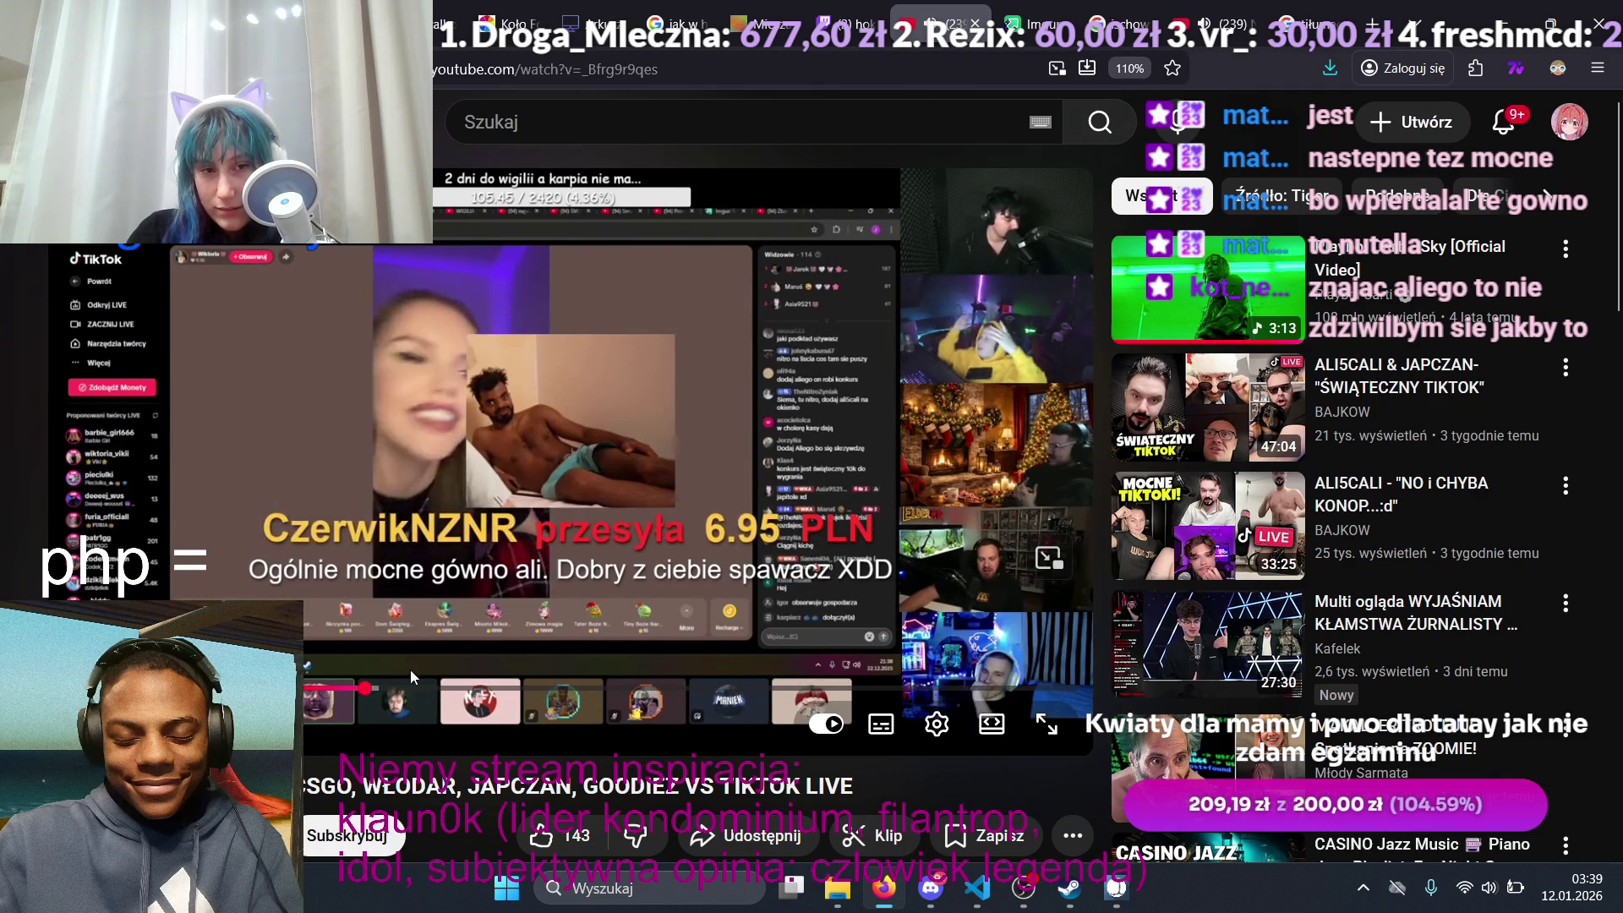
{"action": "left_click", "coordinate": [459, 689]}
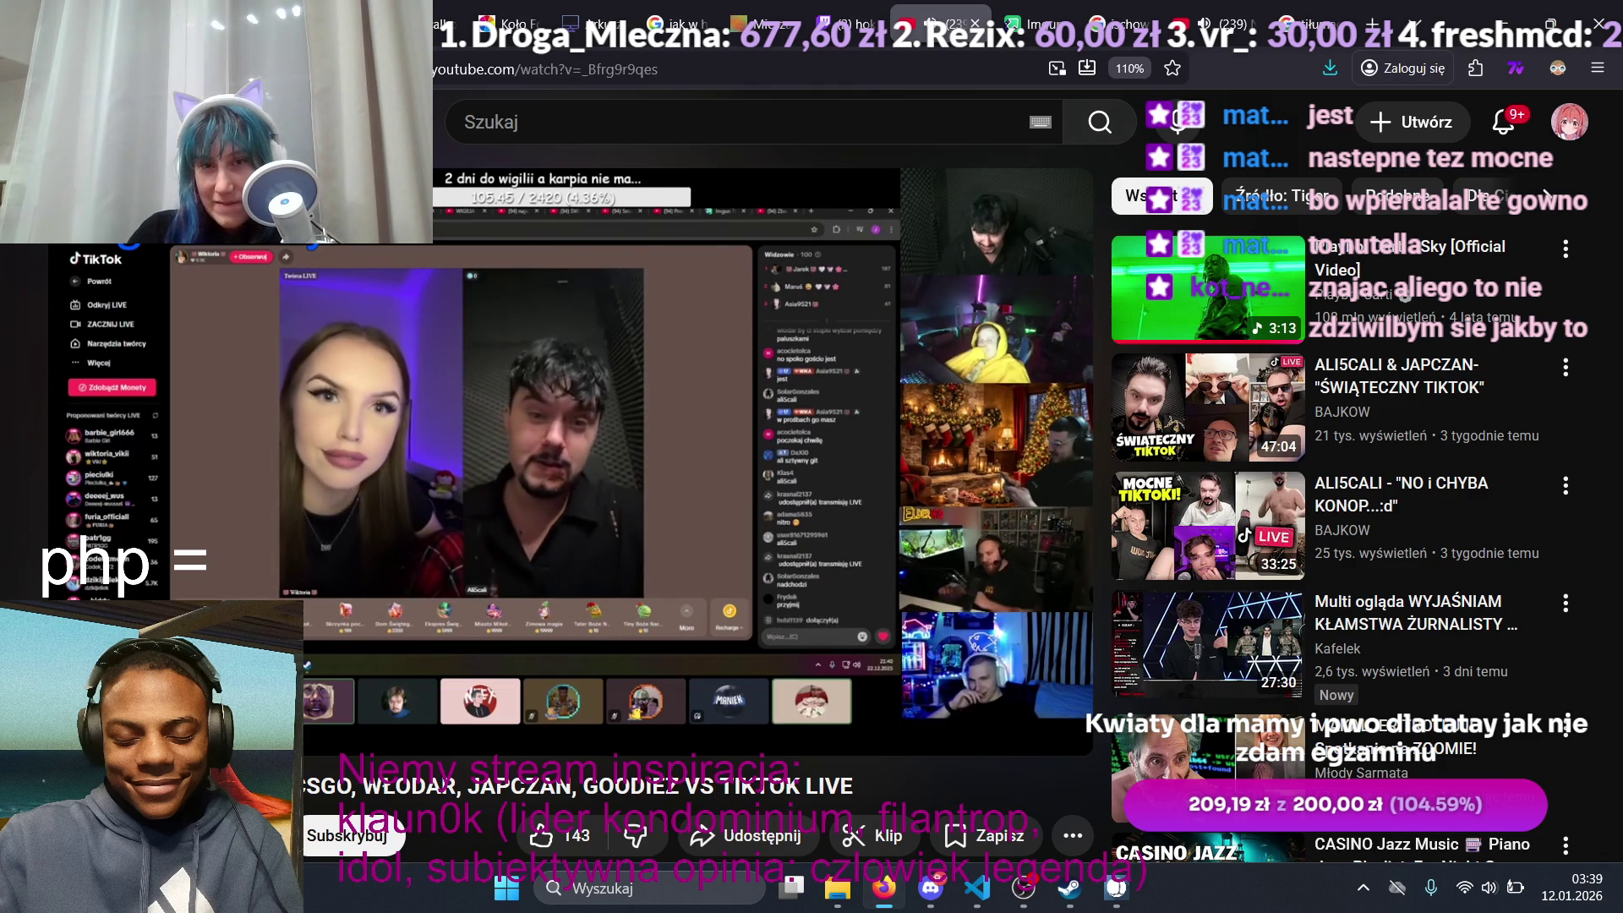
{"action": "left_click", "coordinate": [1207, 23]}
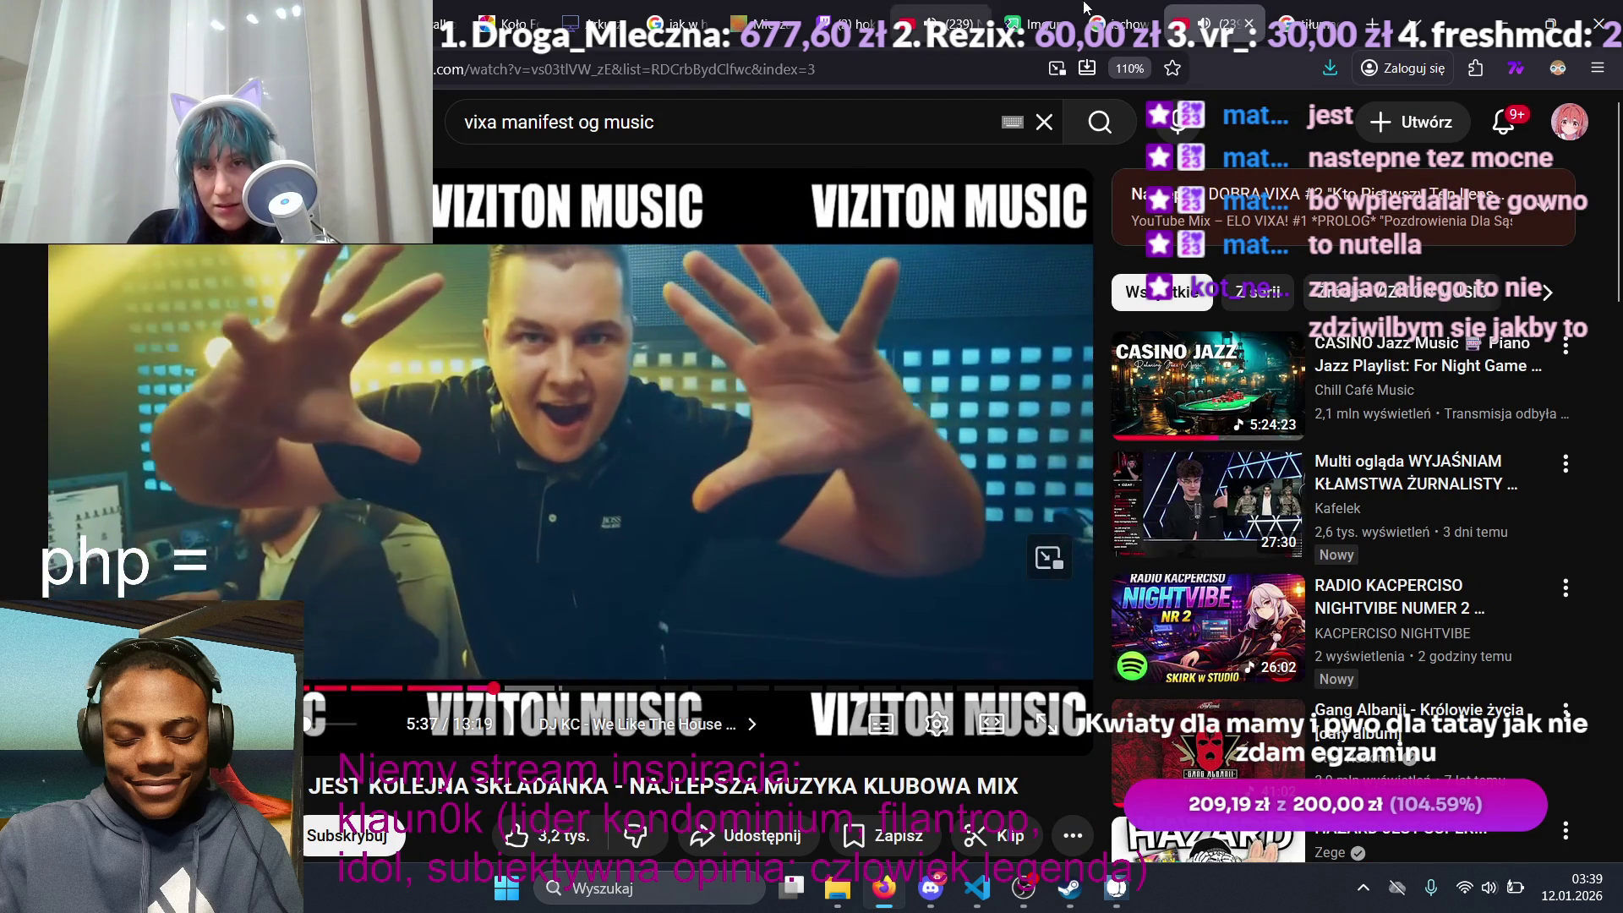
{"action": "left_click", "coordinate": [972, 17]}
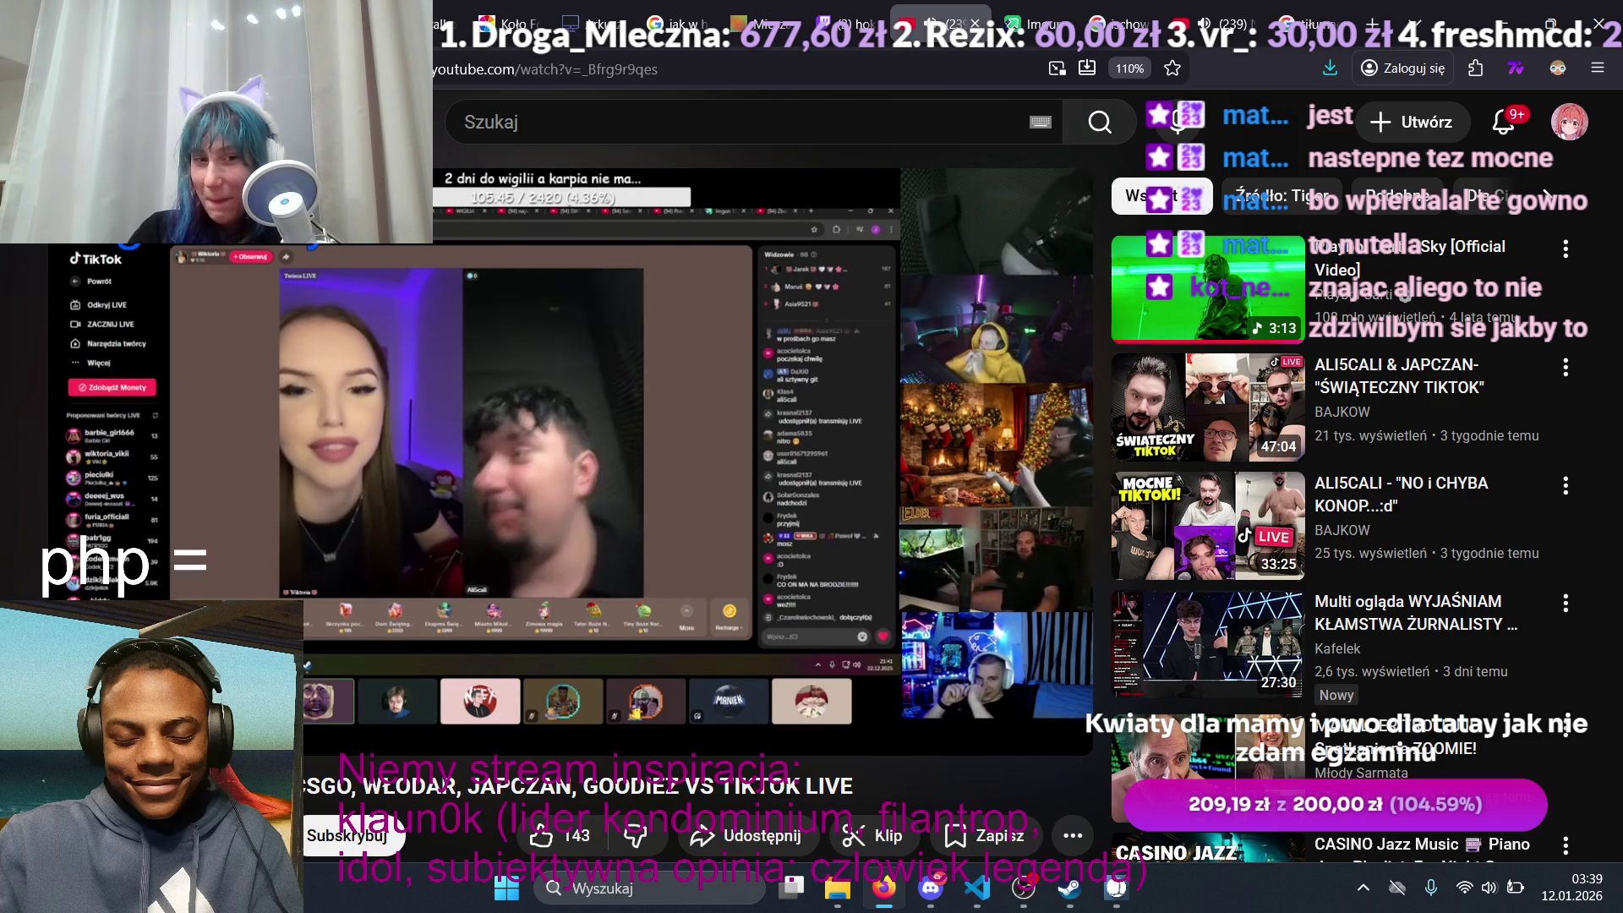
Step: Watch the TikTok LIVE compilation, then bring Marbles on Stream's race results back to the front
{"action": "mouse_move", "coordinate": [854, 271]}
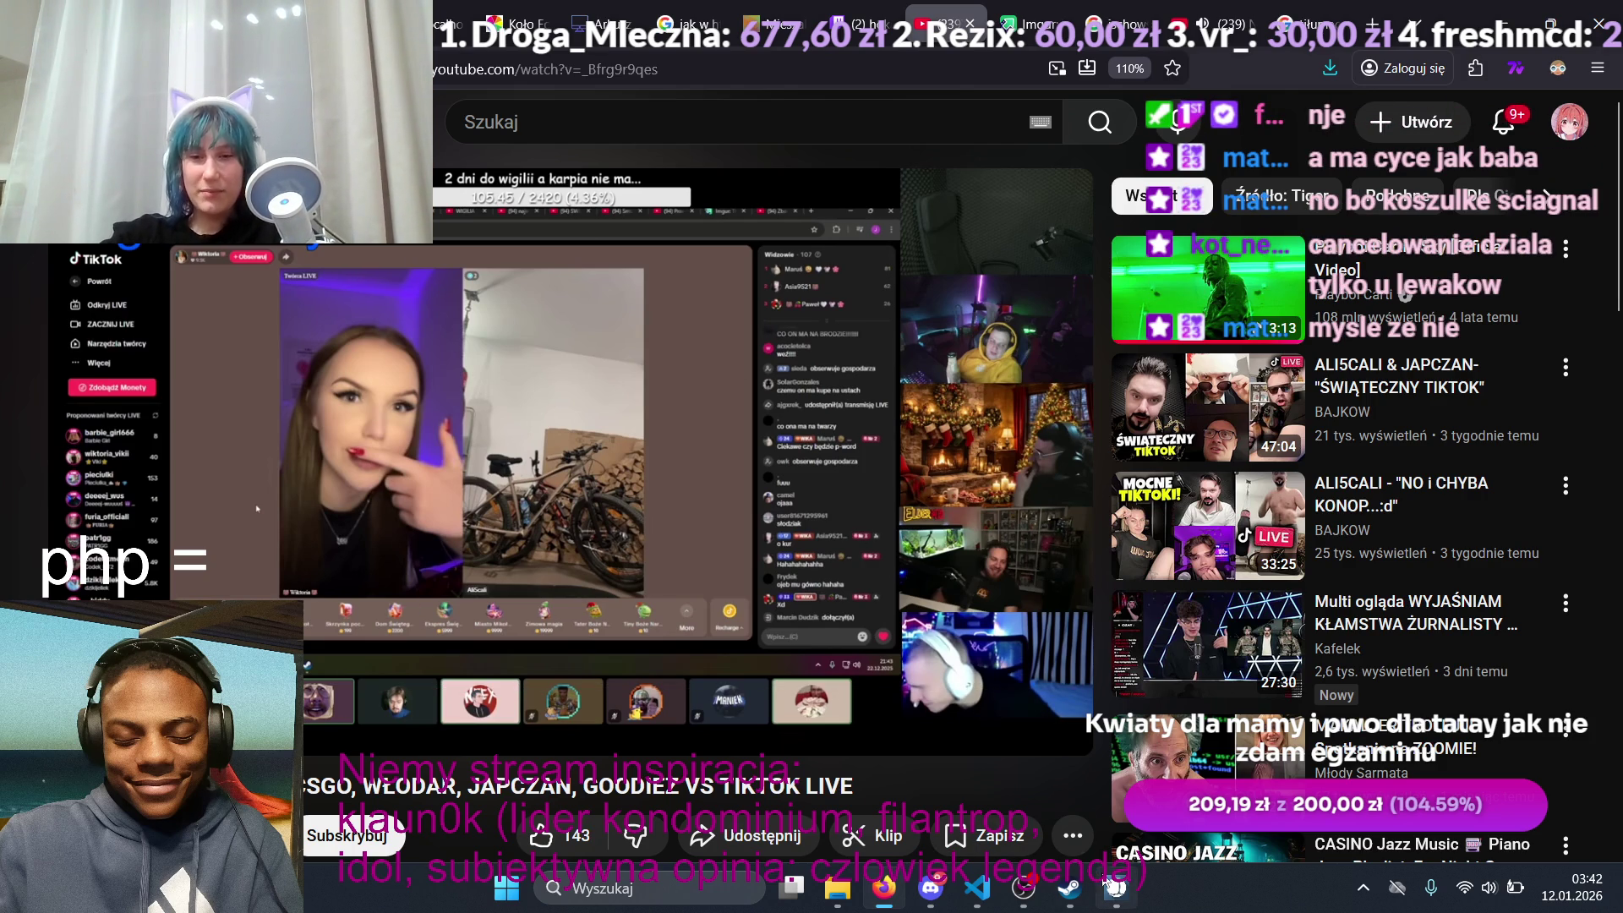
{"action": "mouse_move", "coordinate": [1115, 888]}
{"action": "left_click", "coordinate": [1107, 810]}
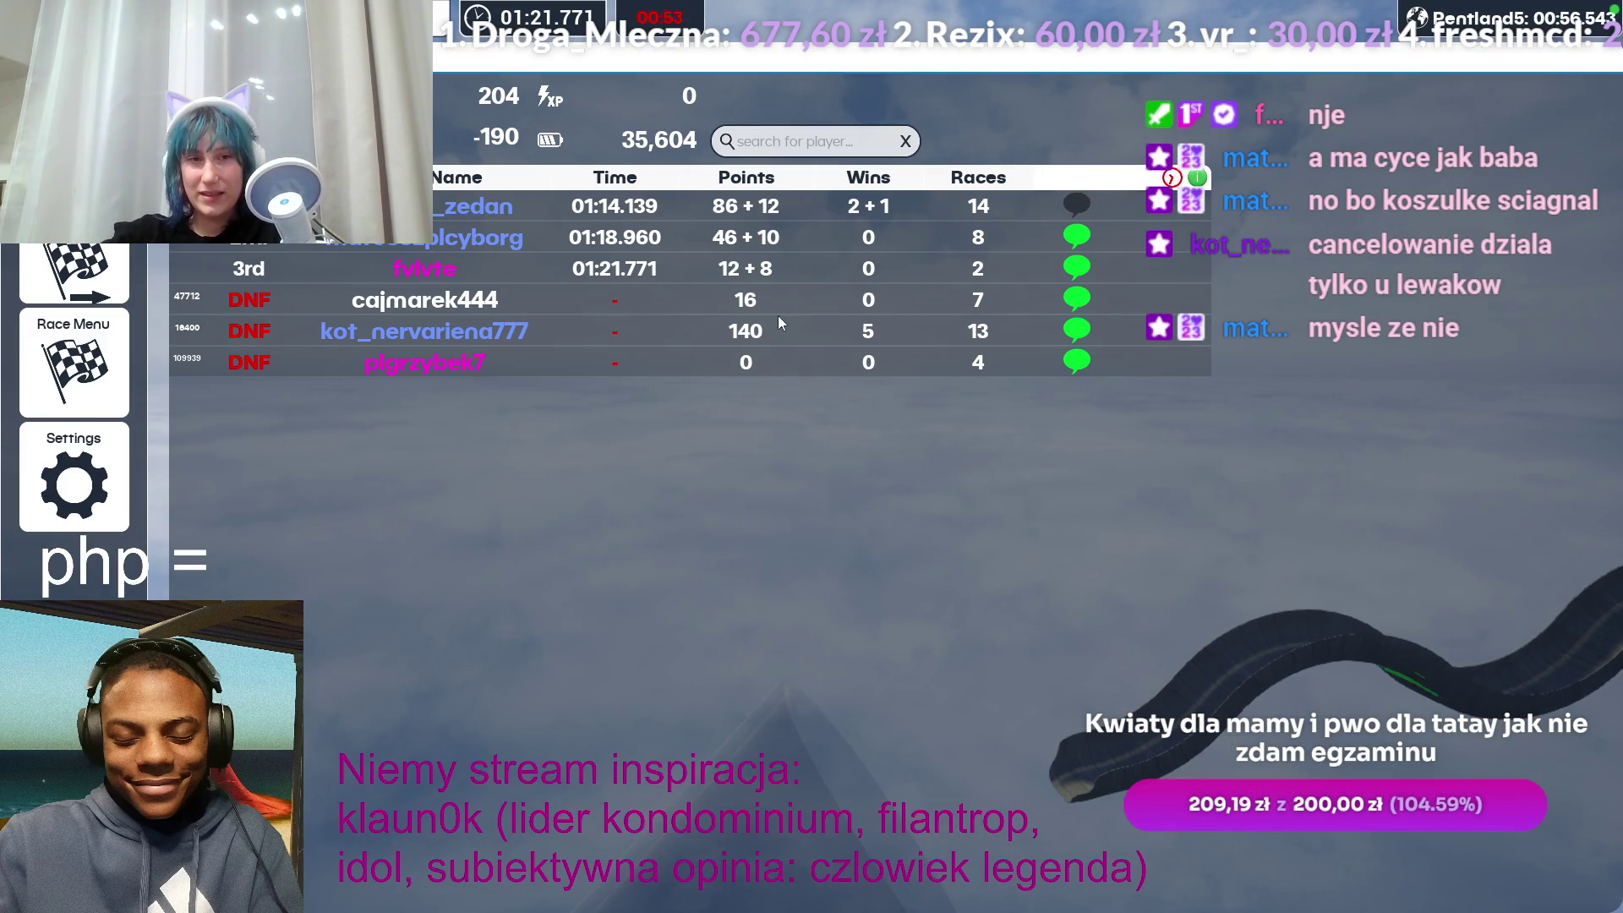
Step: Quit the finished Marbles race to the main menu's map picker, then Alt+Tab back to YouTube
{"action": "left_click", "coordinate": [100, 380]}
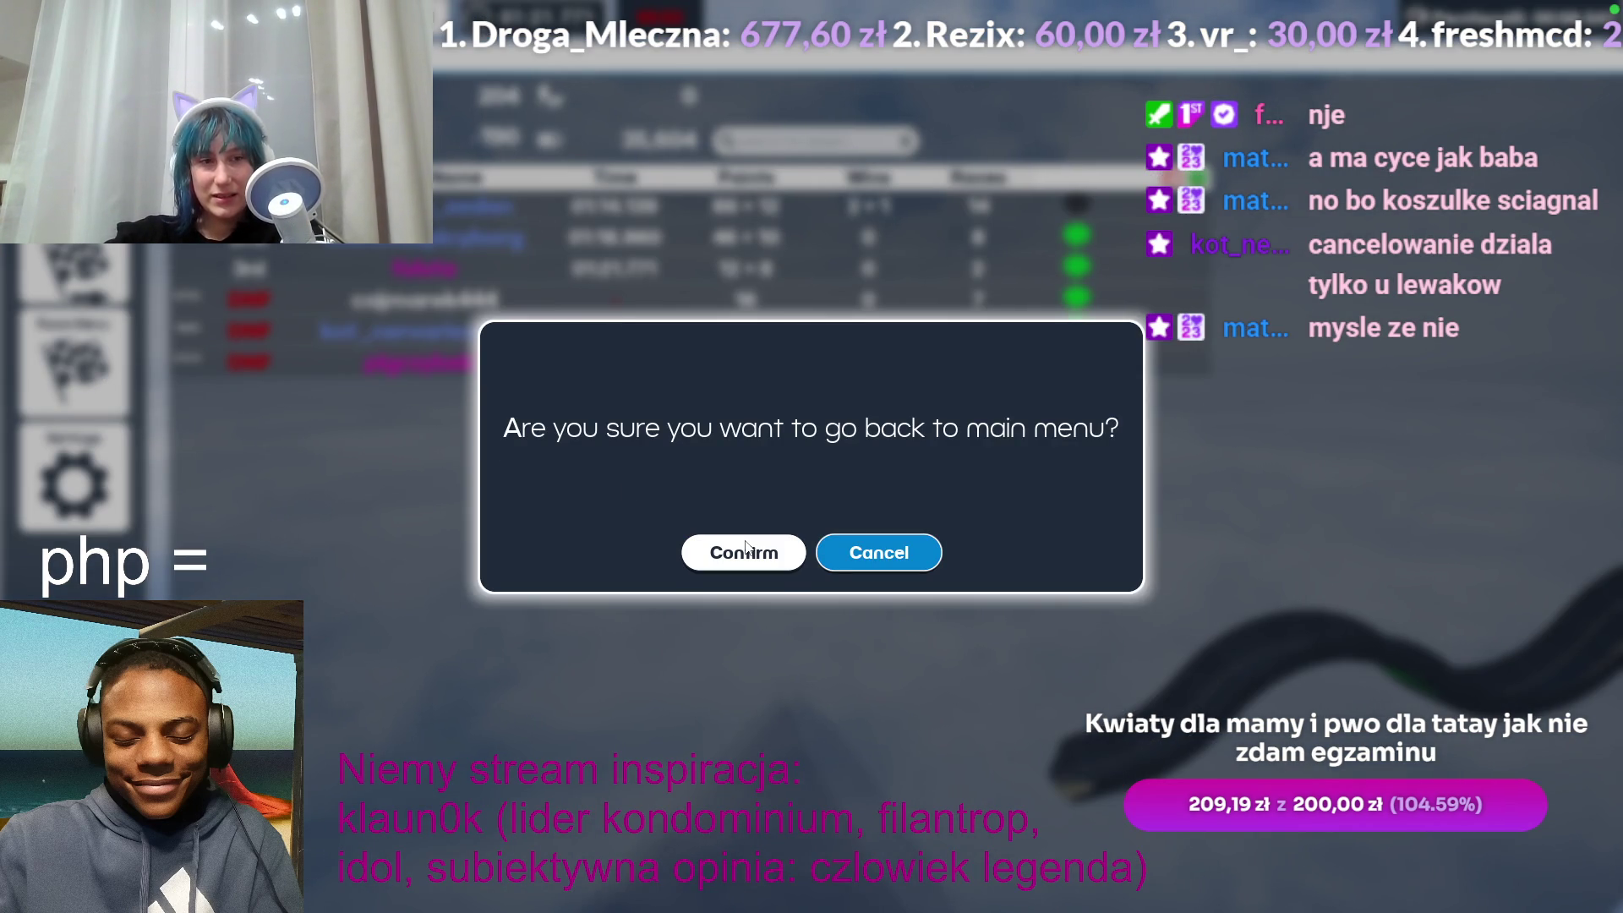
{"action": "left_click", "coordinate": [880, 552]}
{"action": "left_click", "coordinate": [99, 377]}
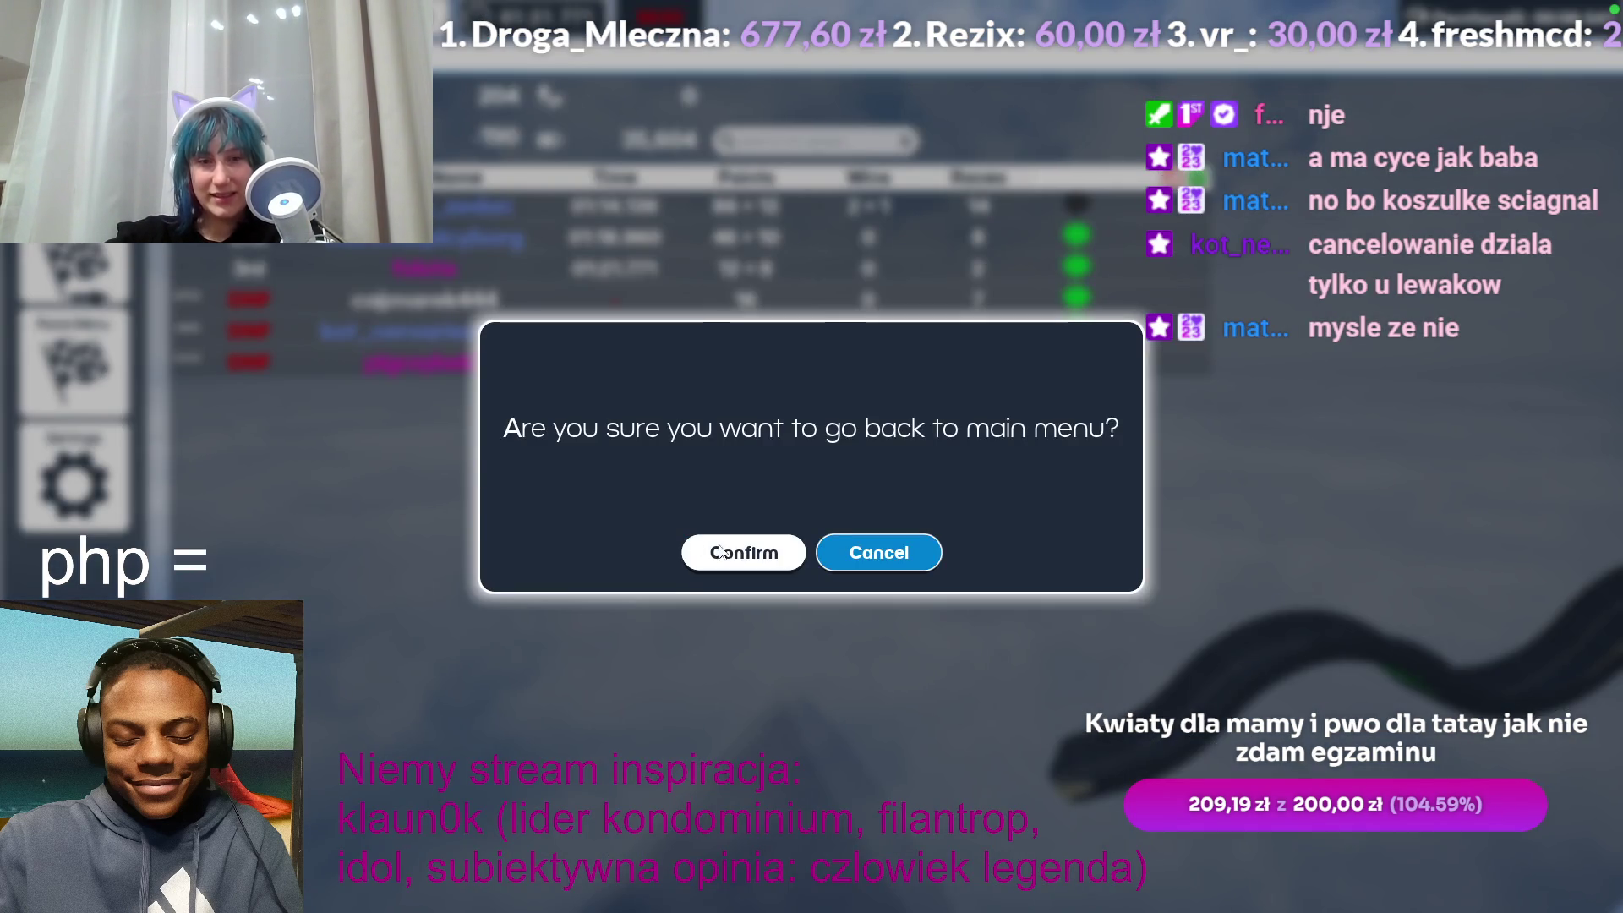
{"action": "left_click", "coordinate": [733, 551]}
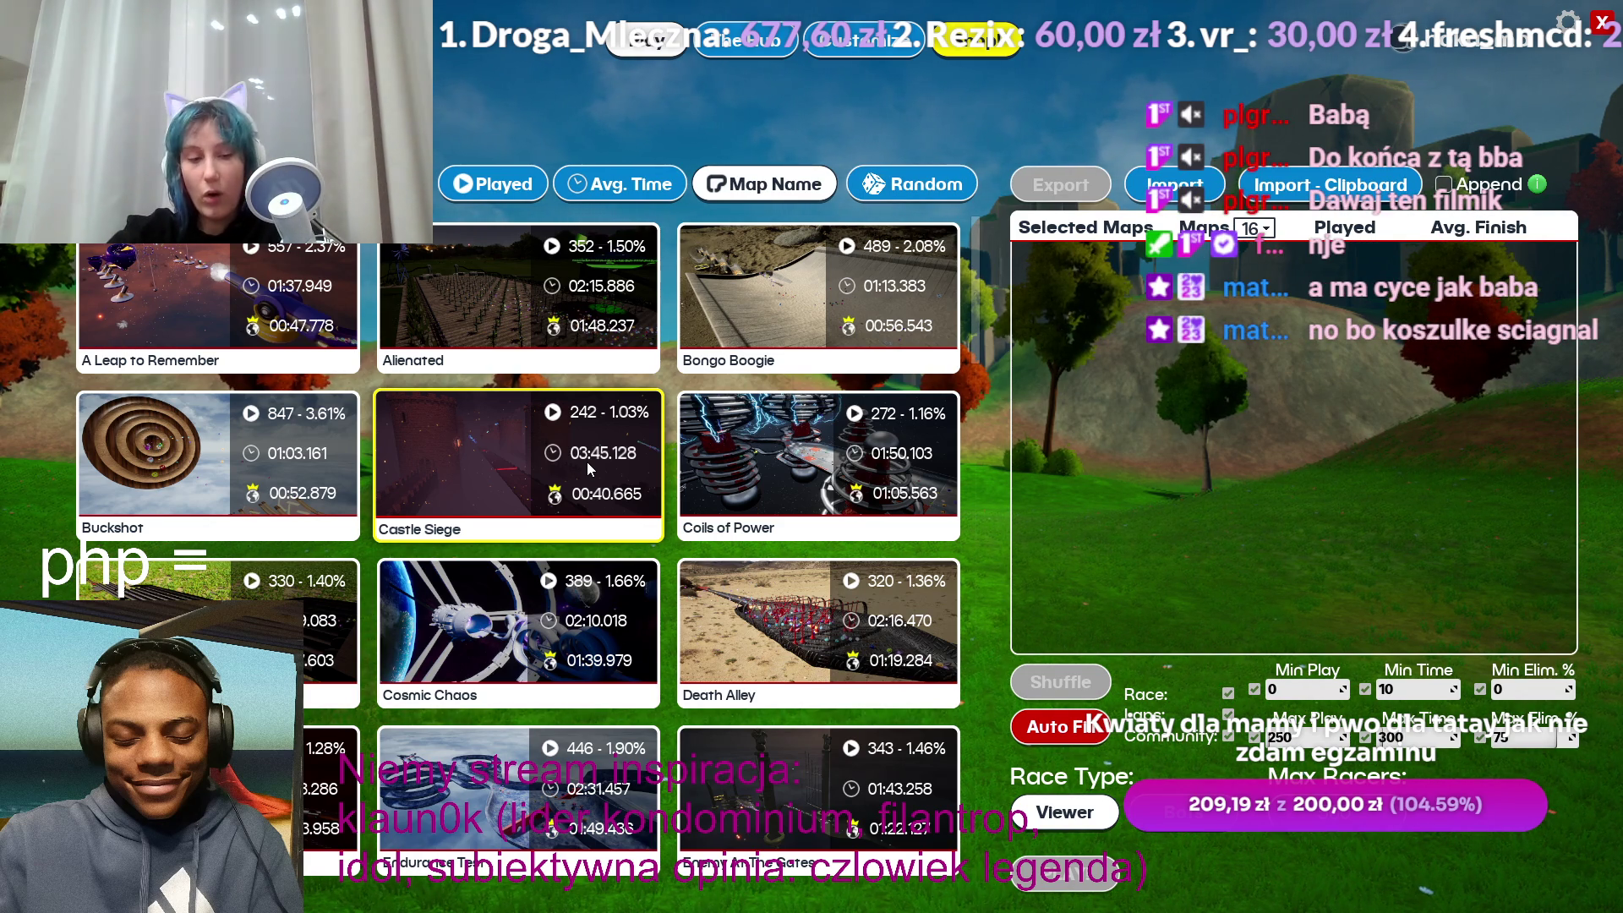
{"action": "key", "text": "alt+Tab"}
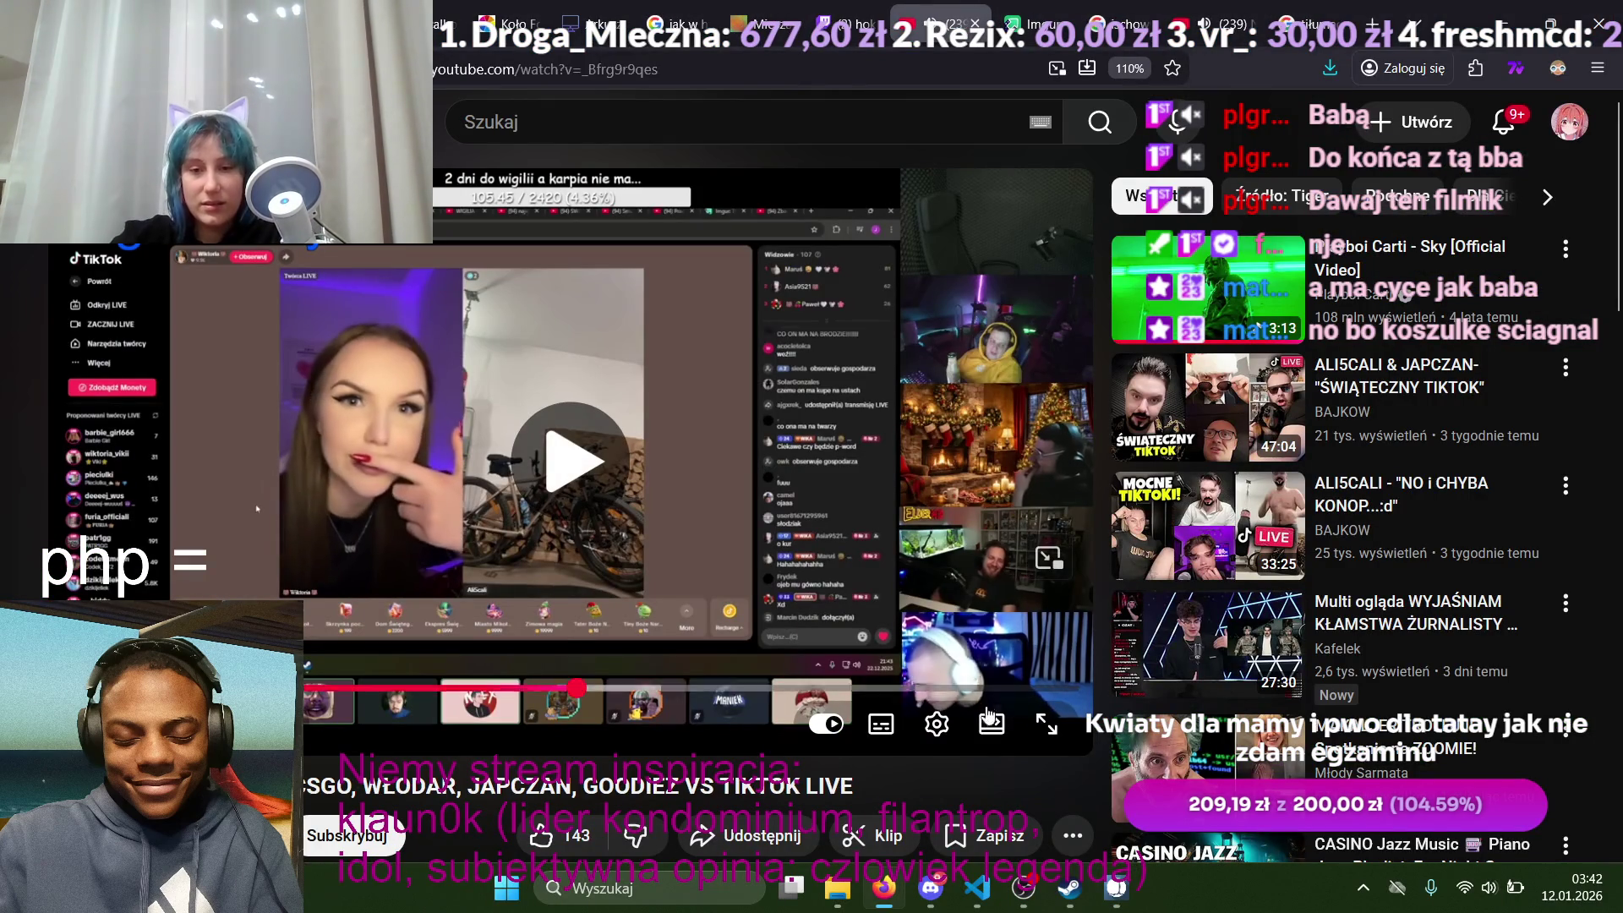
Step: Watch the TikTok LIVE compilation full screen, then pause it and exit full screen
{"action": "key", "text": "f"}
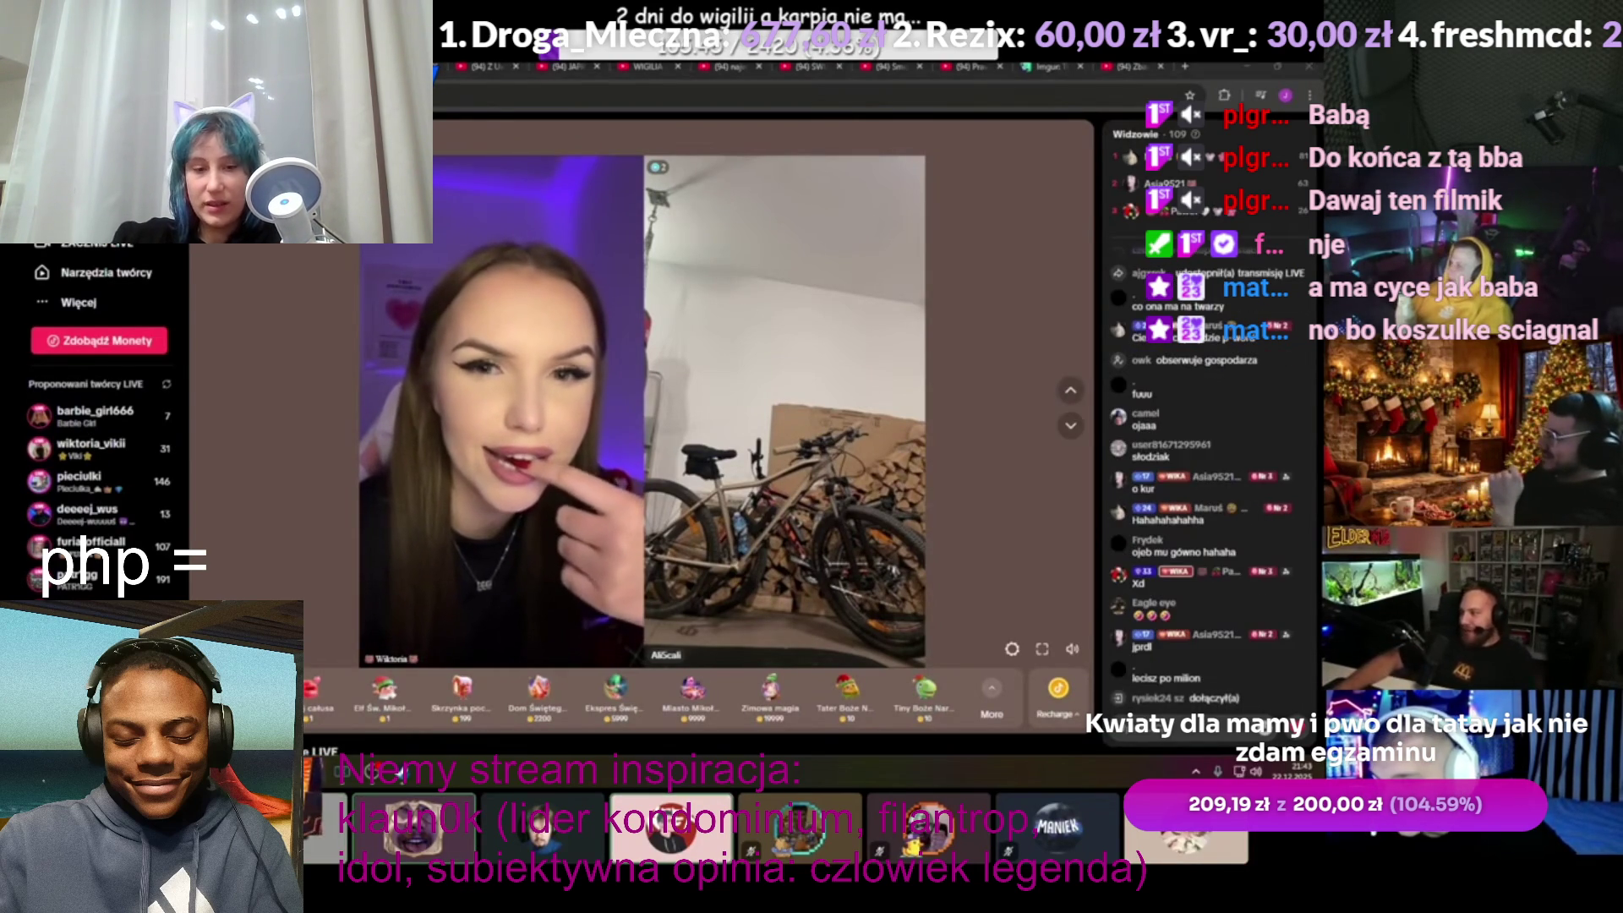
{"action": "left_click", "coordinate": [818, 406]}
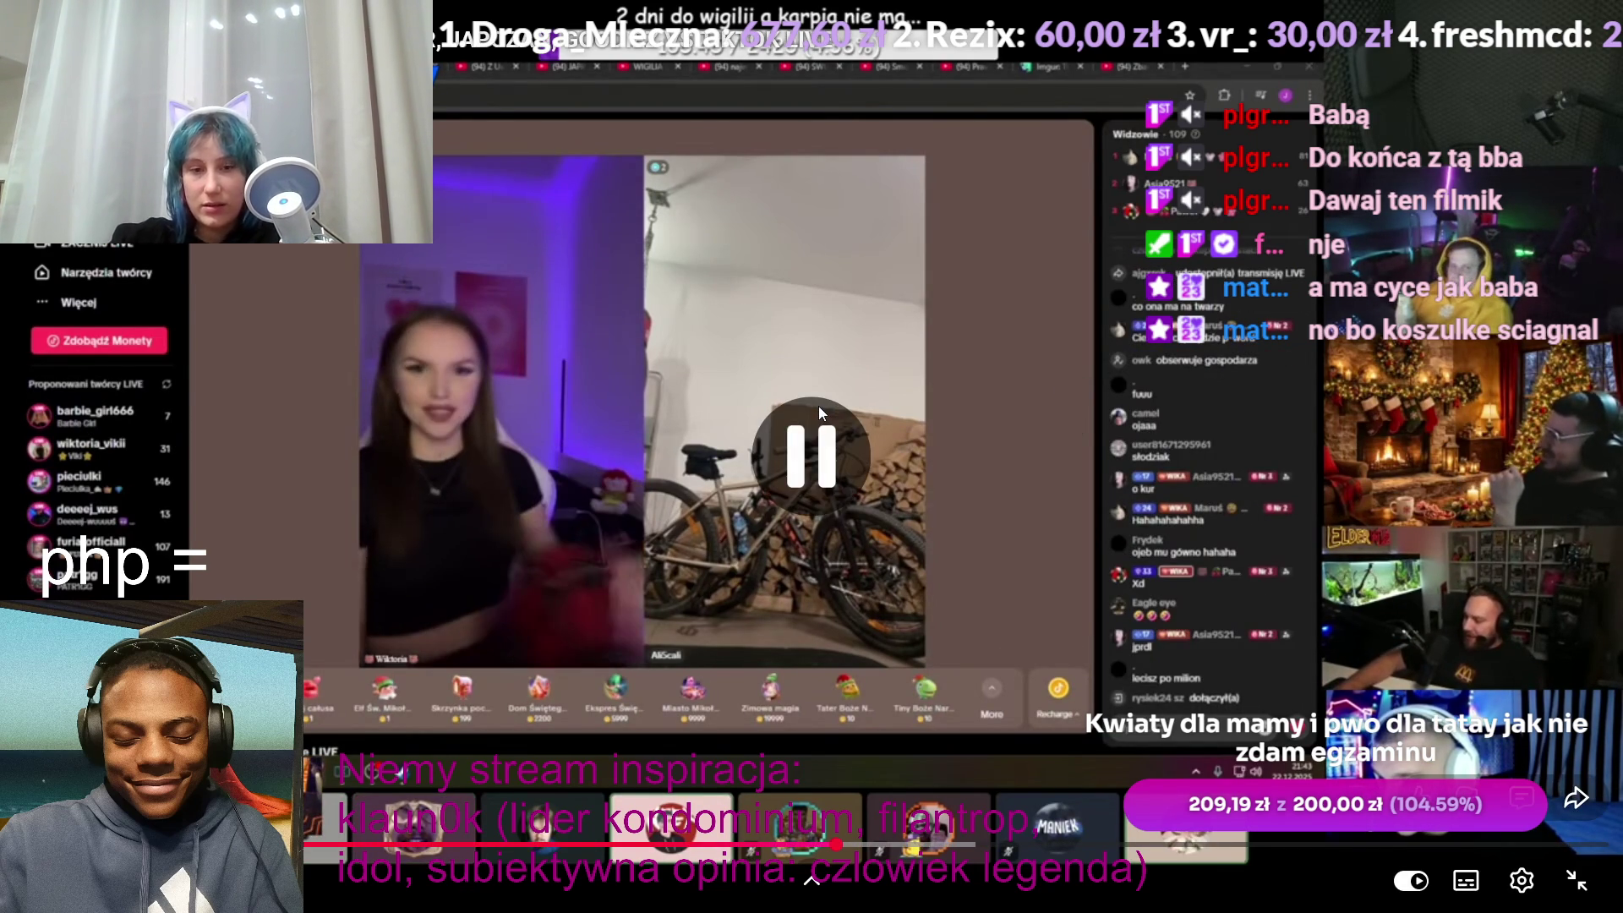
{"action": "key", "text": "Escape"}
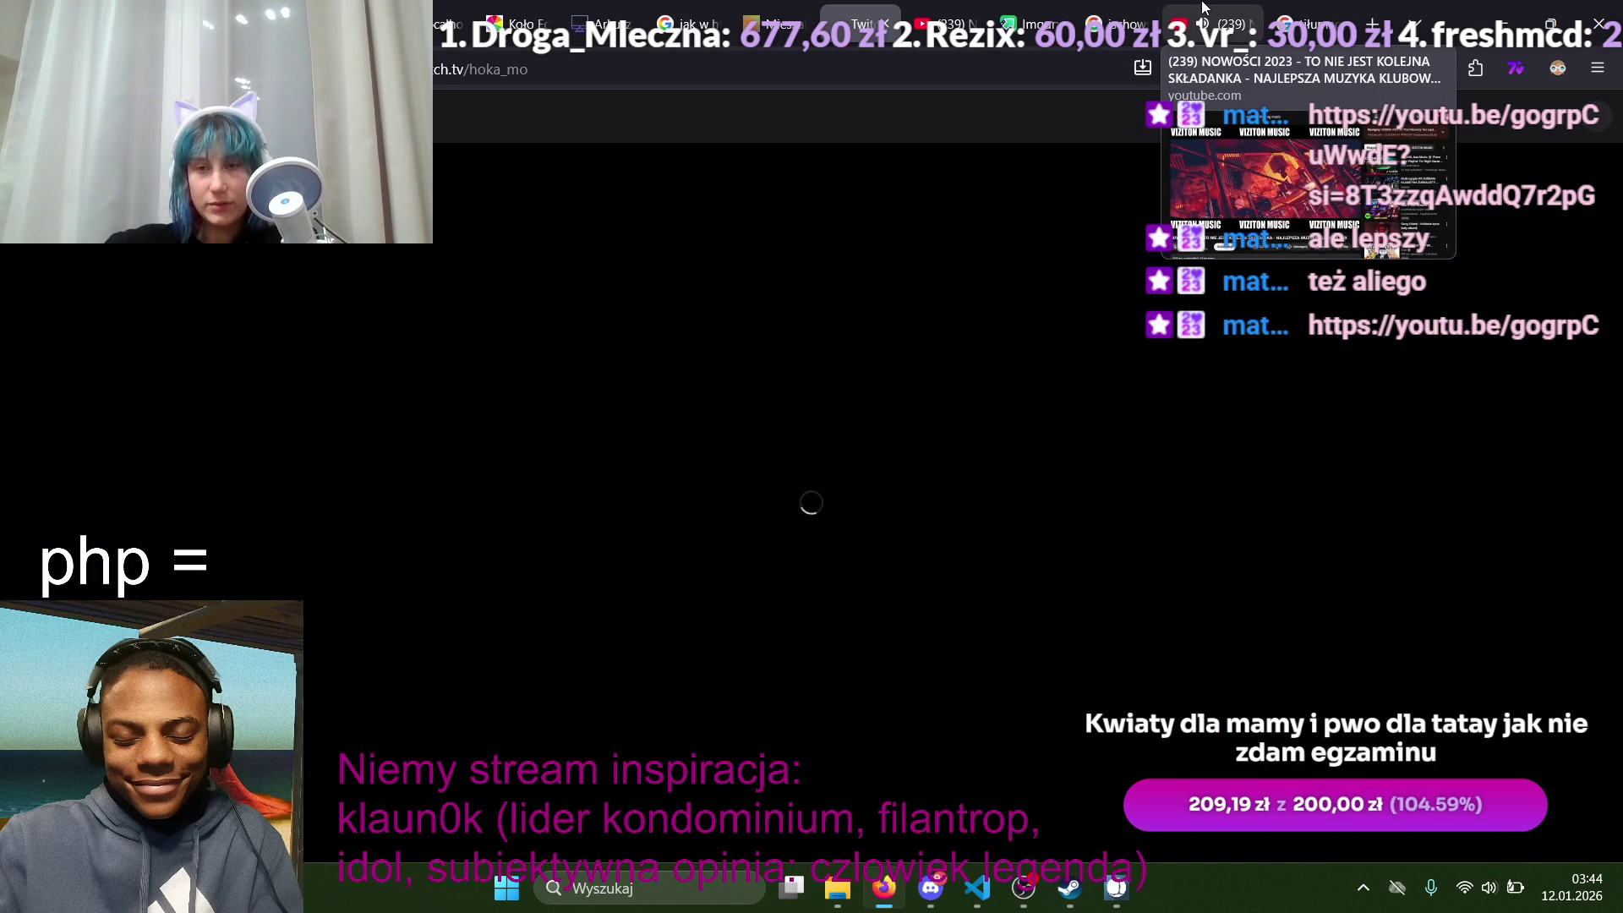
Step: Return to the compilation's tab, watch the TikTok LIVE duet, then pause and exit full screen
{"action": "left_click", "coordinate": [1205, 6]}
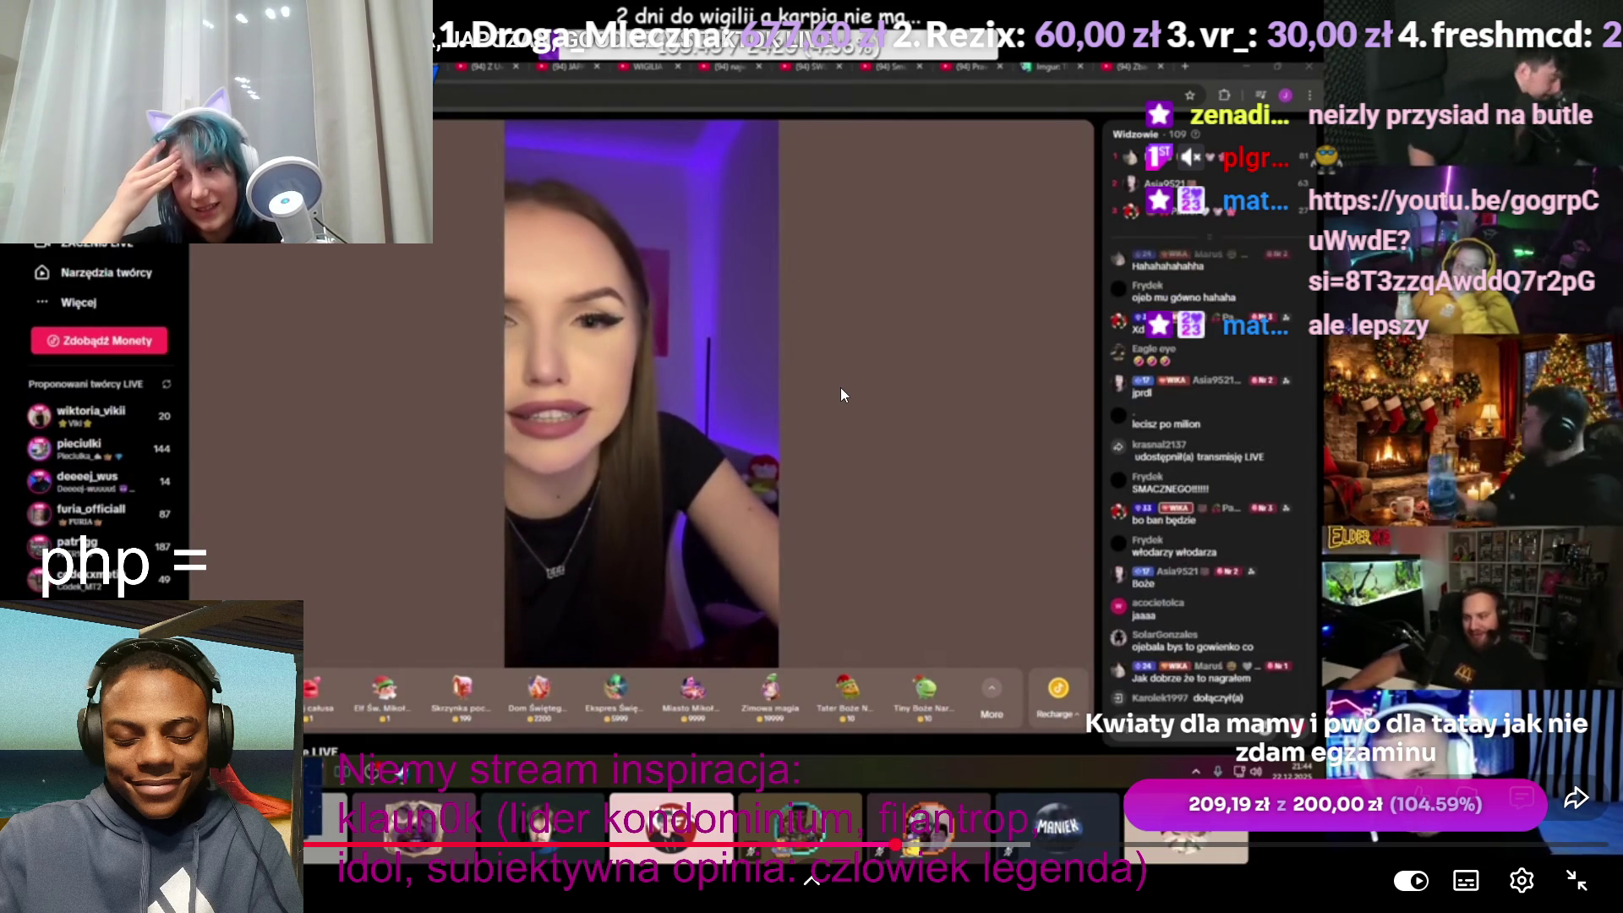
{"action": "mouse_move", "coordinate": [1091, 636]}
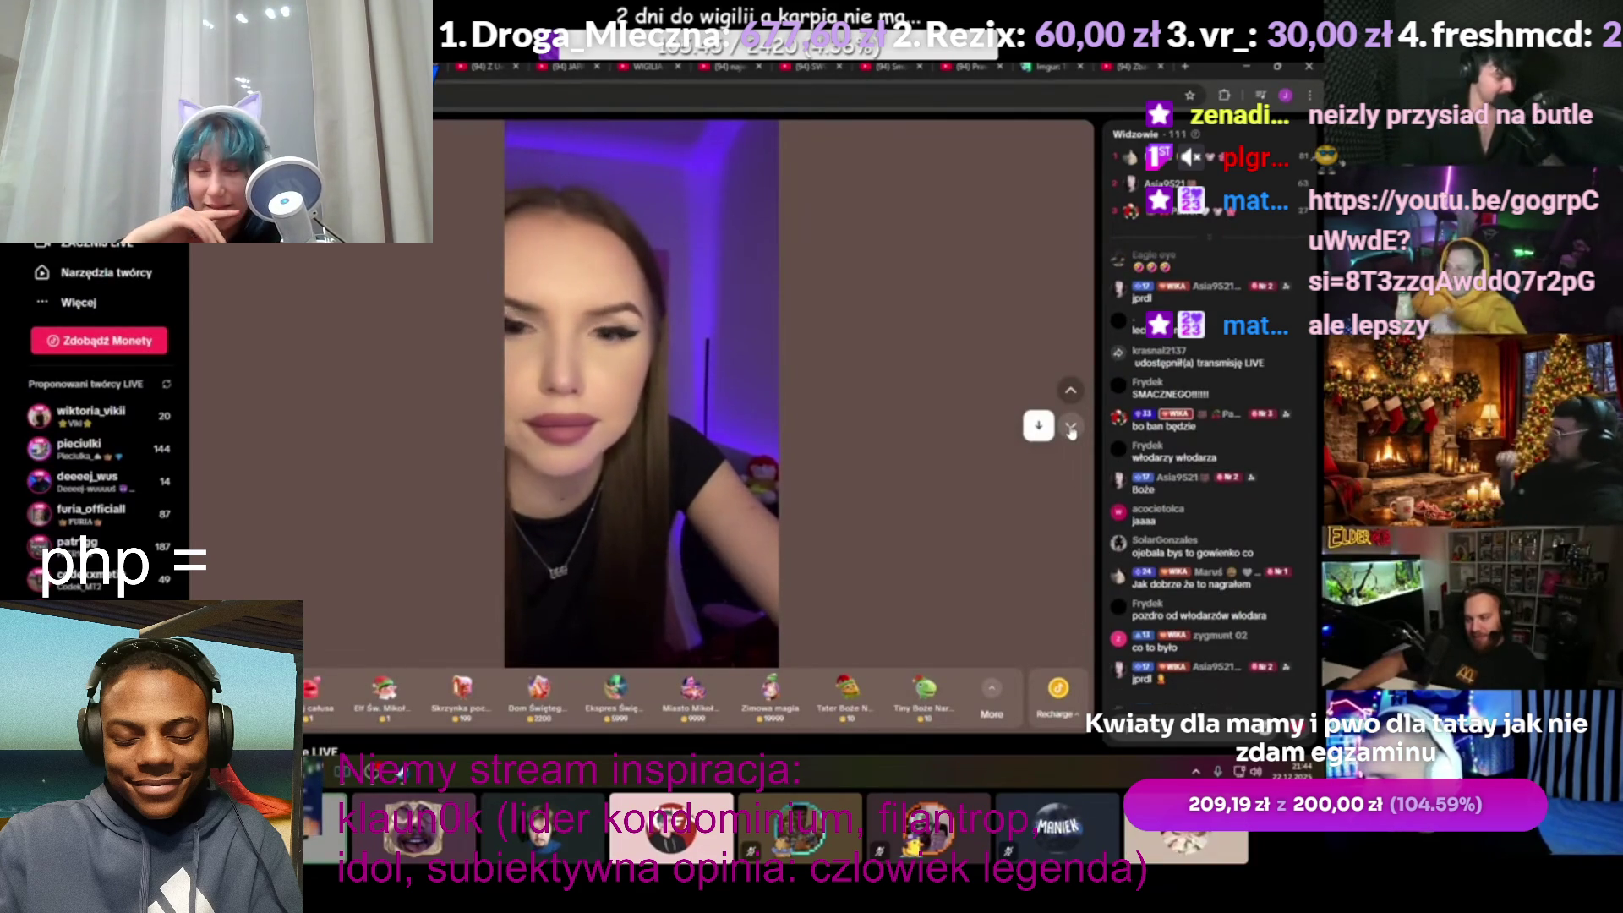
{"action": "key", "text": "space"}
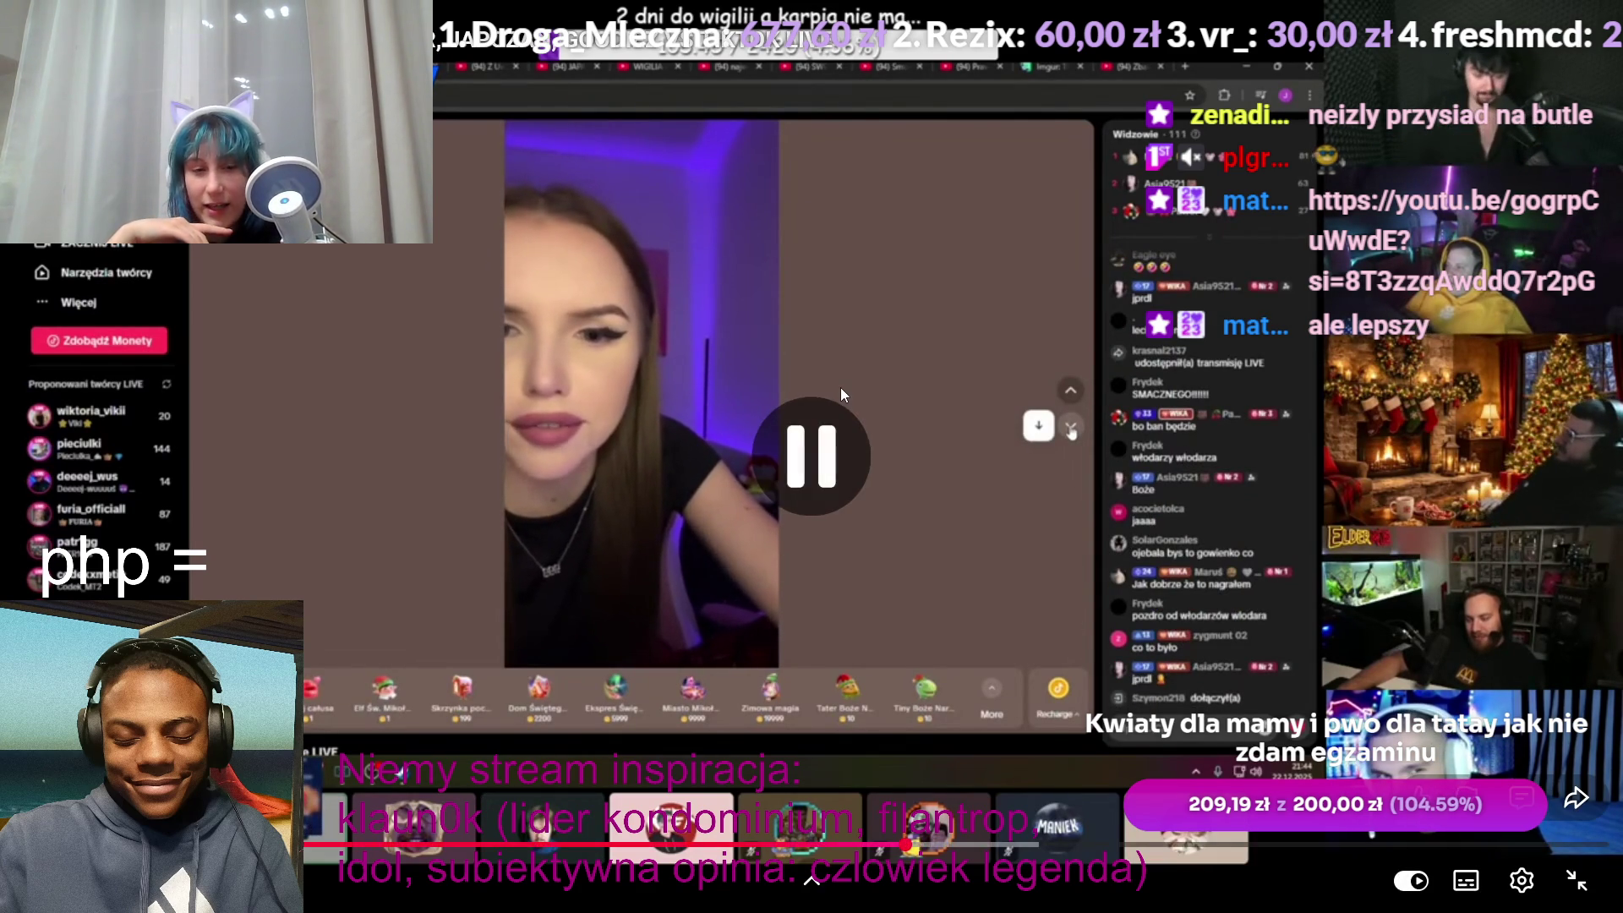
{"action": "key", "text": "Escape"}
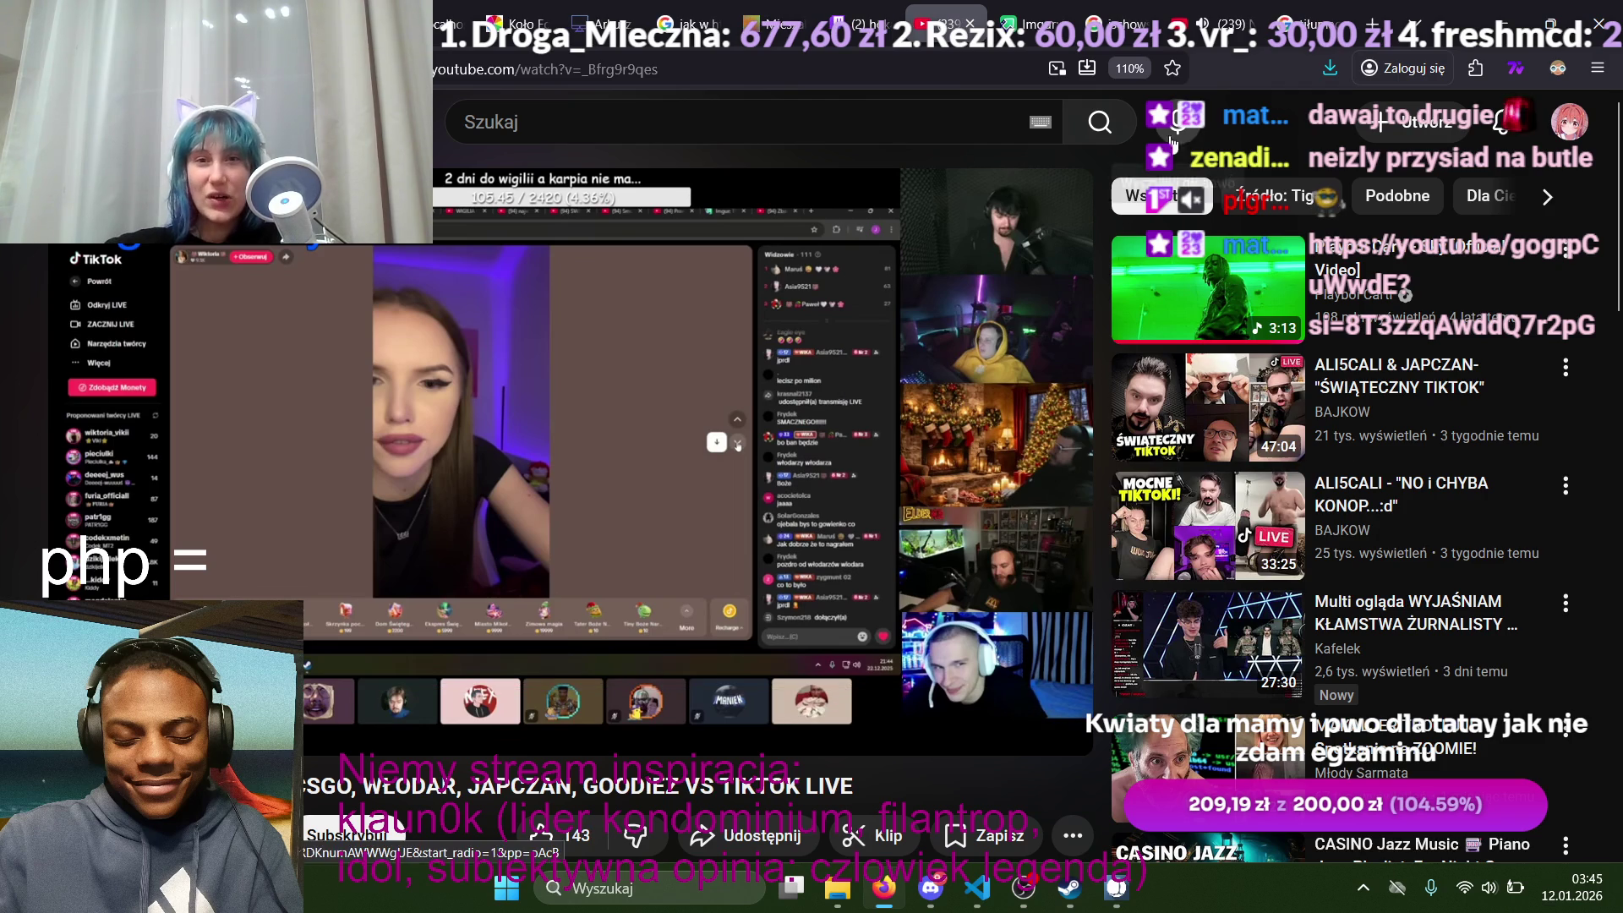
Step: Switch to the Twitch channel tab and open the viewer's youtu.be link from chat
{"action": "left_click", "coordinate": [839, 10]}
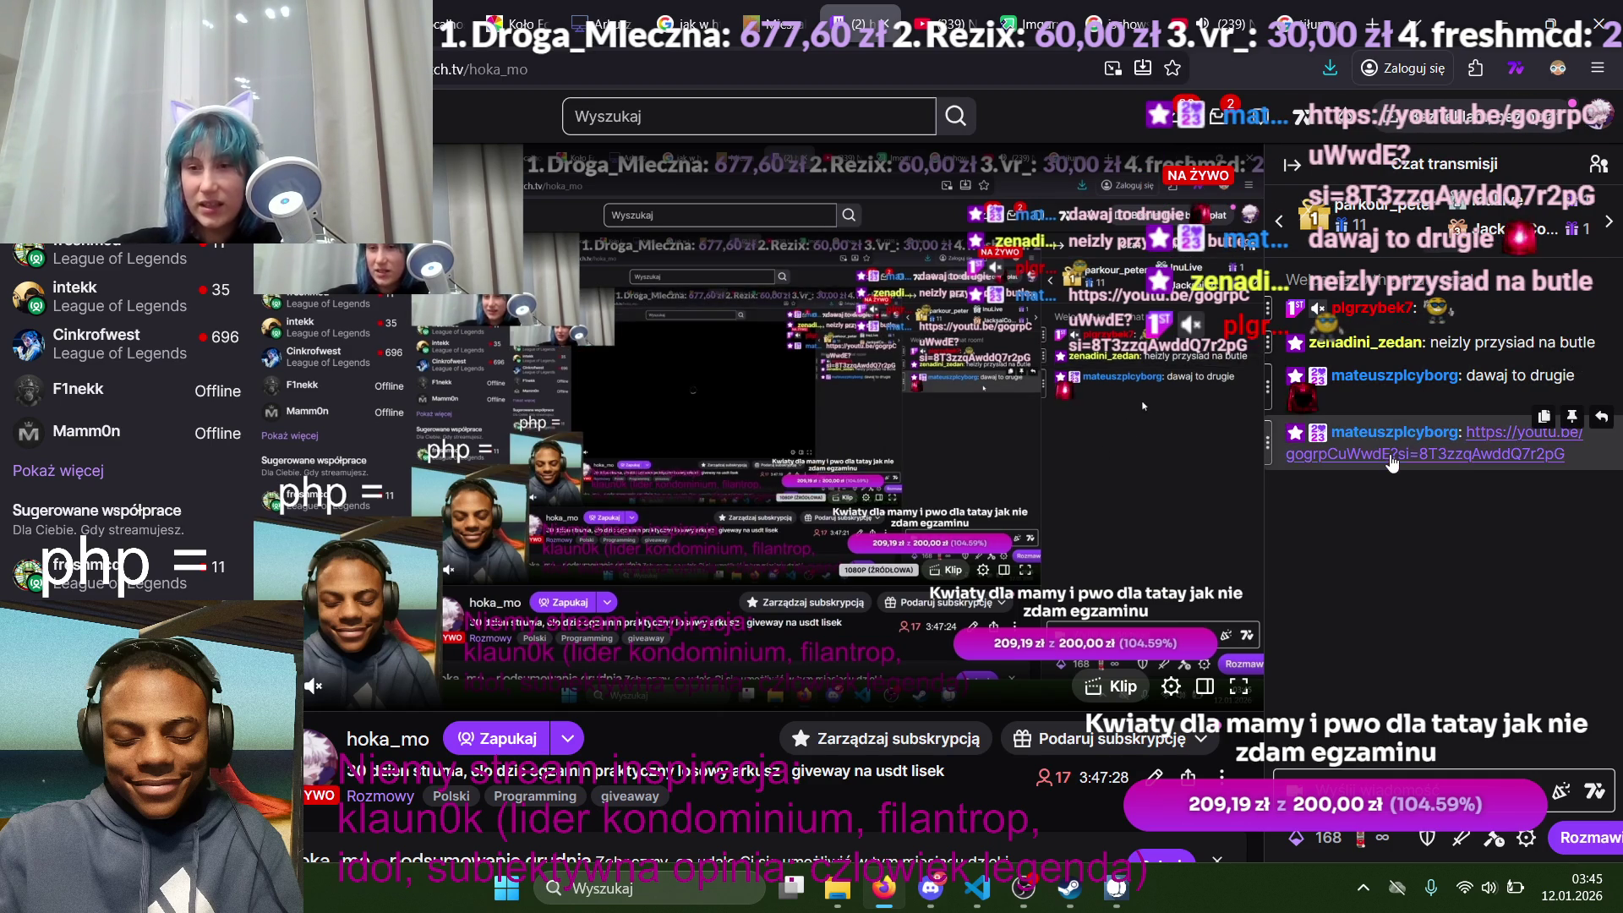
{"action": "left_click", "coordinate": [1387, 427]}
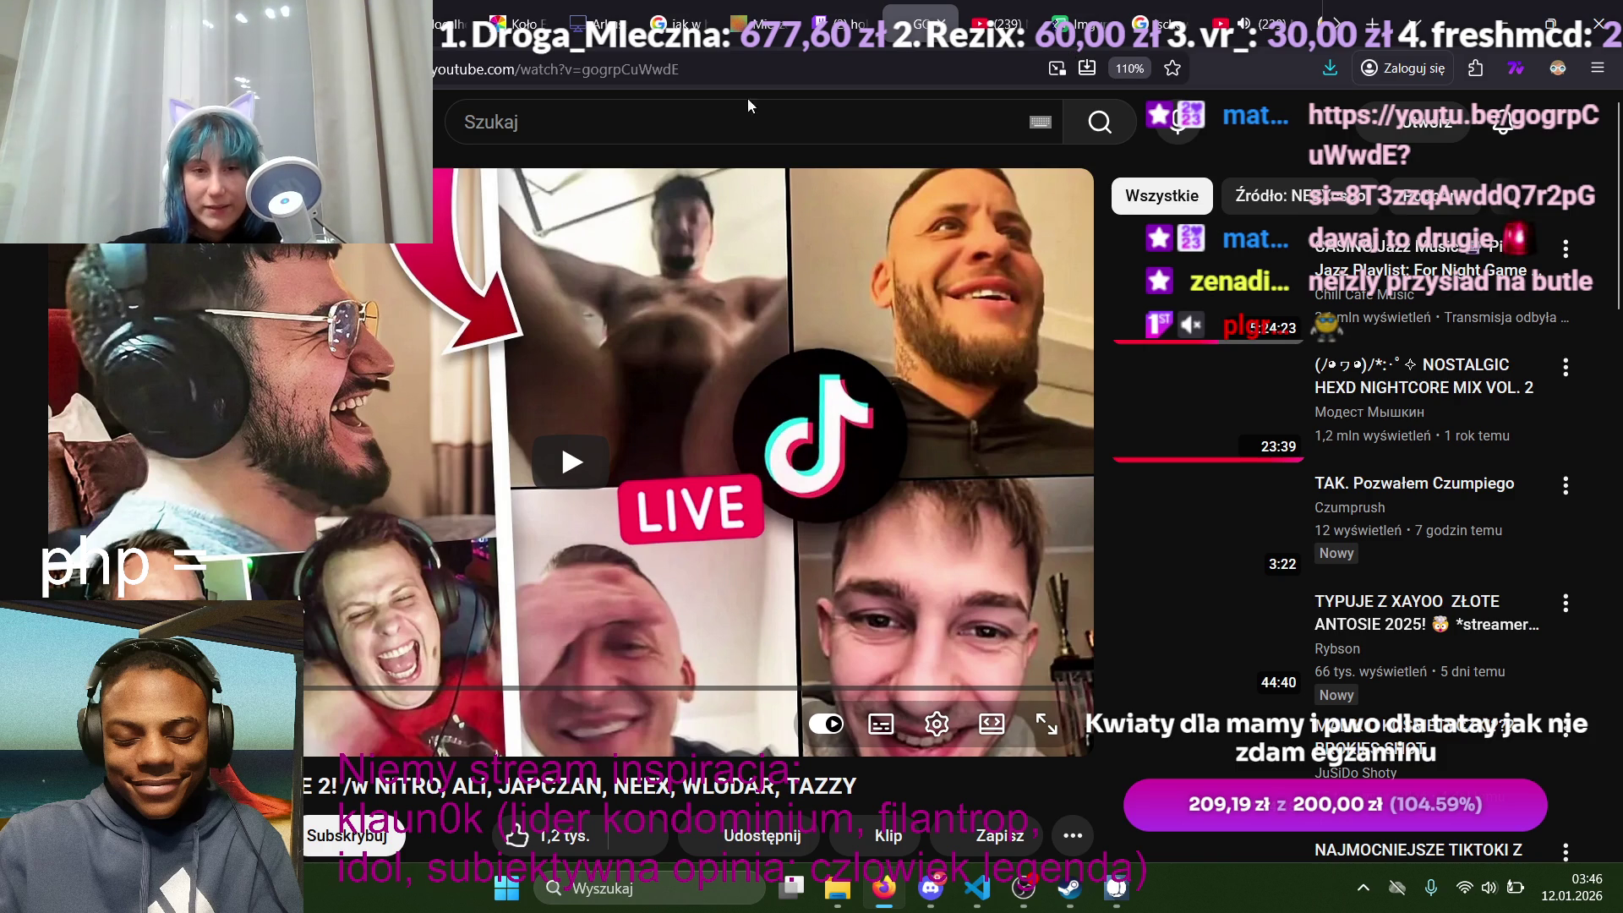
Step: Play the TikTok-live video, skip ahead three times, then open the next YouTube link from Twitch chat
{"action": "left_click", "coordinate": [556, 445]}
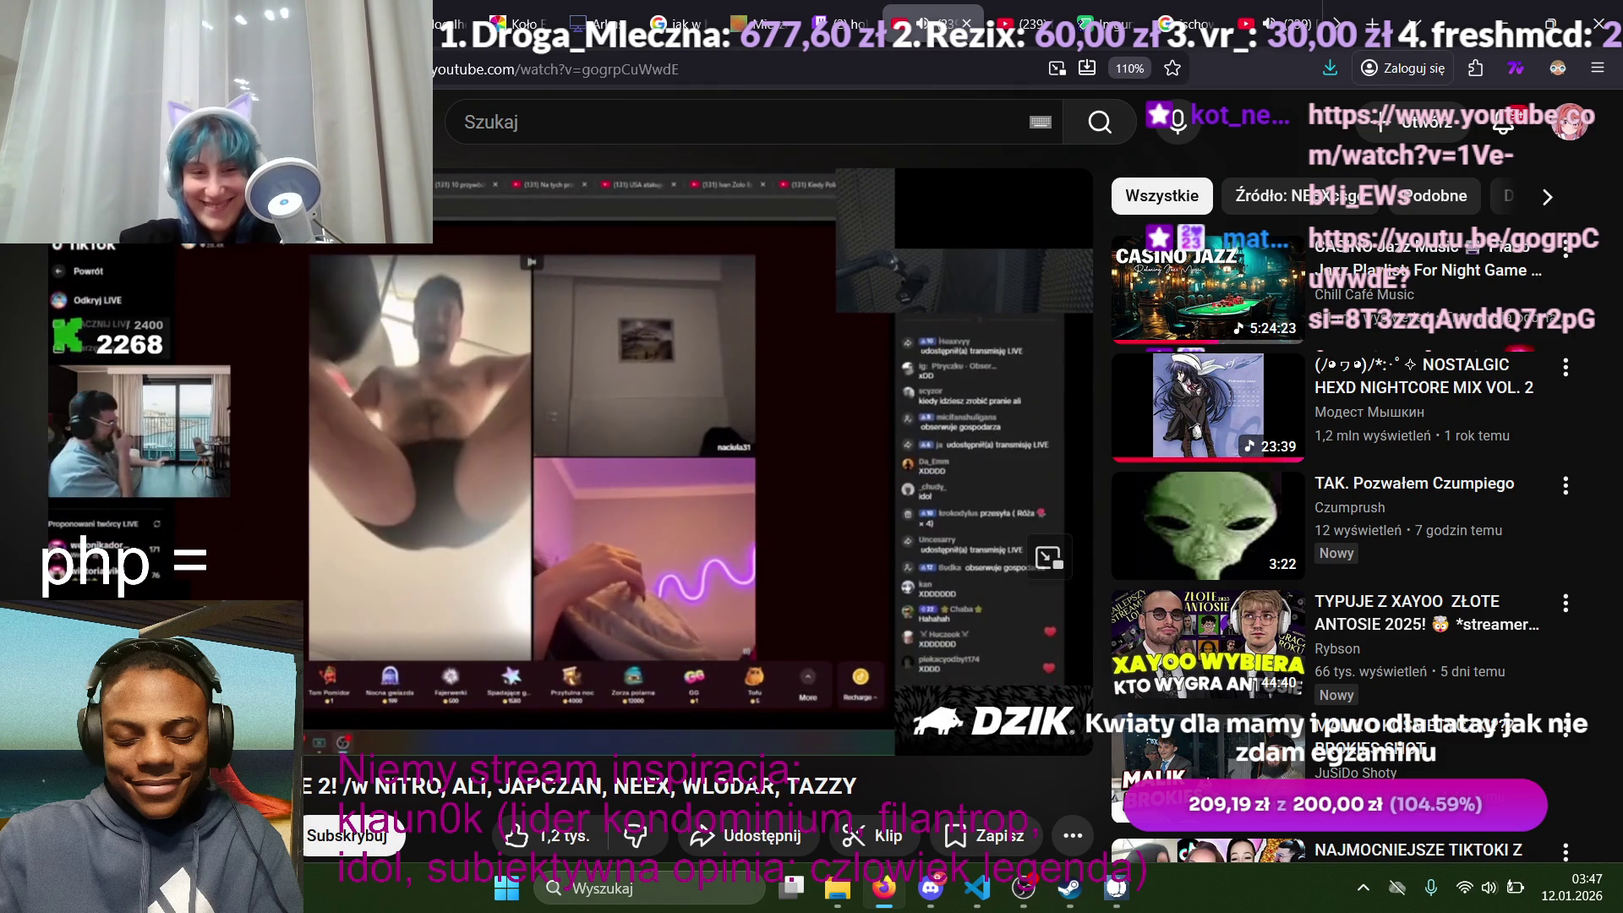
{"action": "key", "text": "Right"}
{"action": "key", "text": "Right"}
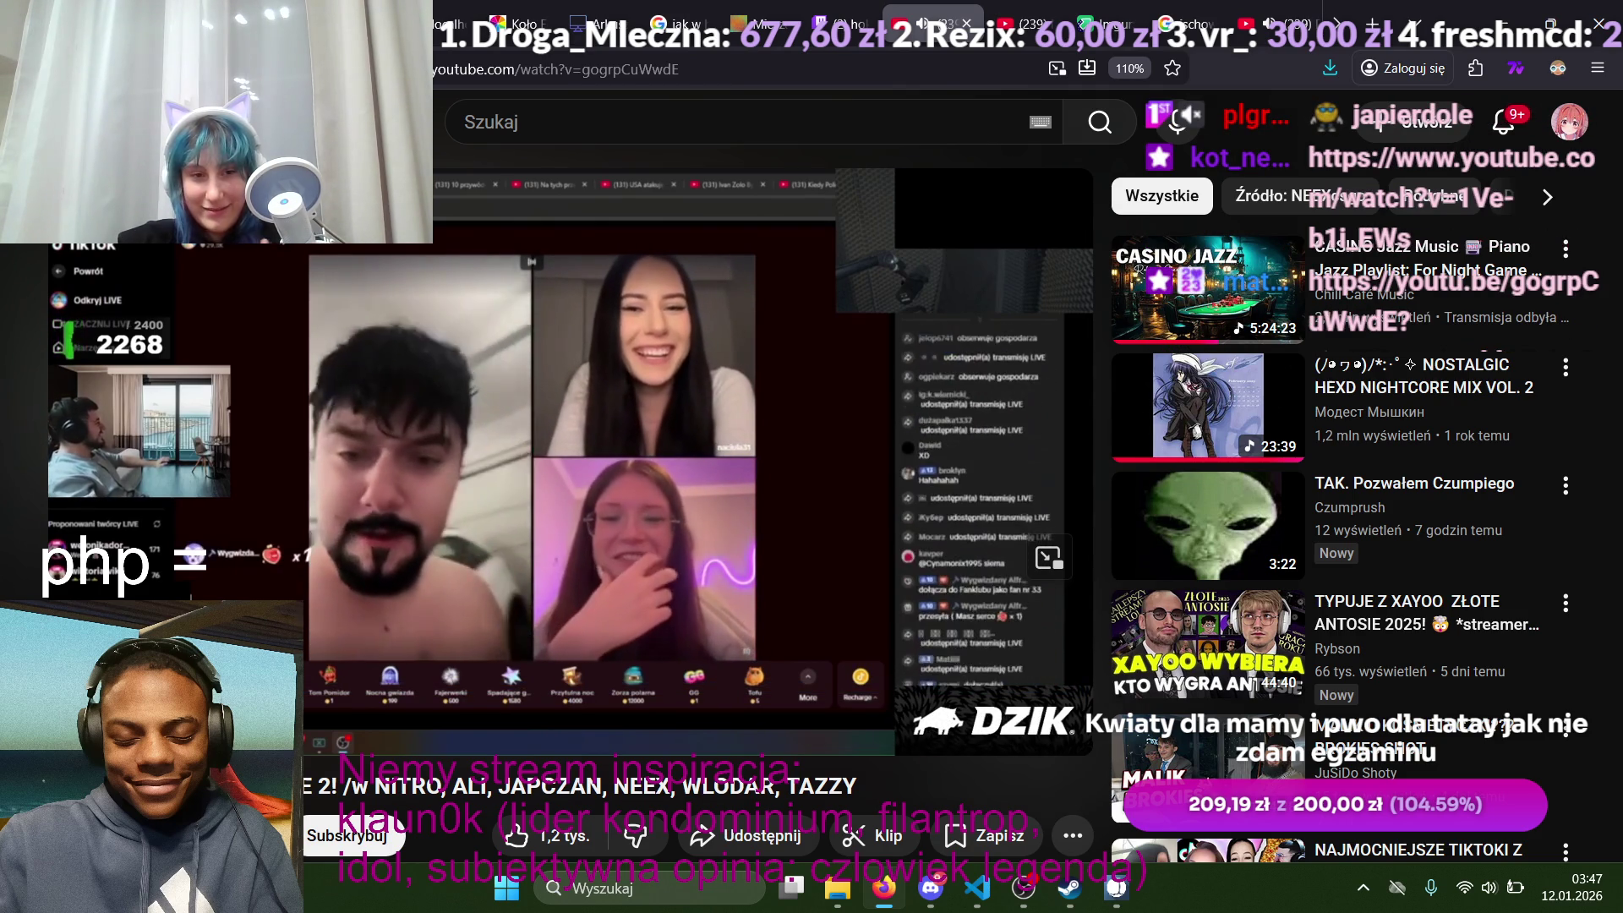
{"action": "key", "text": "Right"}
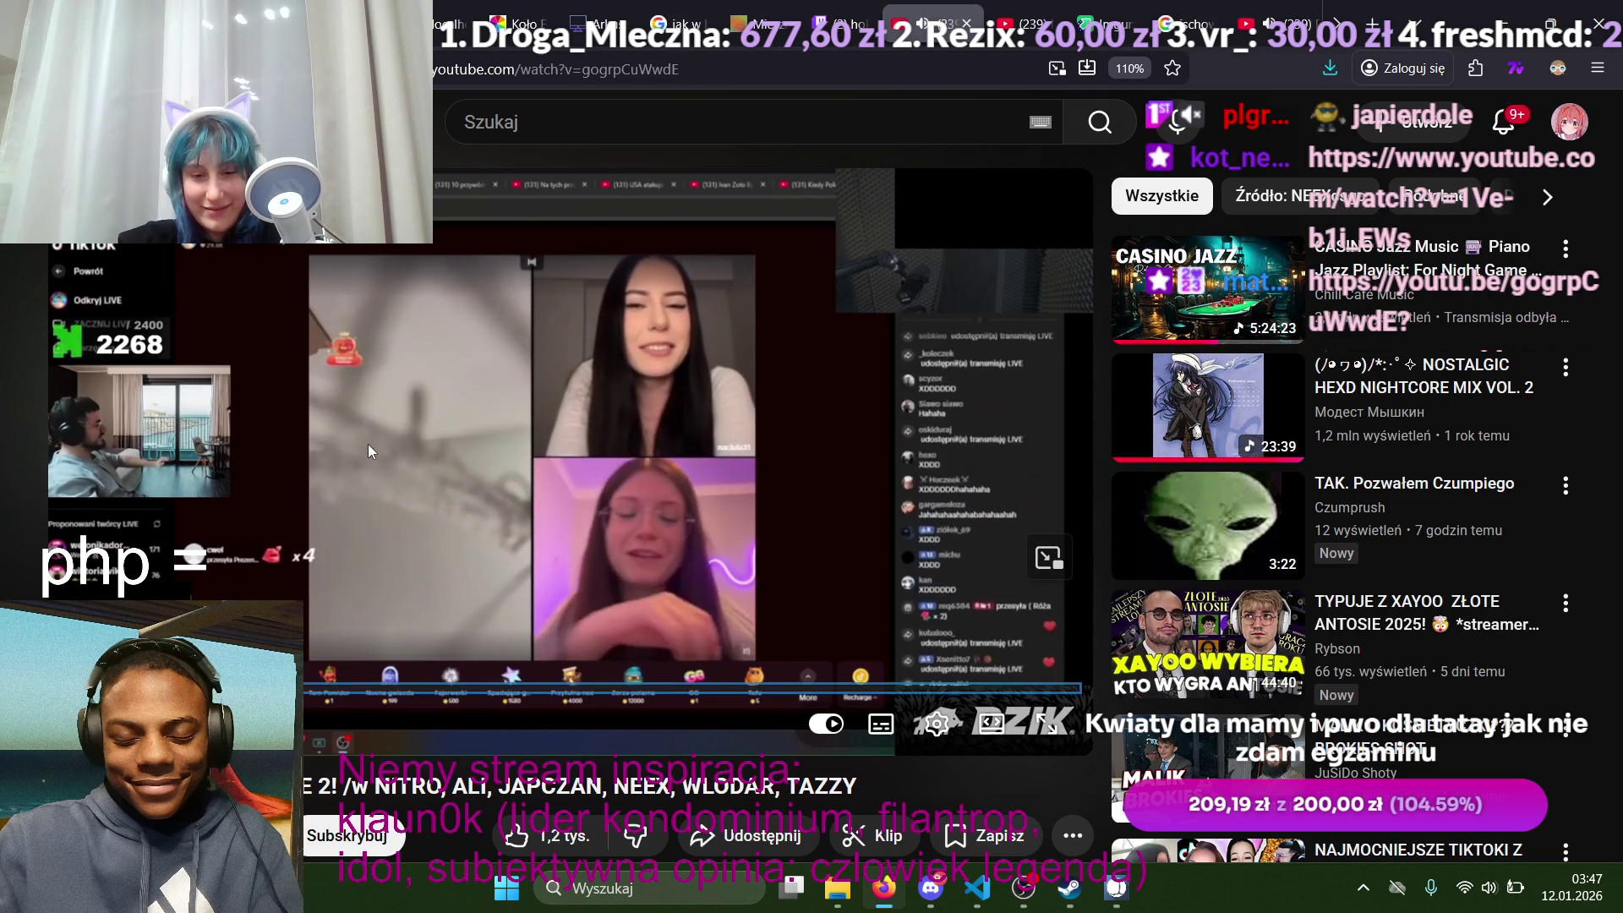
{"action": "key", "text": "Right"}
{"action": "key", "text": "Right"}
{"action": "key", "text": "Right"}
{"action": "key", "text": "Right"}
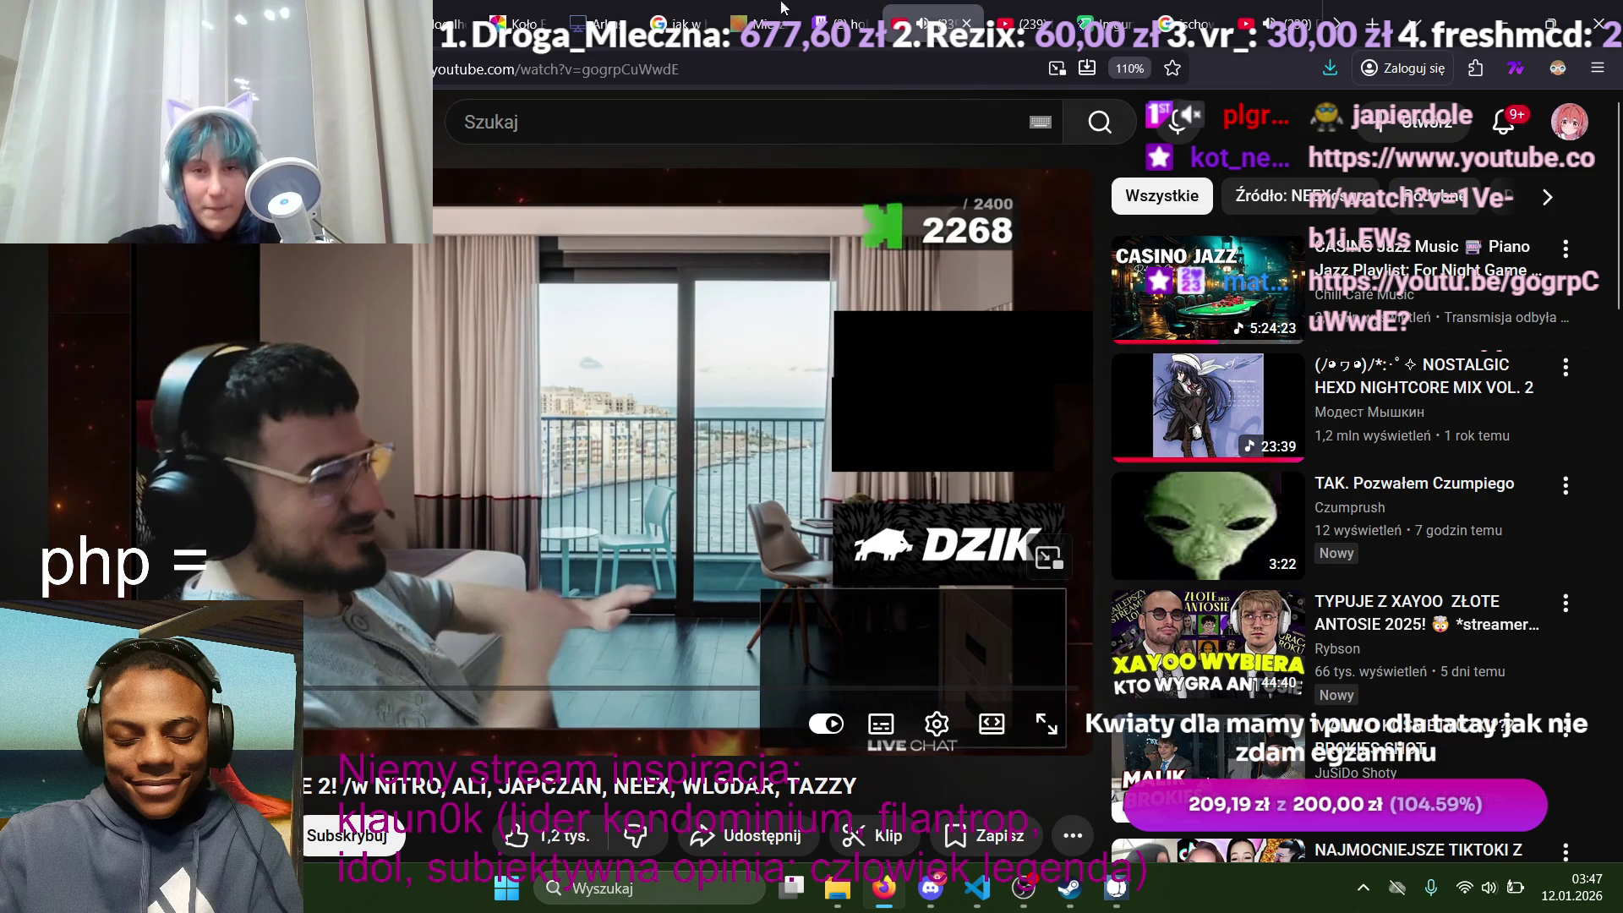
{"action": "left_click", "coordinate": [841, 23]}
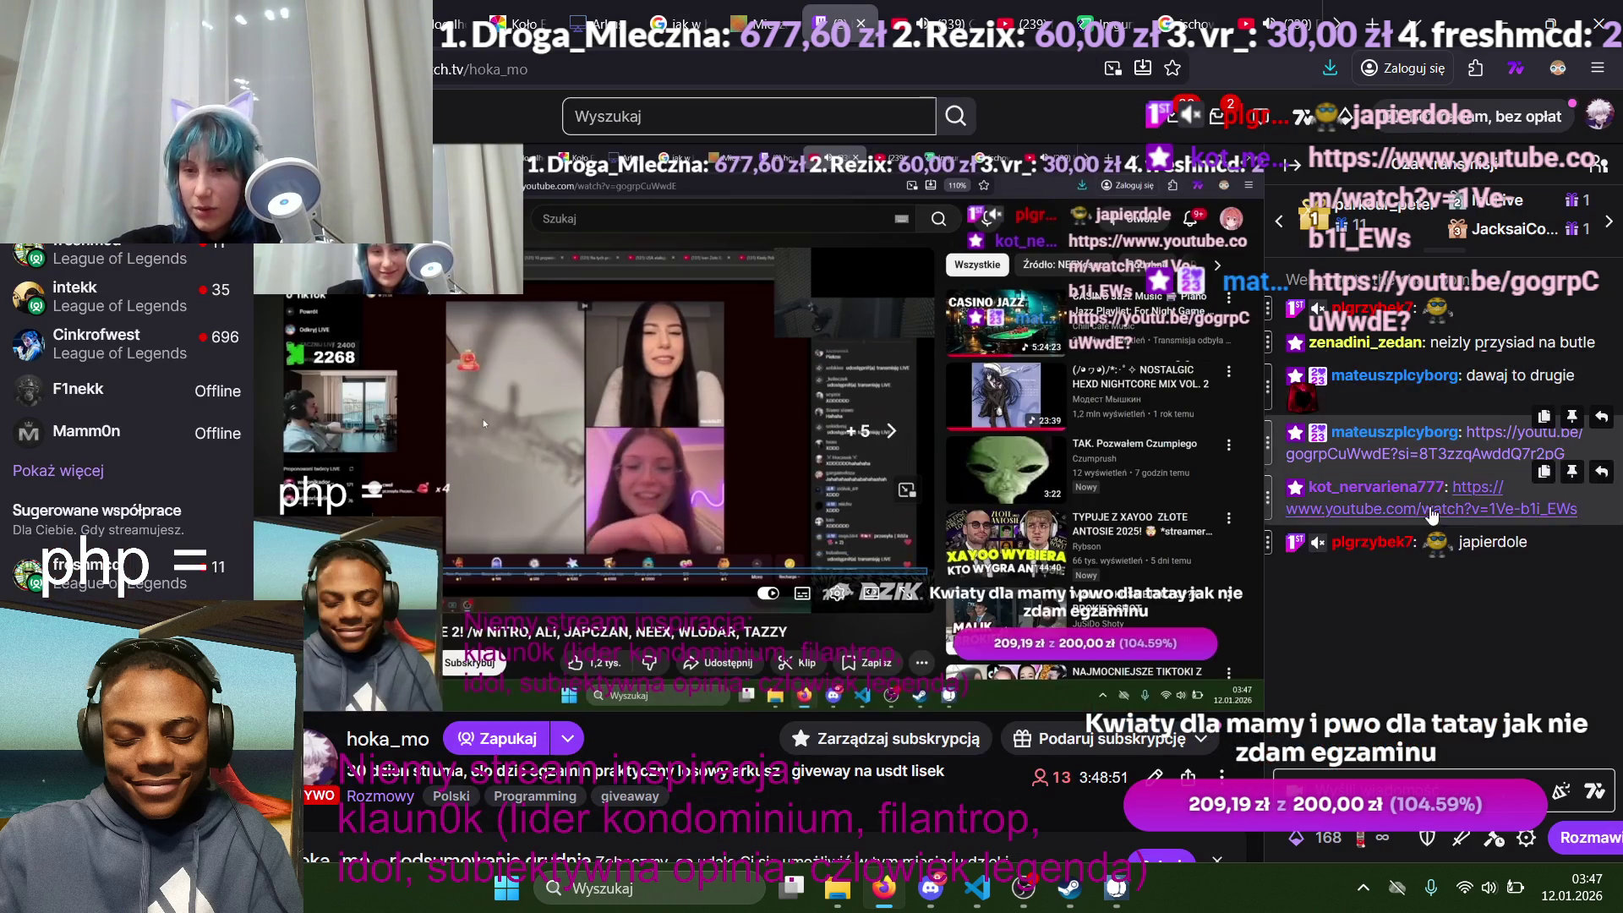
{"action": "left_click", "coordinate": [1463, 511]}
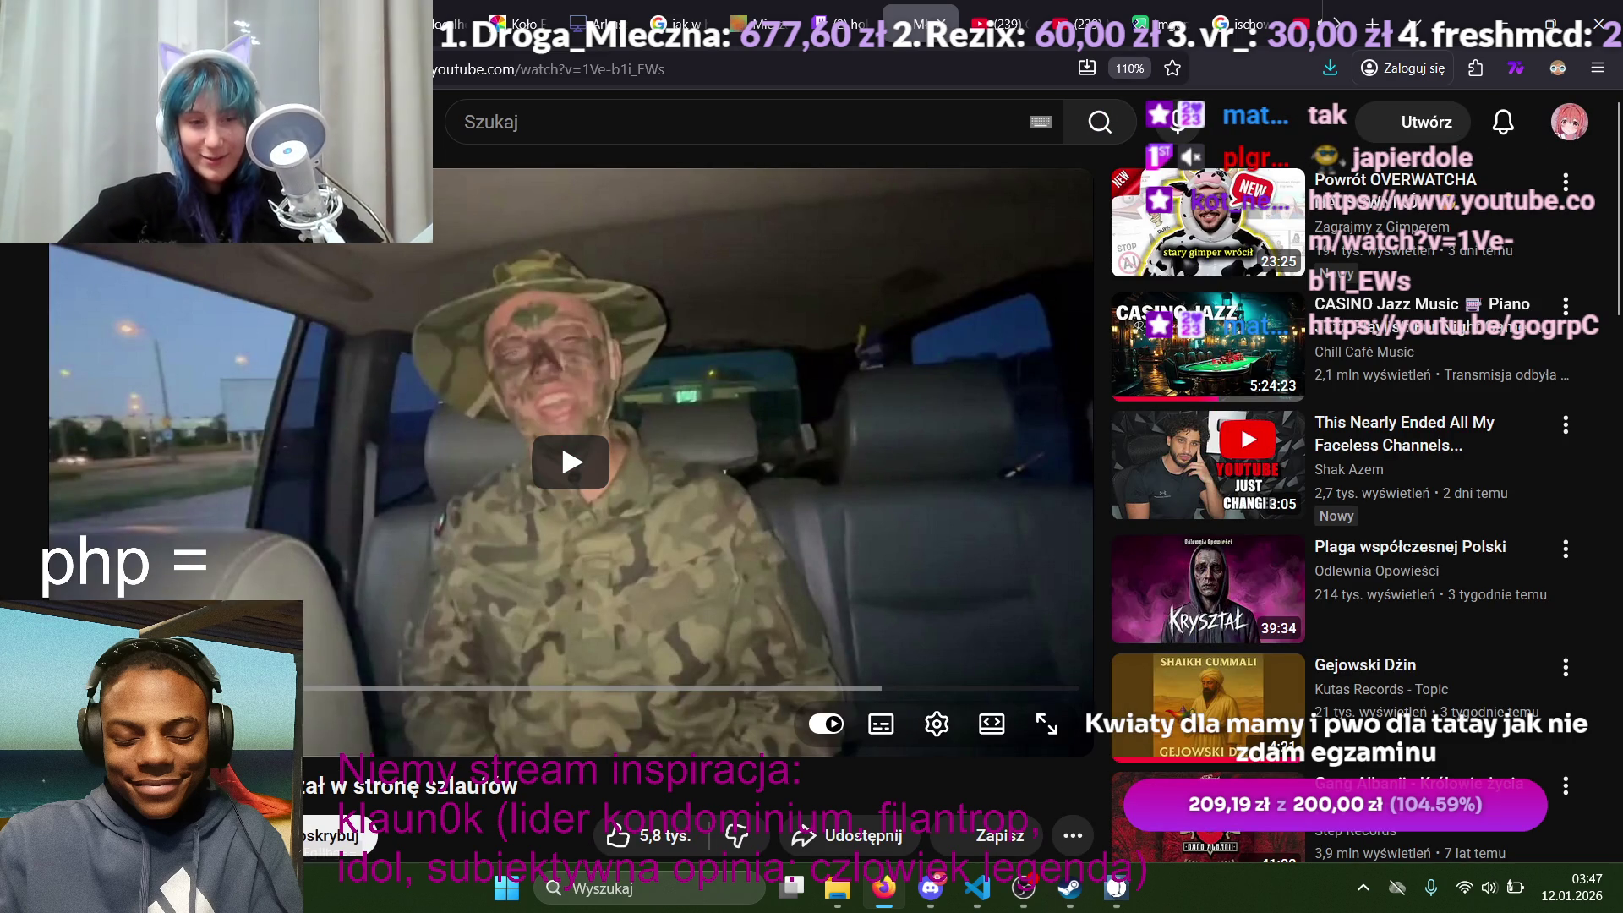
Step: Play the short car video, restart it once from the beginning, then go back to the compilation tab
{"action": "left_click", "coordinate": [212, 559]}
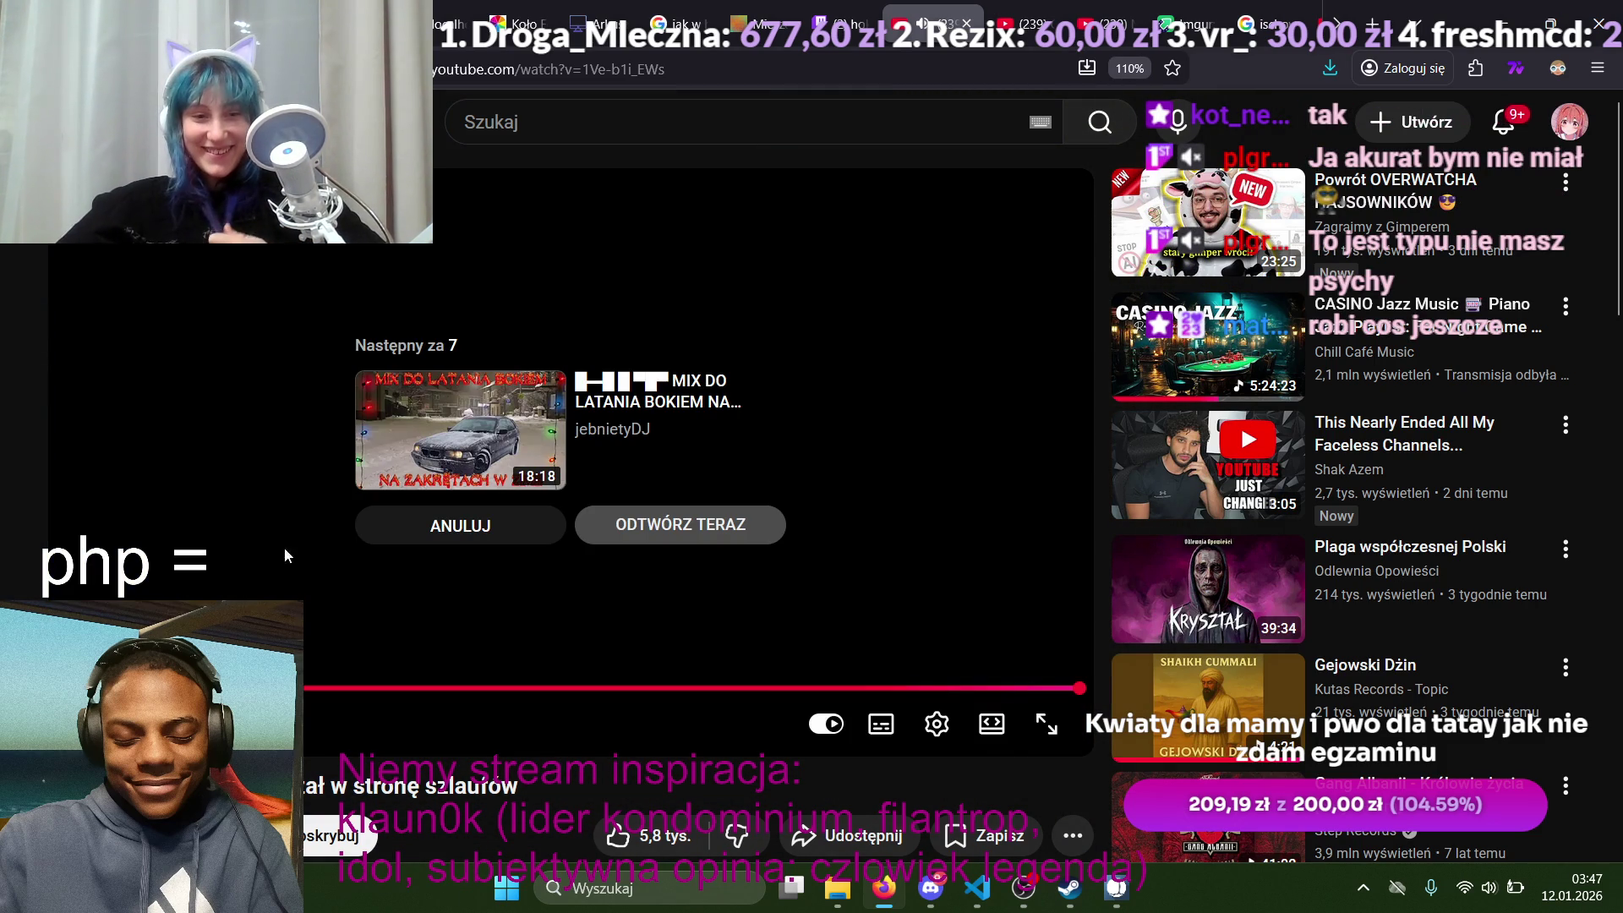
{"action": "key", "text": "0"}
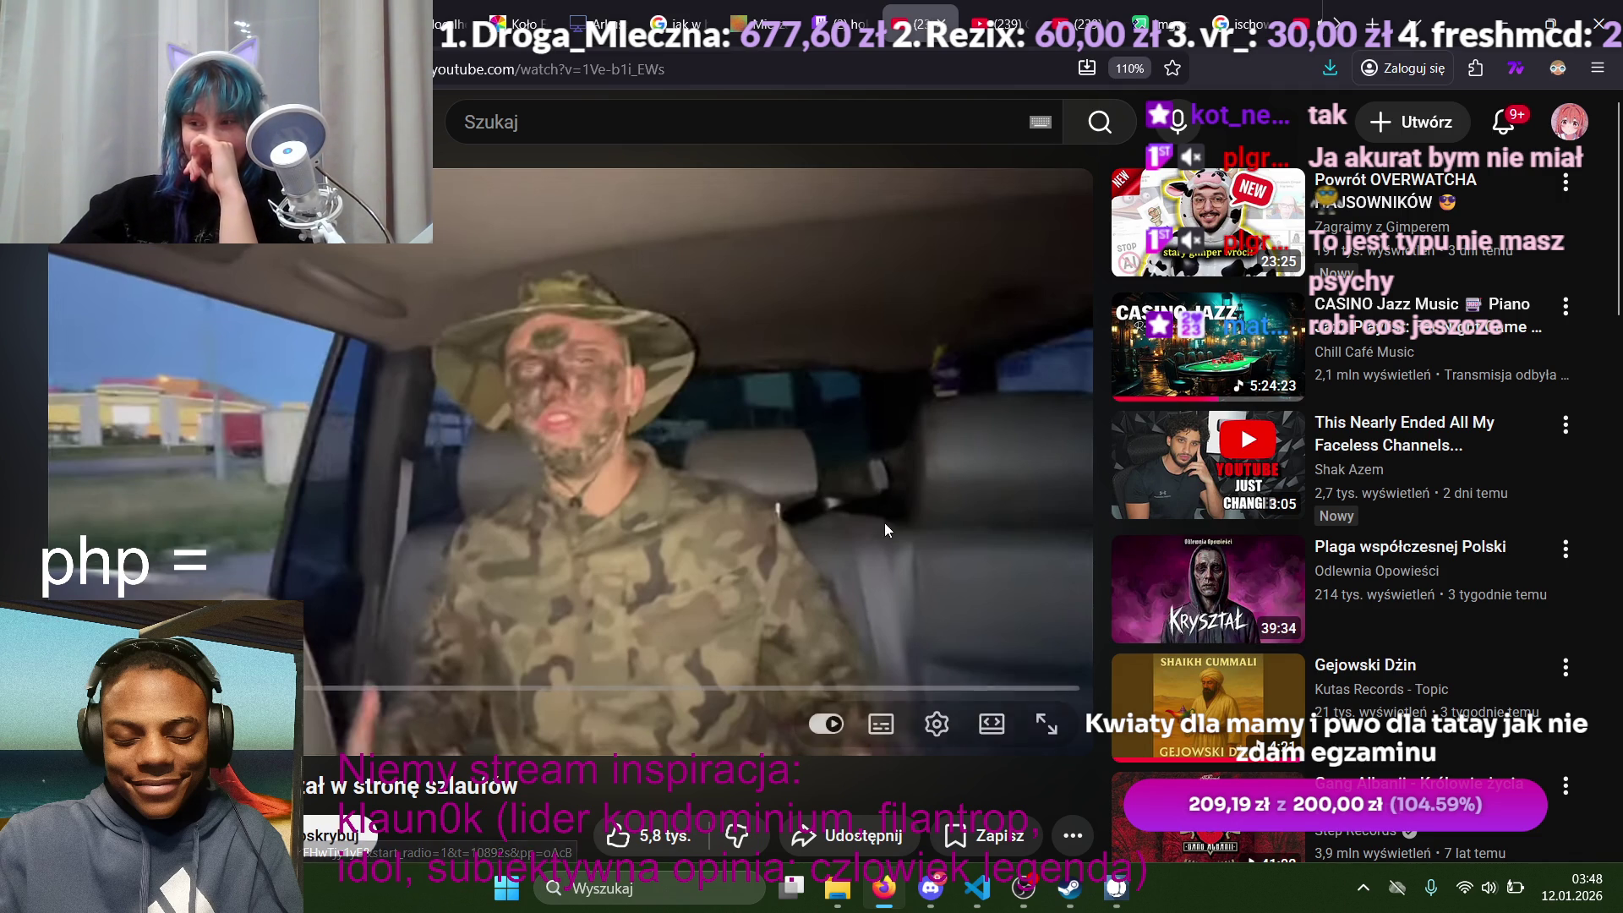
{"action": "left_click", "coordinate": [980, 24]}
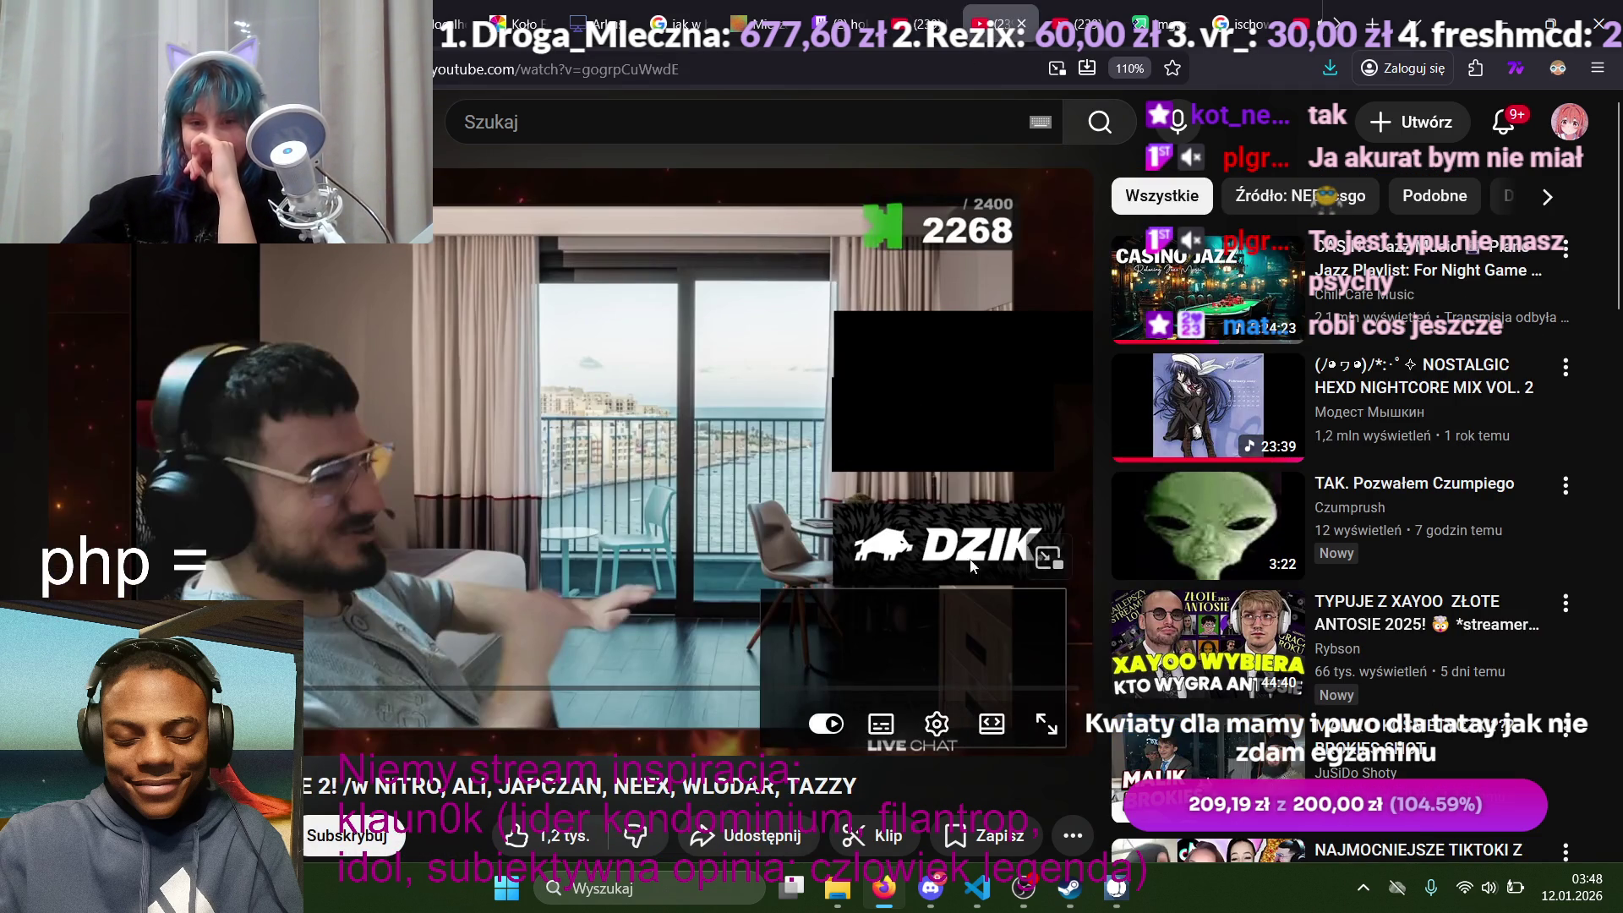
Step: Seek the TikTok-live compilation along the progress bar, then jump twenty seconds ahead to the duet segment
{"action": "left_click_drag", "start_coordinate": [207, 688], "coordinate": [202, 687]}
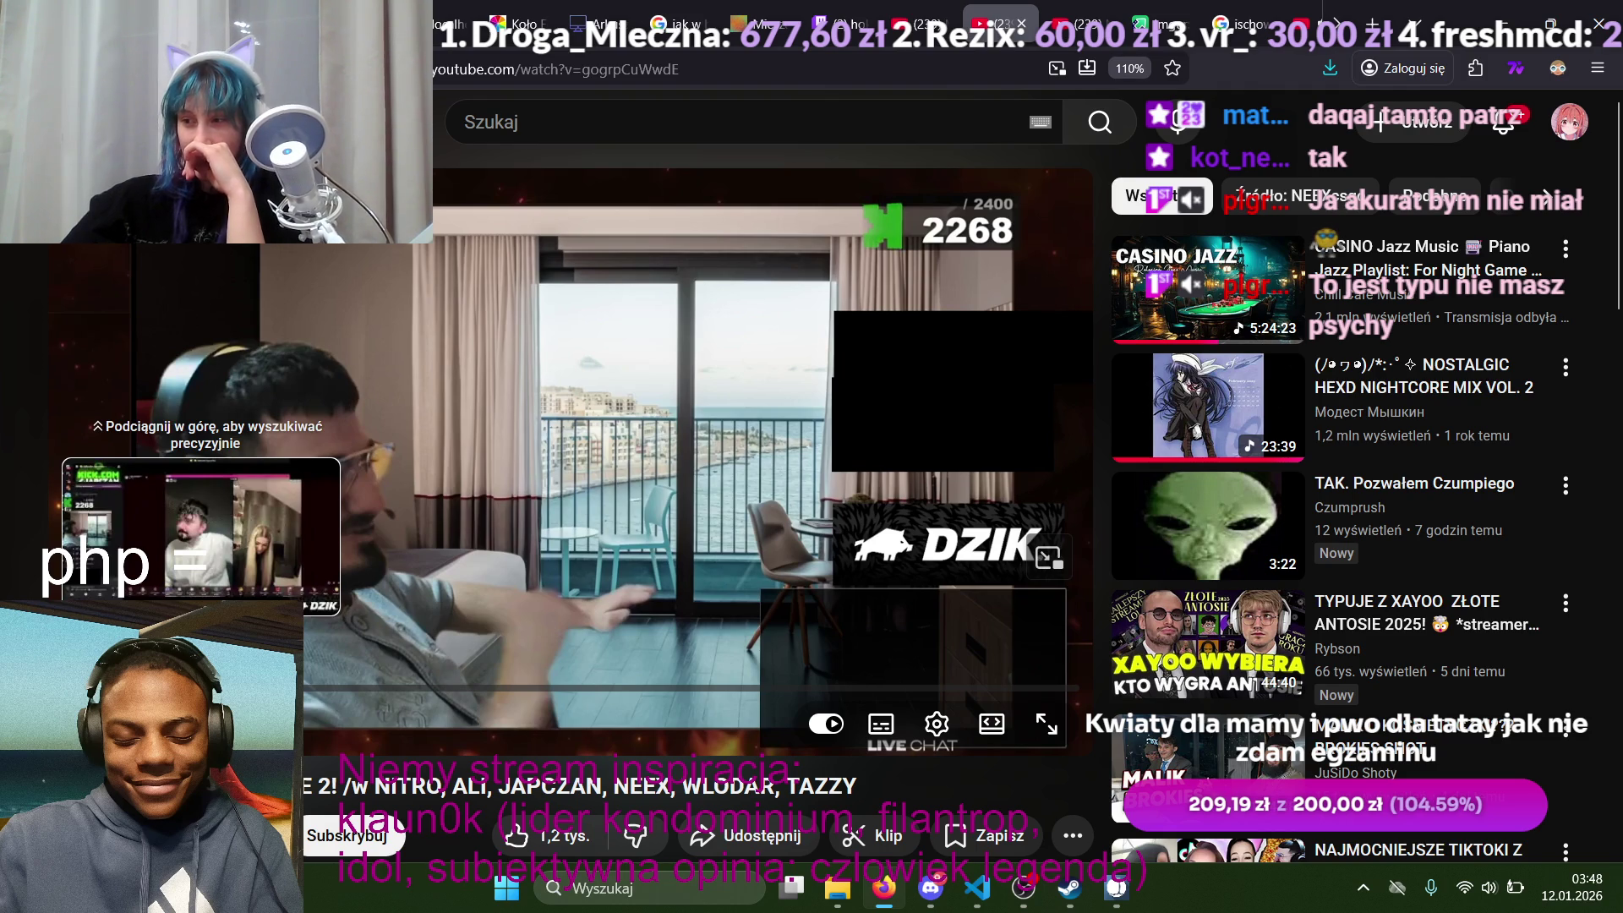
{"action": "left_click_drag", "start_coordinate": [201, 687], "coordinate": [222, 688]}
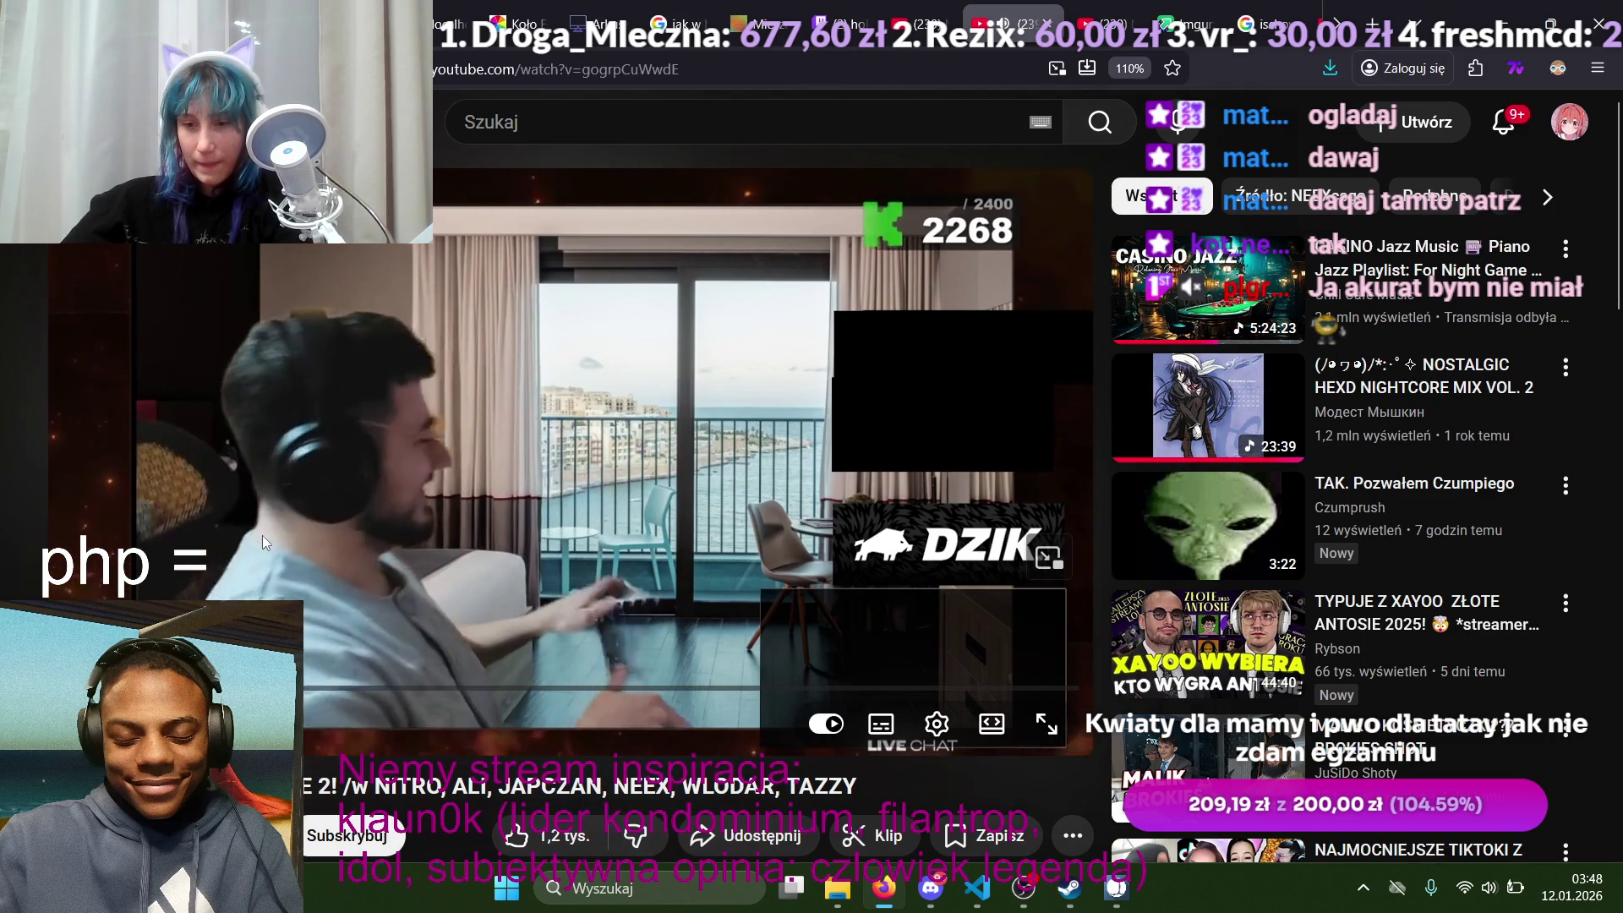
{"action": "mouse_move", "coordinate": [261, 542]}
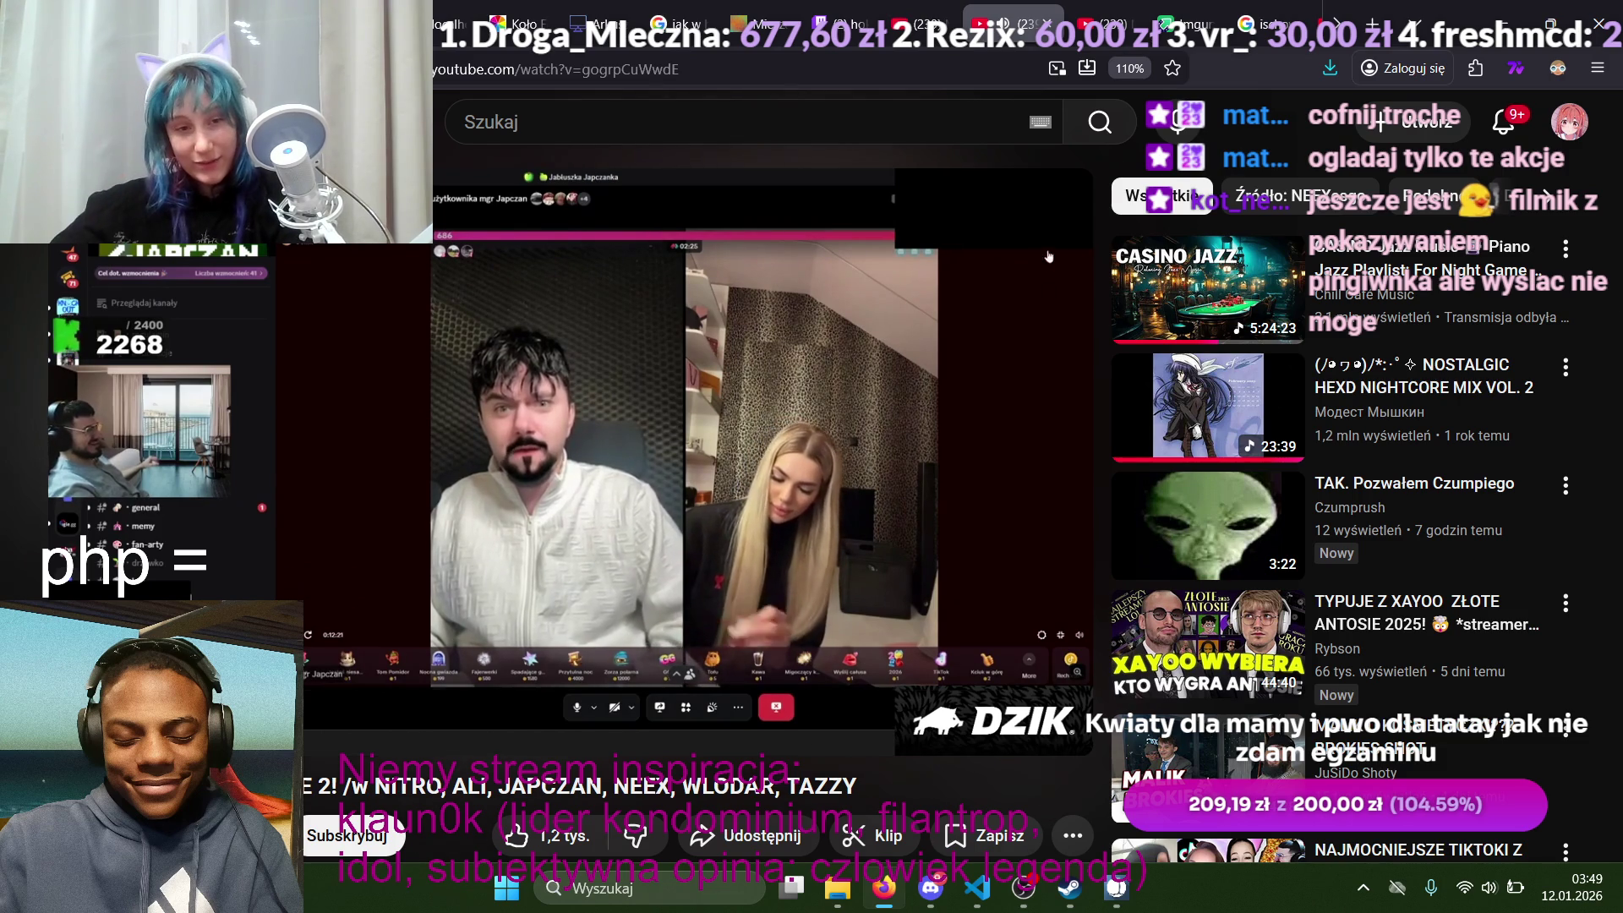
{"action": "left_click_drag", "start_coordinate": [201, 704], "coordinate": [201, 704]}
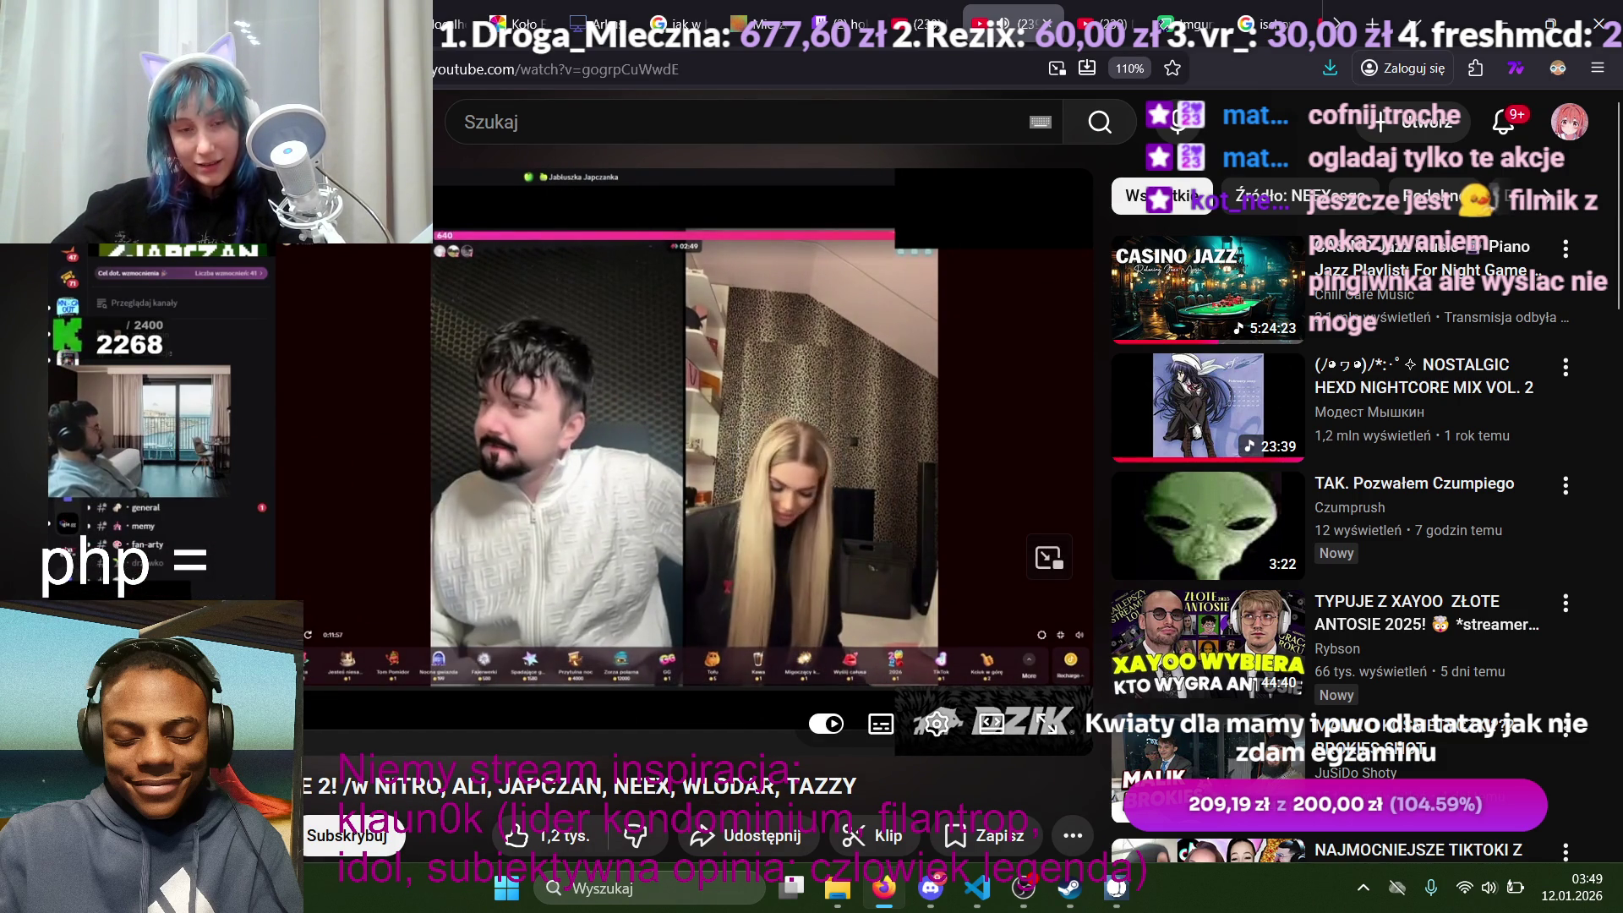
{"action": "left_click_drag", "start_coordinate": [201, 703], "coordinate": [201, 703]}
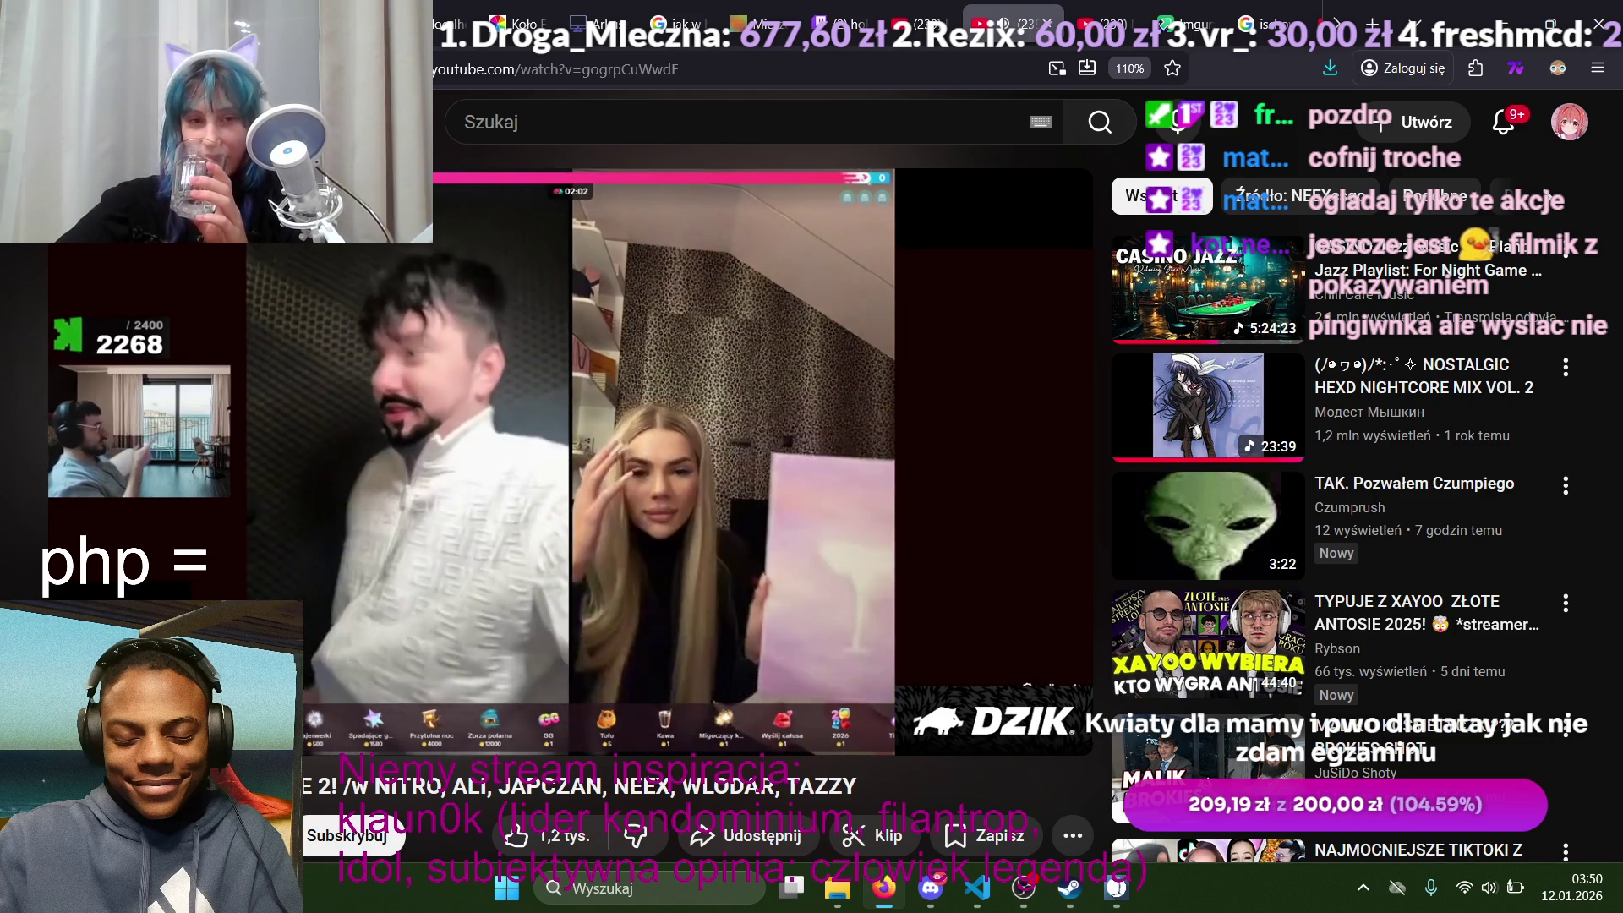
{"action": "mouse_move", "coordinate": [322, 665]}
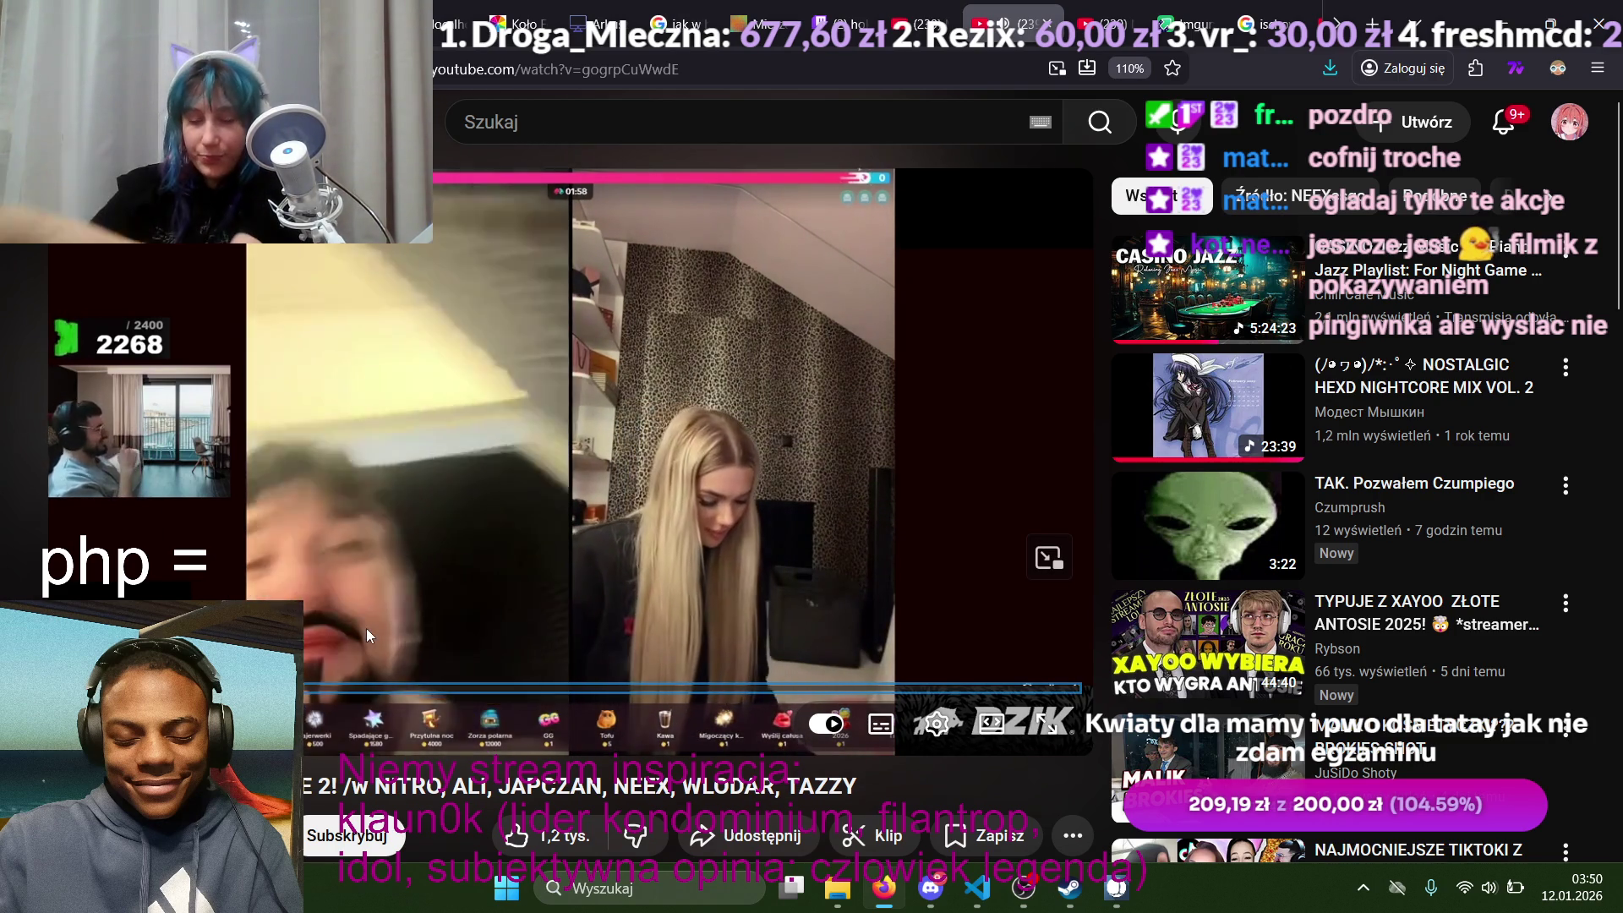
{"action": "key", "text": "Right"}
{"action": "key", "text": "Right"}
{"action": "key", "text": "Right"}
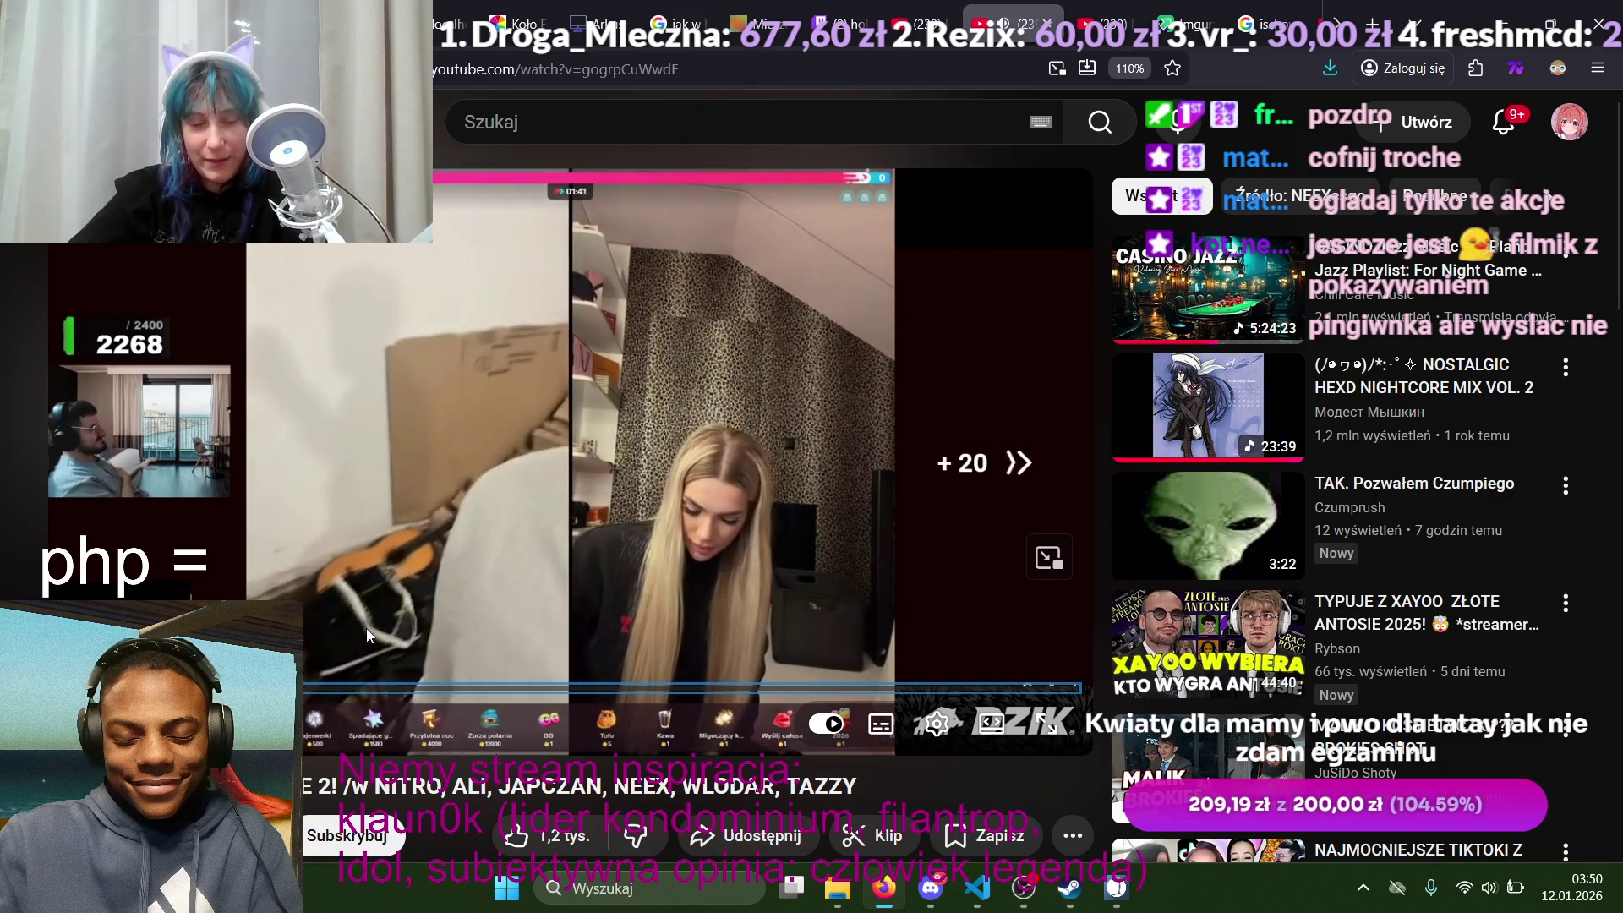